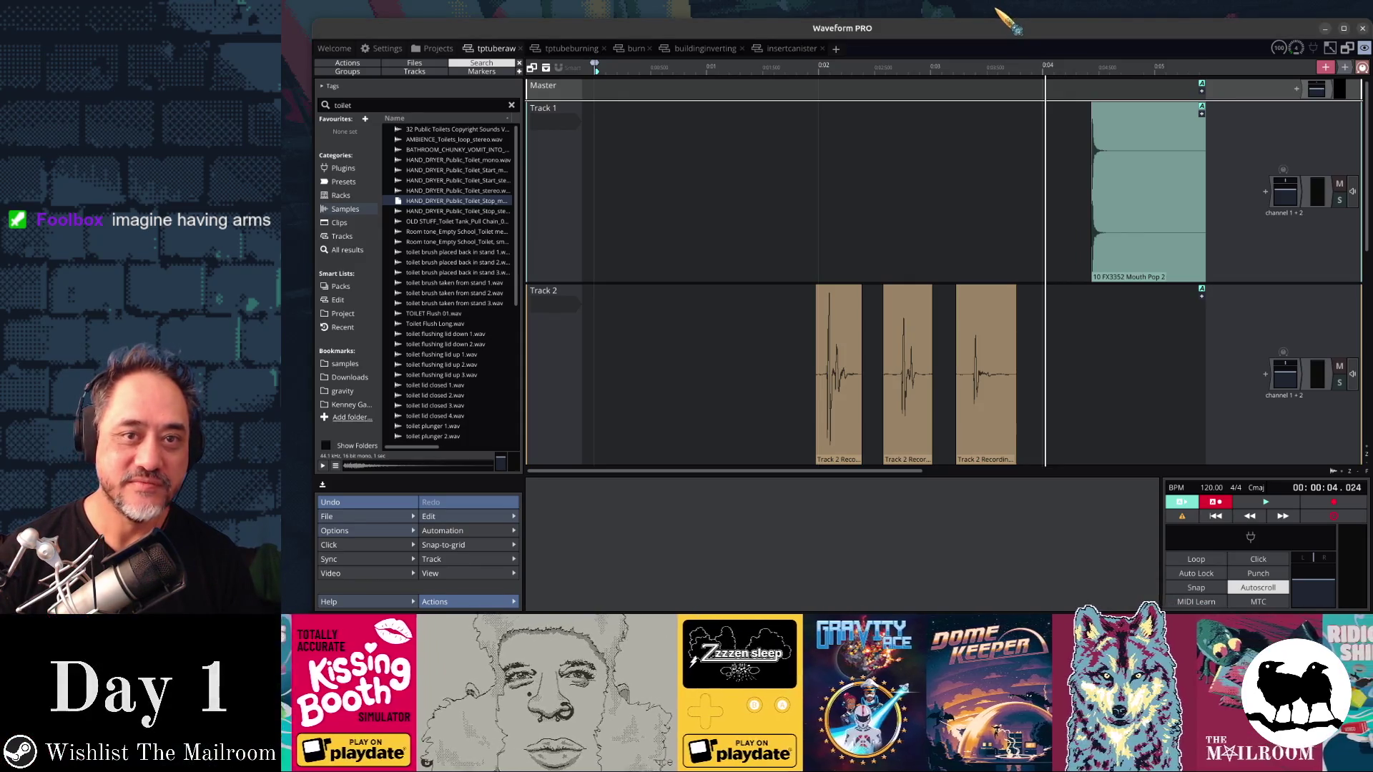
# Step: Check the paused game, then play the insertcanister project back from the start
pyautogui.hotkey('alt', 'Tab')
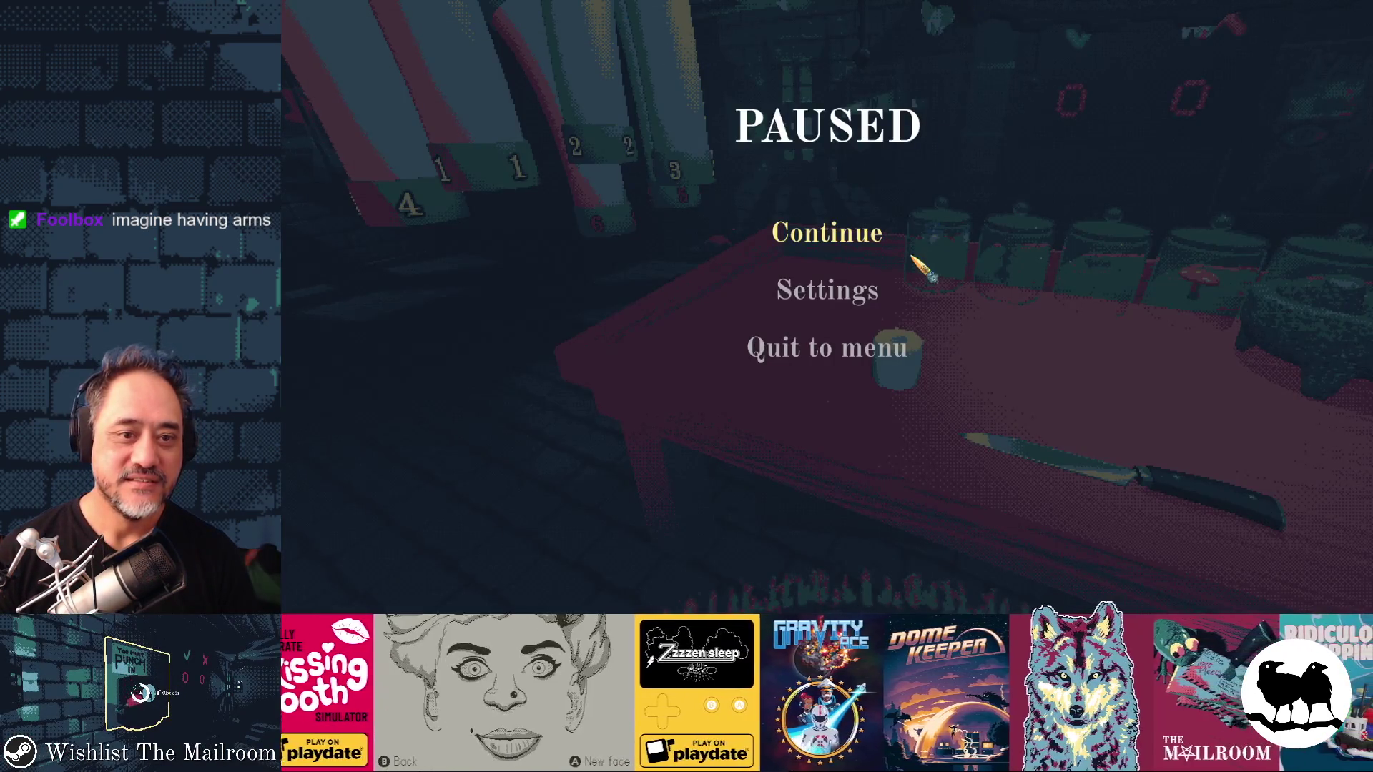
pyautogui.hotkey('alt', 'Tab')
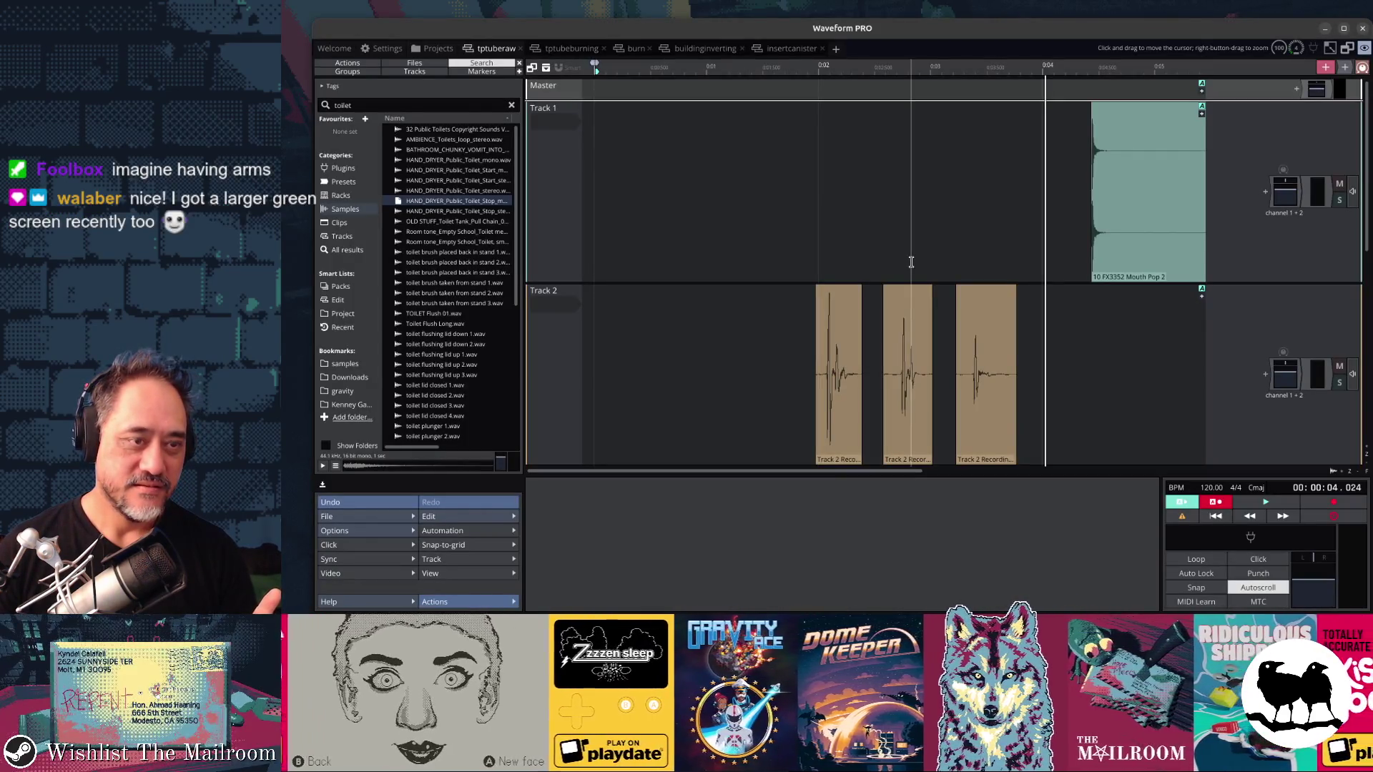
pyautogui.click(791, 52)
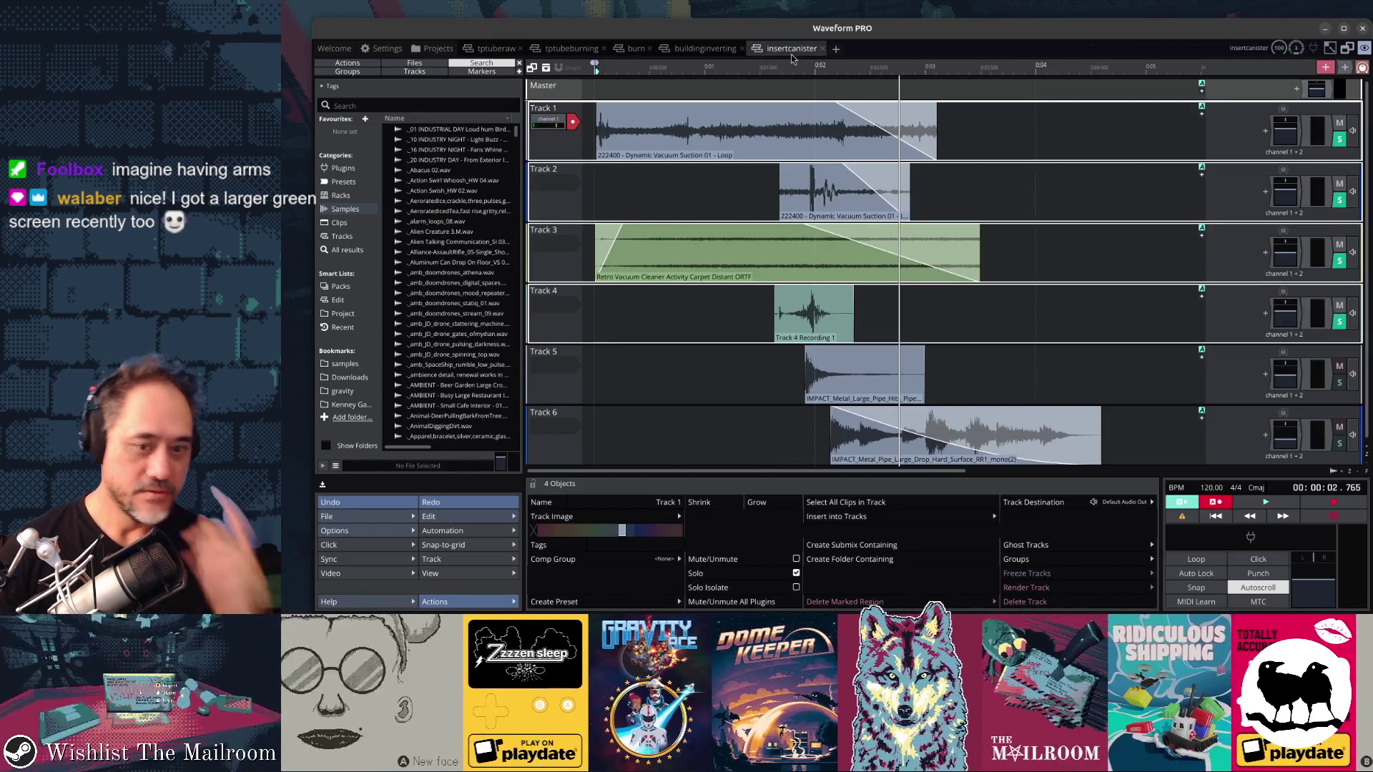
pyautogui.press('Home')
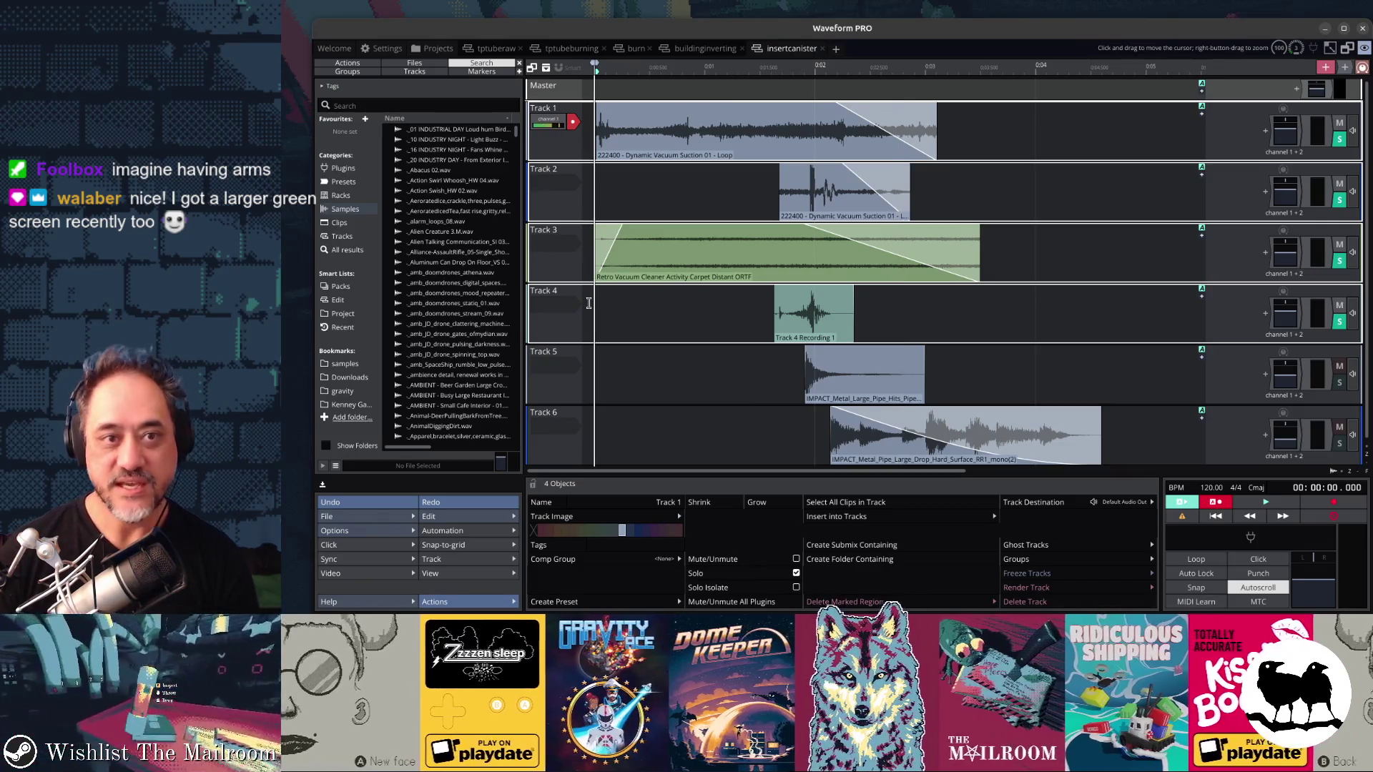
pyautogui.press('space')
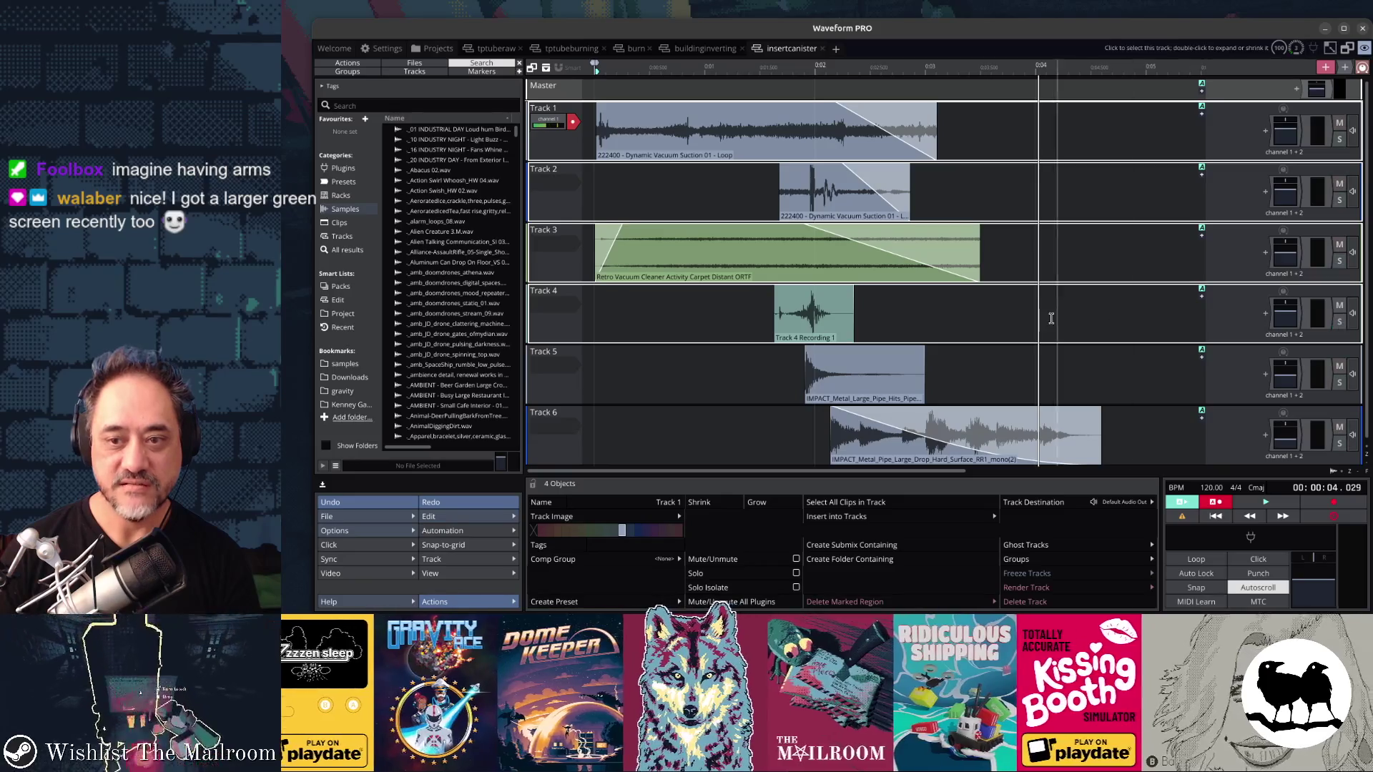
pyautogui.press('space')
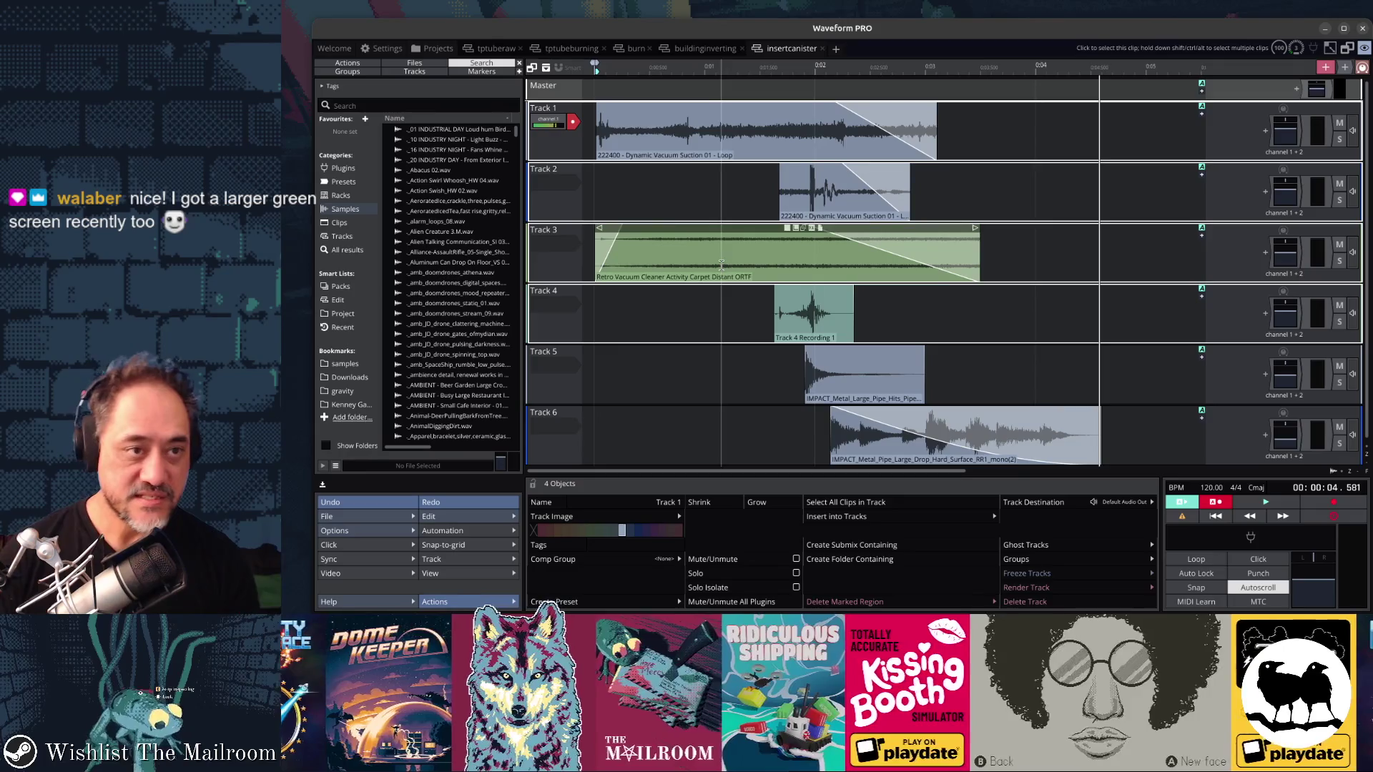
# Step: Back in the tptuberaw project, shift the first Track 2 clip slightly earlier
pyautogui.click(501, 49)
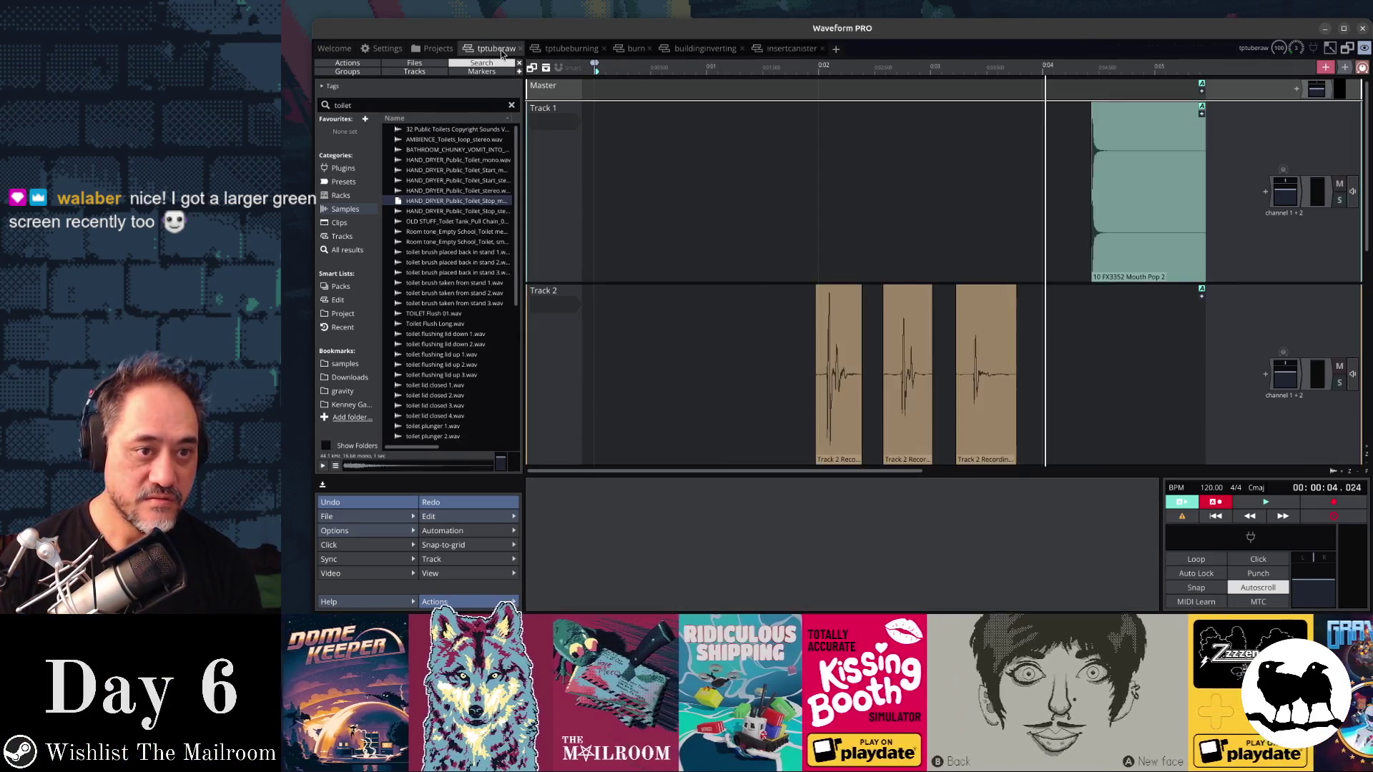
pyautogui.scroll(-2, 726, 283)
pyautogui.scroll(-1, 726, 282)
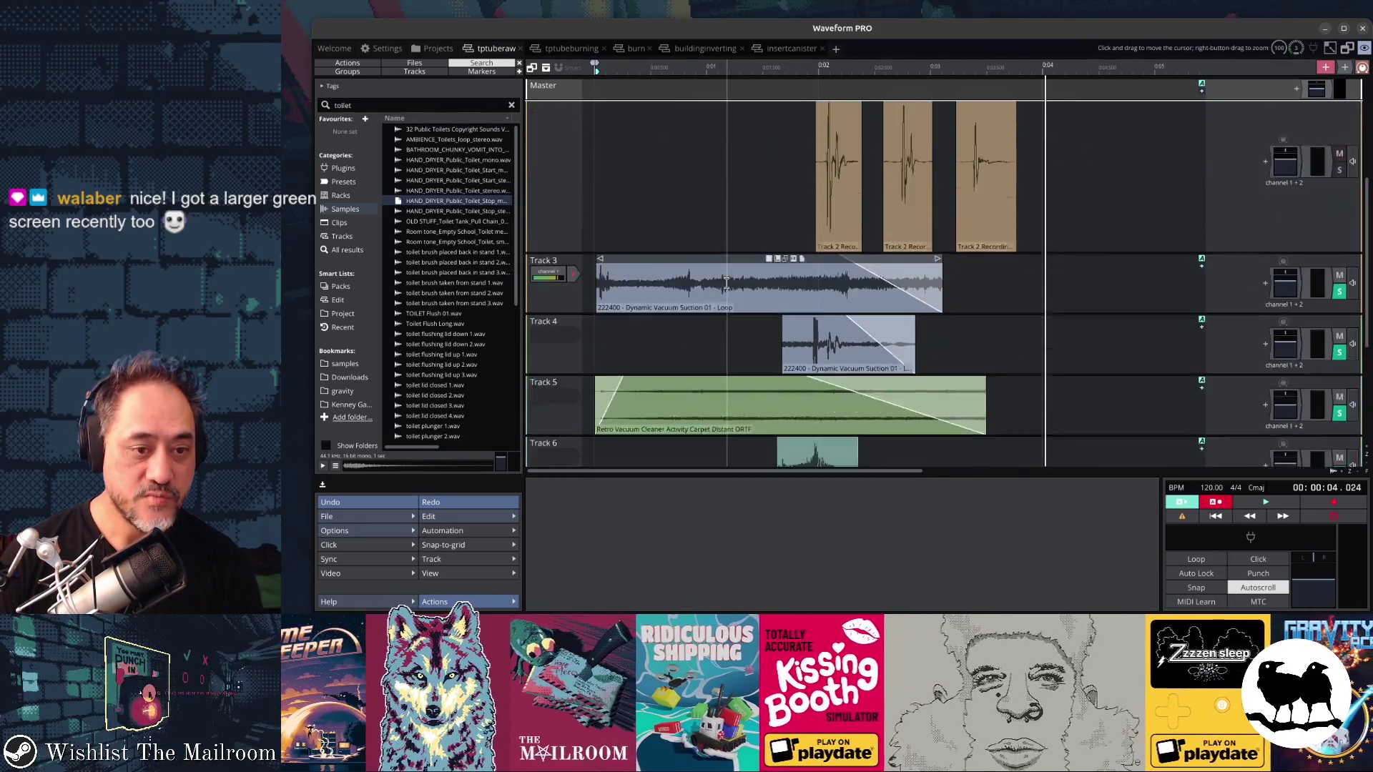
pyautogui.scroll(-2, 725, 283)
pyautogui.scroll(2, 727, 281)
pyautogui.scroll(3, 727, 283)
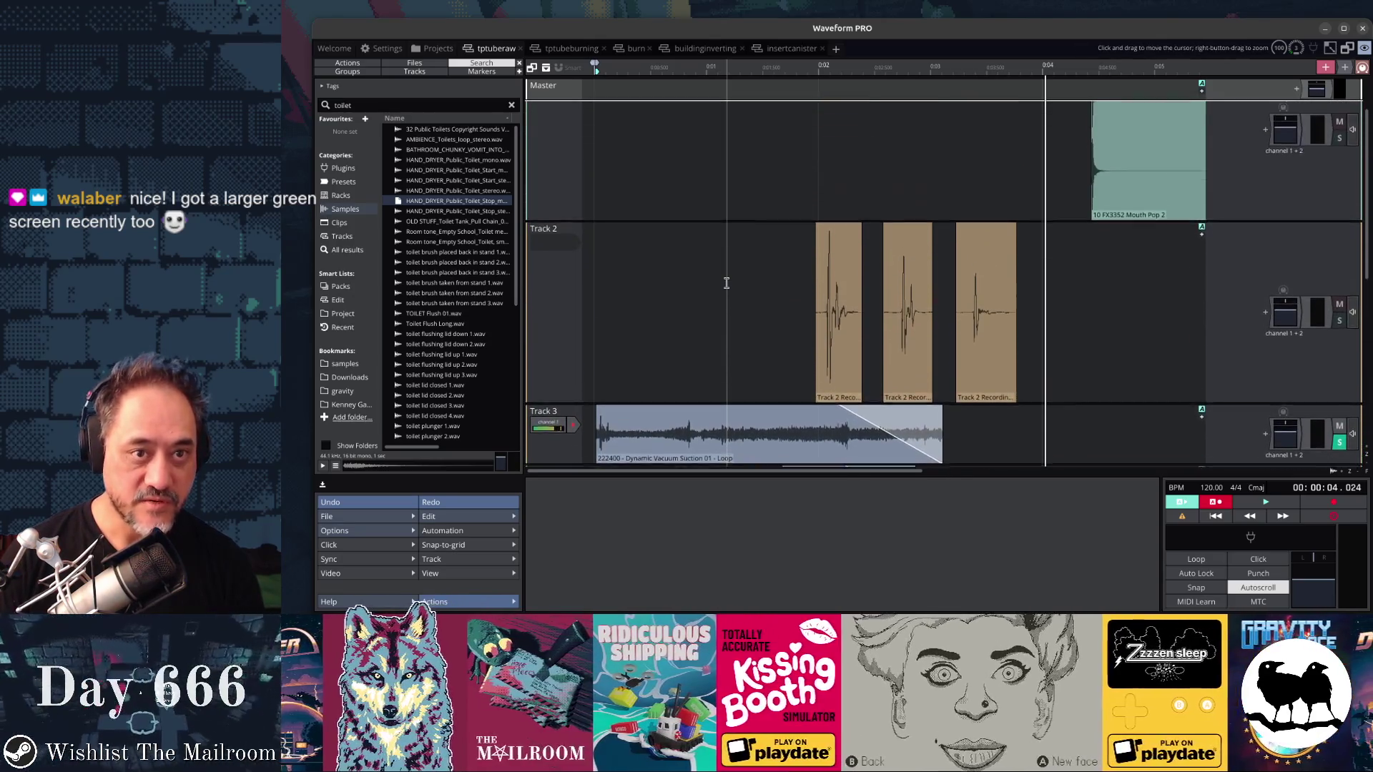
pyautogui.moveTo(834, 246); pyautogui.dragTo(969, 246)
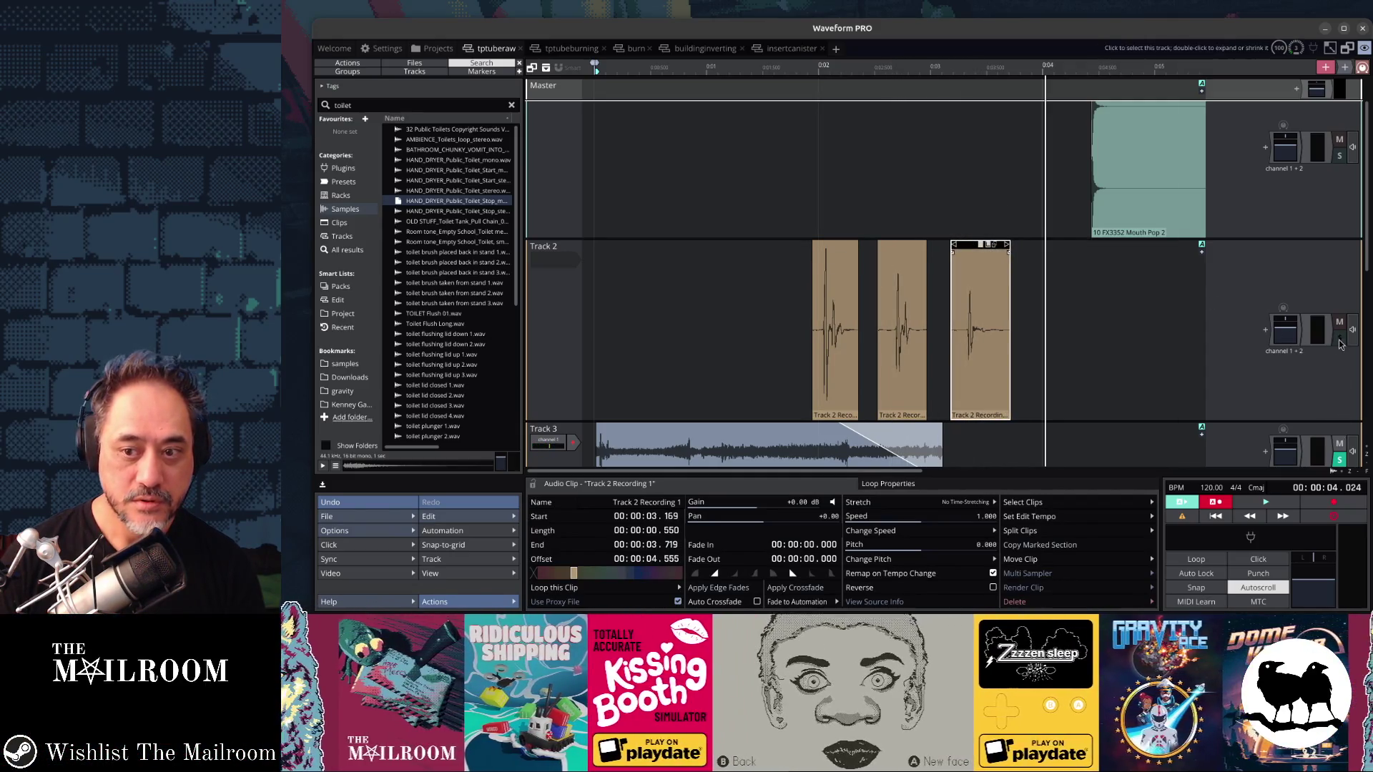
pyautogui.click(601, 345)
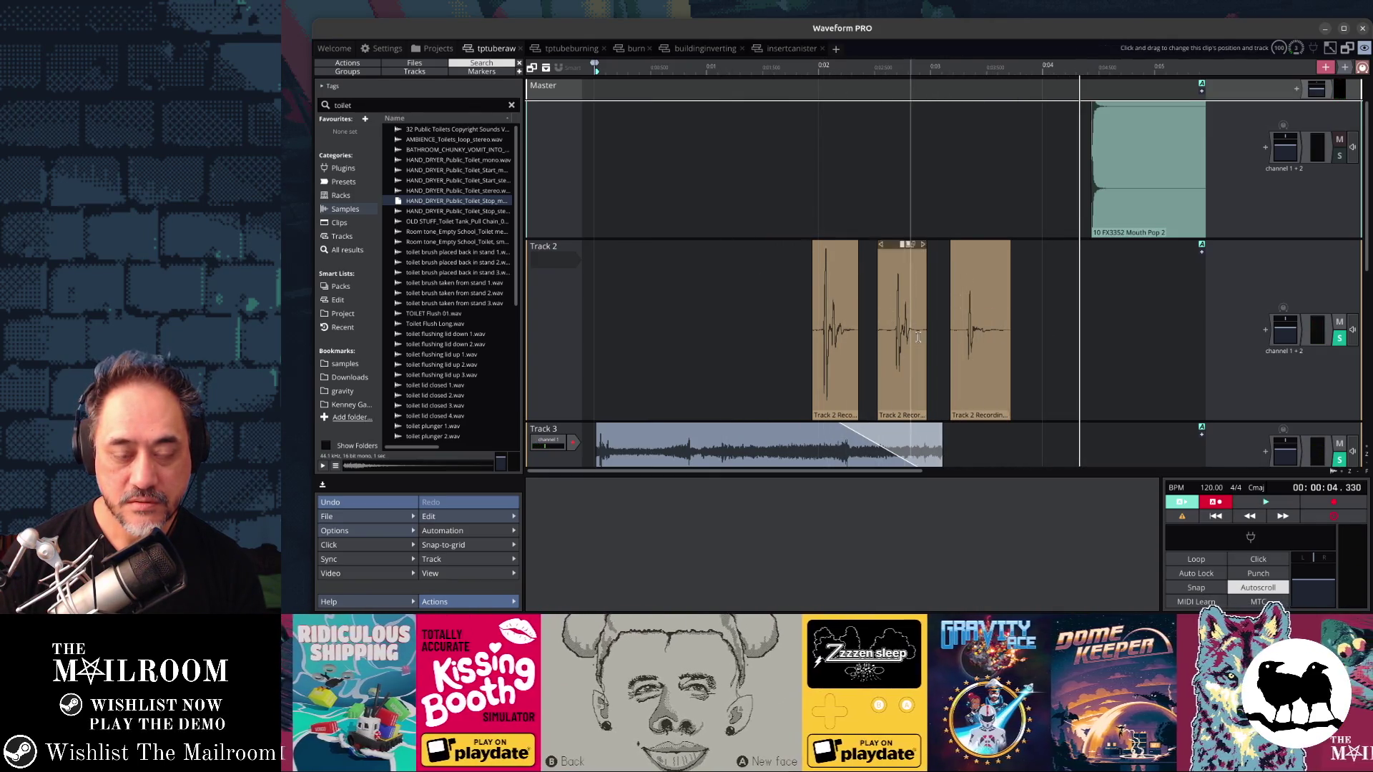
pyautogui.scroll(-1, 918, 337)
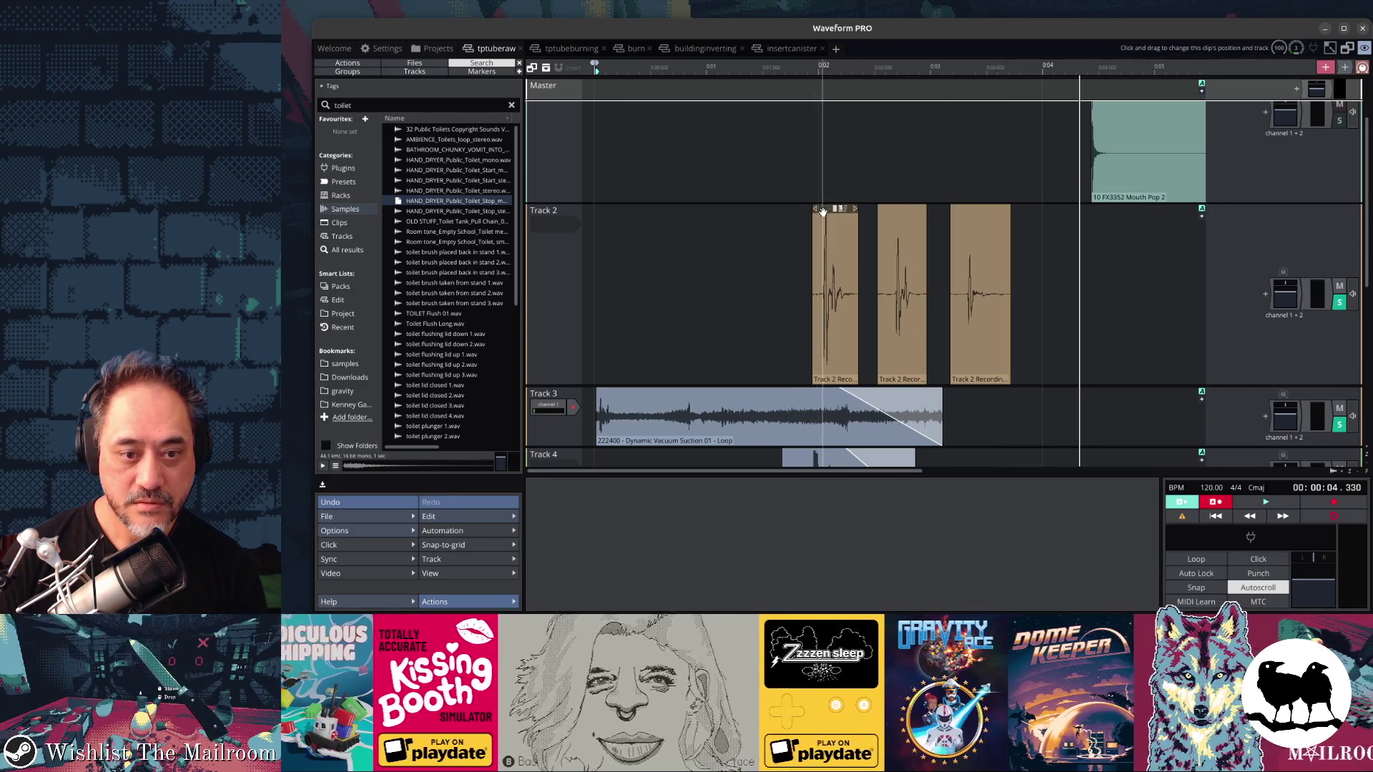
# Step: Move the three Track 2 clips later and tighten their spacing, then audition the timing
pyautogui.moveTo(823, 211); pyautogui.dragTo(892, 211)
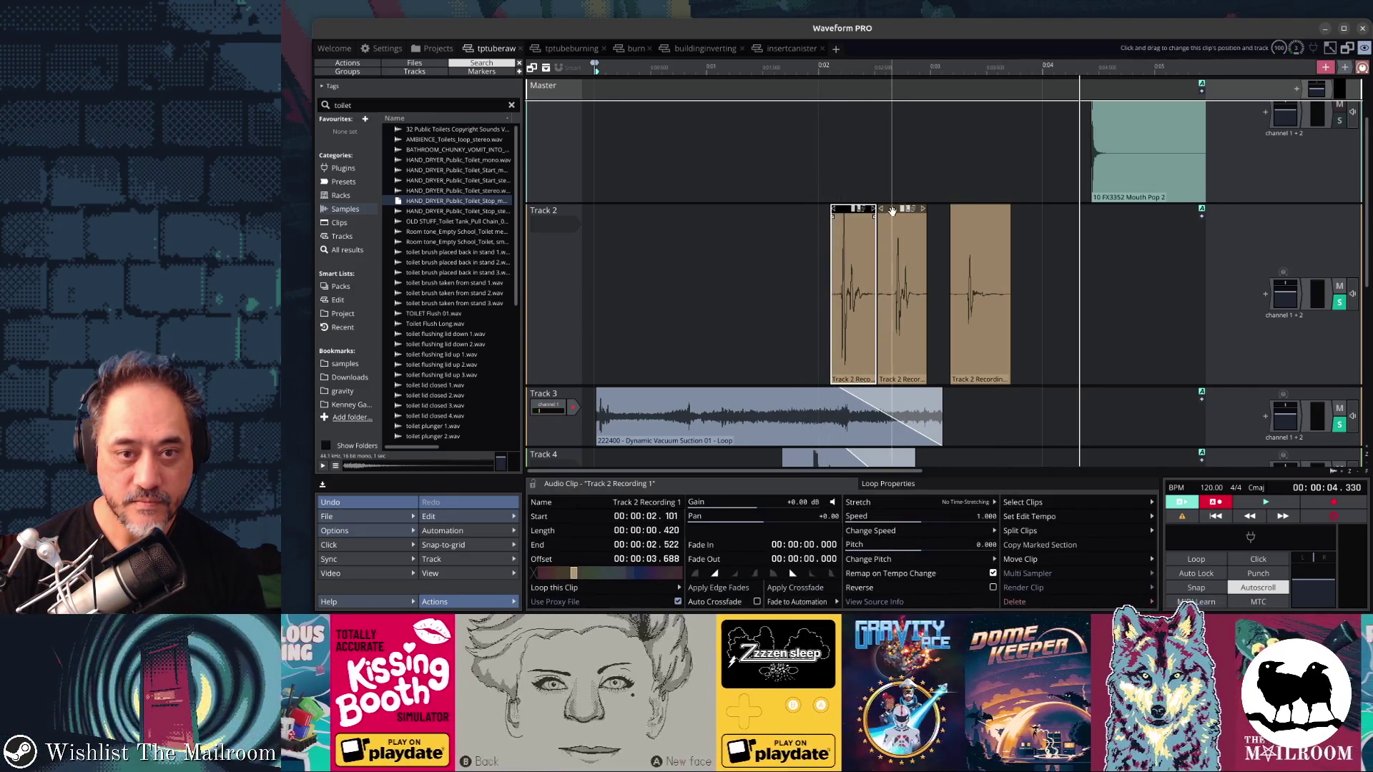
pyautogui.moveTo(981, 211); pyautogui.dragTo(1060, 212)
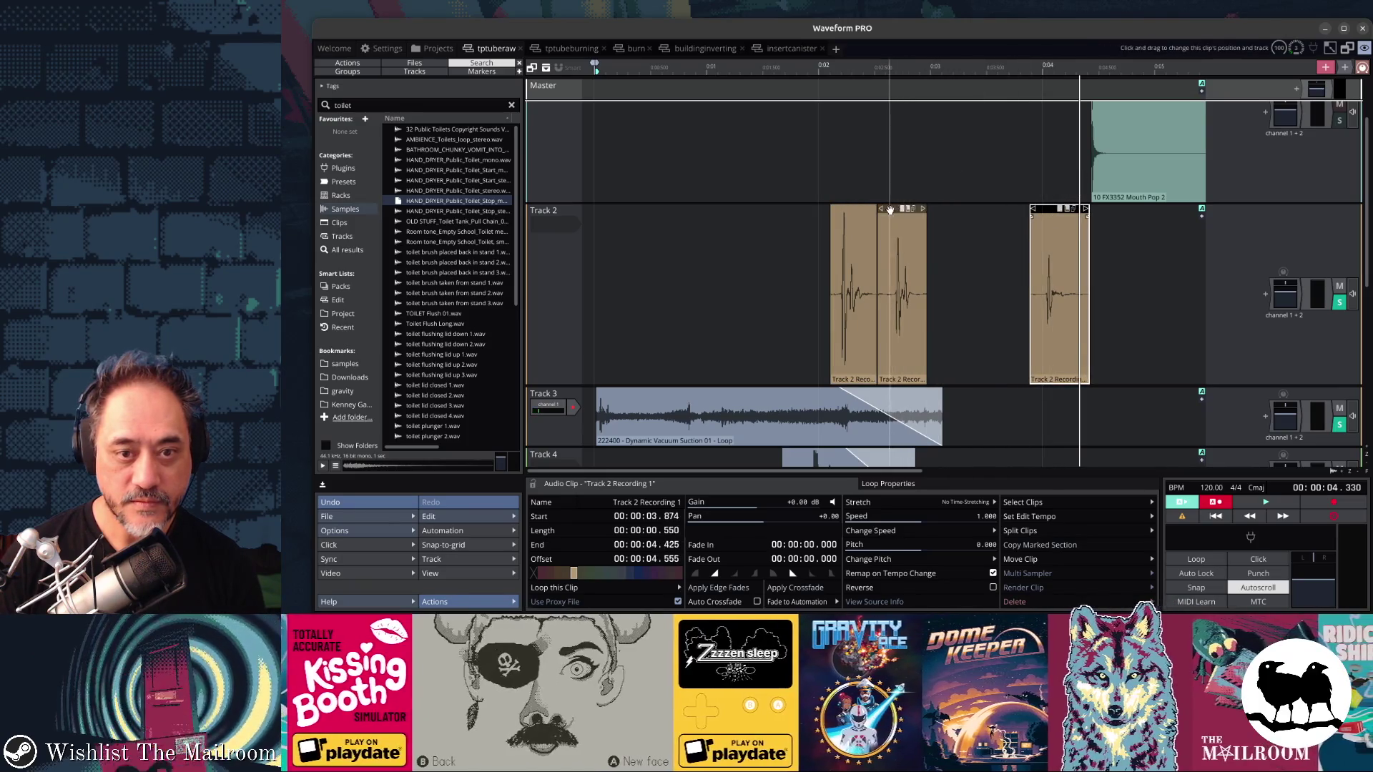
pyautogui.moveTo(888, 211); pyautogui.dragTo(978, 211)
pyautogui.moveTo(839, 210); pyautogui.dragTo(883, 214)
pyautogui.click(796, 287)
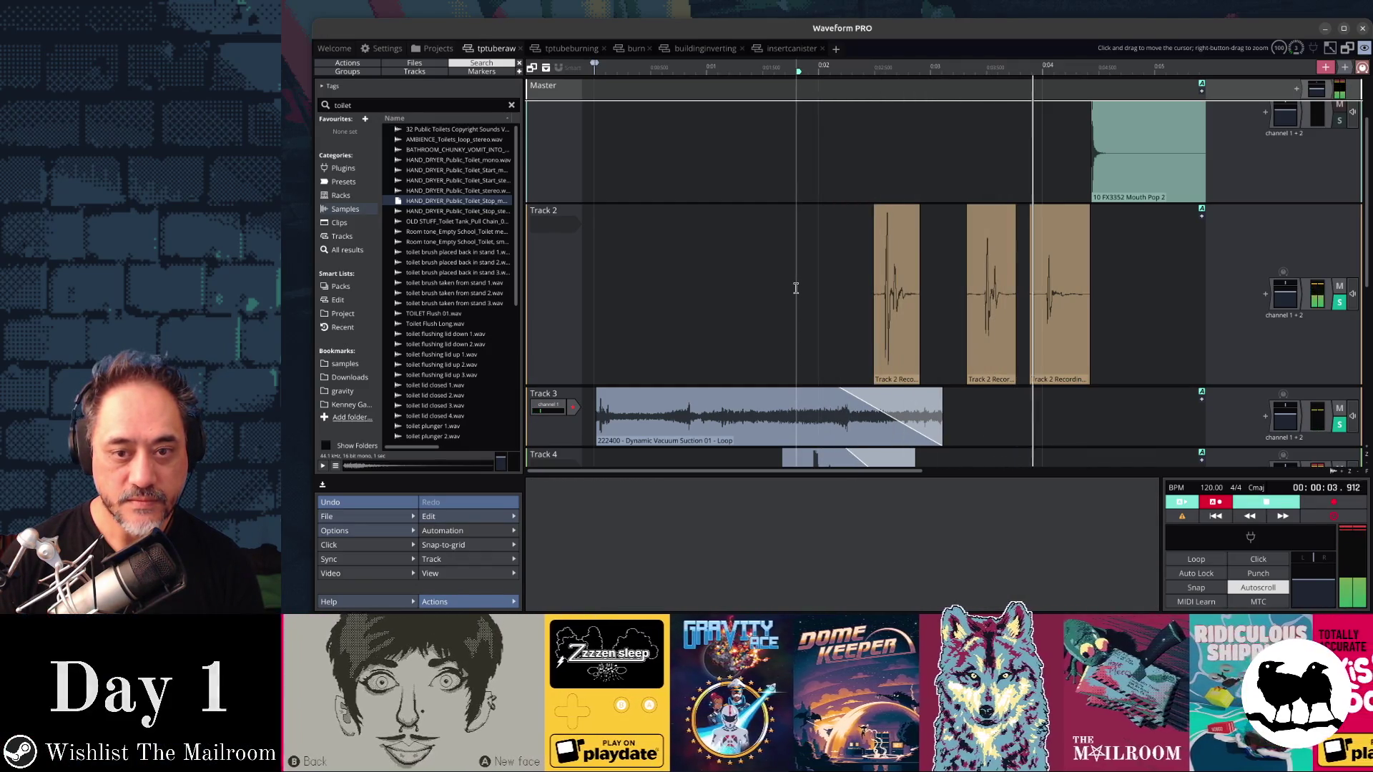
pyautogui.moveTo(977, 208); pyautogui.dragTo(931, 209)
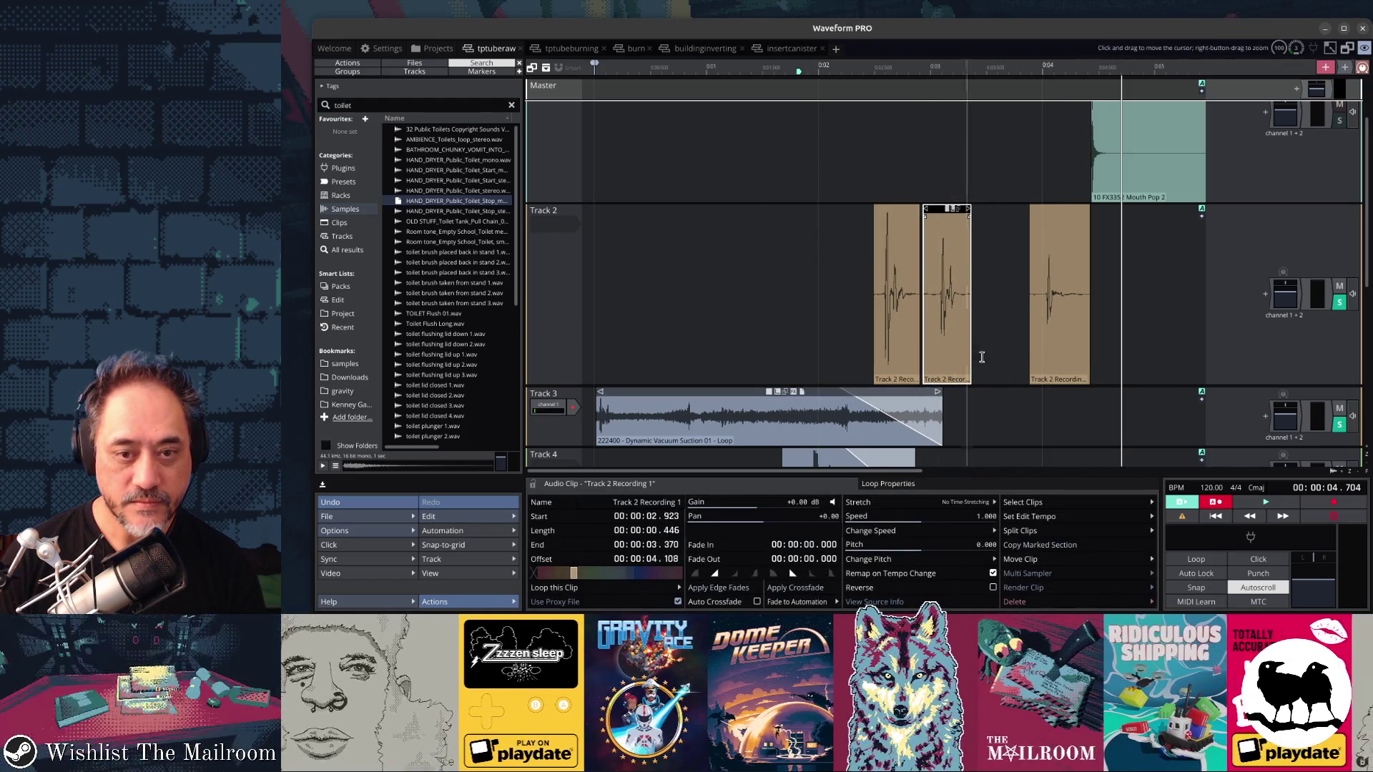
pyautogui.moveTo(1050, 236); pyautogui.dragTo(984, 243)
pyautogui.press('space')
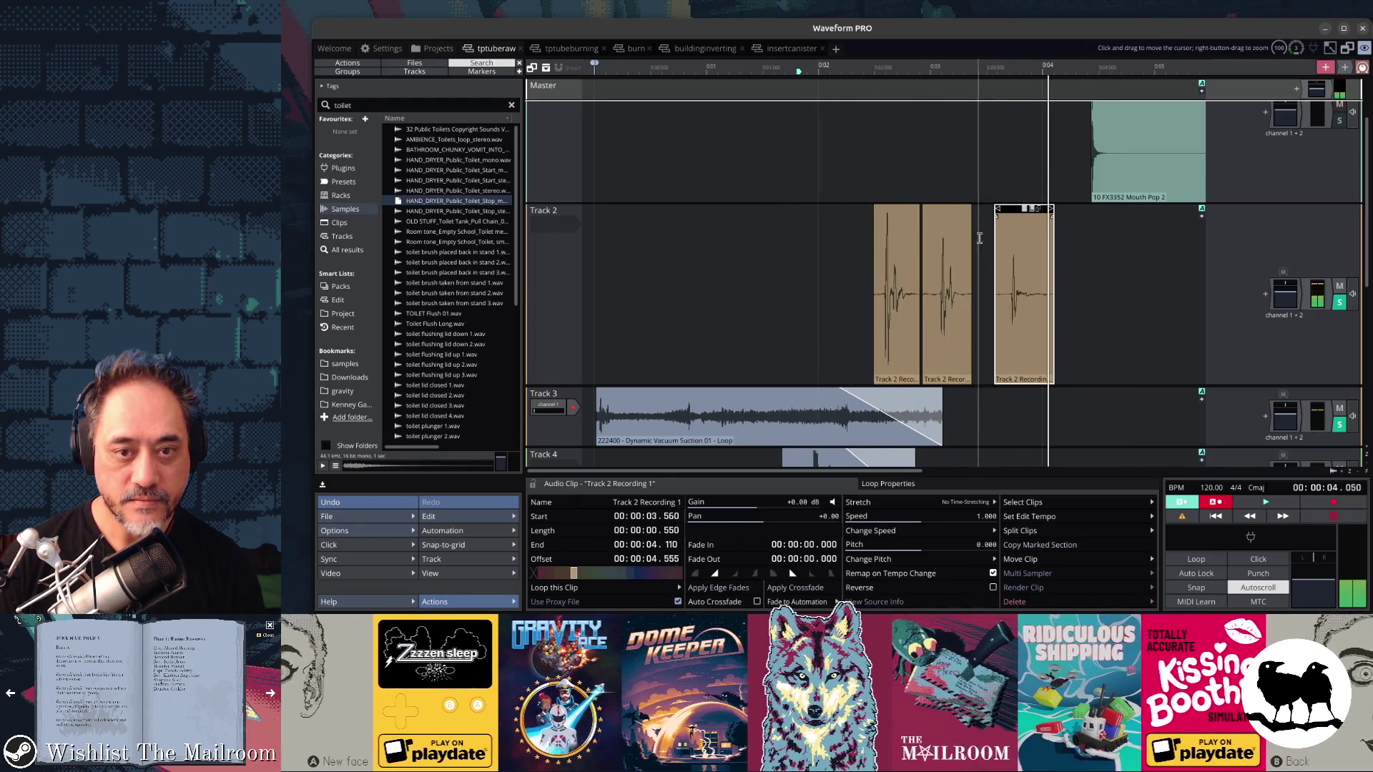
# Step: Nudge all three clips later again, replay, and raise Track 2's volume to about +3.6 dB
pyautogui.moveTo(1019, 212); pyautogui.dragTo(1053, 211)
pyautogui.moveTo(949, 219); pyautogui.dragTo(986, 215)
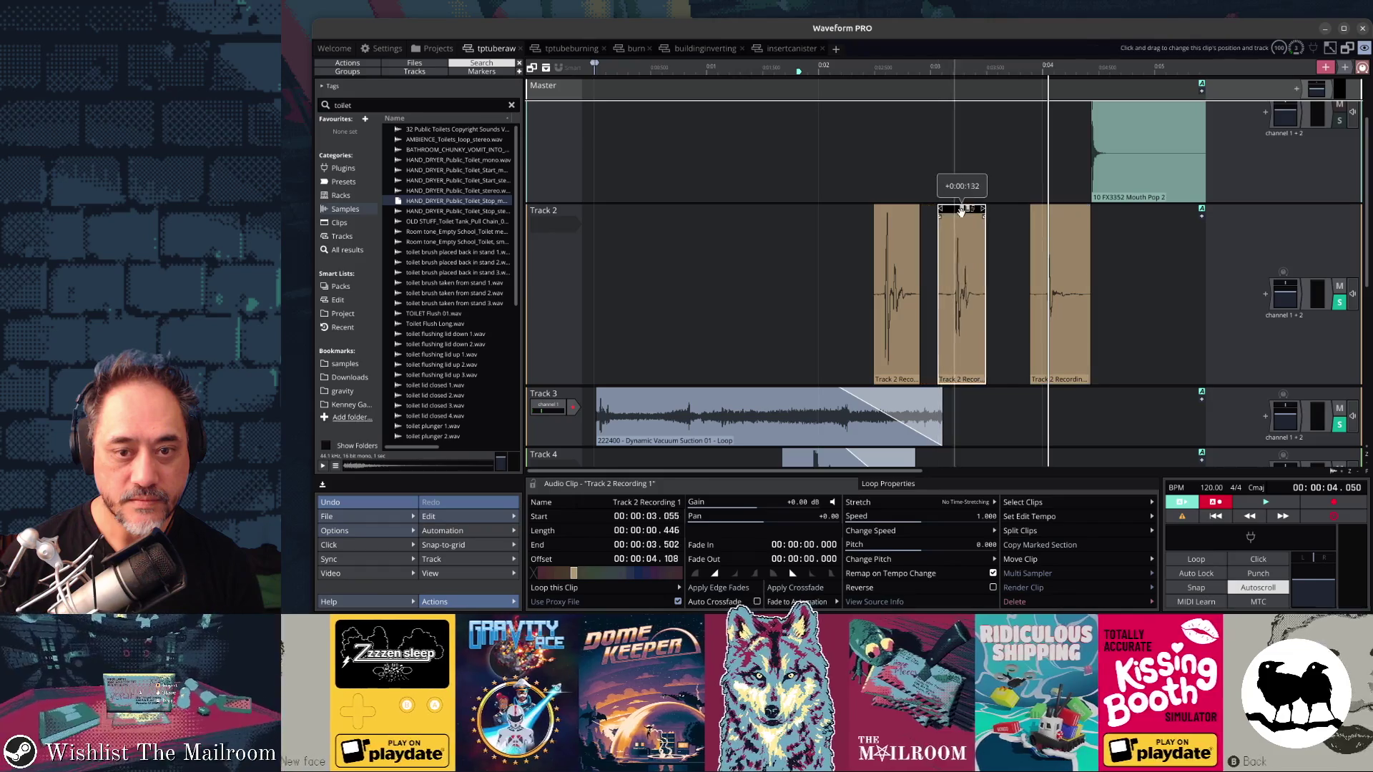
pyautogui.moveTo(893, 212); pyautogui.dragTo(923, 214)
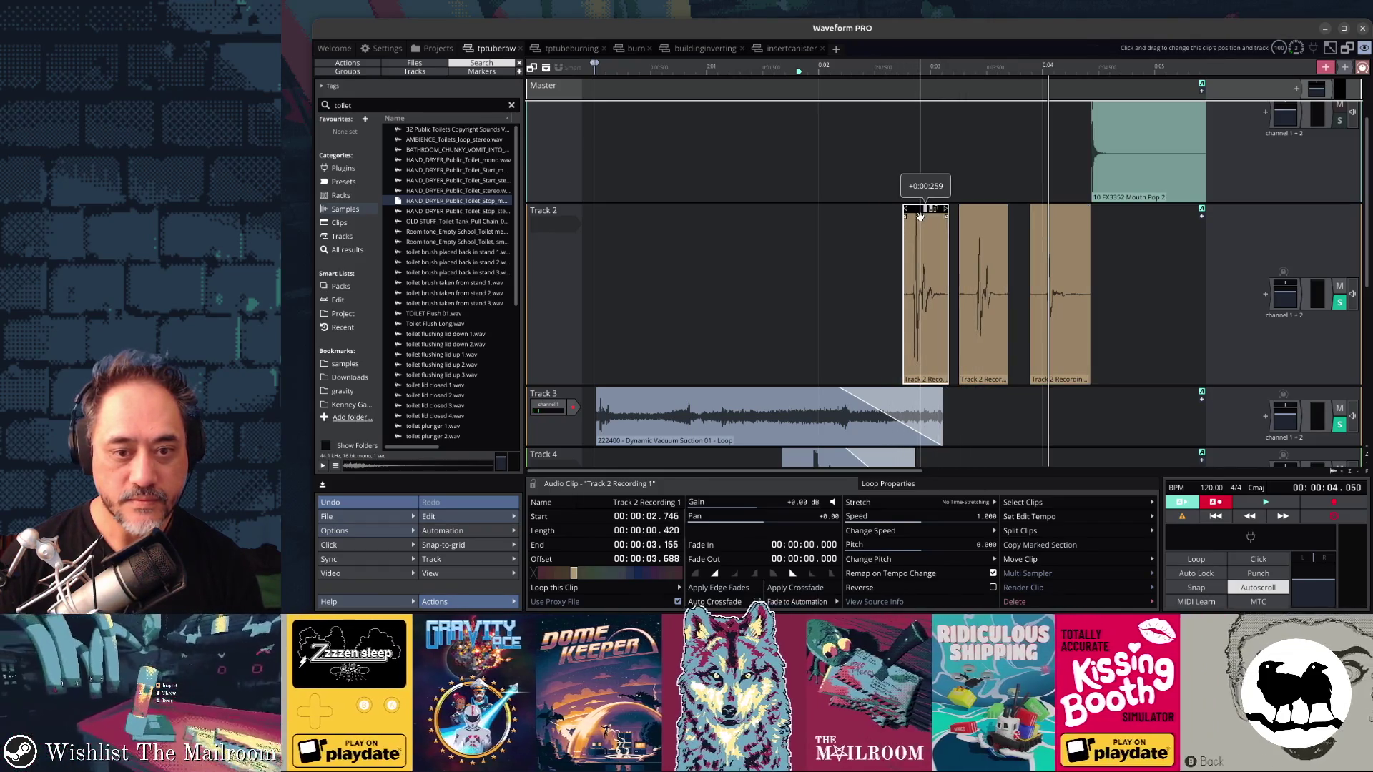
pyautogui.press('space')
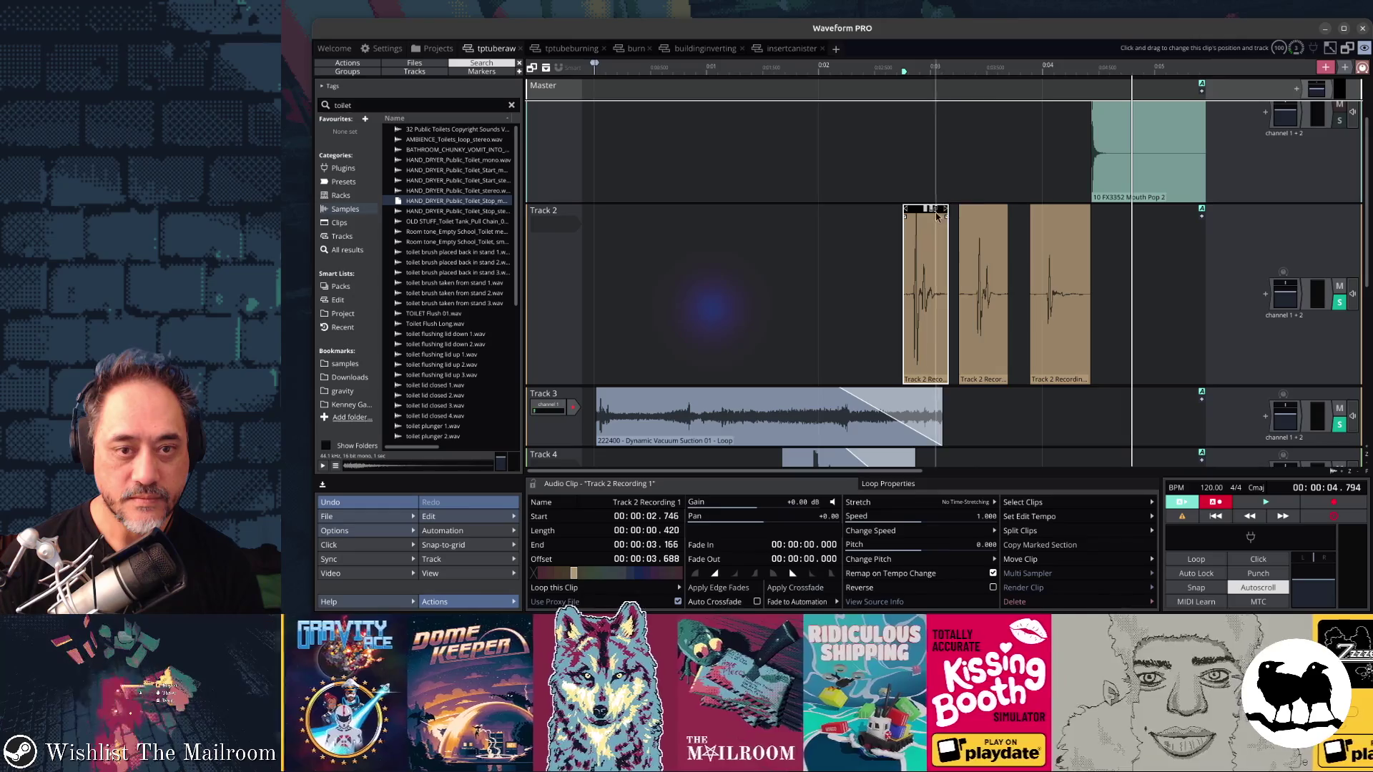
pyautogui.moveTo(1276, 292); pyautogui.dragTo(1297, 269)
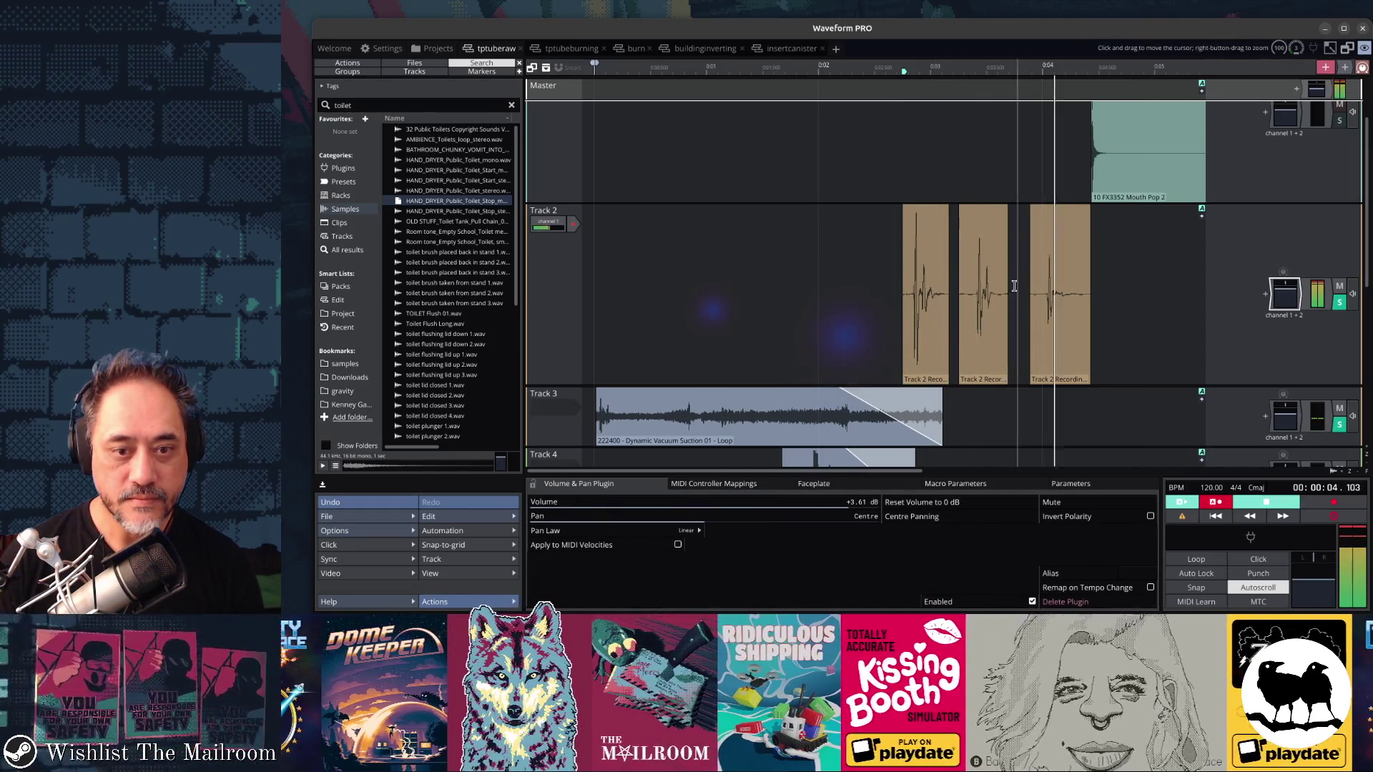
# Step: Stop playback and insert a TReverber8 reverb plugin on Track 2
pyautogui.press('space')
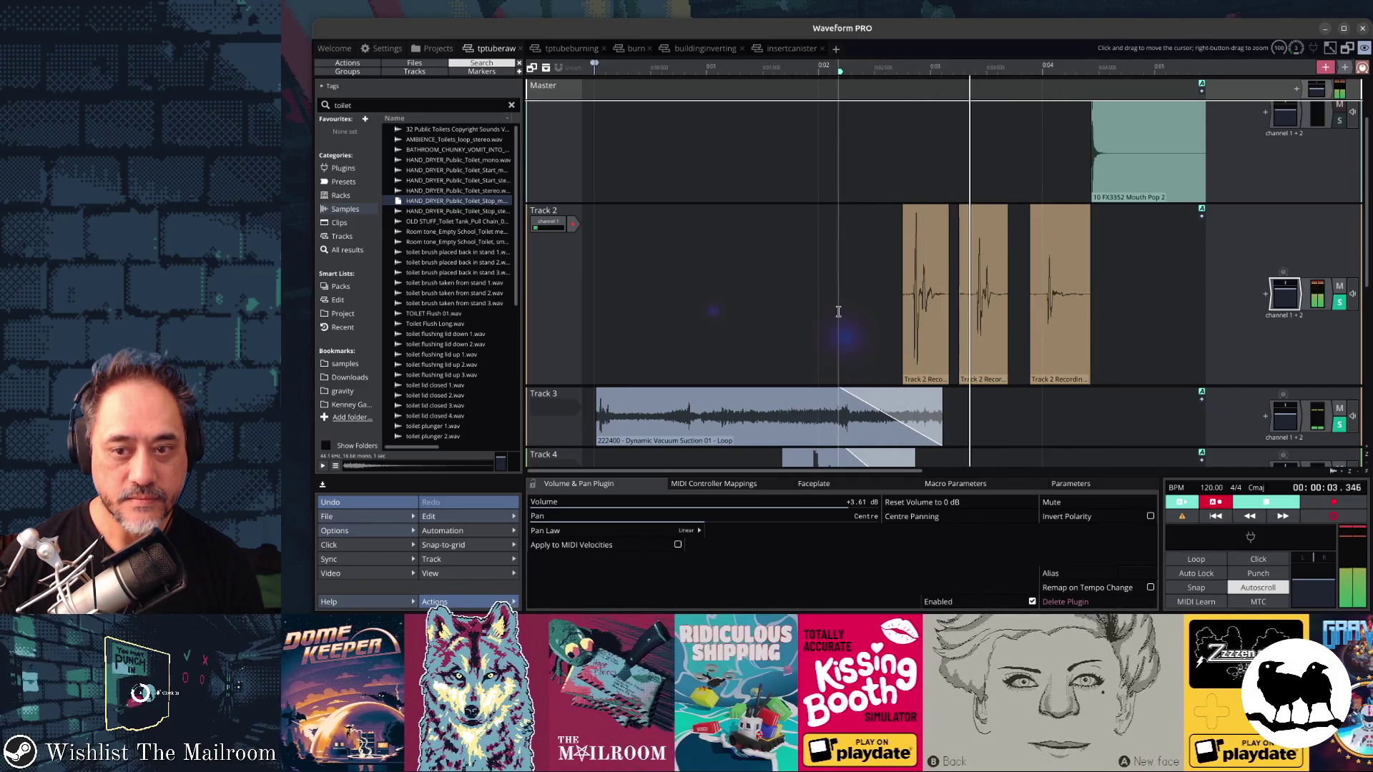
pyautogui.press('space')
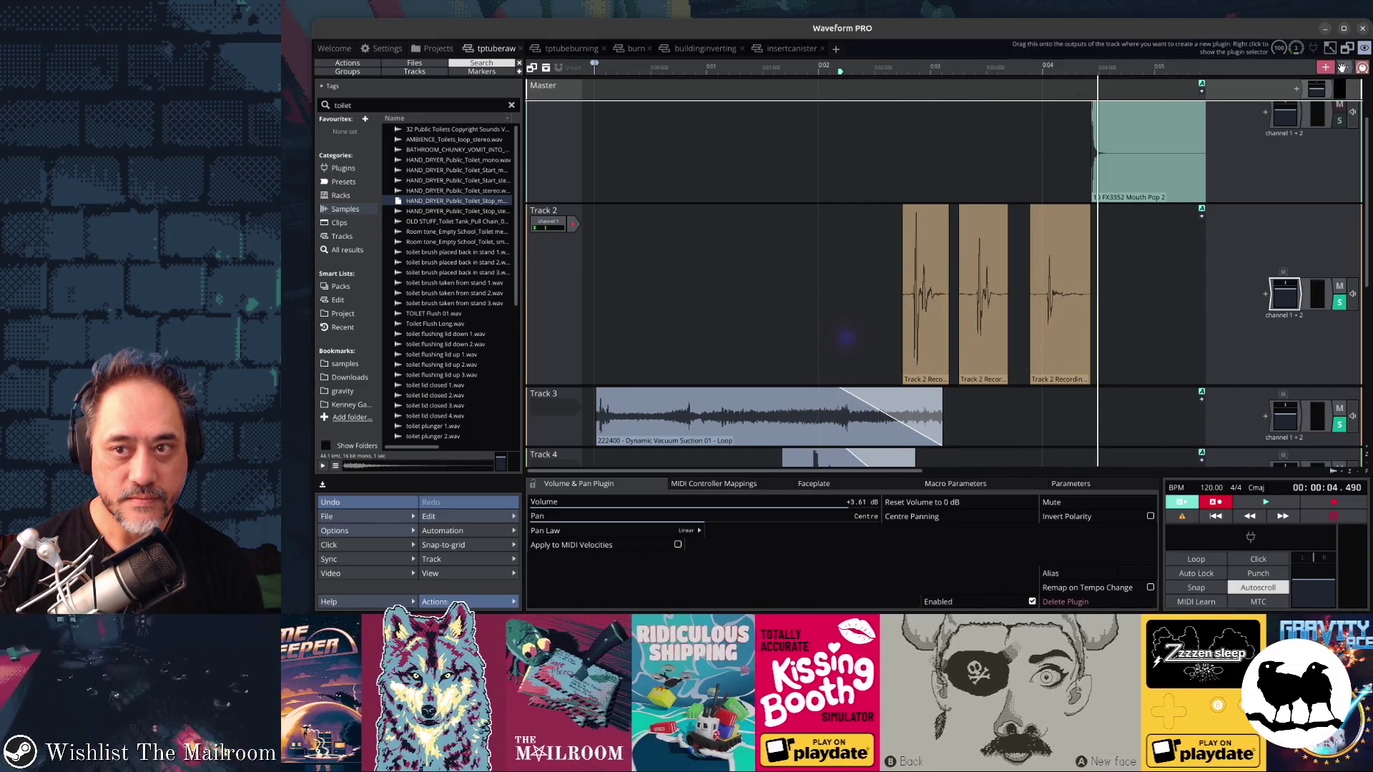
pyautogui.moveTo(1340, 67); pyautogui.dragTo(1276, 290)
pyautogui.write('reve')
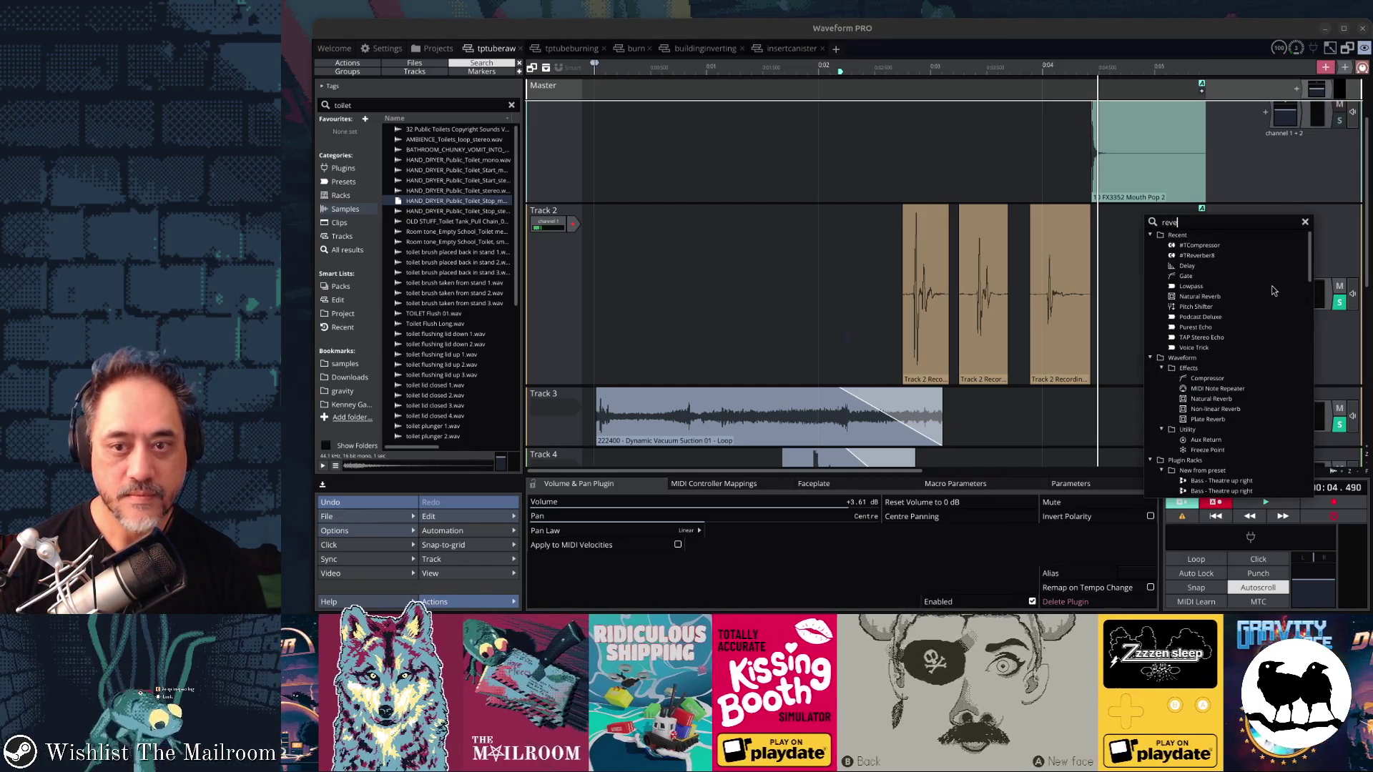
pyautogui.write('rb')
pyautogui.click(1197, 246)
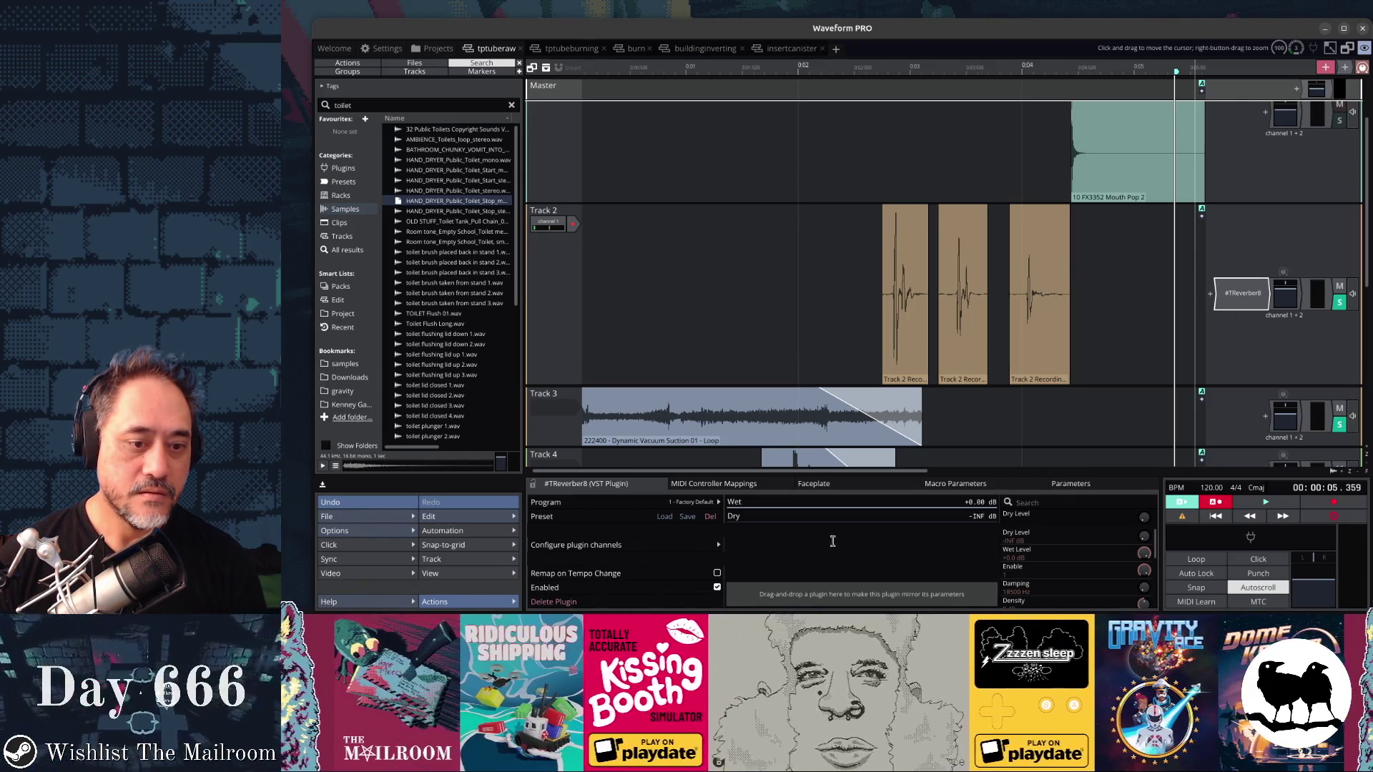
# Step: Load the Stadium preset on Track 2's reverb and audition it from before the clips
pyautogui.doubleClick(1241, 293)
pyautogui.click(650, 113)
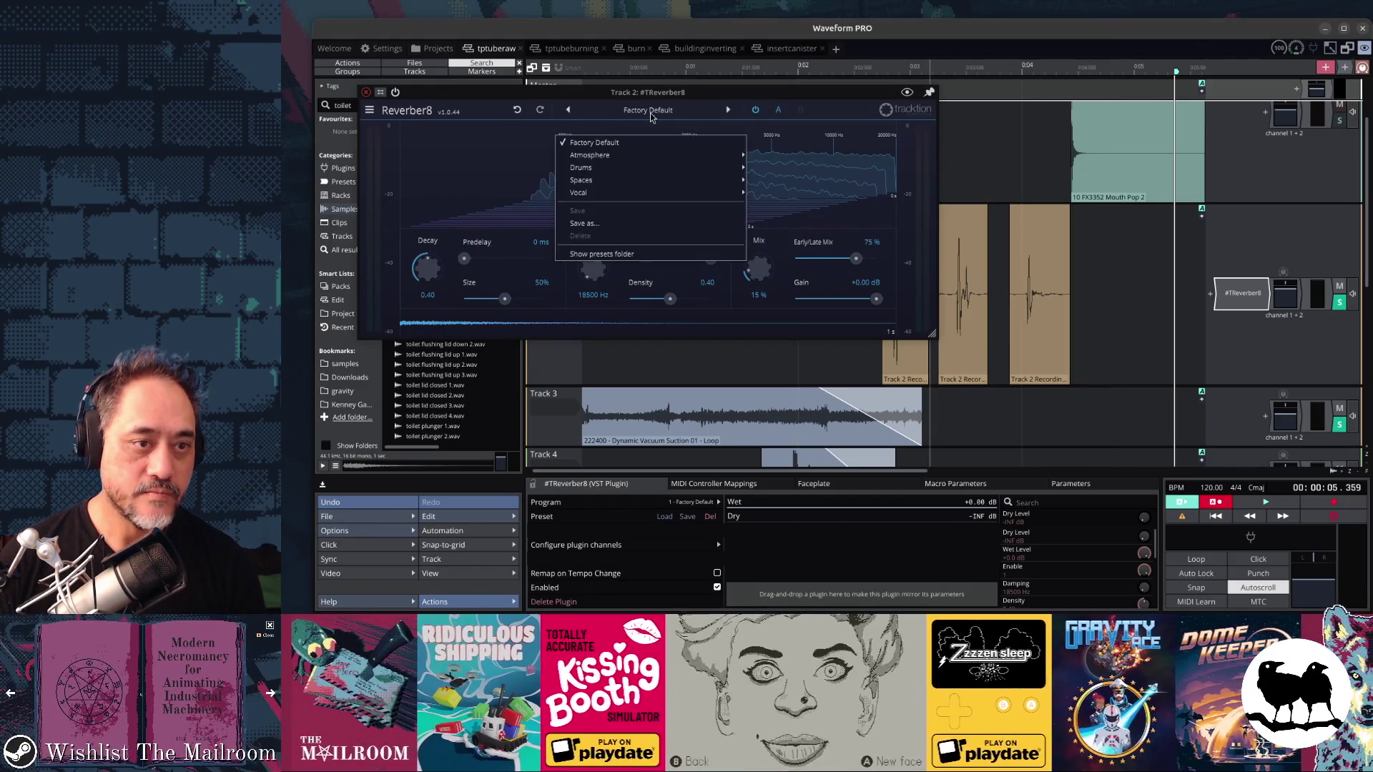
pyautogui.click(800, 195)
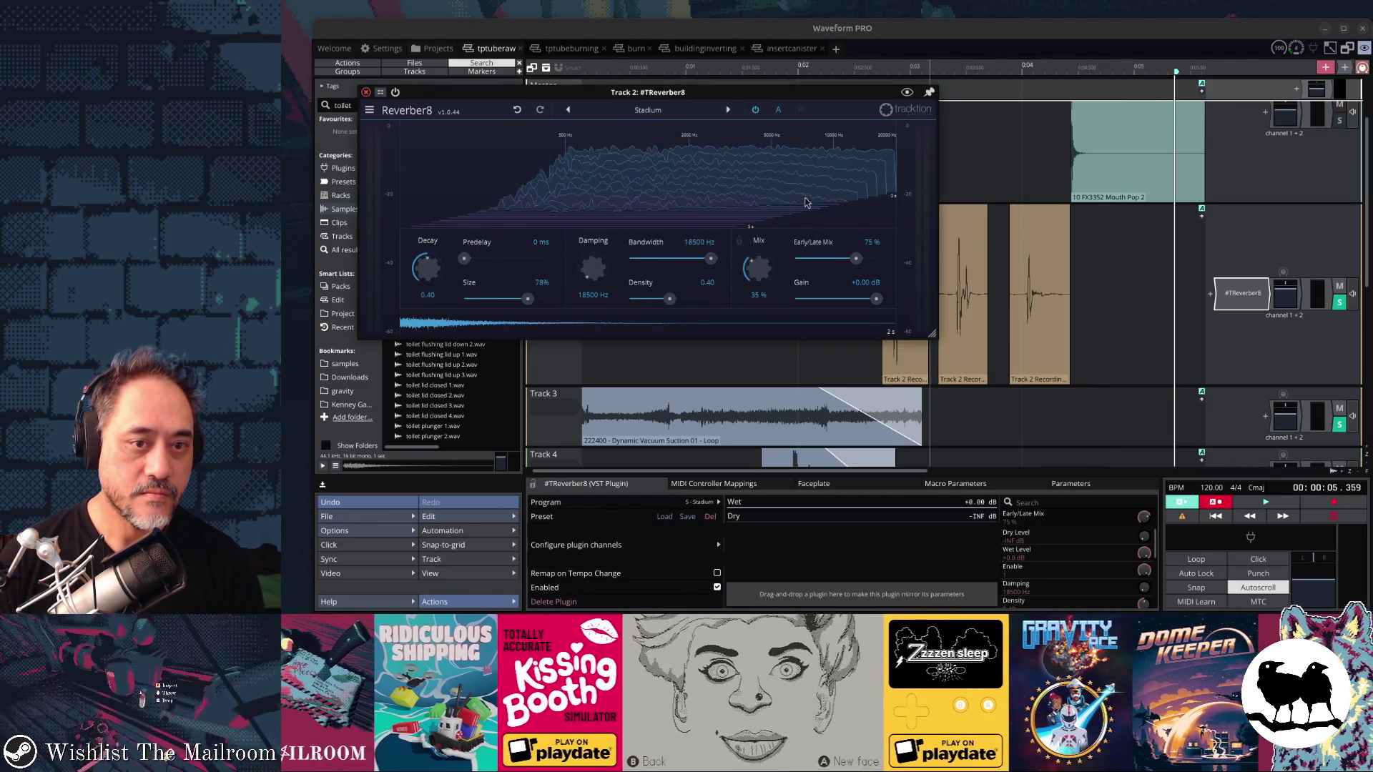
pyautogui.click(813, 372)
pyautogui.press('space')
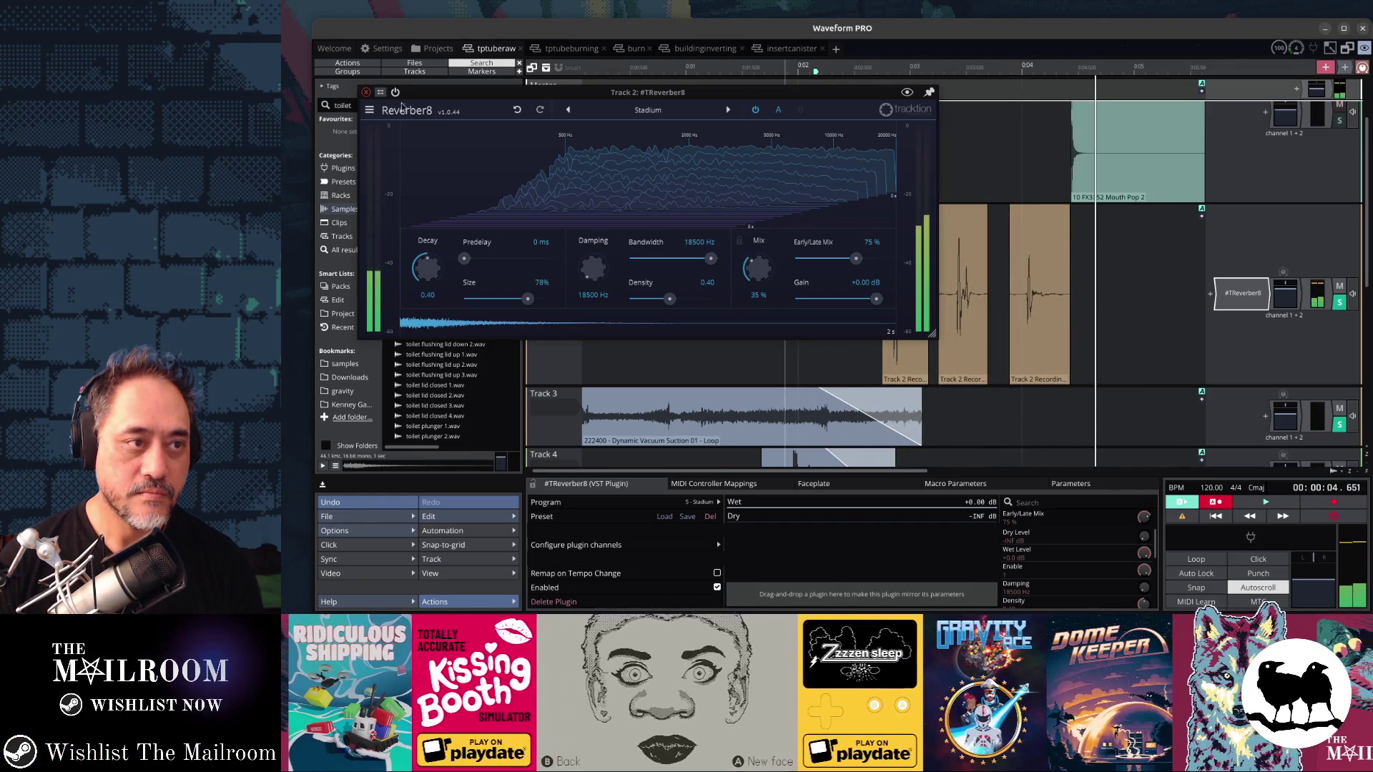
pyautogui.click(366, 93)
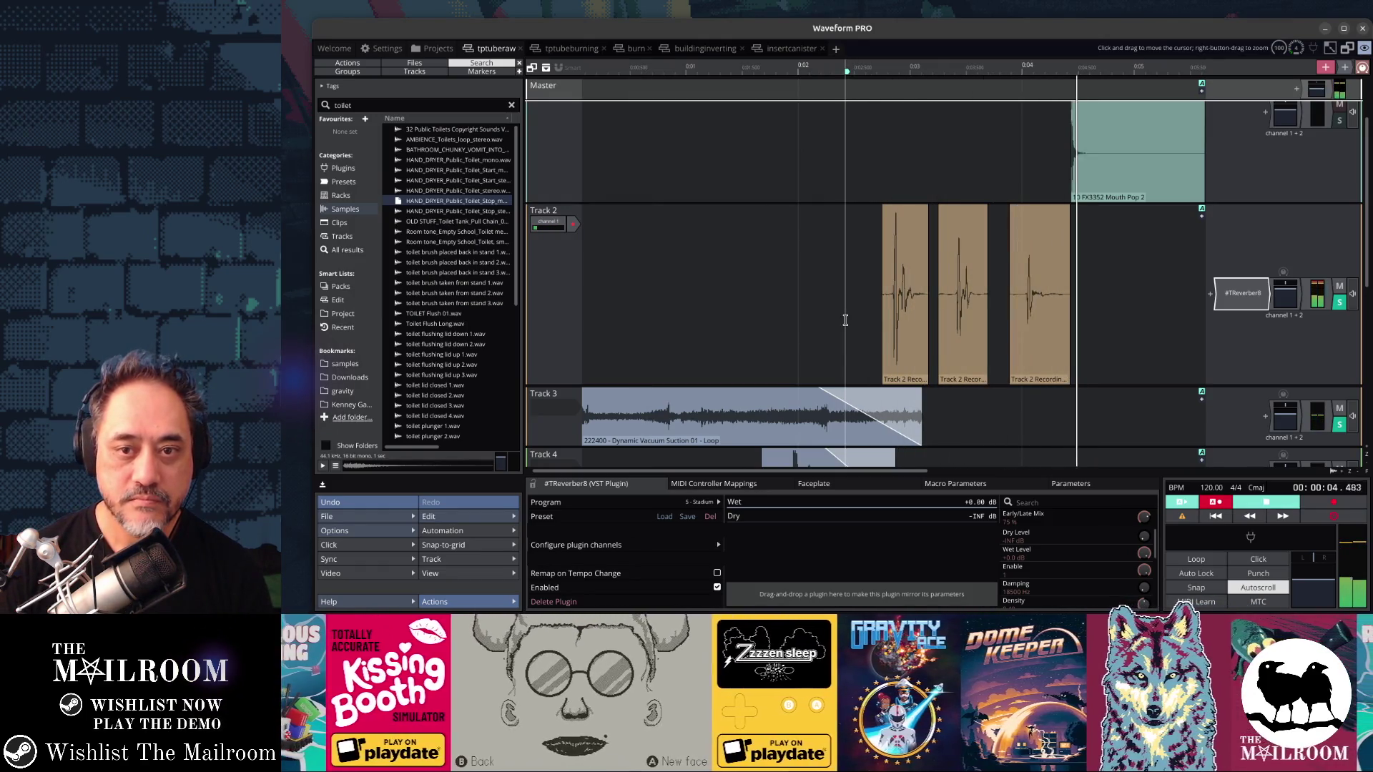
pyautogui.scroll(2, 966, 269)
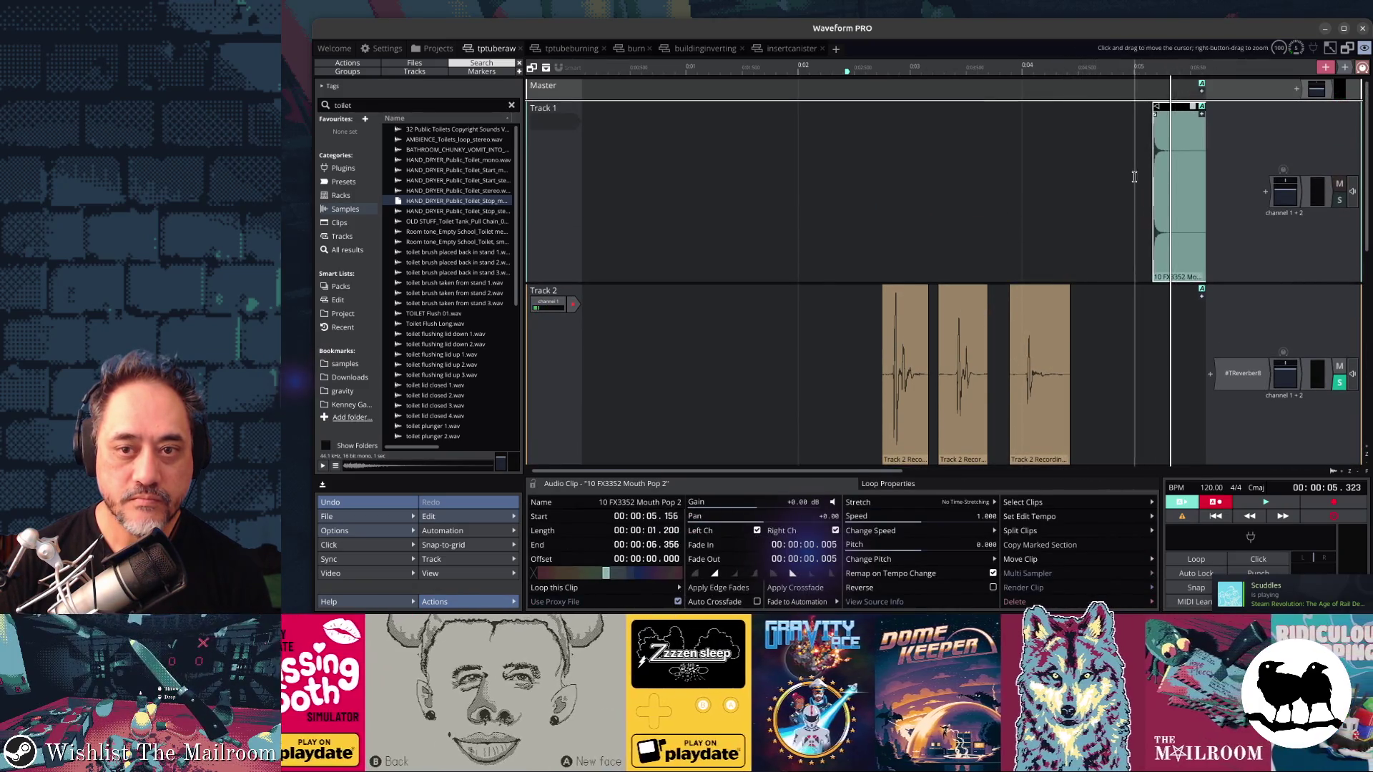
# Step: Unsolo Tracks 3–6 and move the Mouth Pop clip earlier to start around 3.99 seconds
pyautogui.click(1133, 181)
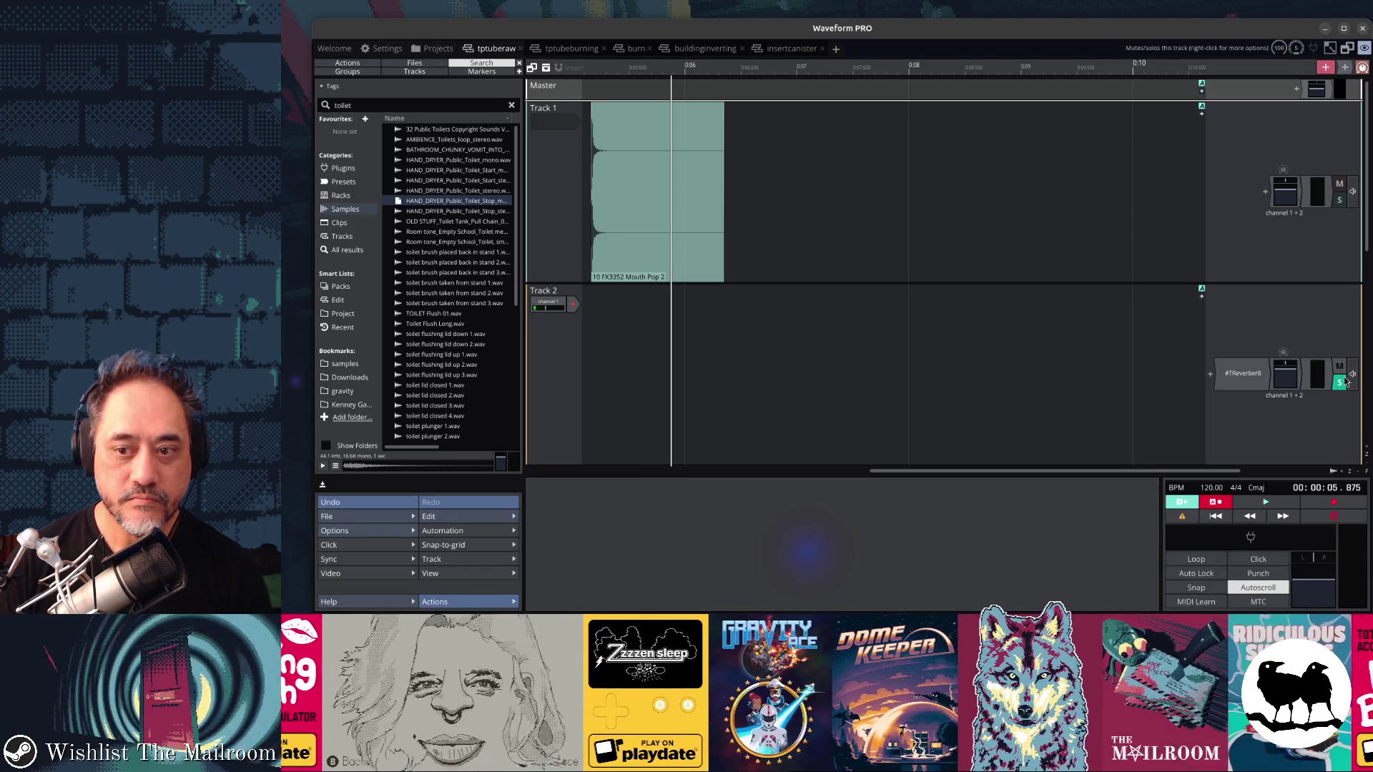
pyautogui.scroll(-5, 1348, 395)
pyautogui.click(1349, 394)
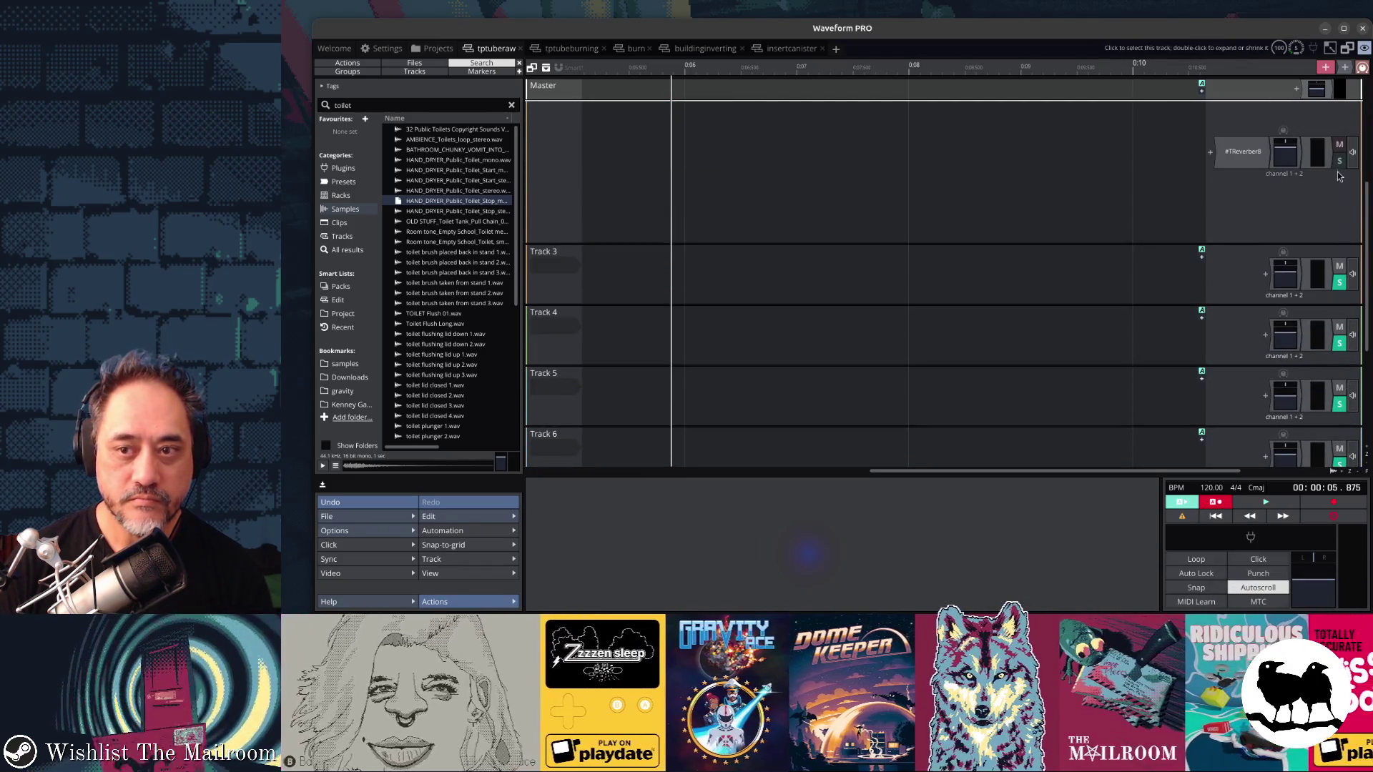
pyautogui.scroll(5, 1316, 189)
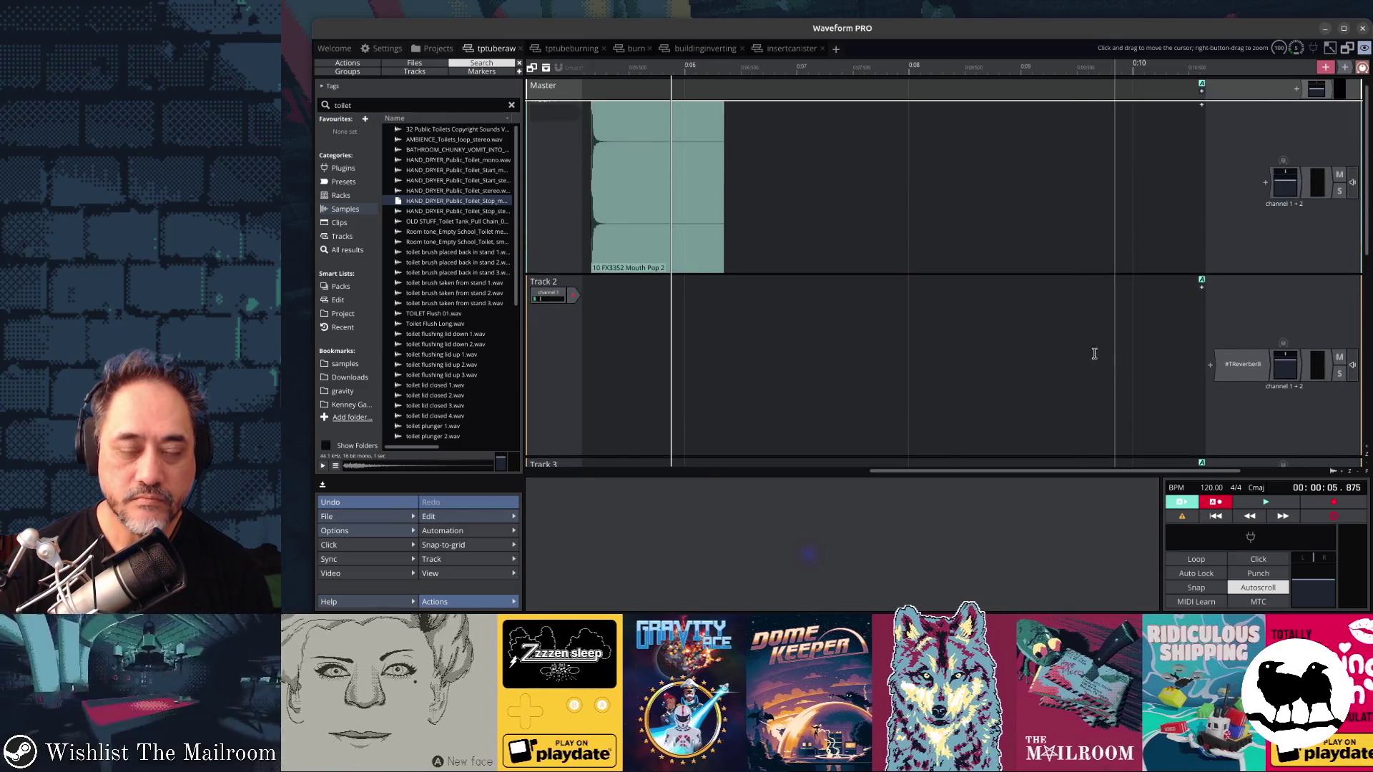
pyautogui.press('space')
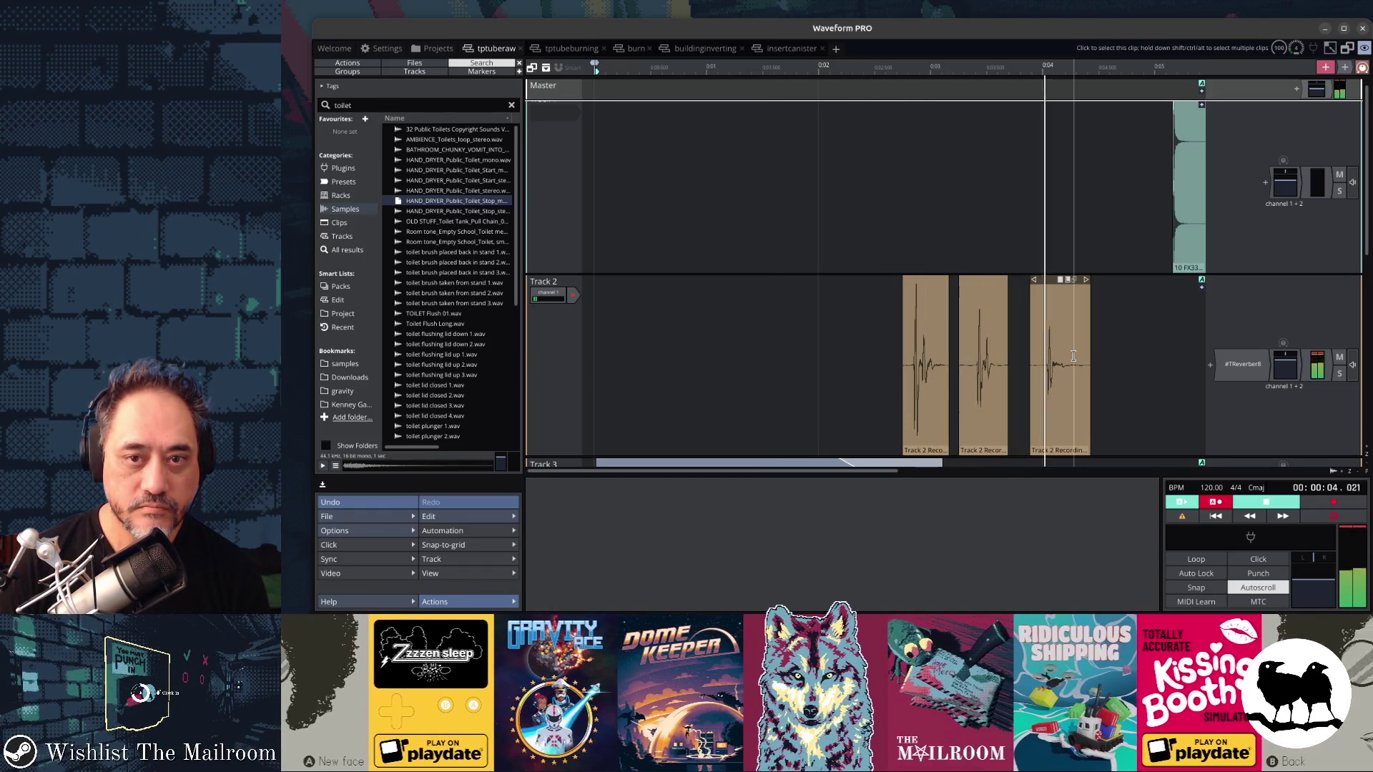
pyautogui.press('space')
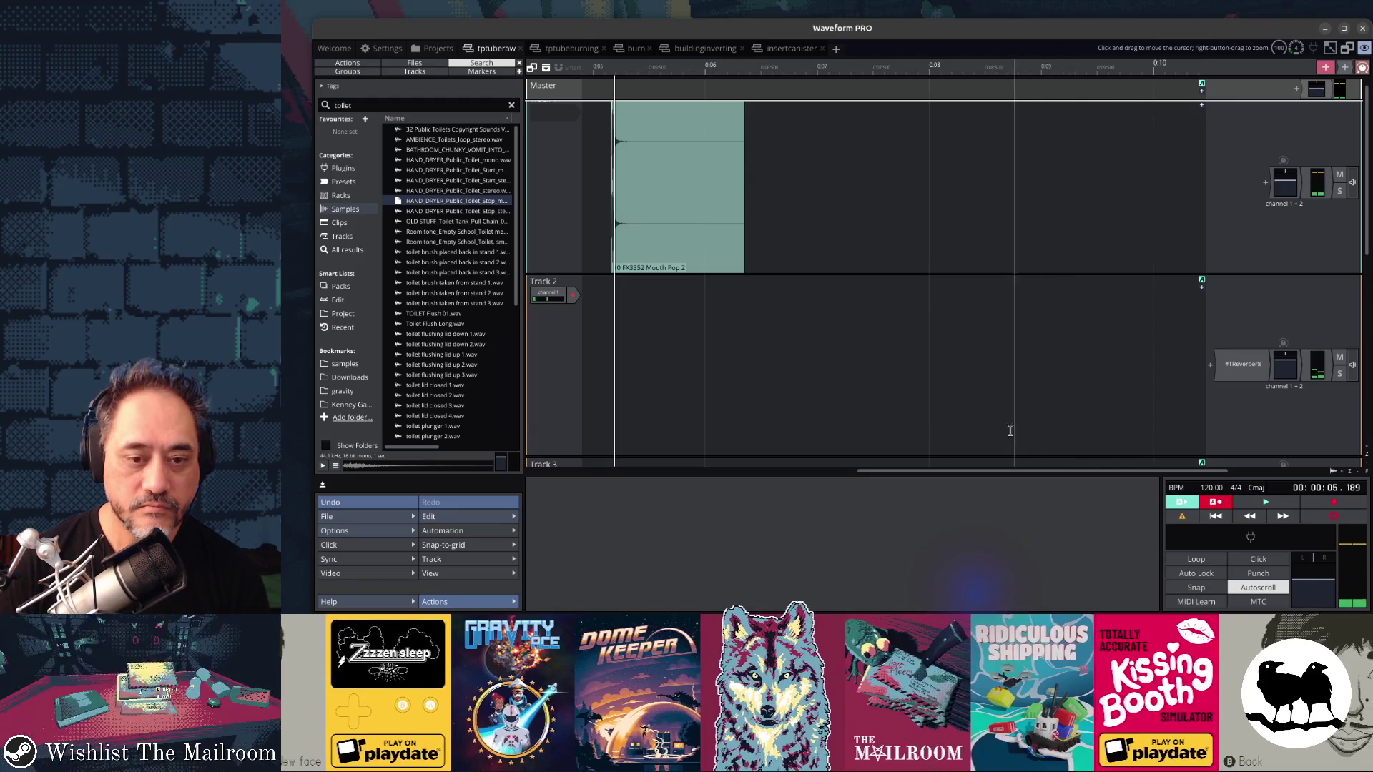
pyautogui.moveTo(1012, 471); pyautogui.dragTo(724, 486)
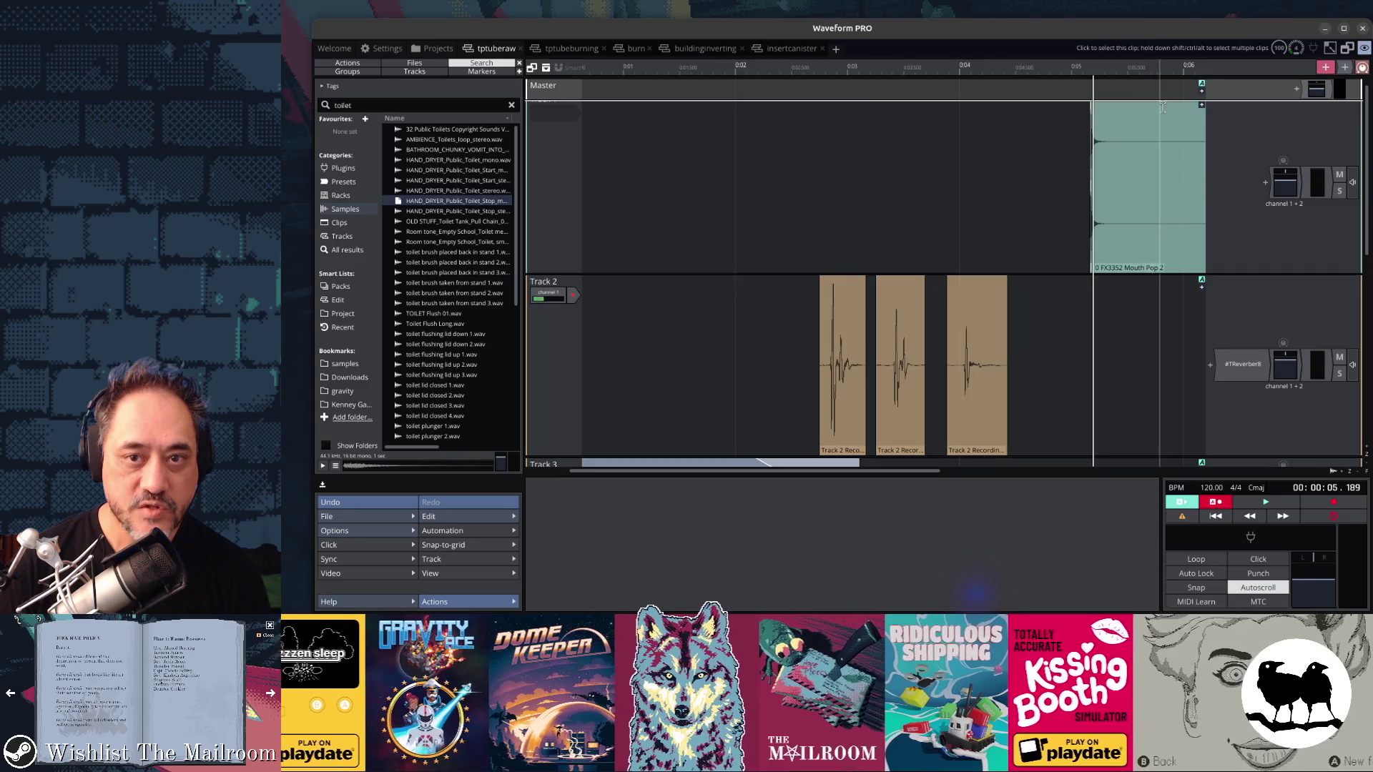
pyautogui.moveTo(1157, 102); pyautogui.dragTo(988, 118)
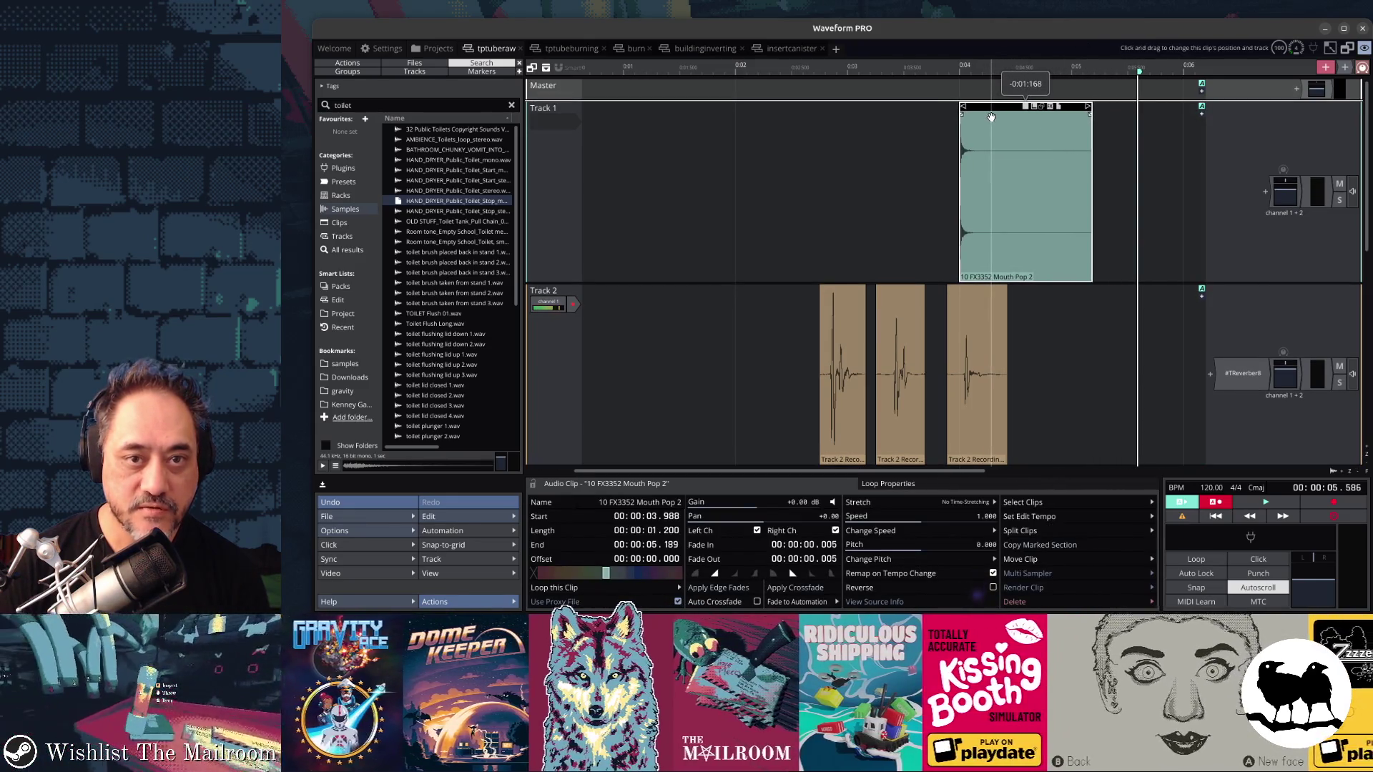
pyautogui.scroll(-3, 870, 343)
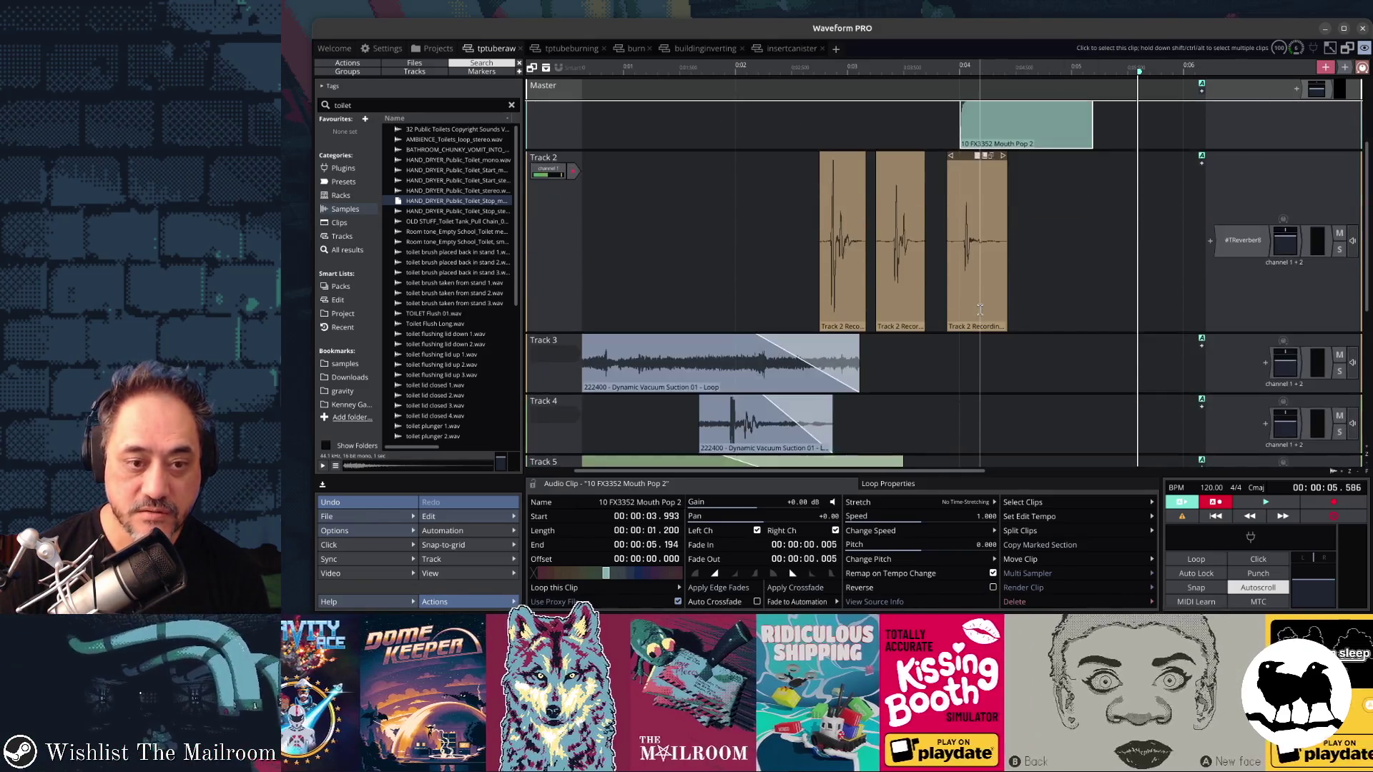
pyautogui.moveTo(878, 472); pyautogui.dragTo(718, 482)
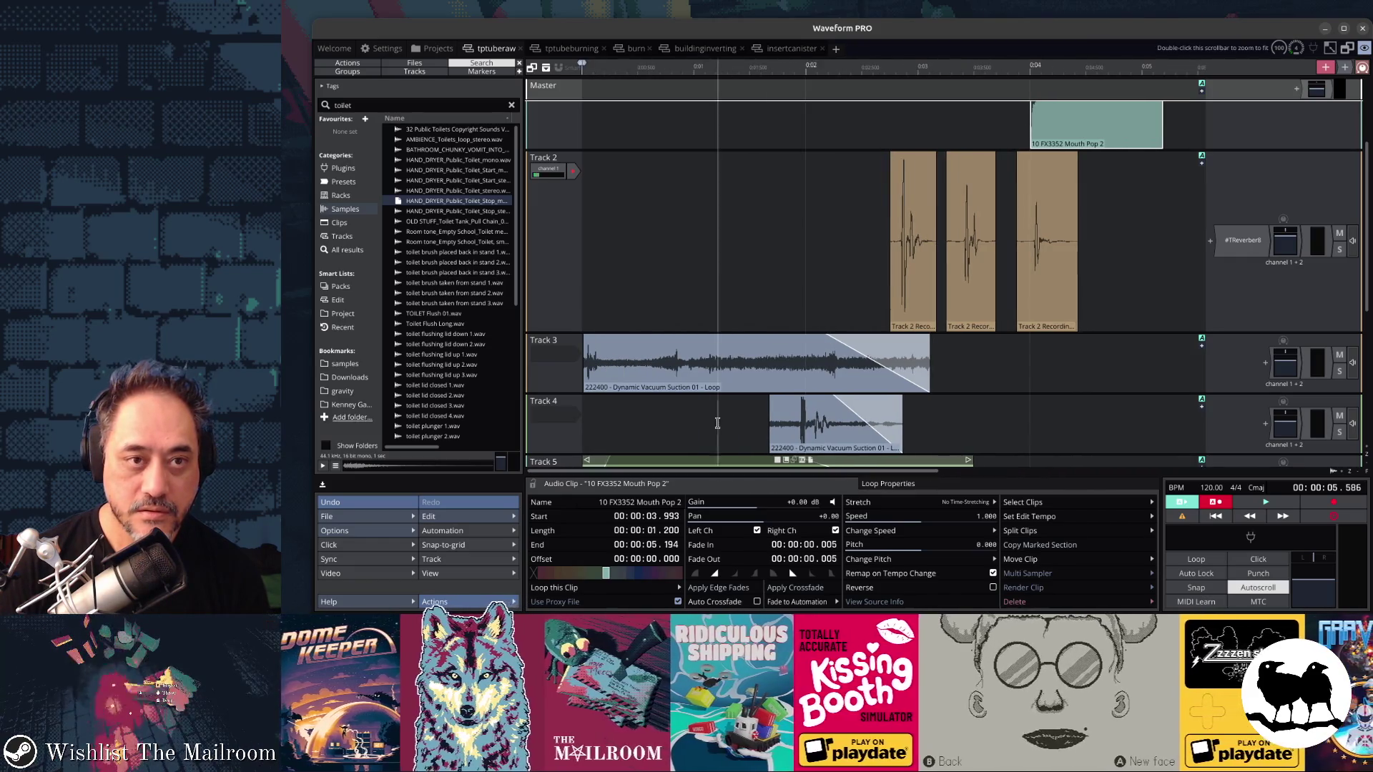
# Step: Glance through the insertcanister, buildinginverting and tputburning projects, then replay tptuberaw from before the clips
pyautogui.click(786, 49)
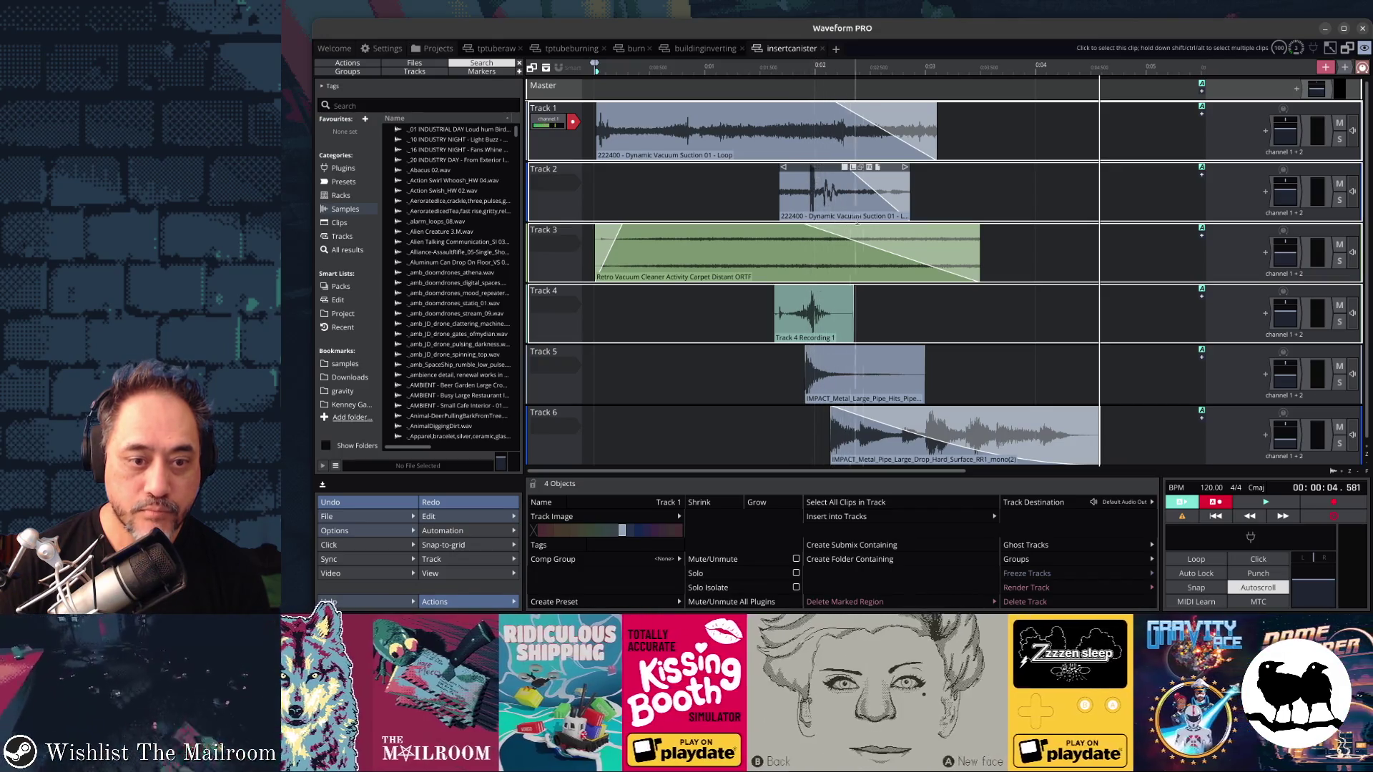
pyautogui.click(711, 55)
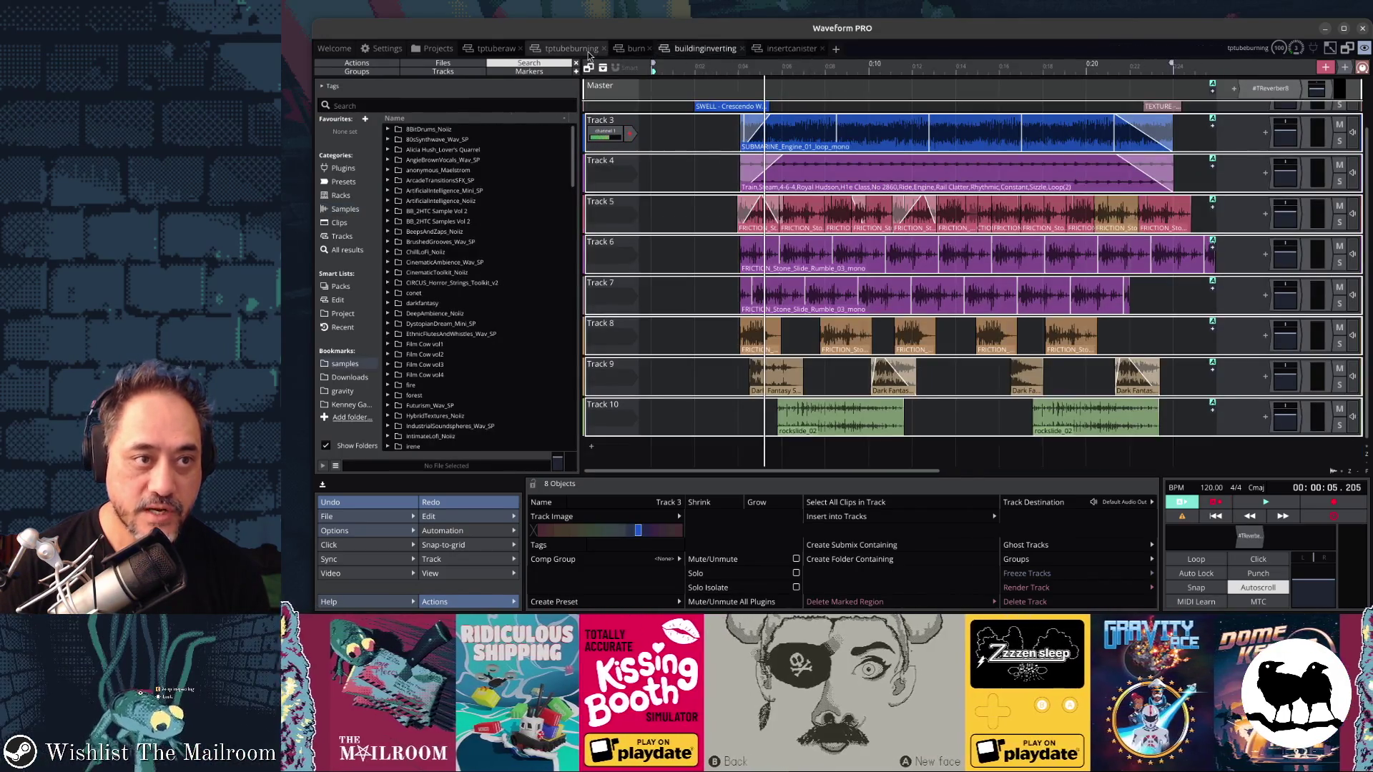
pyautogui.click(588, 52)
pyautogui.click(496, 48)
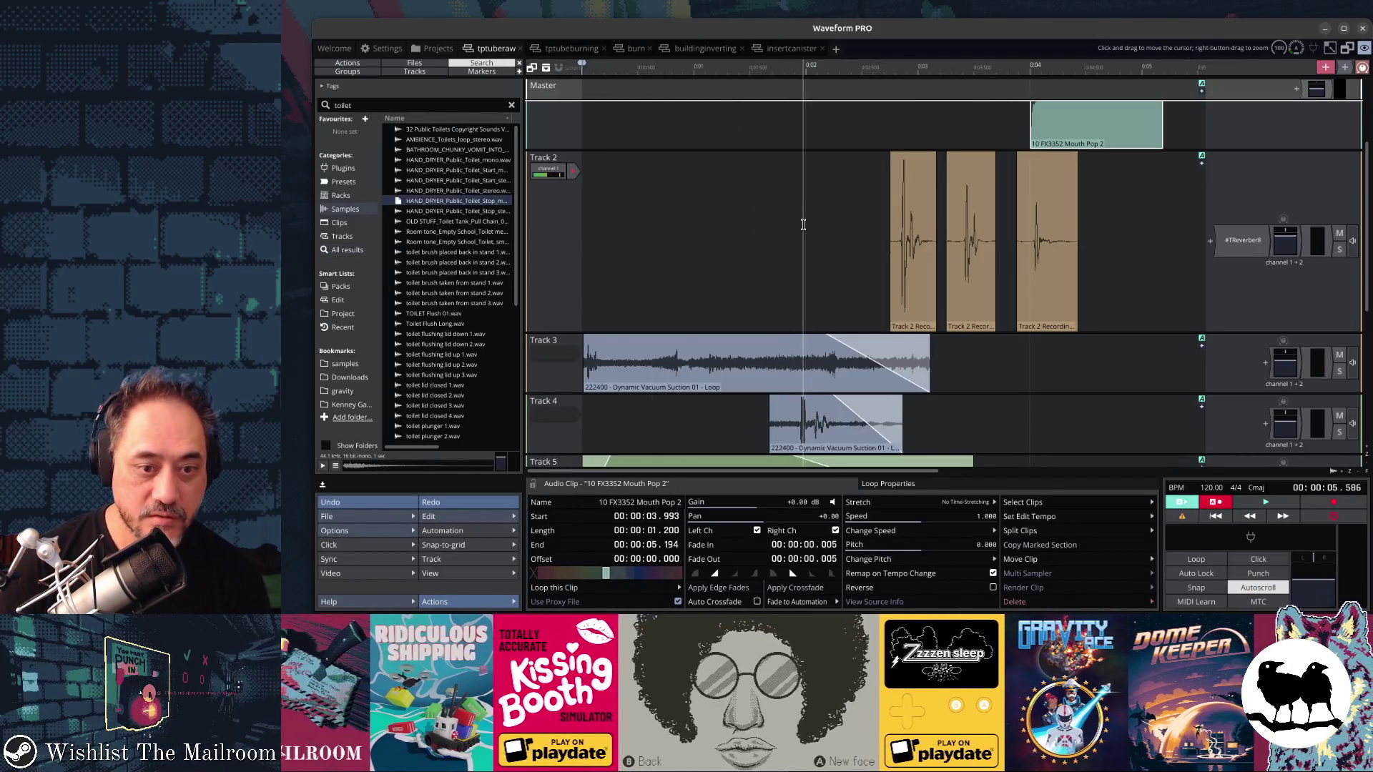
pyautogui.click(792, 240)
pyautogui.press('space')
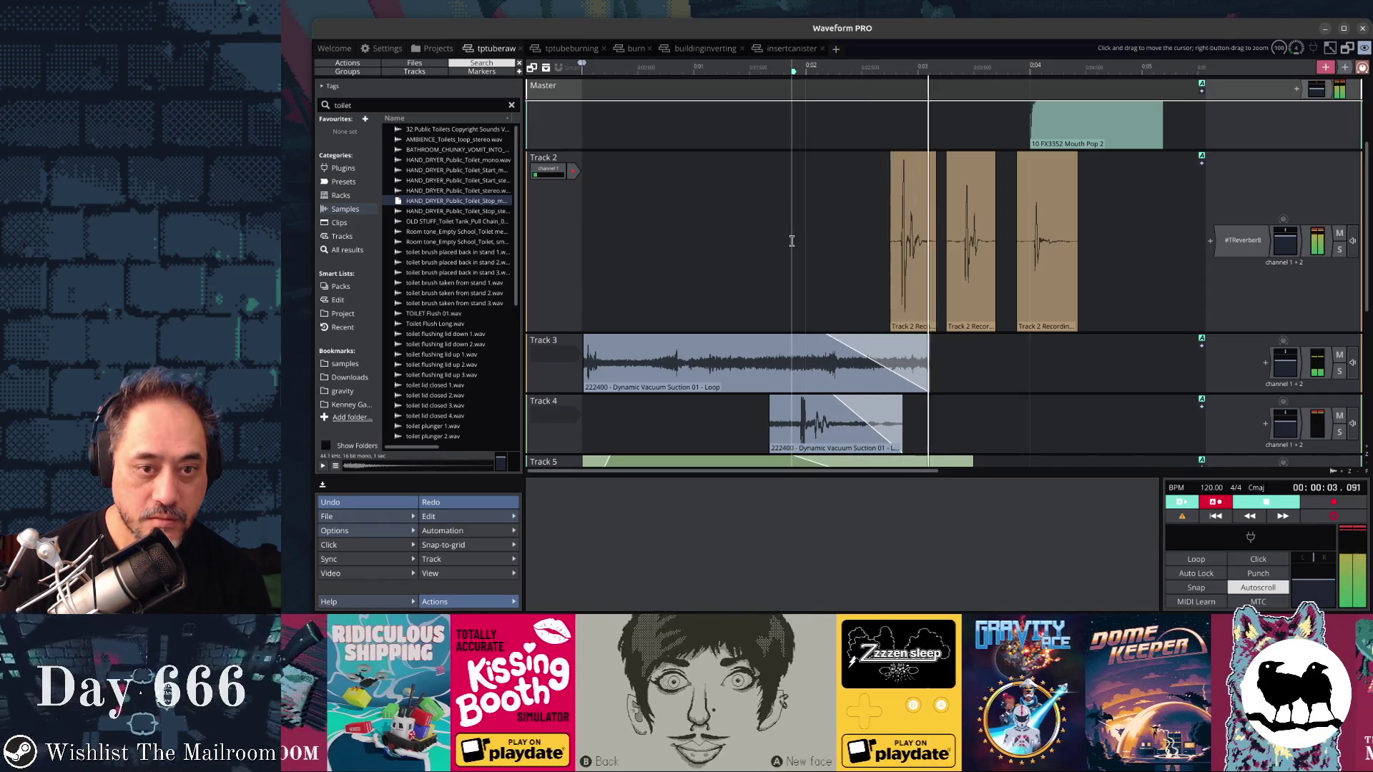
# Step: Move the three Track 2 recordings earlier against each other and trim the Track 3 vacuum loop's end
pyautogui.moveTo(897, 161); pyautogui.dragTo(872, 162)
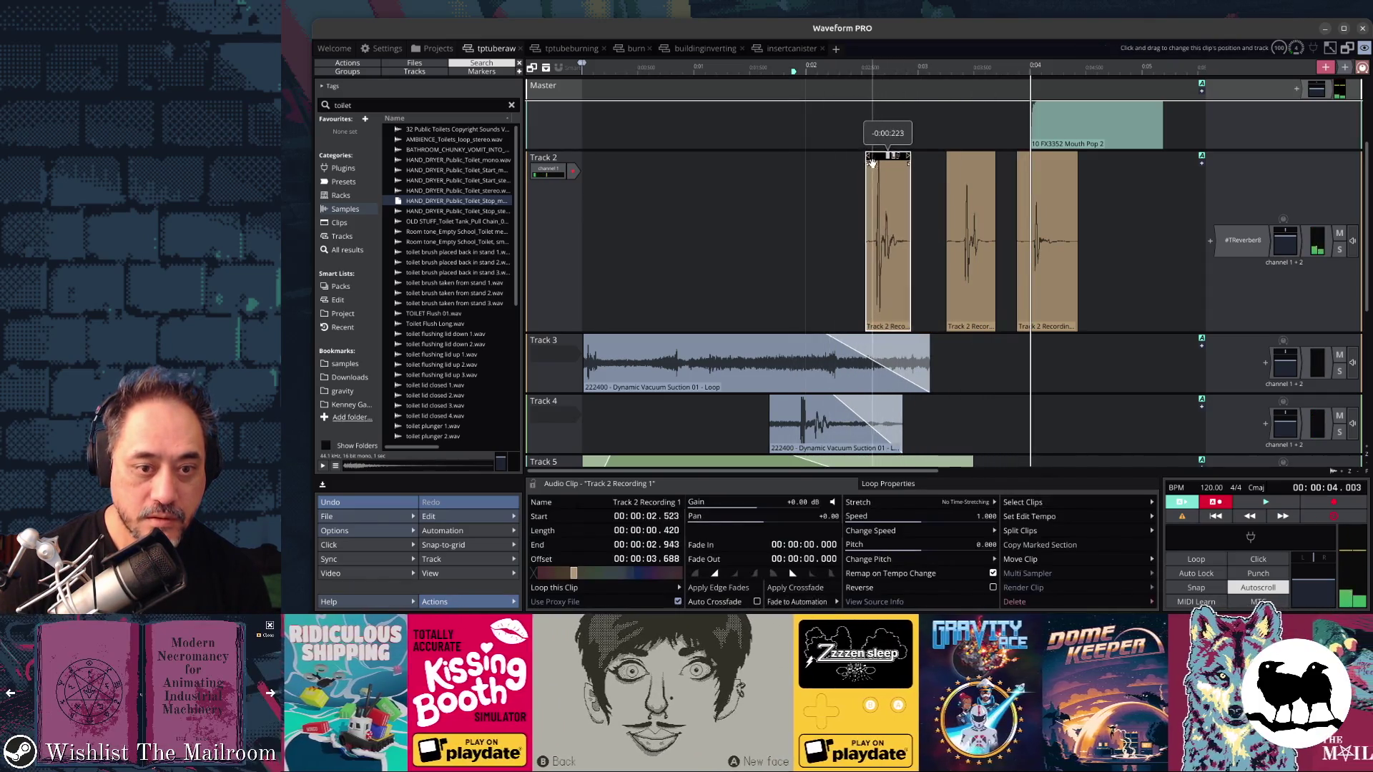
pyautogui.moveTo(929, 344); pyautogui.dragTo(872, 343)
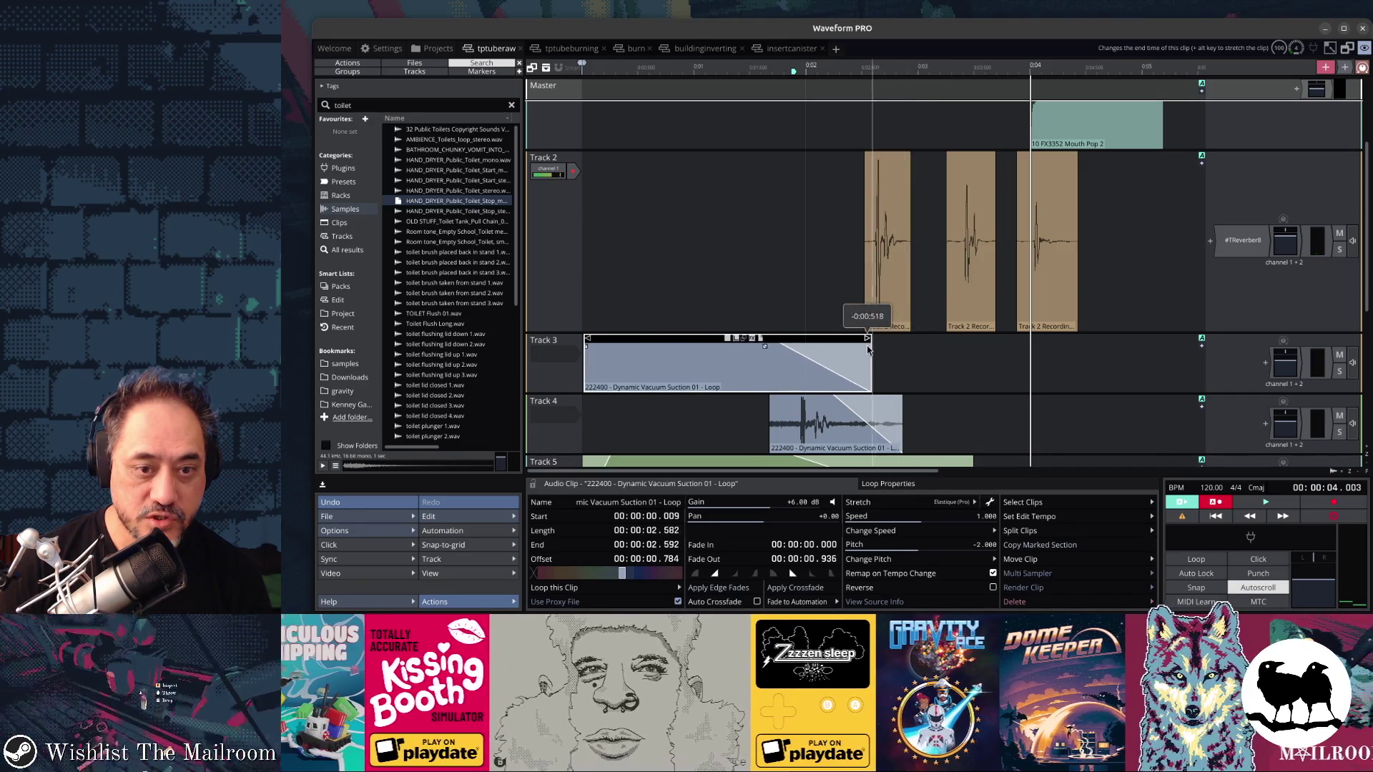
pyautogui.moveTo(967, 161); pyautogui.dragTo(932, 161)
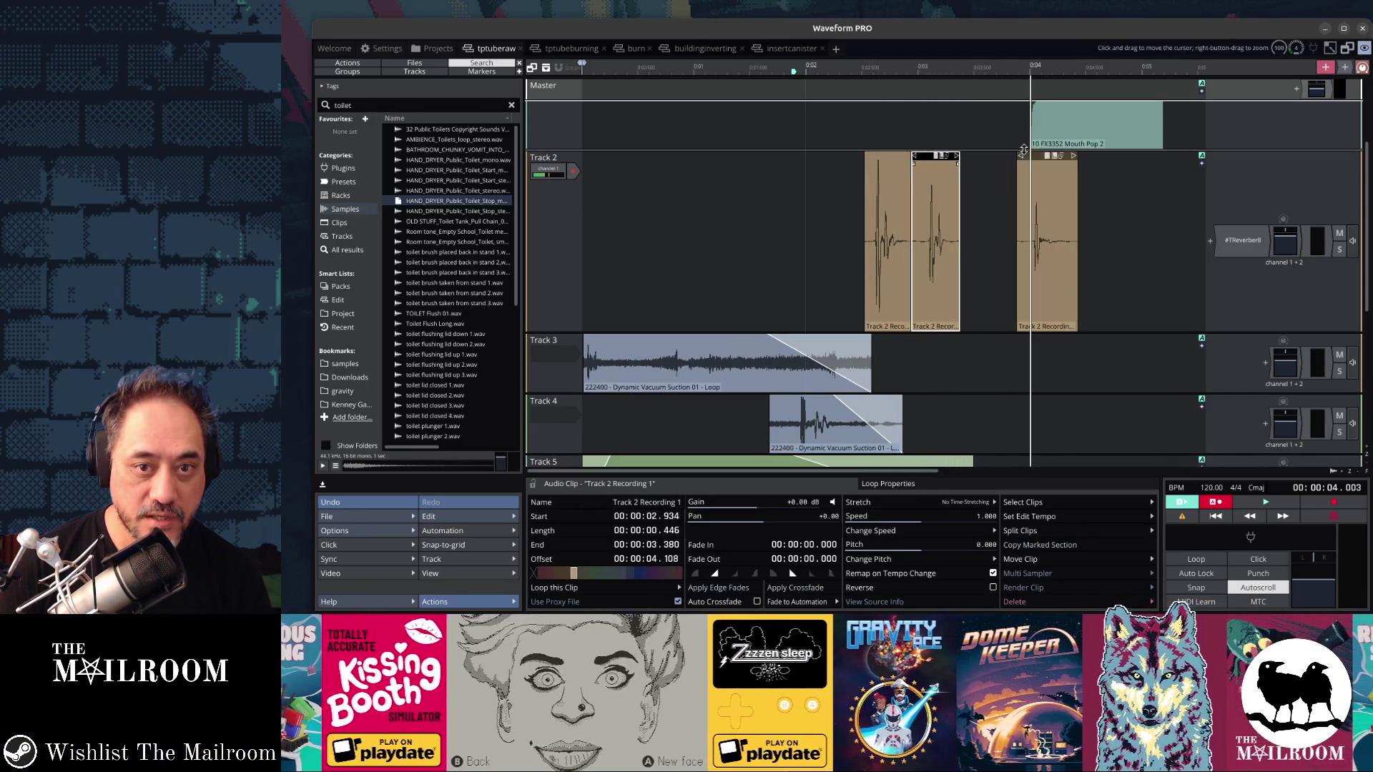
pyautogui.moveTo(1026, 157); pyautogui.dragTo(988, 169)
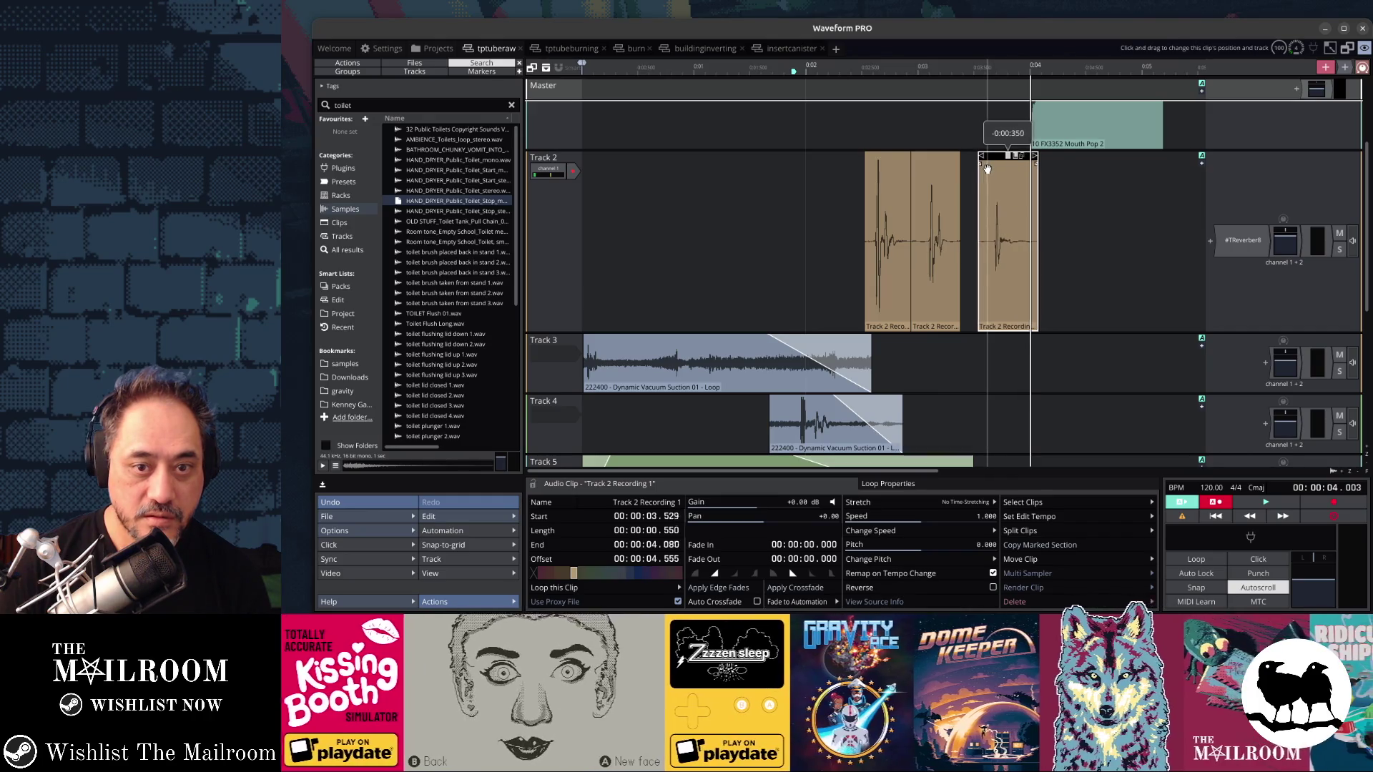
pyautogui.click(779, 220)
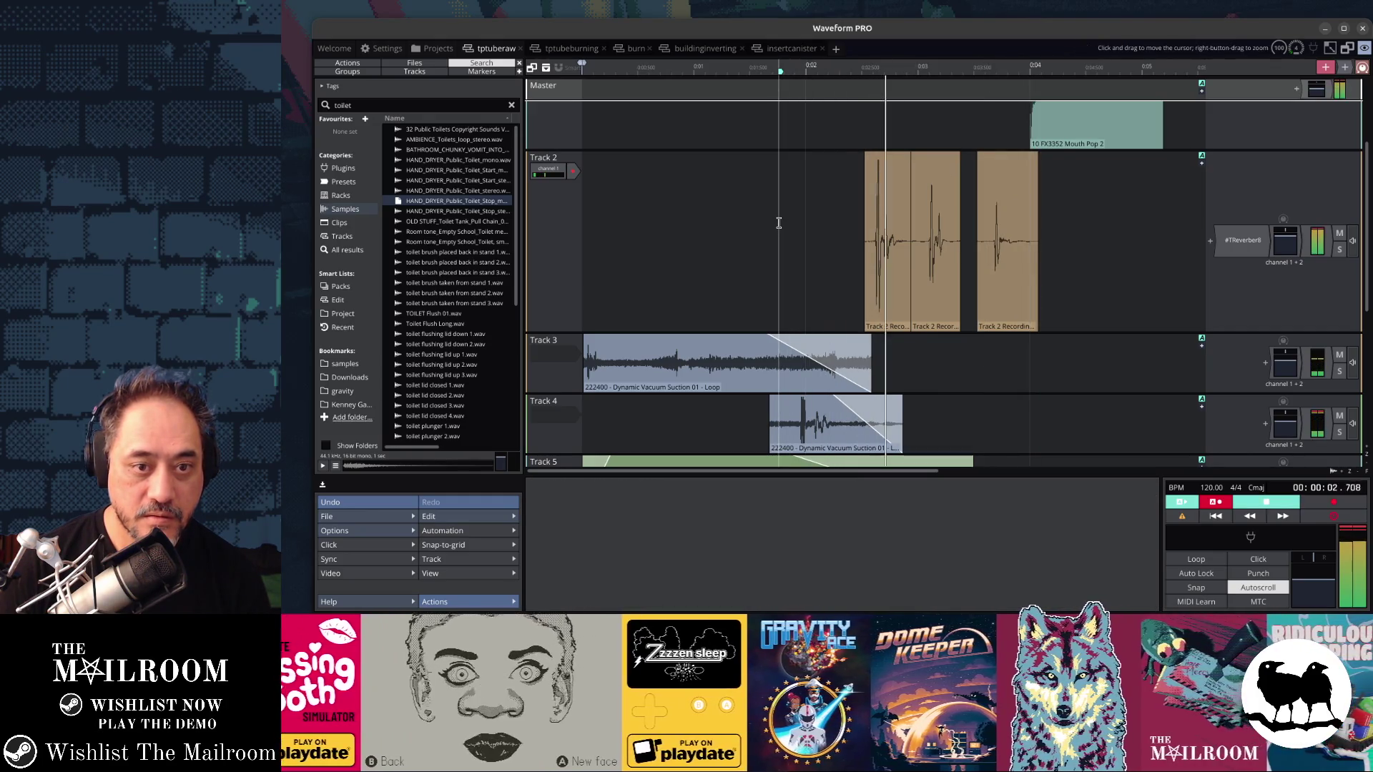
pyautogui.click(746, 223)
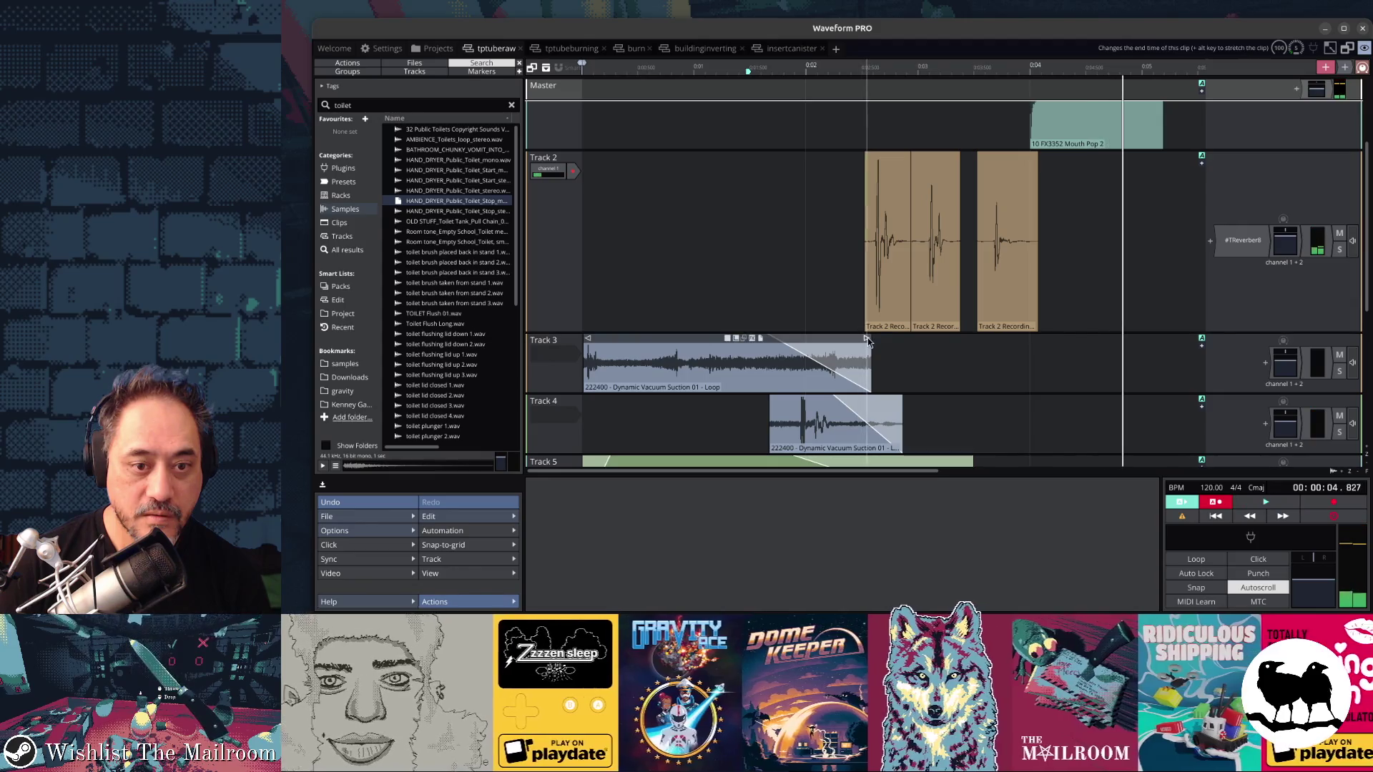
# Step: Lengthen the vacuum suction loop to about 3.1 seconds and preview the result
pyautogui.moveTo(866, 342); pyautogui.dragTo(912, 342)
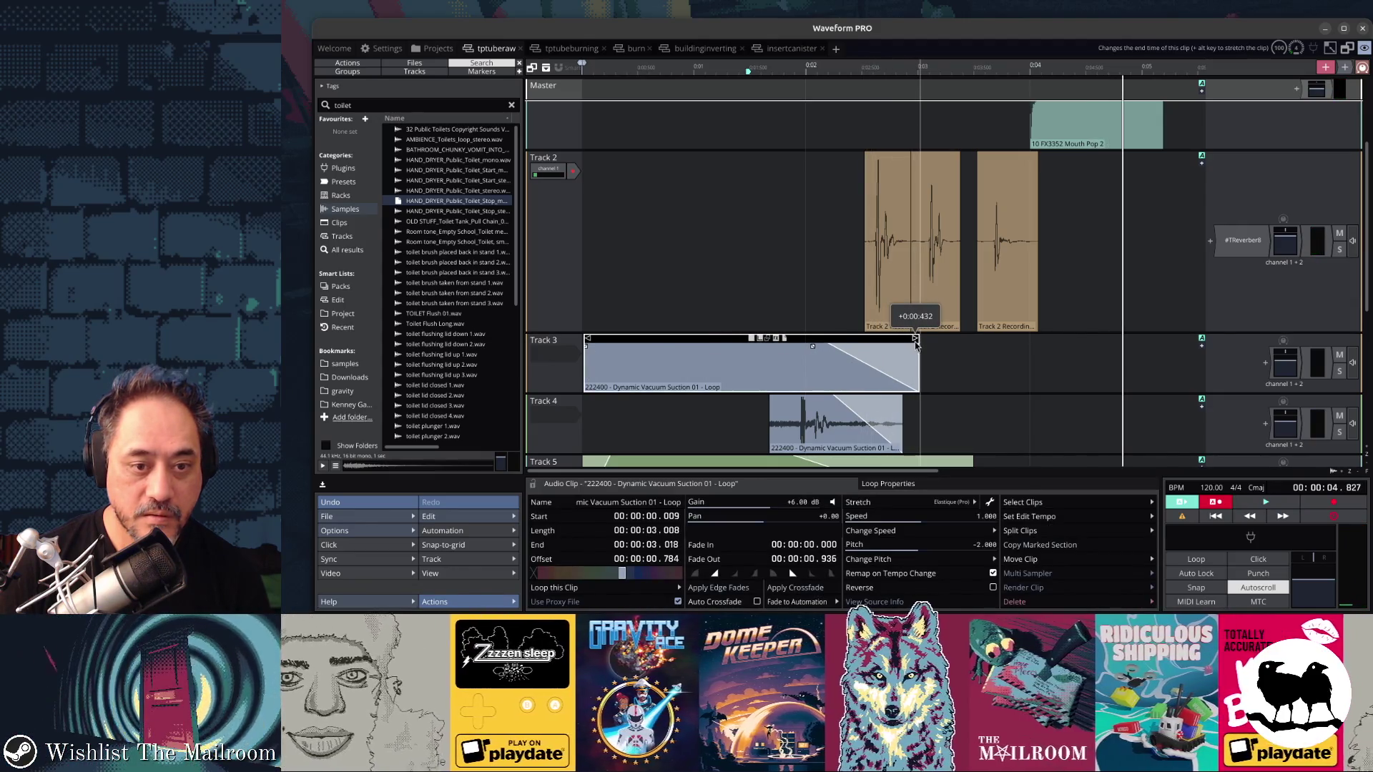
pyautogui.click(748, 283)
pyautogui.press('space')
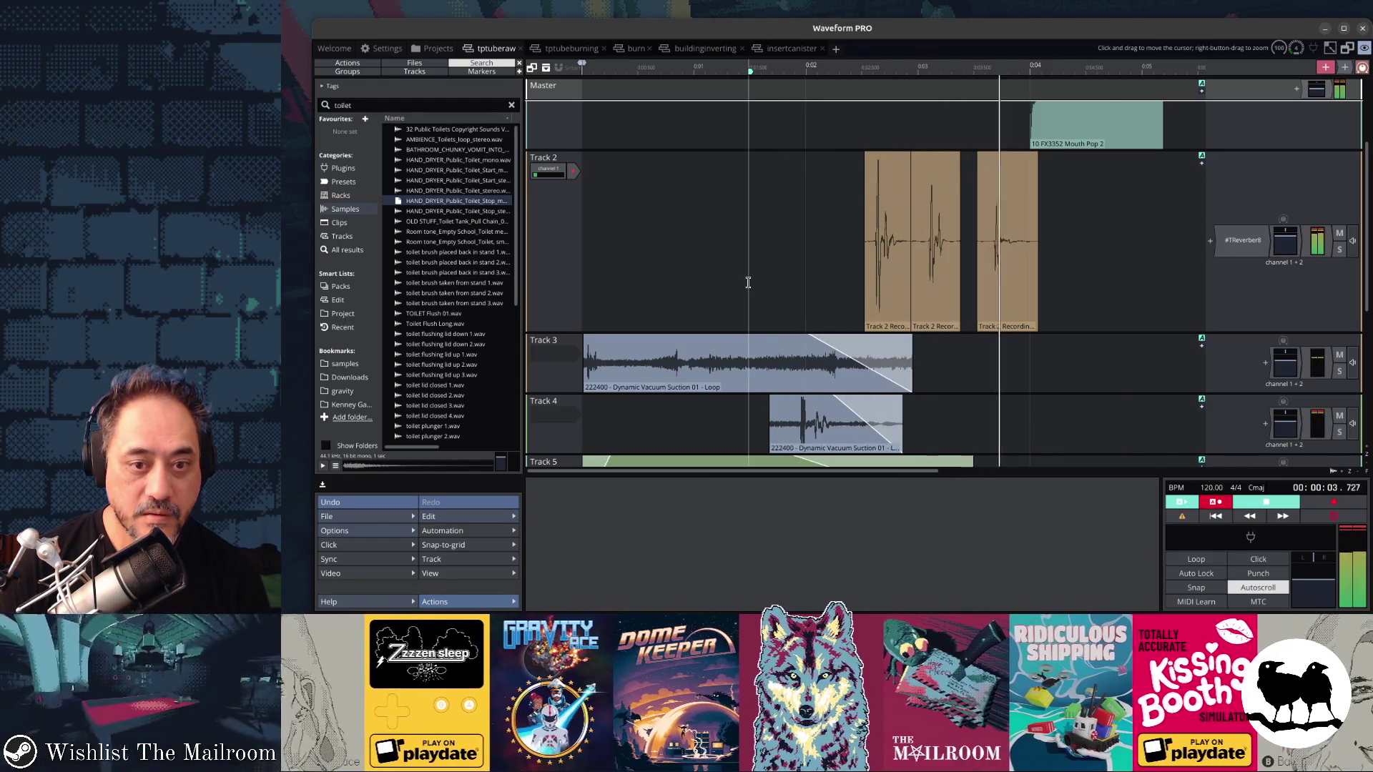
pyautogui.press('space')
pyautogui.moveTo(911, 341)
pyautogui.mouseDown()
pyautogui.moveTo(988, 337)
pyautogui.moveTo(912, 341)
pyautogui.mouseUp()
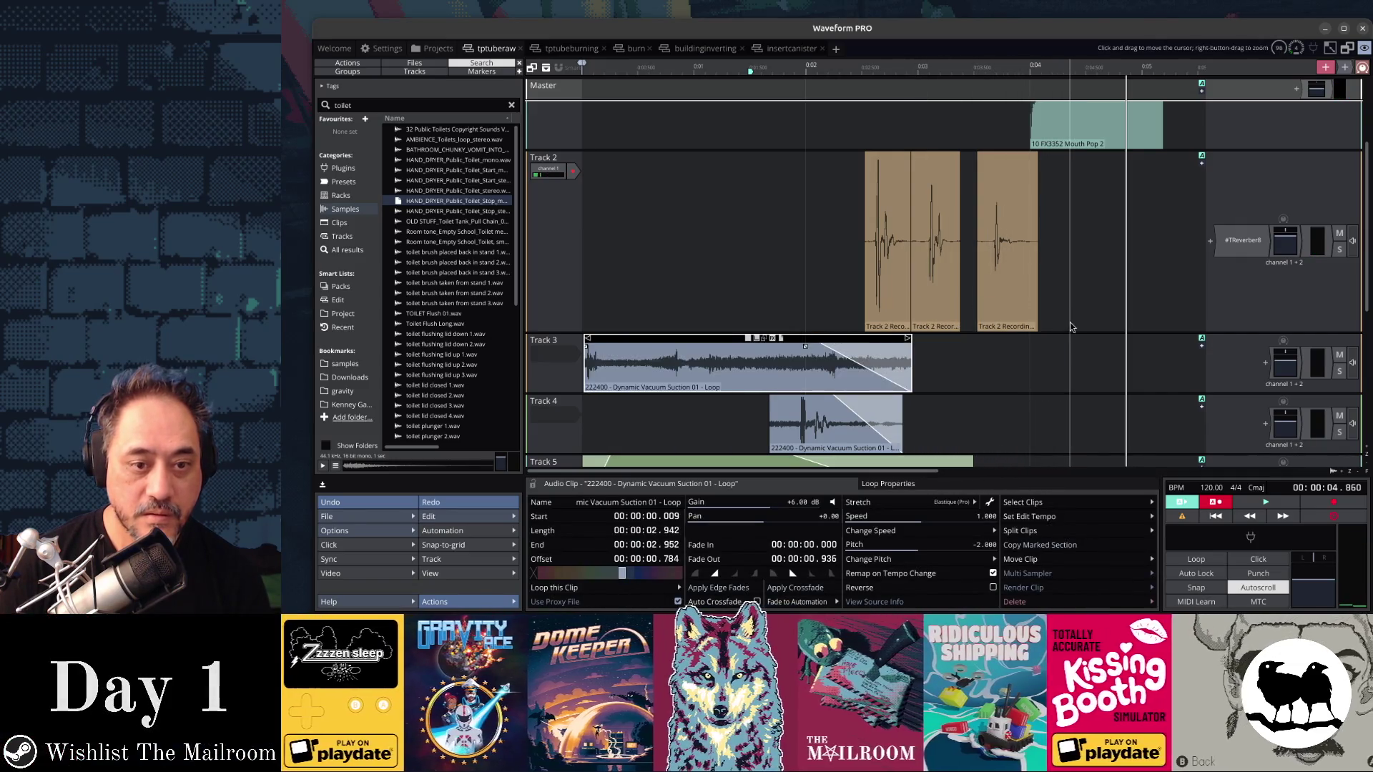
pyautogui.hotkey('ctrl', 'z')
pyautogui.hotkey('ctrl', 'z')
pyautogui.hotkey('ctrl', 'z')
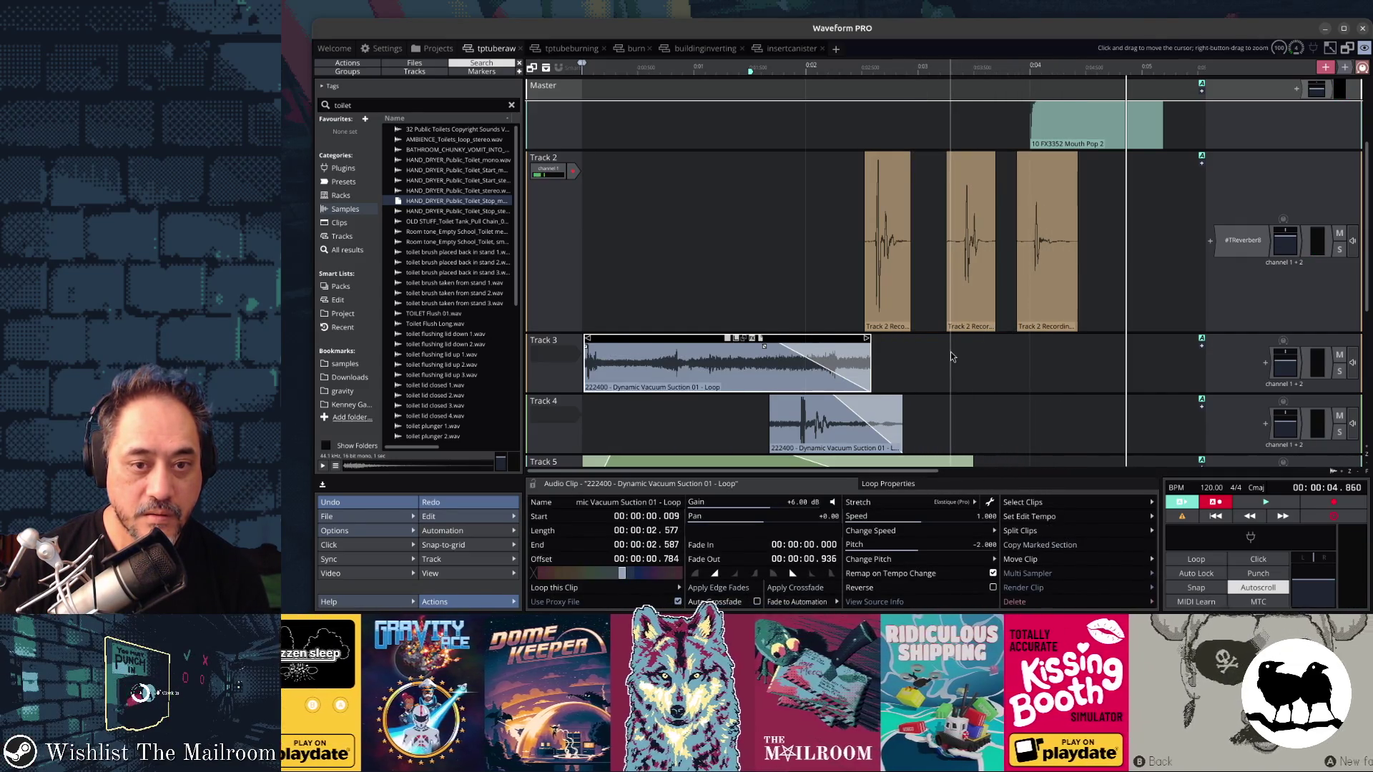
pyautogui.hotkey('ctrl', 'z')
pyautogui.hotkey('ctrl', 'z')
pyautogui.moveTo(912, 157)
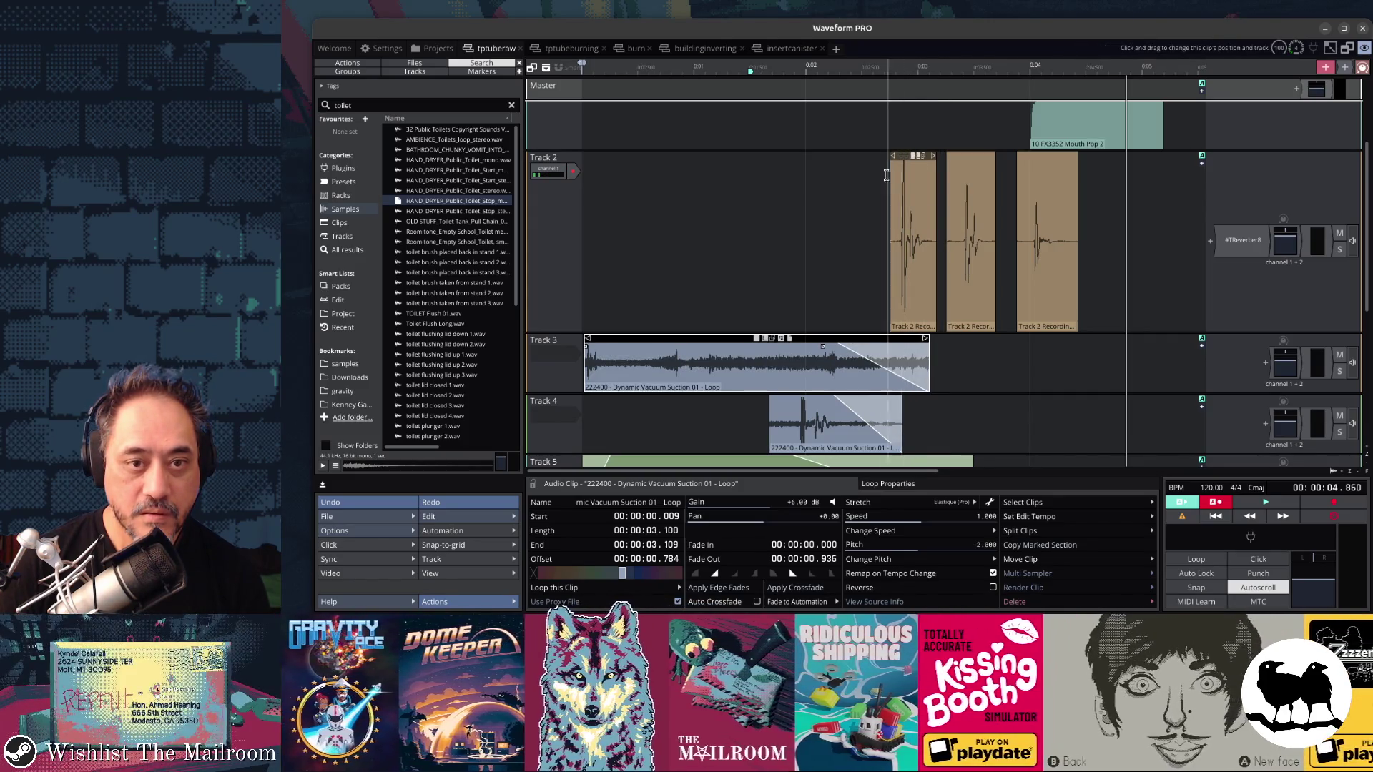
# Step: Slide all three Track 2 recordings earlier together to start around 2.3 s and replay
pyautogui.click(914, 162)
pyautogui.moveTo(904, 158); pyautogui.dragTo(855, 173)
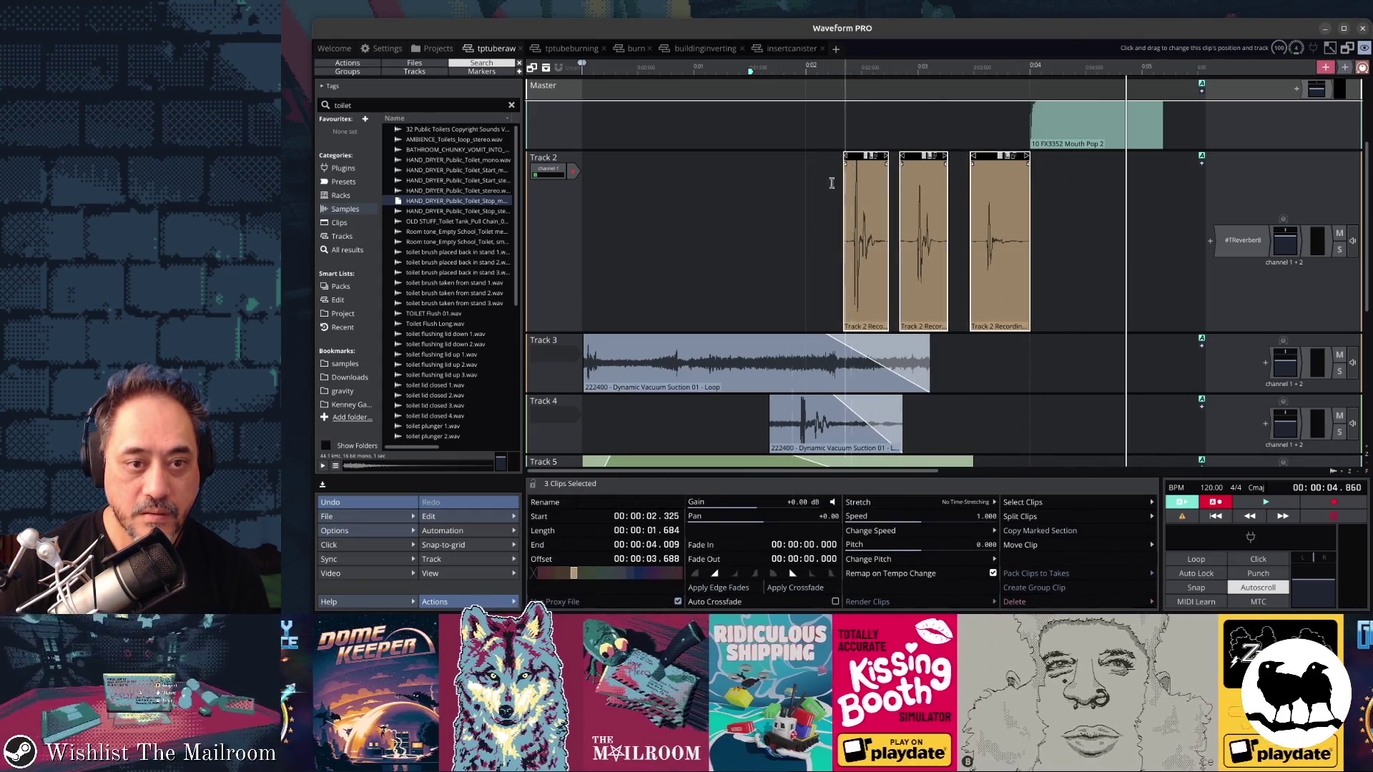
pyautogui.click(704, 234)
pyautogui.press('space')
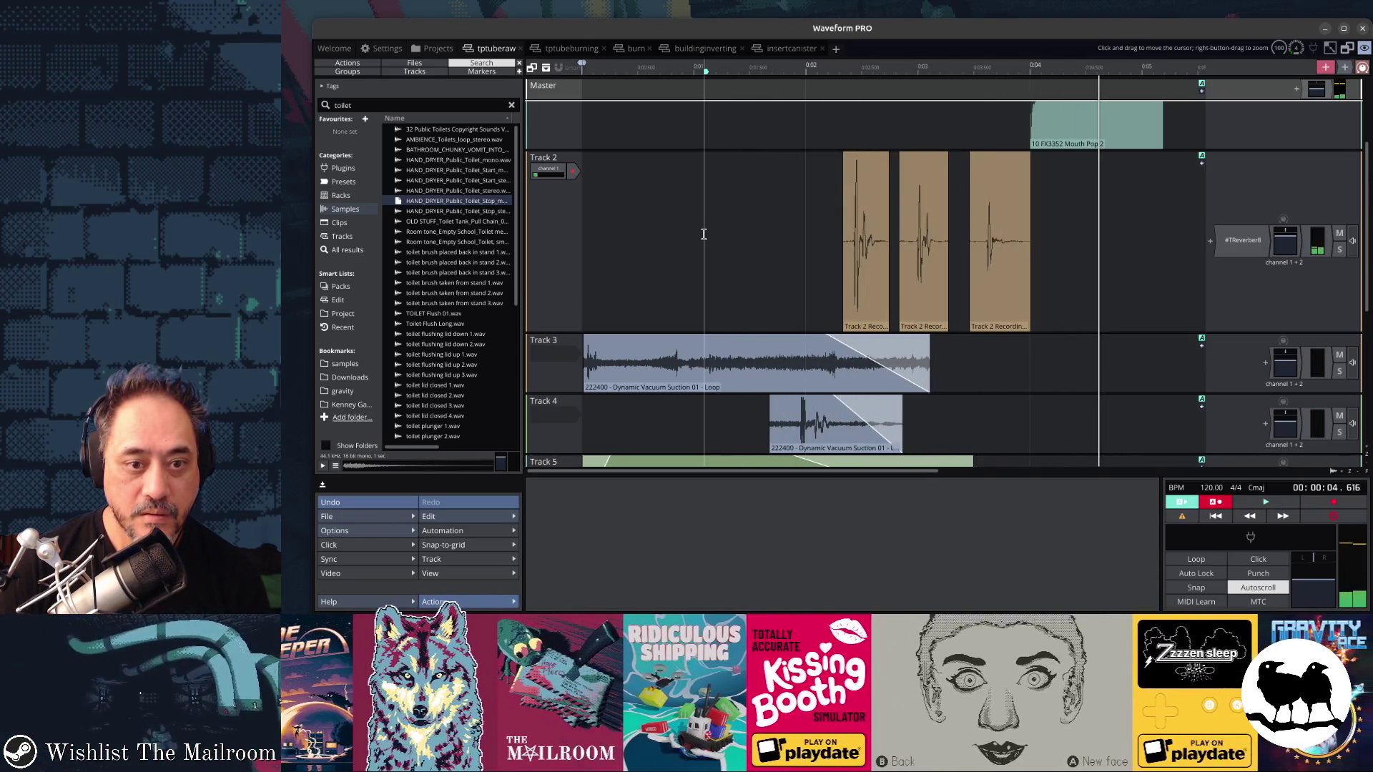
pyautogui.click(799, 249)
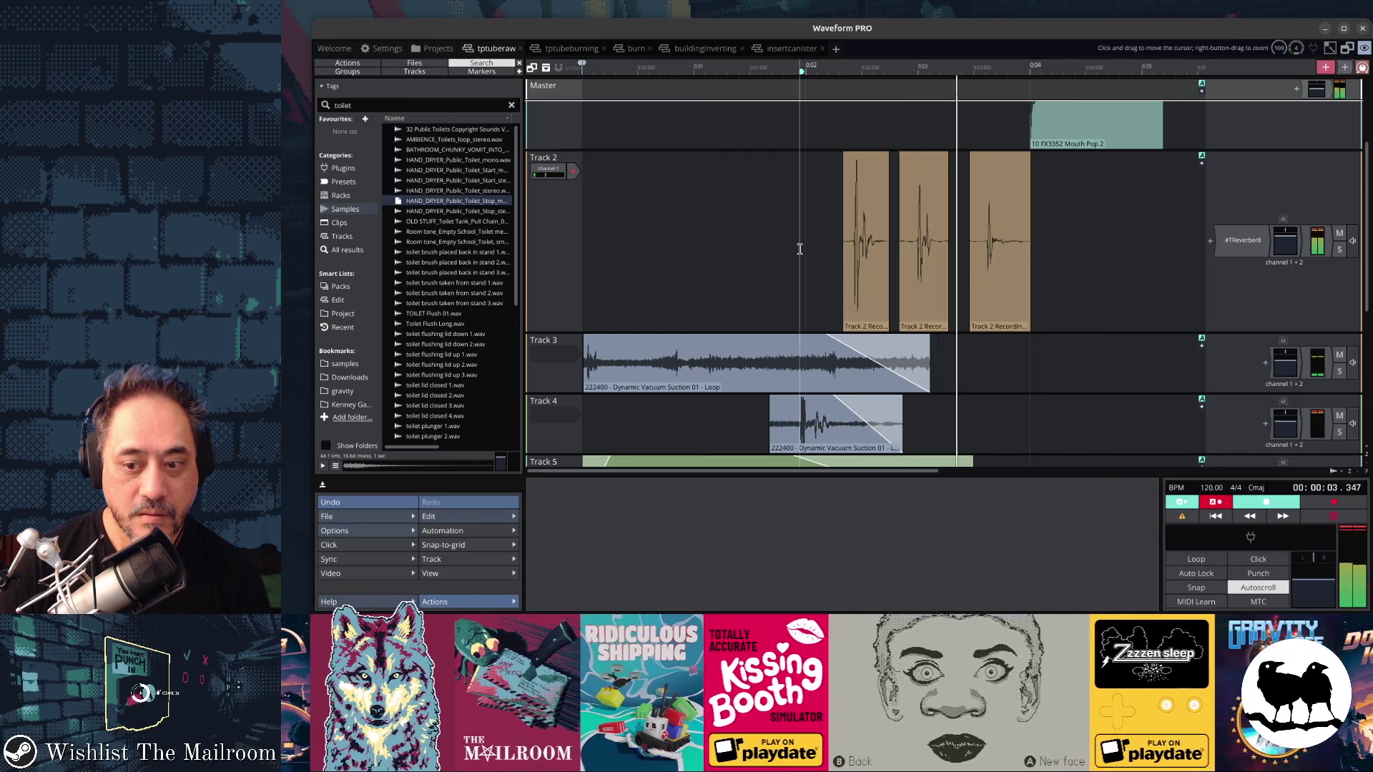
pyautogui.press('space')
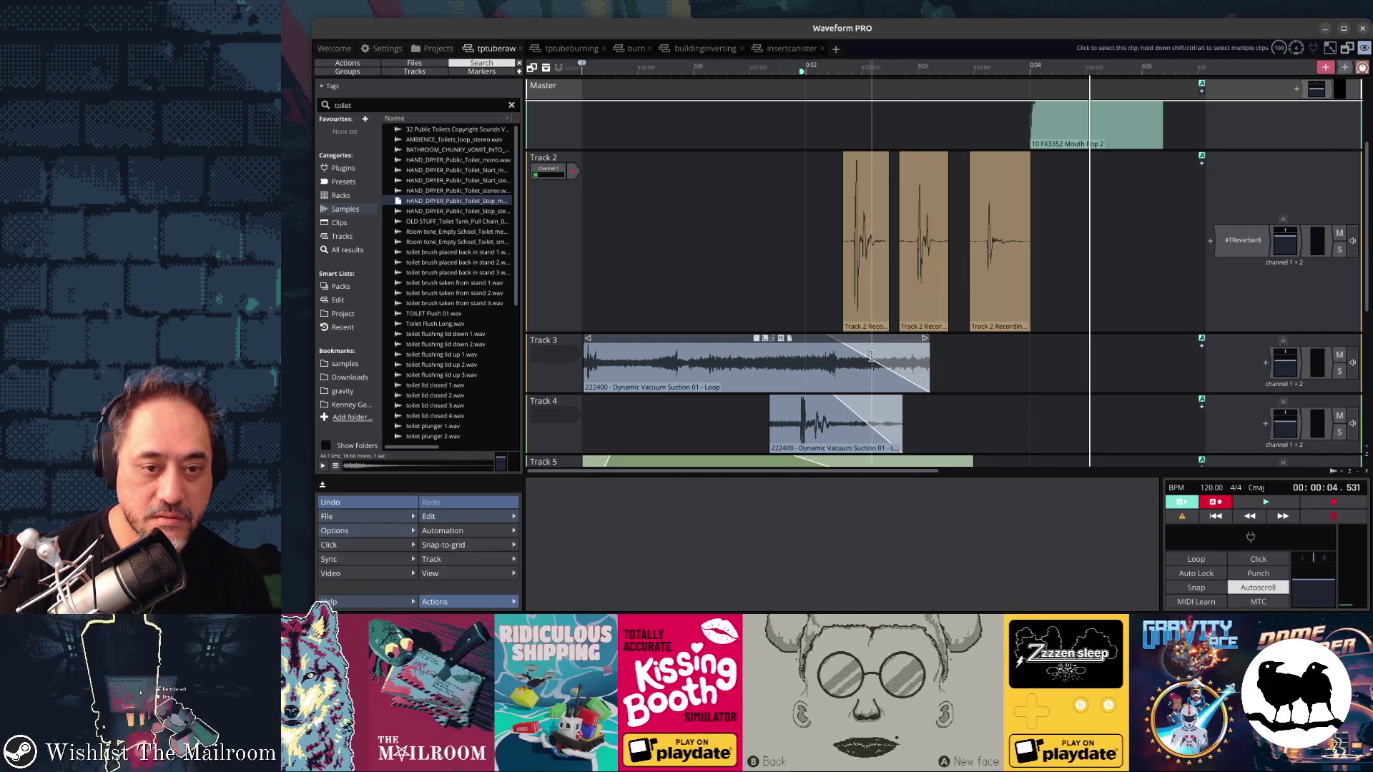
# Step: Give the Track 3 vacuum loop the third fade-out curve shape and play through from about two seconds
pyautogui.click(835, 341)
pyautogui.moveTo(826, 349)
pyautogui.click(872, 342)
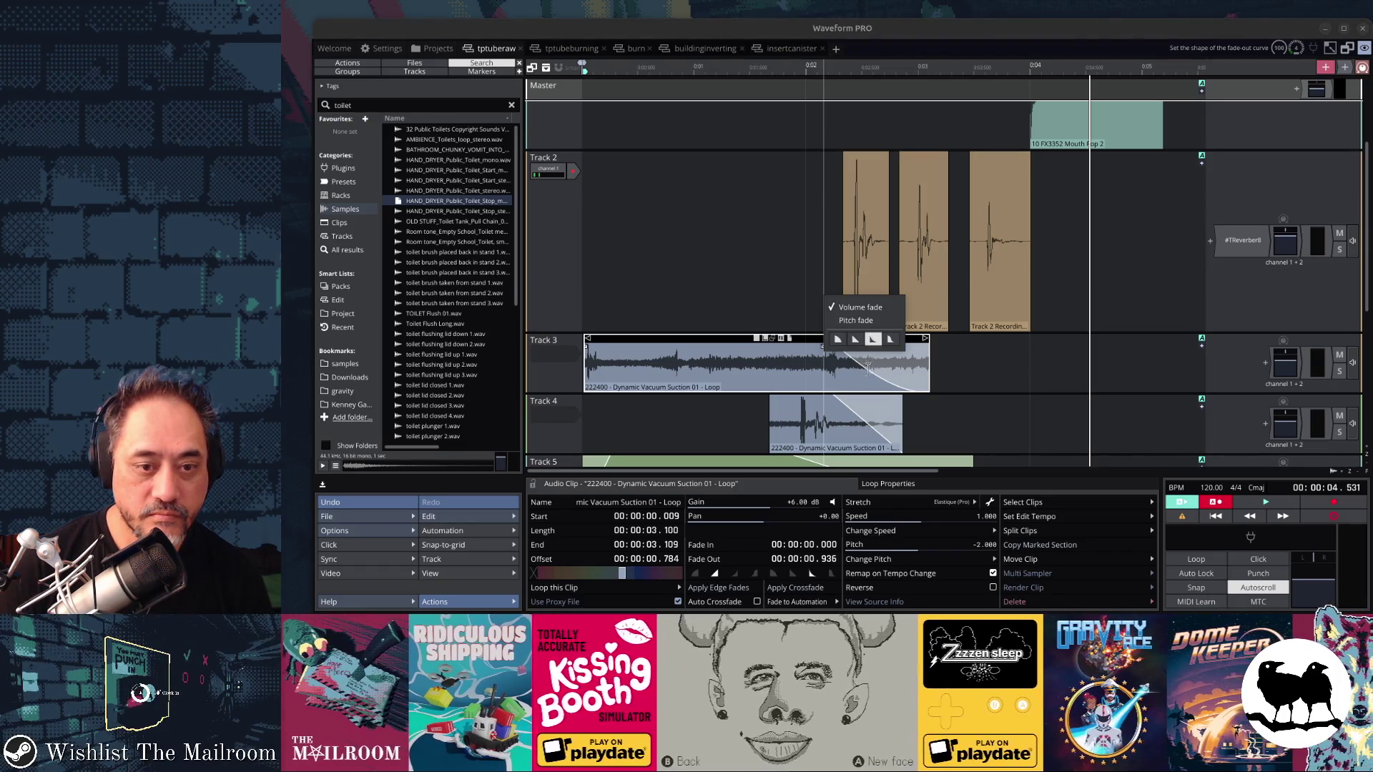
pyautogui.click(786, 314)
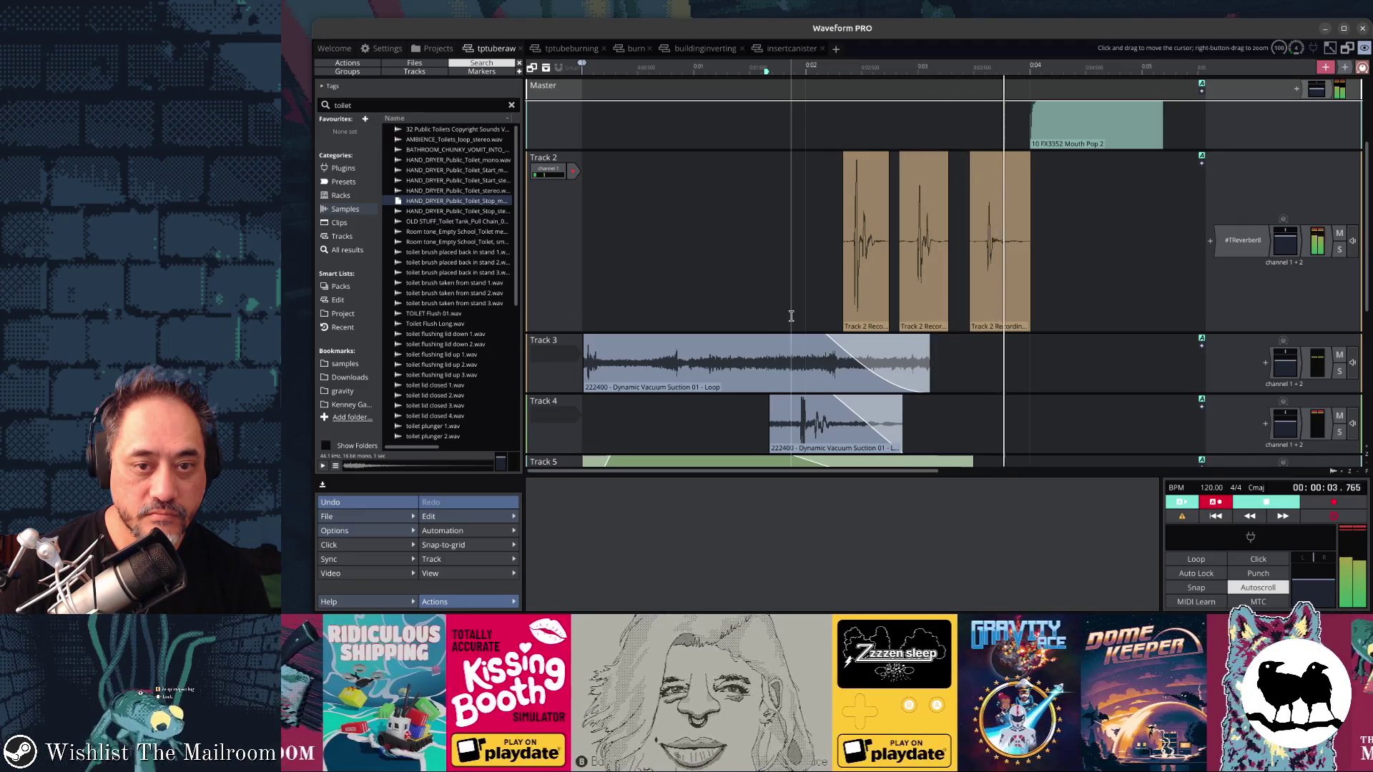
pyautogui.click(811, 305)
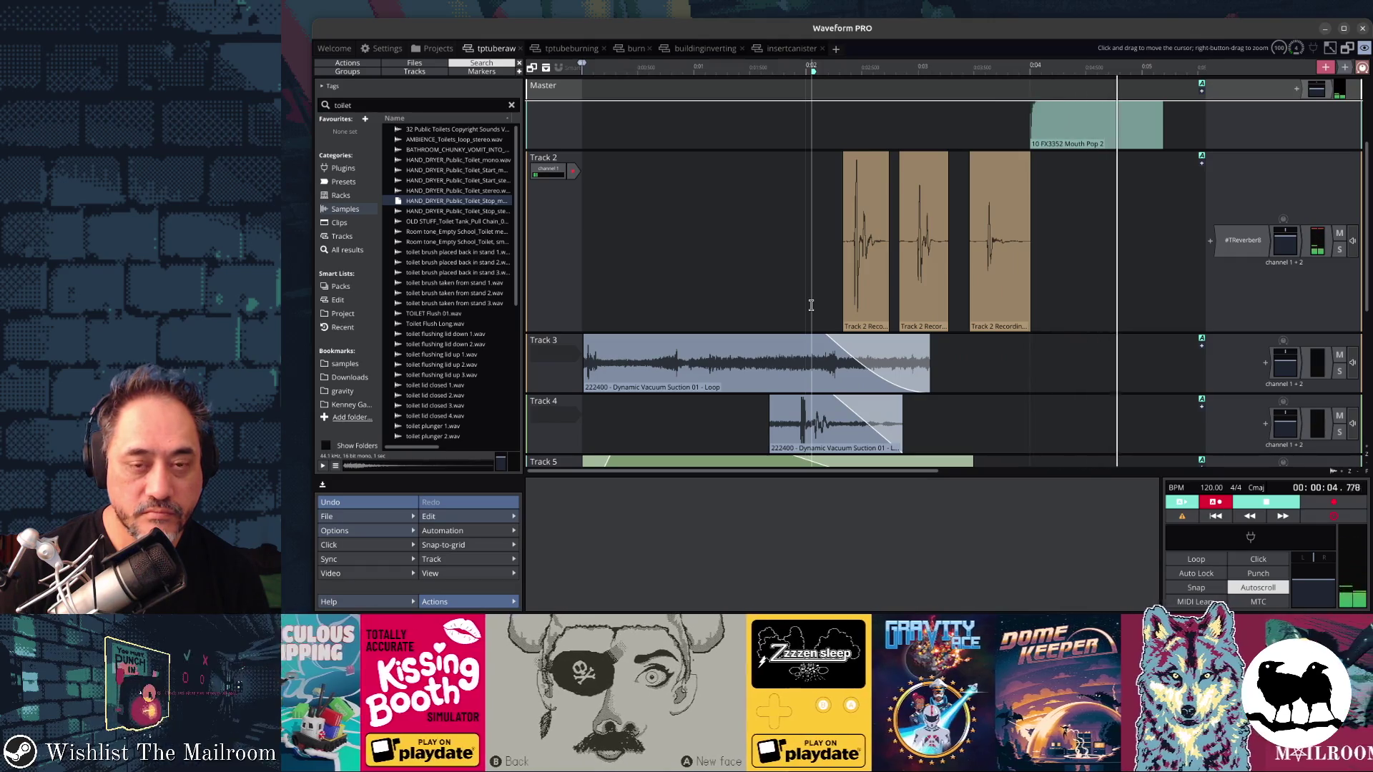
pyautogui.press('space')
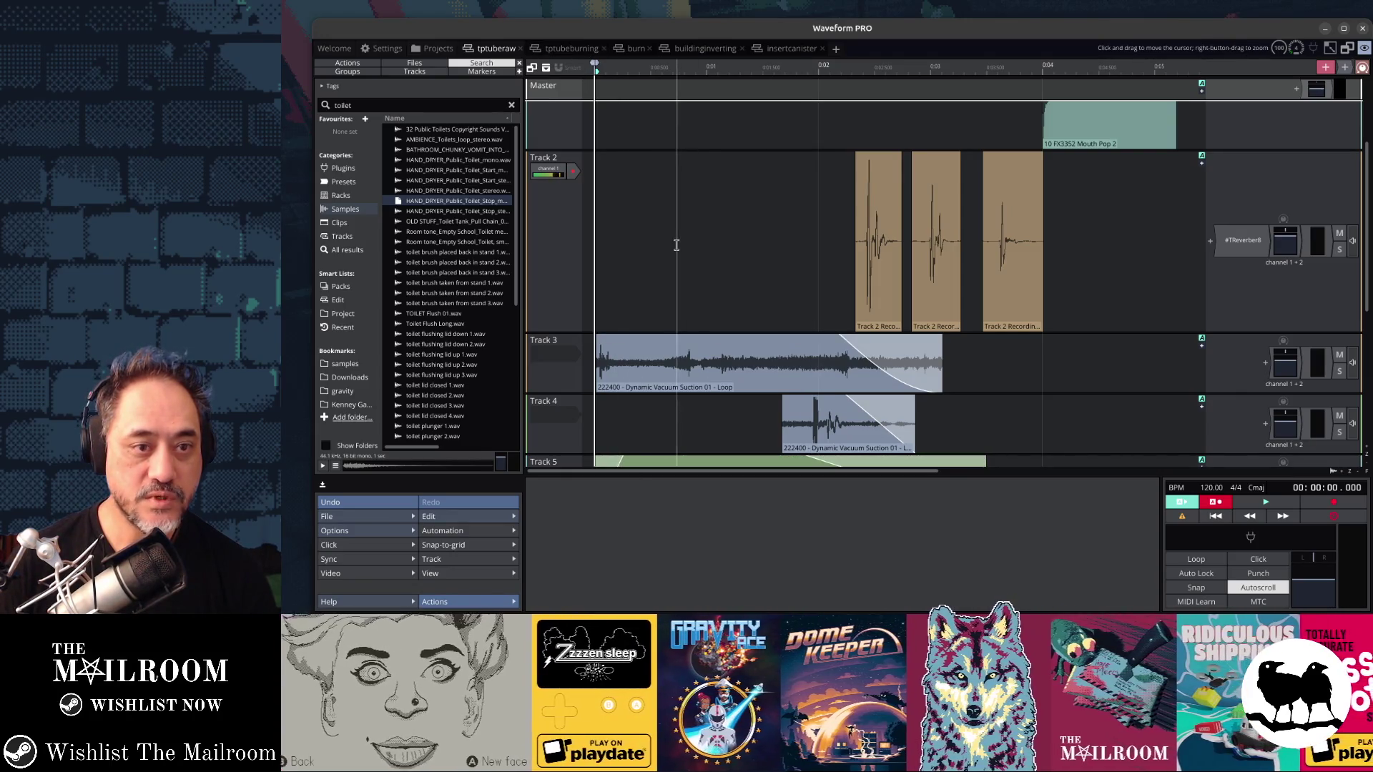
pyautogui.scroll(-1, 635, 311)
pyautogui.scroll(-3, 611, 258)
pyautogui.scroll(-1, 589, 211)
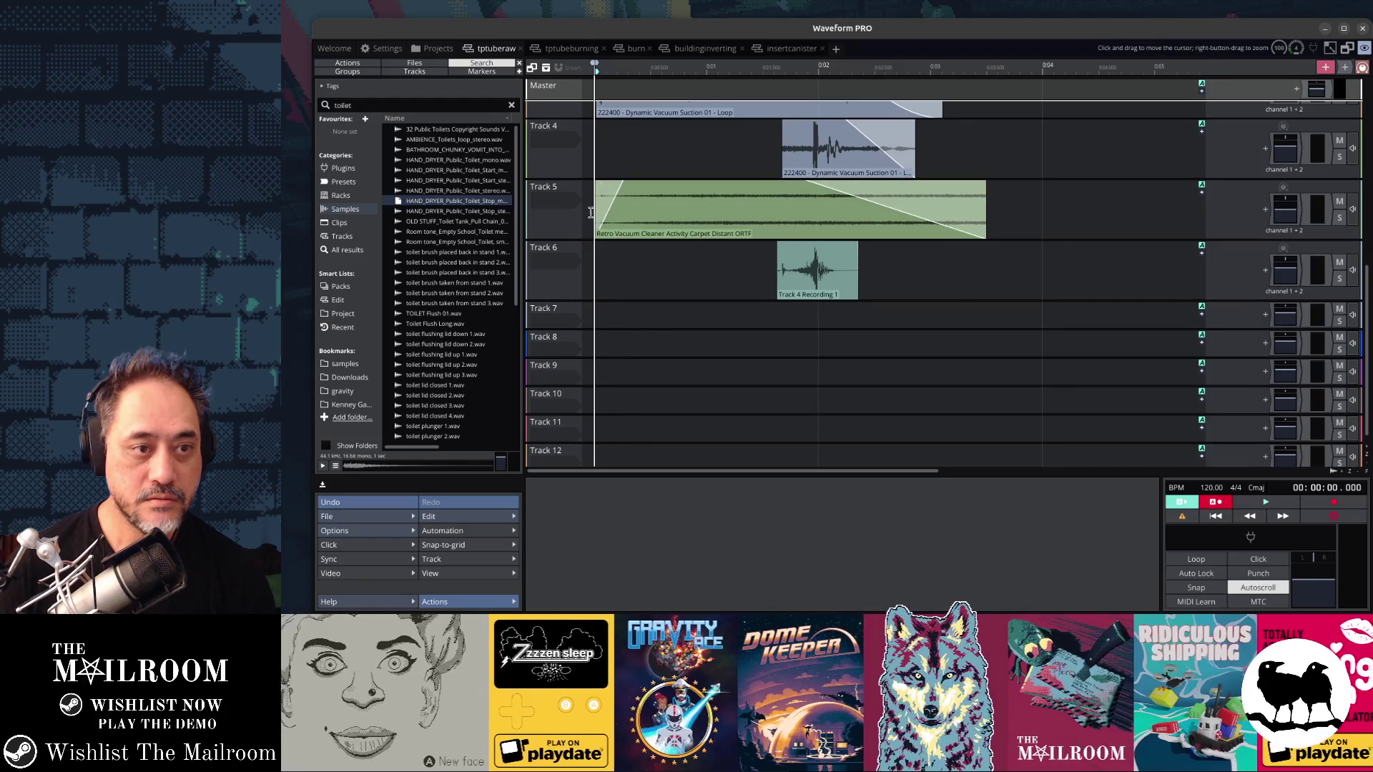
# Step: Delete the unused empty tracks and restore the stray Mouth Pop clip on Track 1
pyautogui.click(576, 311)
pyautogui.scroll(2, 576, 310)
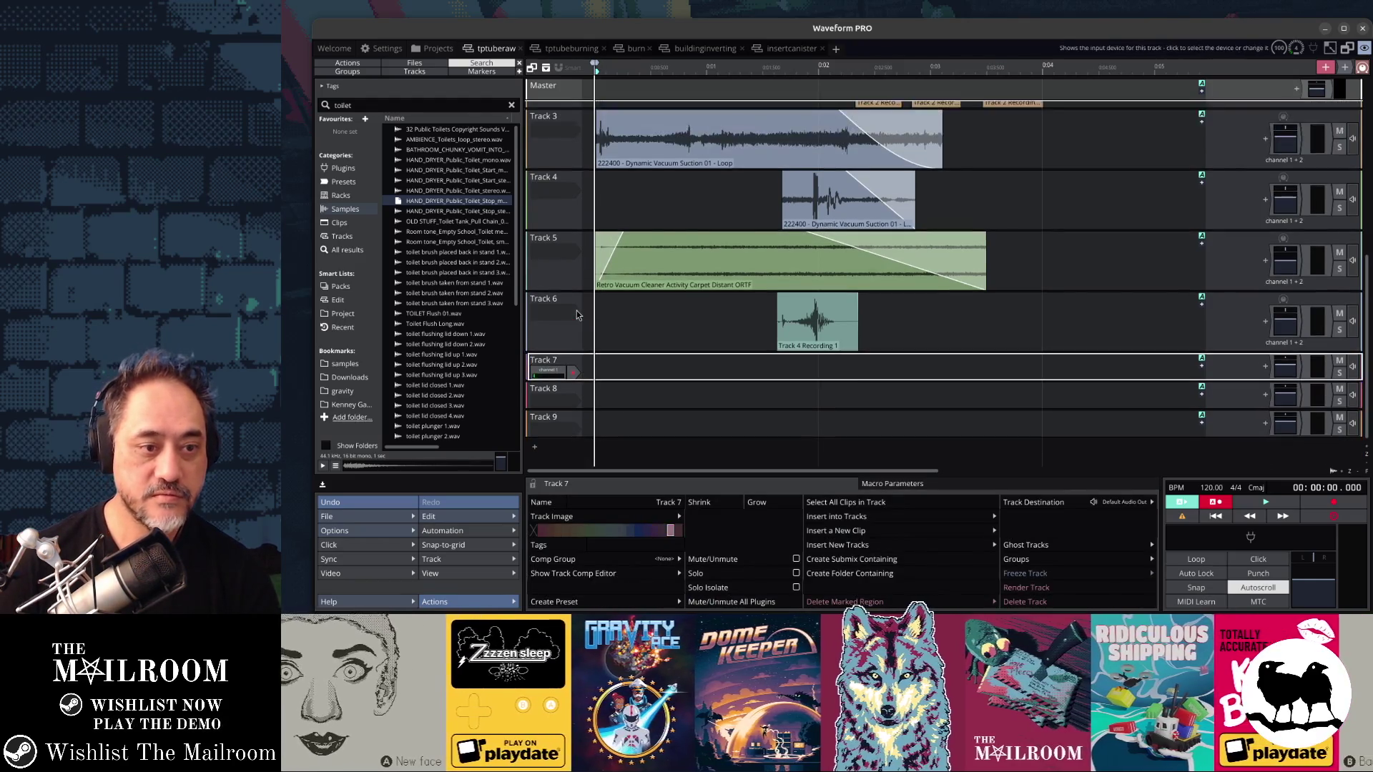
pyautogui.scroll(2, 577, 310)
pyautogui.scroll(-2, 576, 310)
pyautogui.press('Delete')
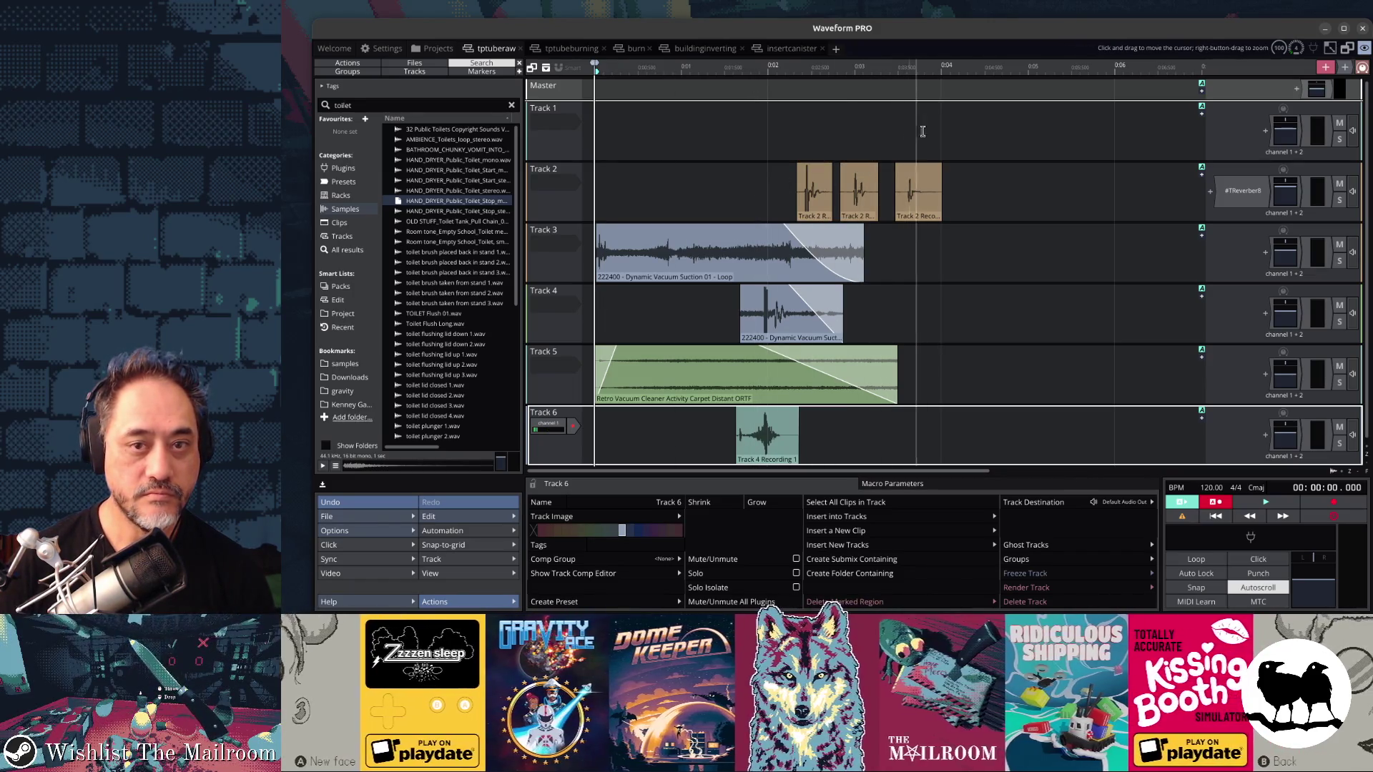
pyautogui.hotkey('ctrl', 'v')
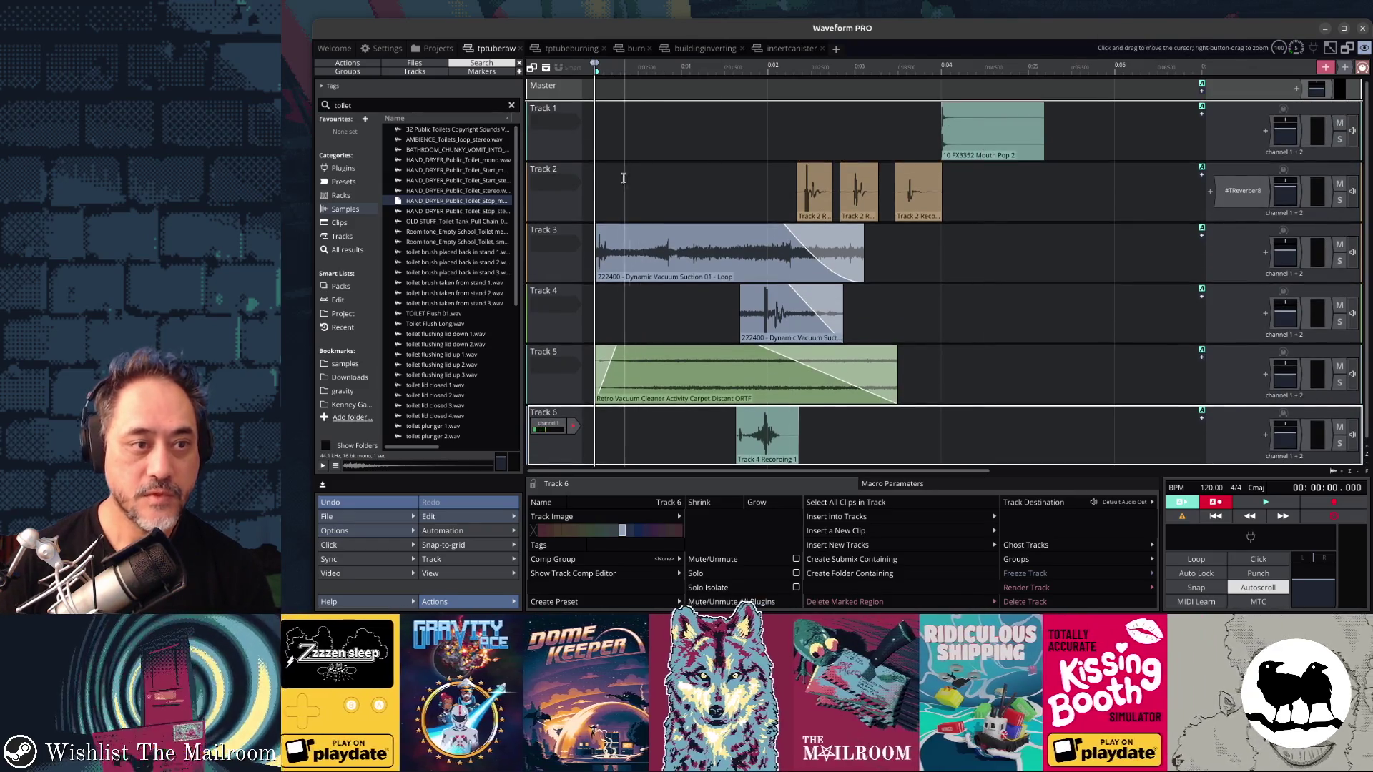
# Step: Select Tracks 2–6 together and switch to the tptubeburning edit
pyautogui.click(573, 175)
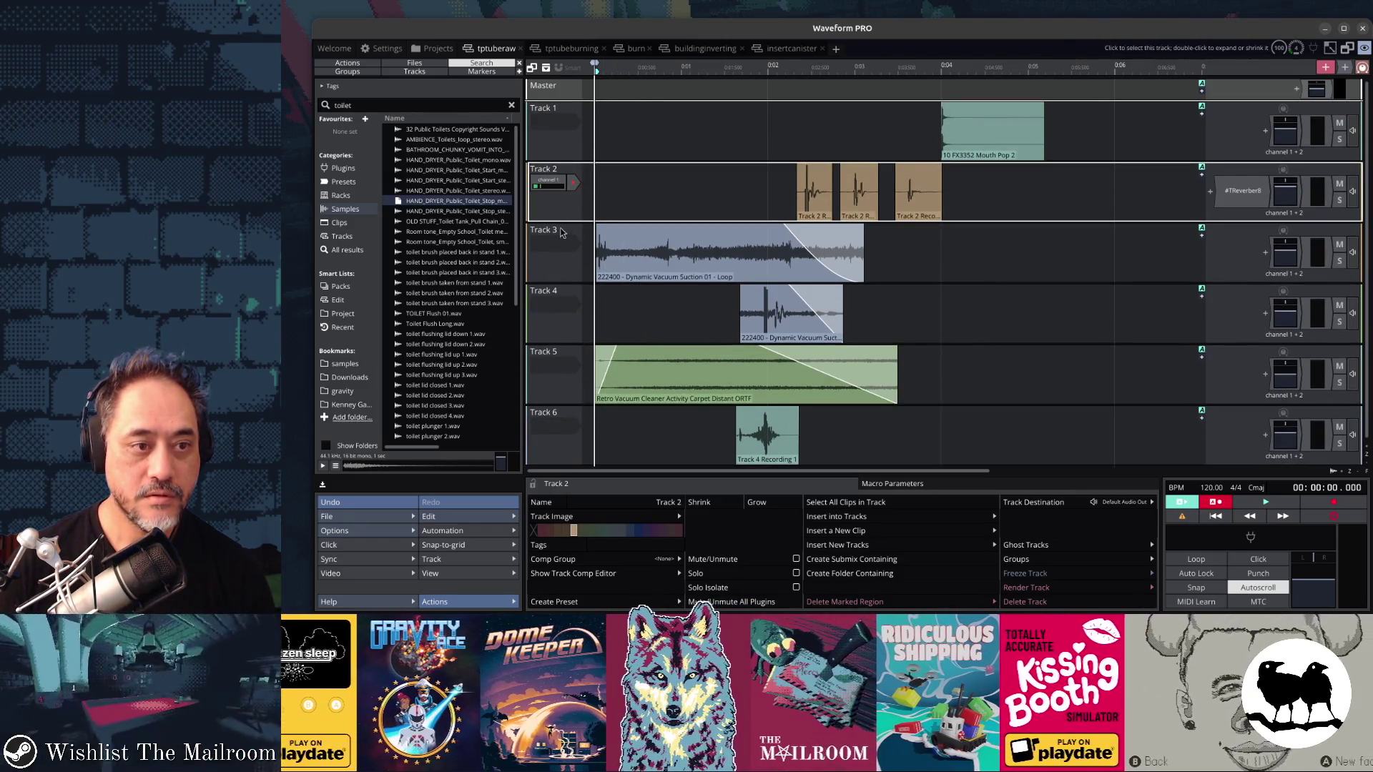
pyautogui.keyDown('shift'); pyautogui.click(569, 429); pyautogui.keyUp('shift')
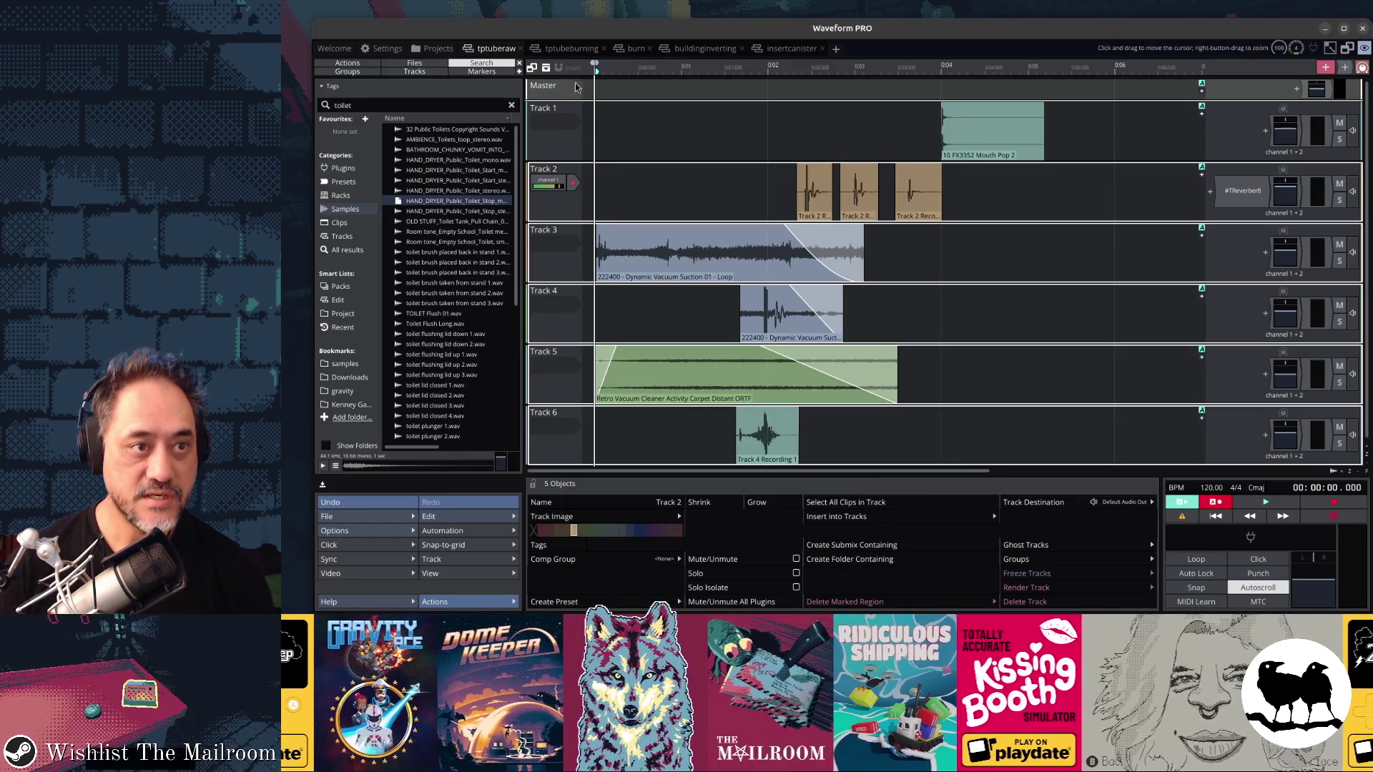
pyautogui.click(561, 50)
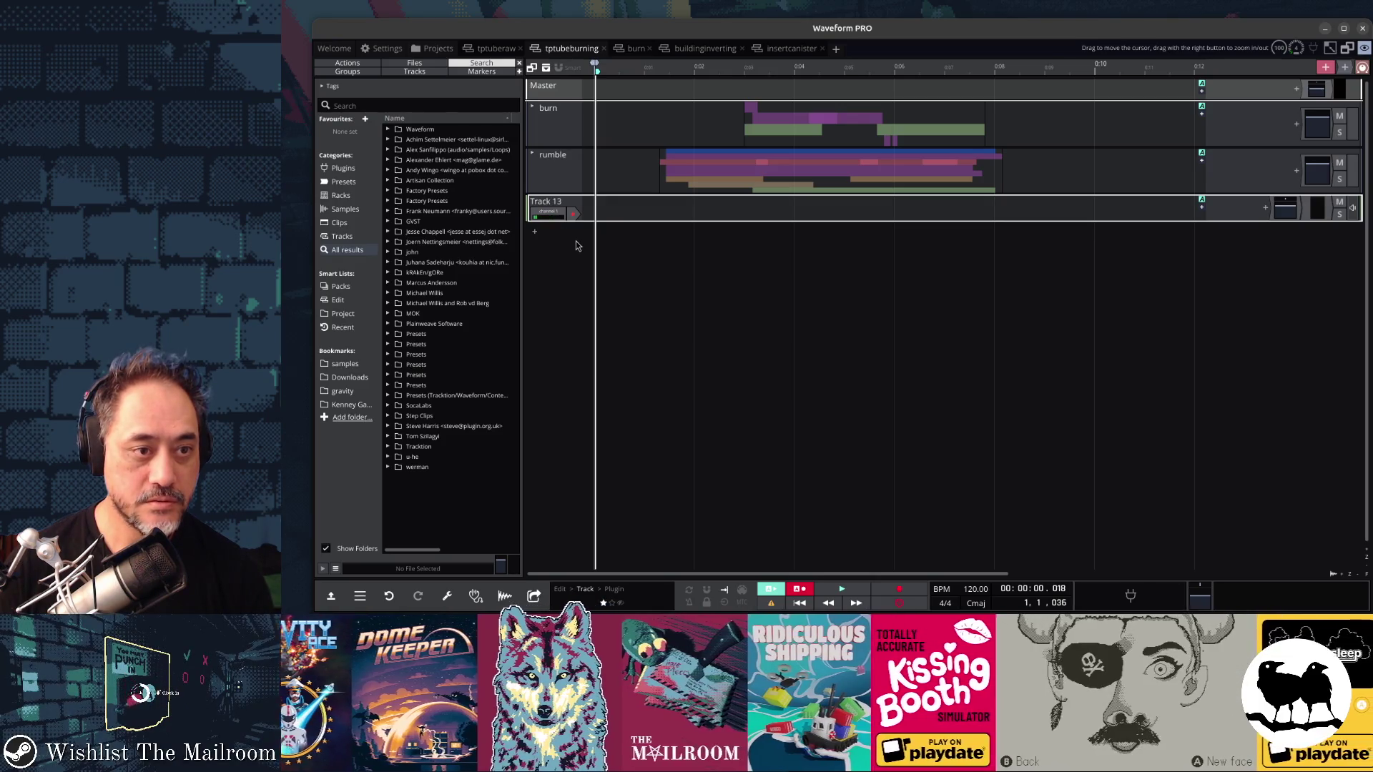
# Step: Paste the five raw sound tracks in as Tracks 13–17 and delete the empty Track 13
pyautogui.click(570, 309)
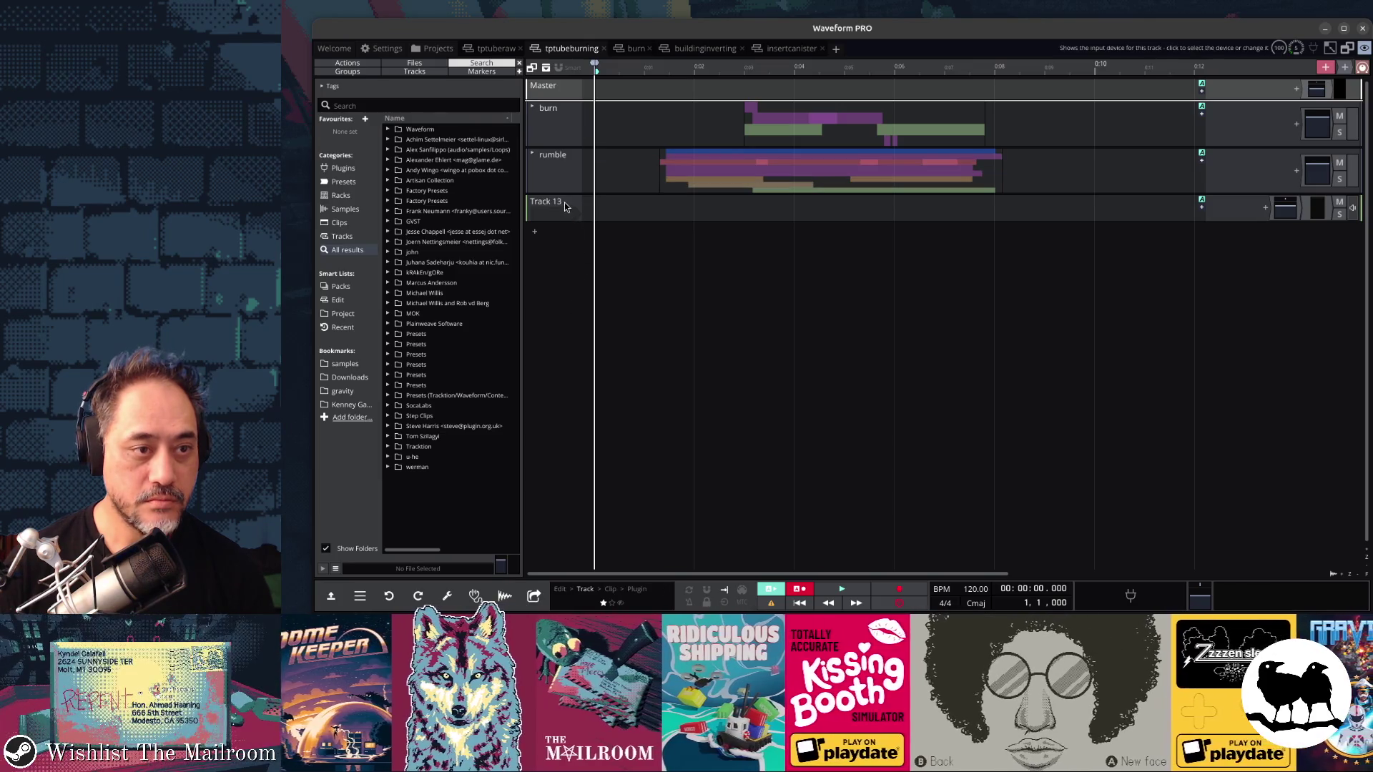
pyautogui.hotkey('ctrl', 'v')
pyautogui.click(584, 208)
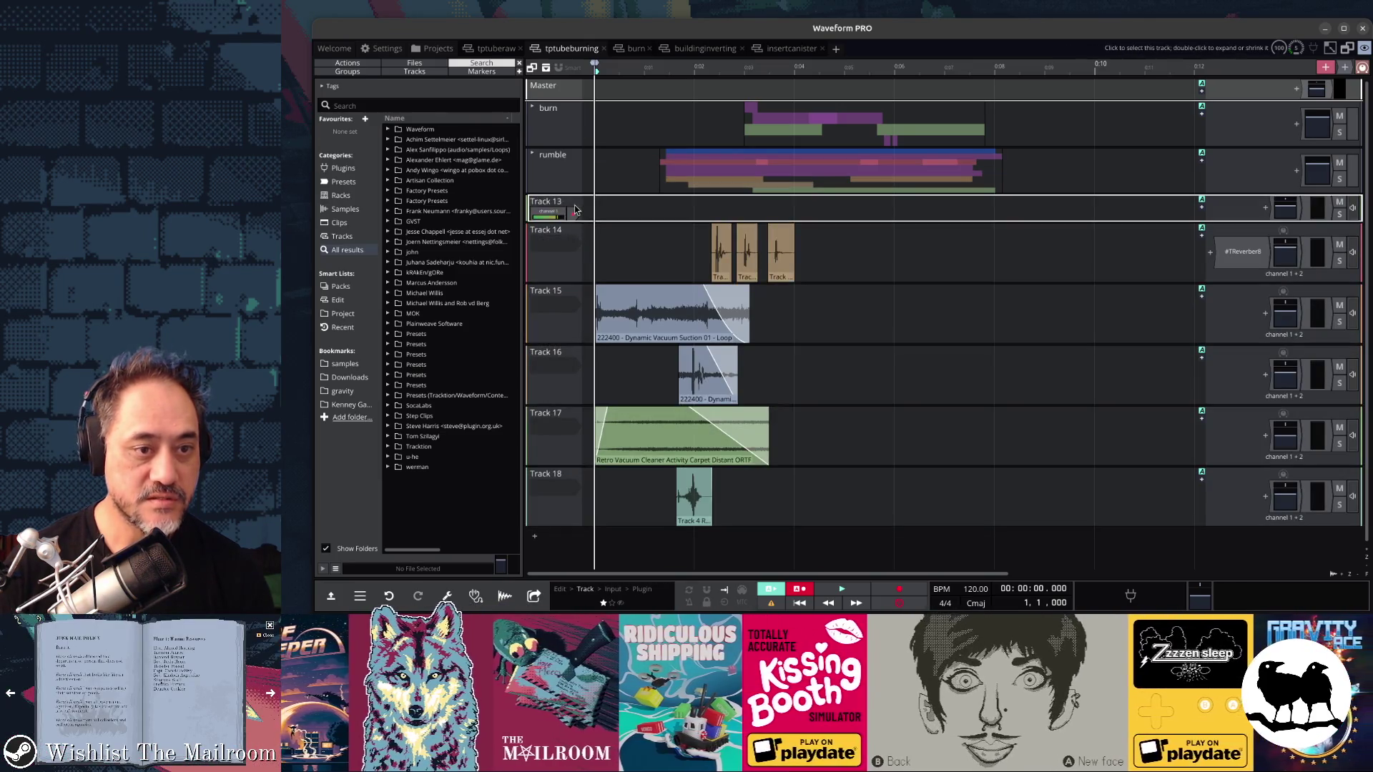
pyautogui.press('Delete')
# Step: Play the combined sounds from the start, then move the burn clip about a second later
pyautogui.press('space')
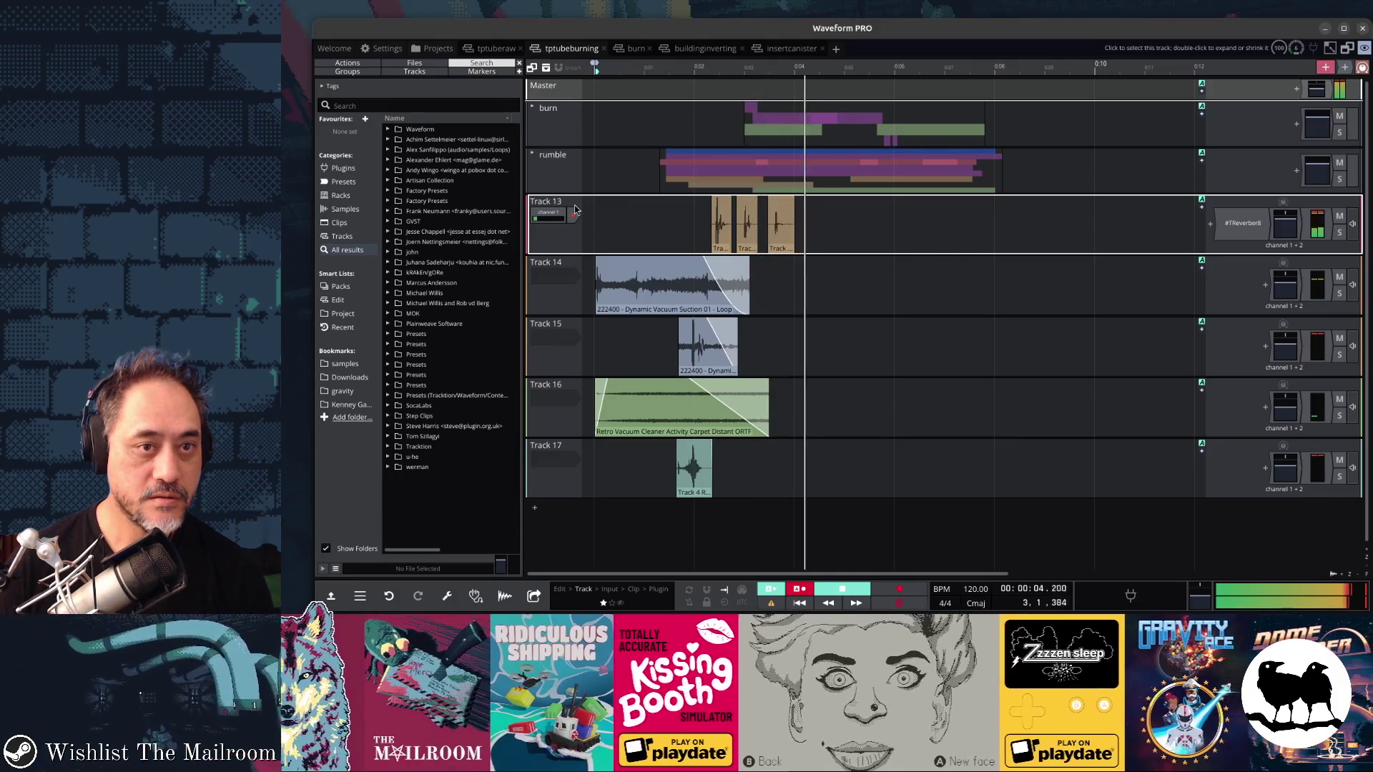
pyautogui.press('space')
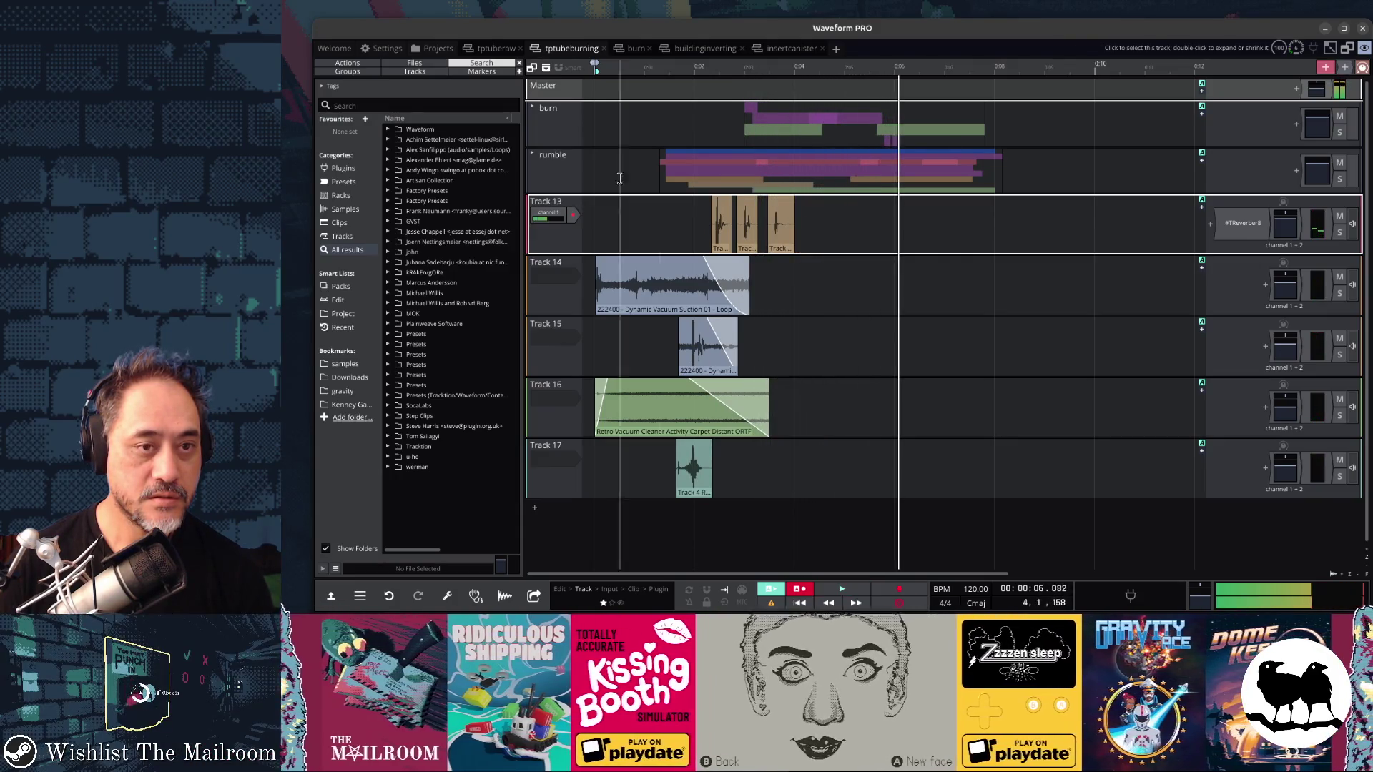
pyautogui.moveTo(785, 108); pyautogui.dragTo(838, 112)
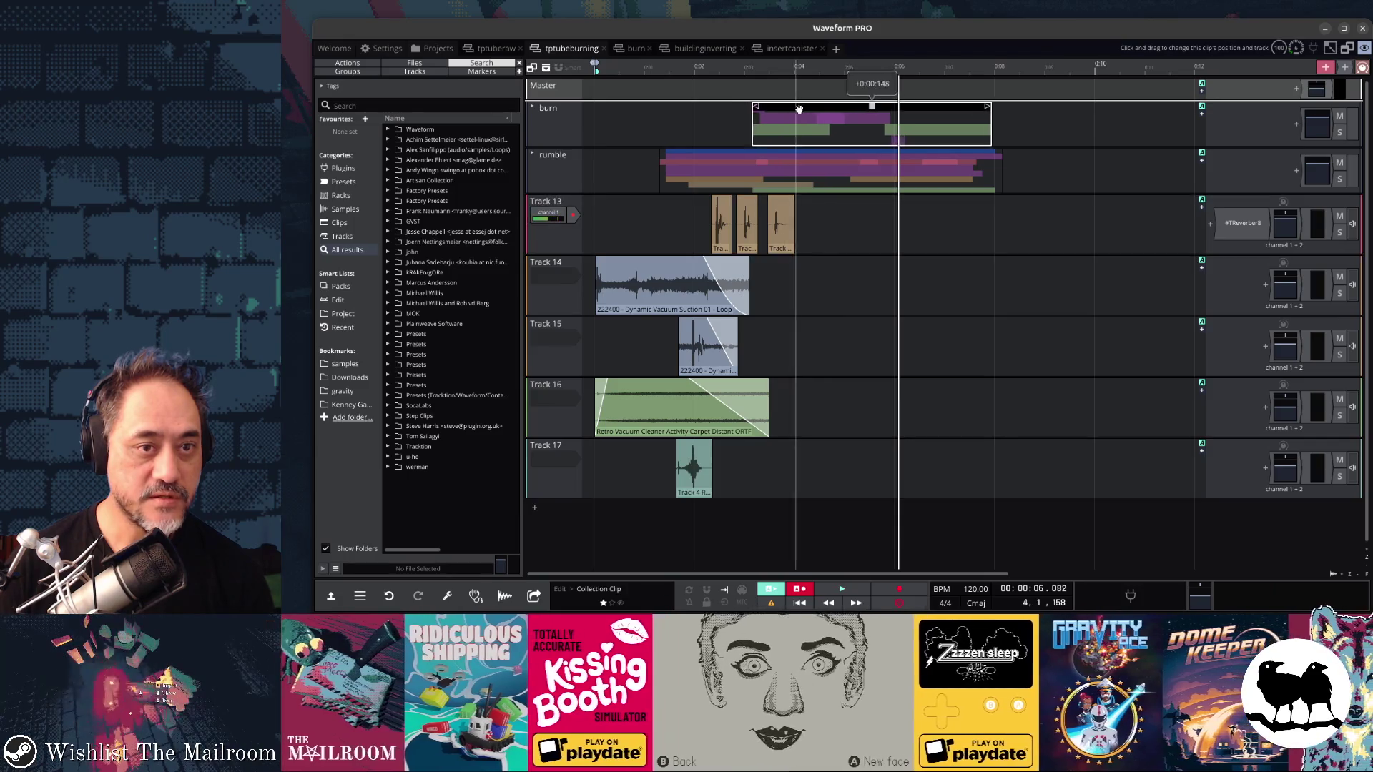
pyautogui.moveTo(714, 156)
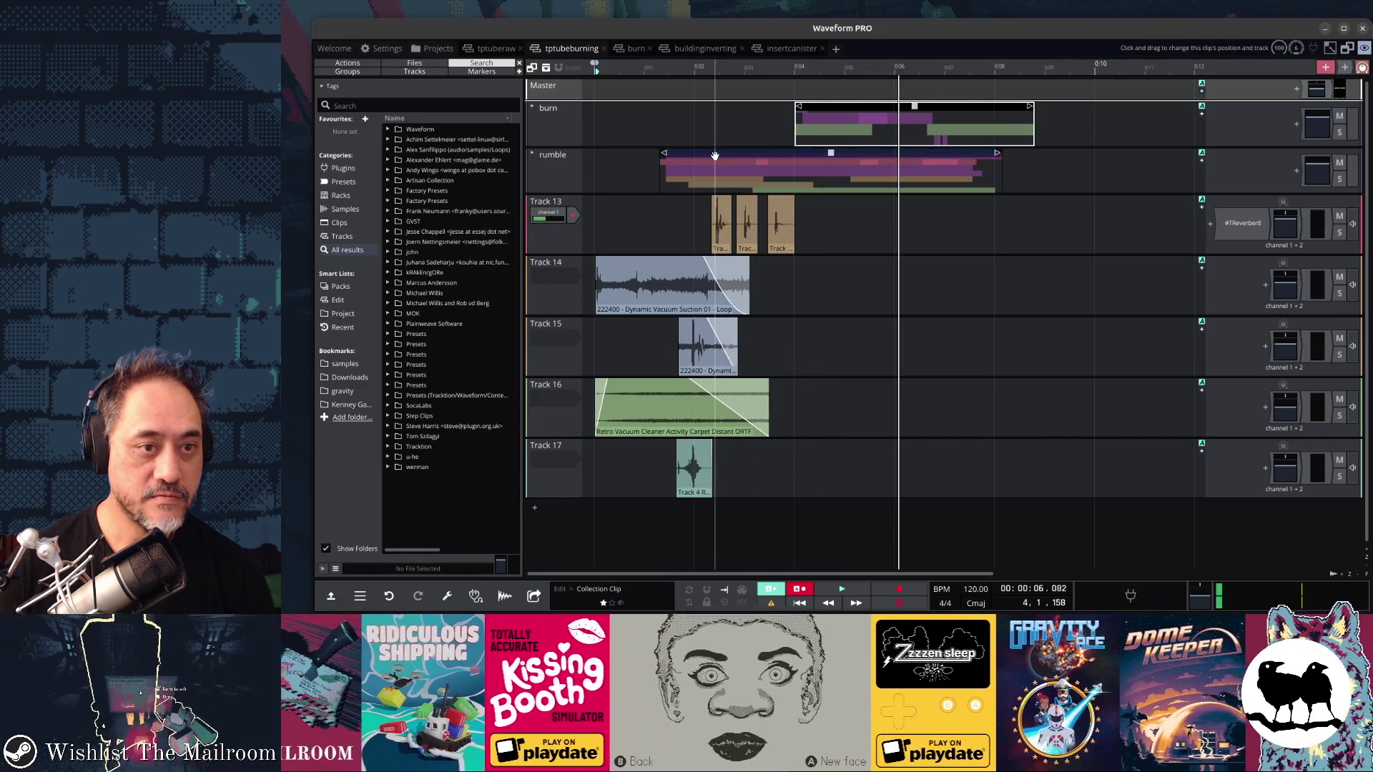
# Step: Shift the rumble and burn clips later so they follow the pop and vacuum sounds, then replay from the start
pyautogui.moveTo(715, 156); pyautogui.dragTo(750, 155)
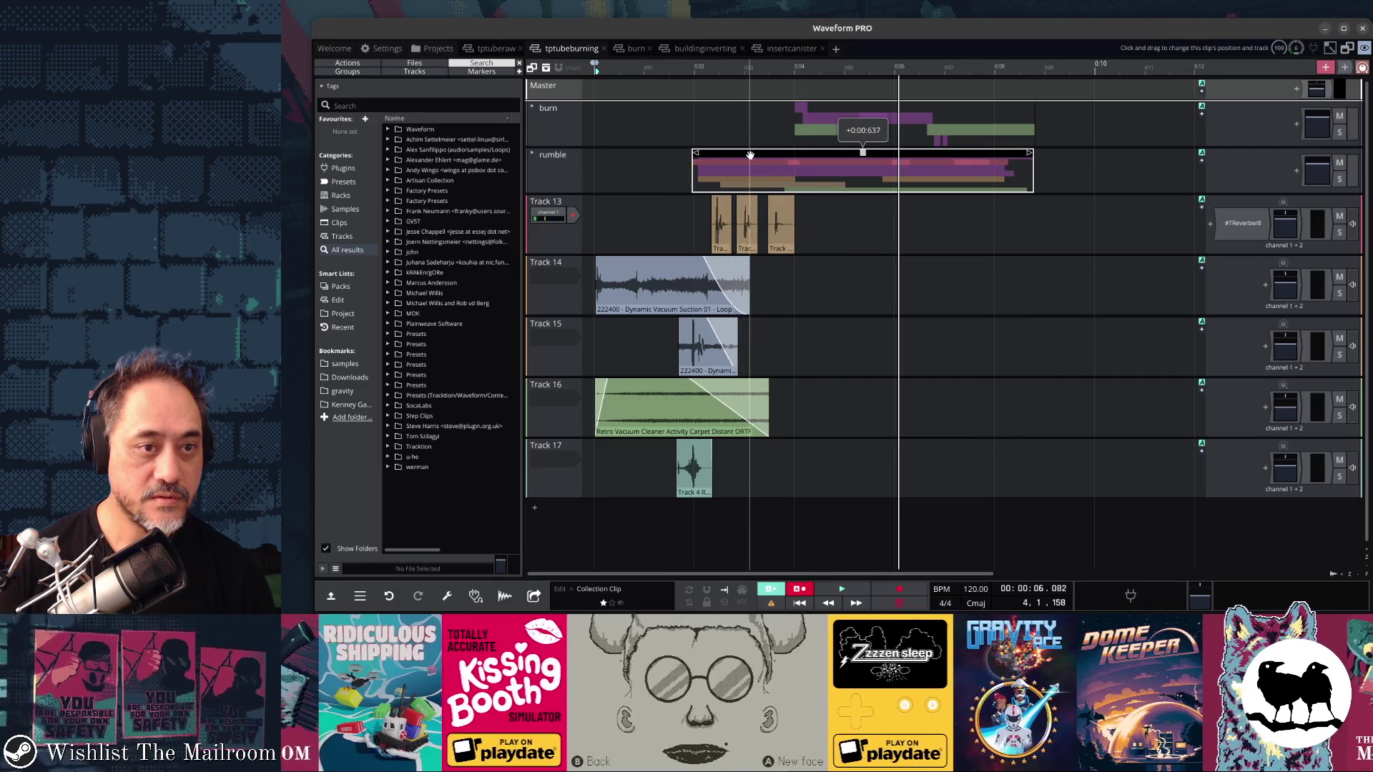
pyautogui.moveTo(751, 155); pyautogui.dragTo(750, 156)
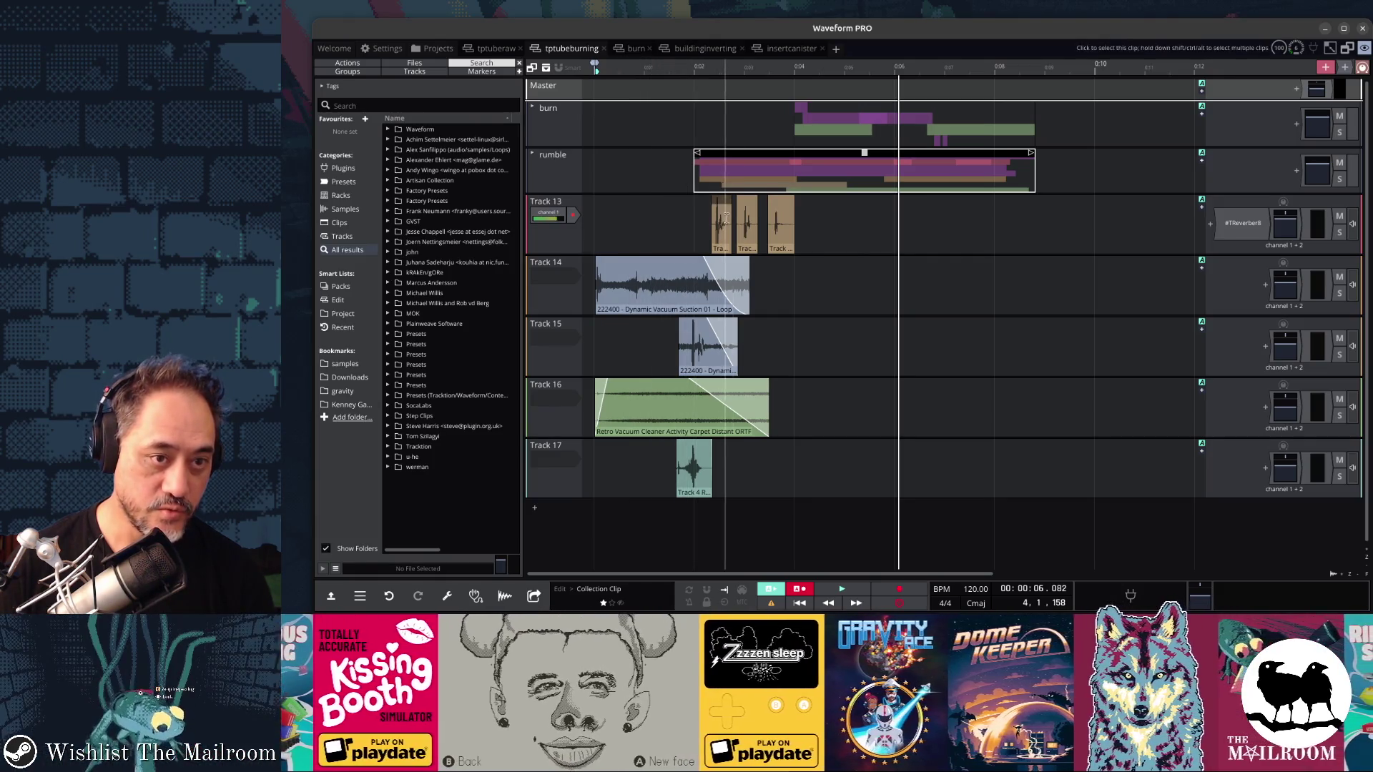
pyautogui.moveTo(752, 154); pyautogui.dragTo(849, 154)
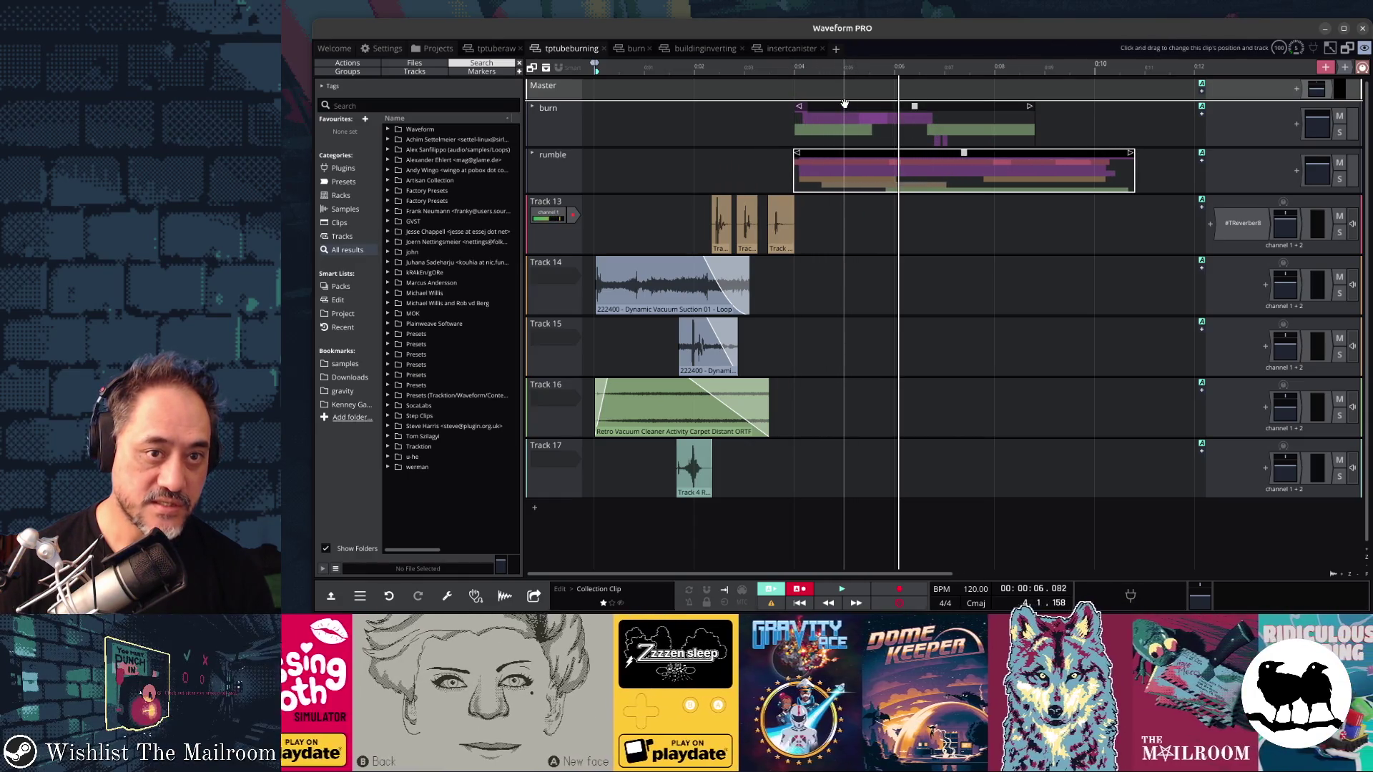
pyautogui.moveTo(844, 105); pyautogui.dragTo(898, 106)
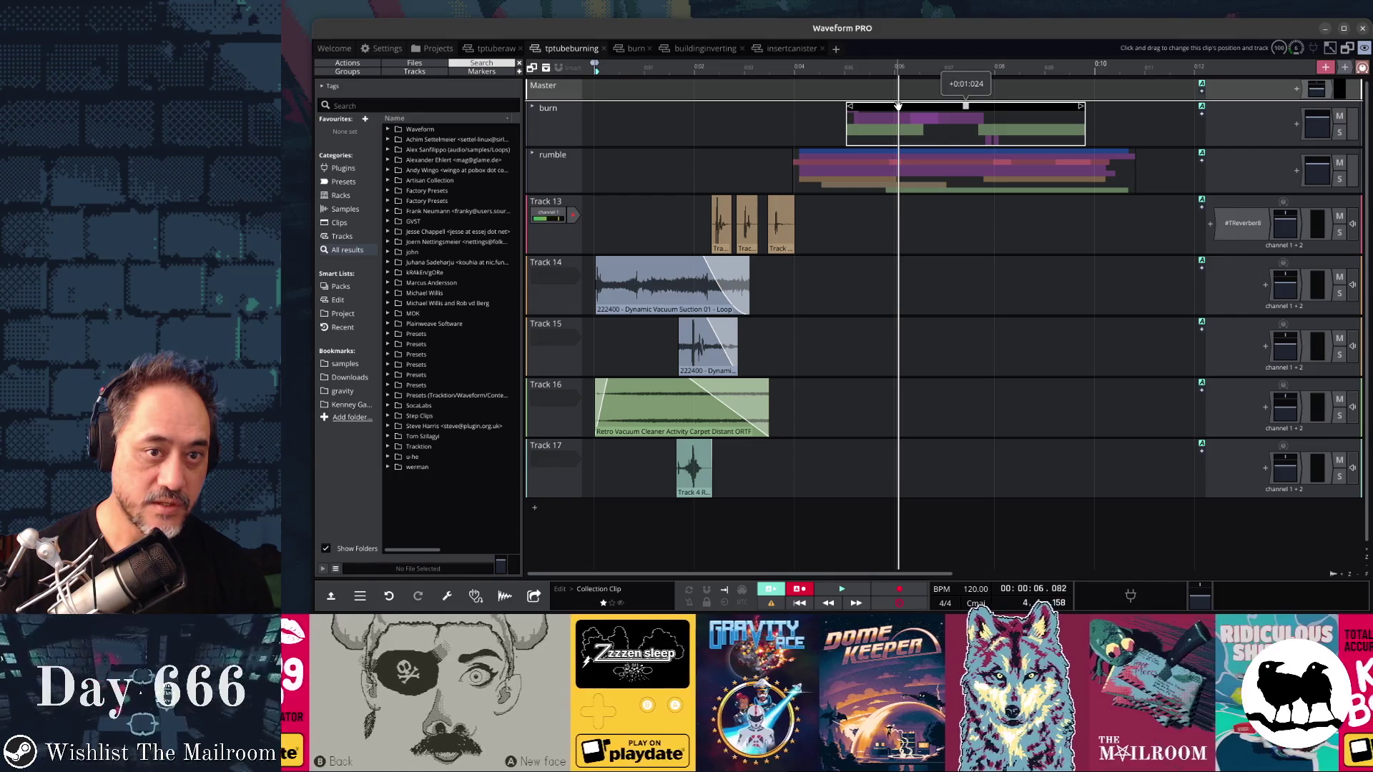
pyautogui.click(590, 210)
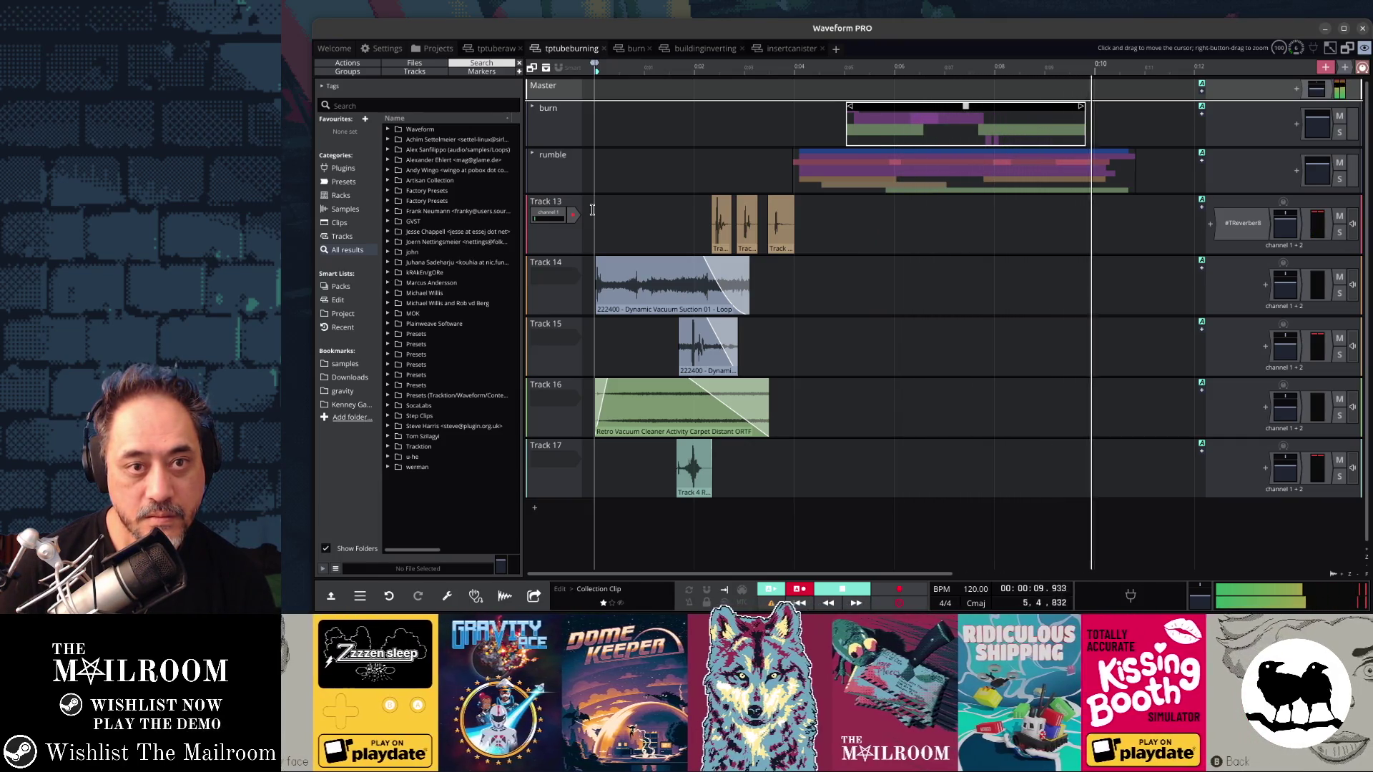
pyautogui.press('space')
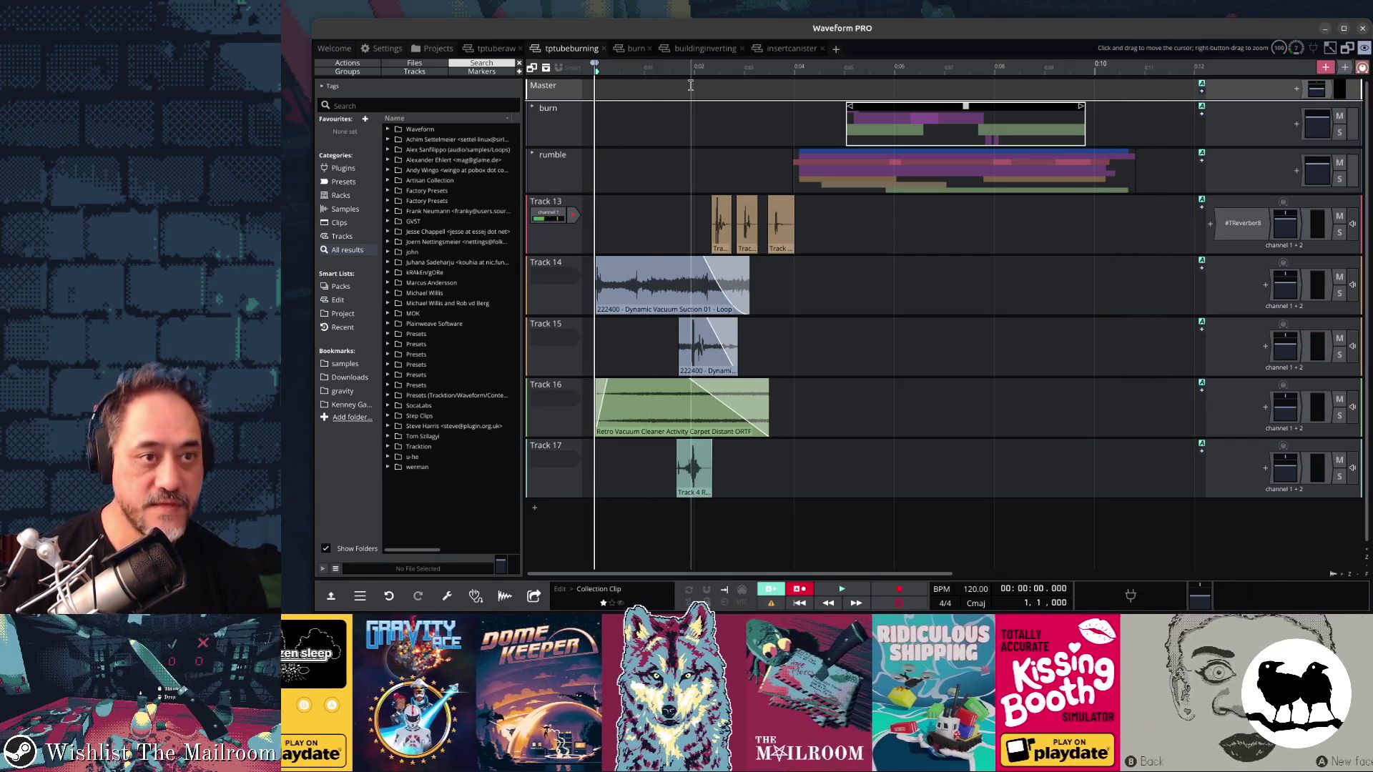
# Step: Render the tptuberaw edit out to an audio file via File > Export
pyautogui.click(497, 49)
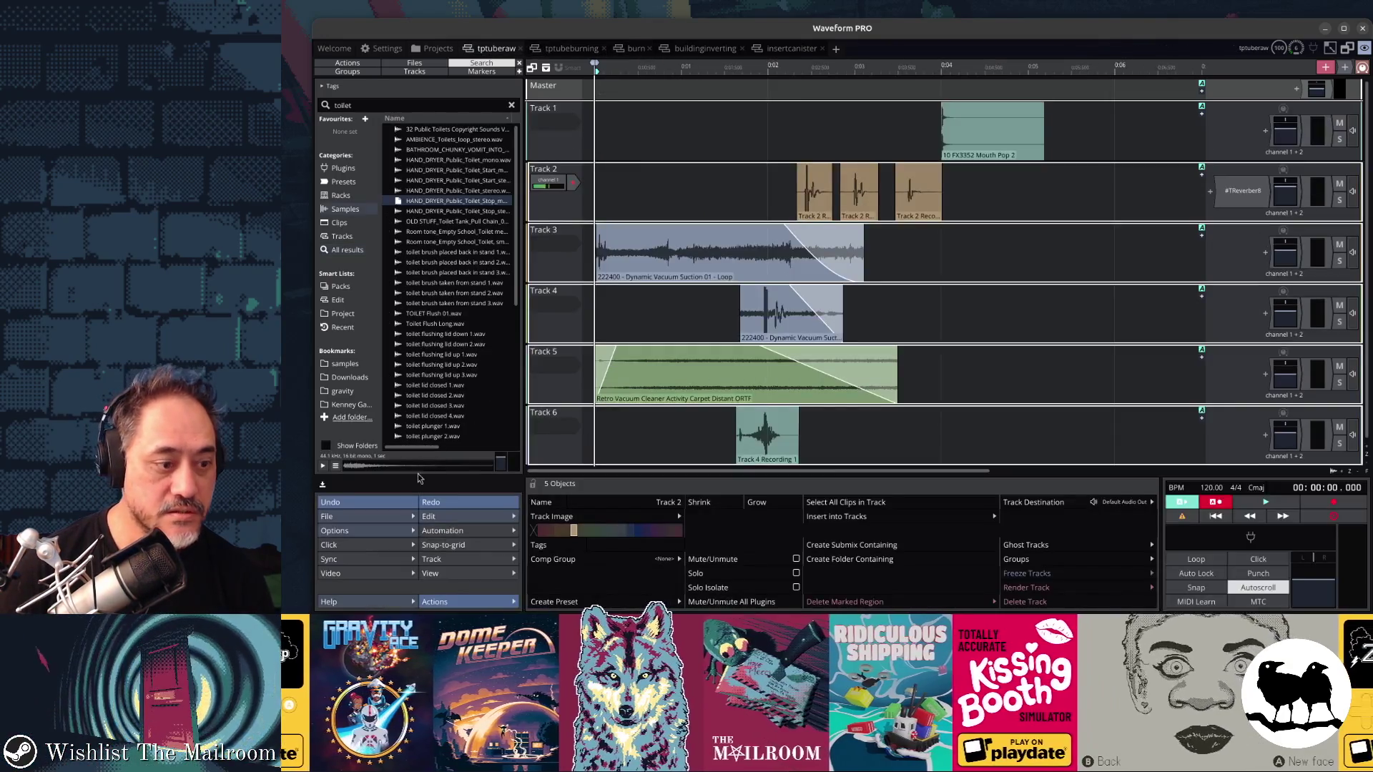
pyautogui.click(357, 520)
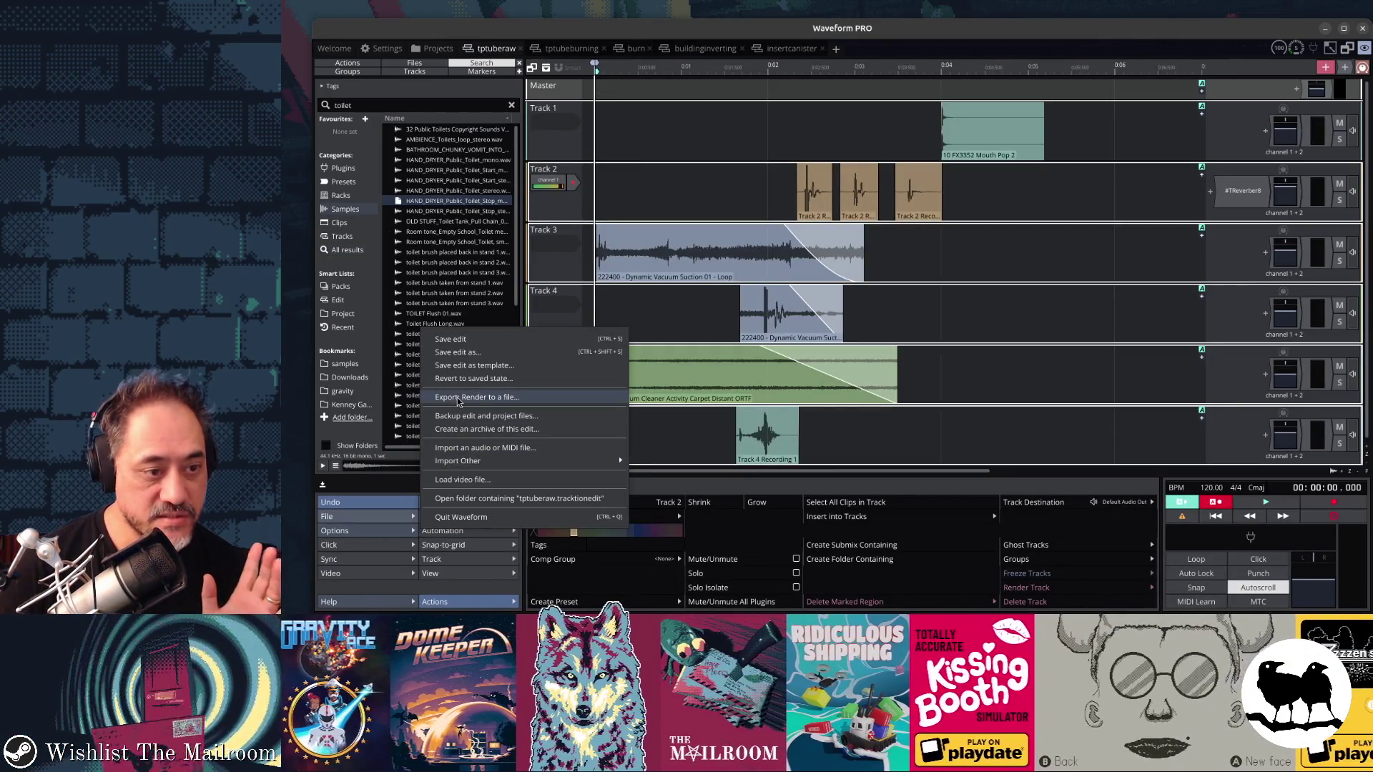
pyautogui.click(460, 398)
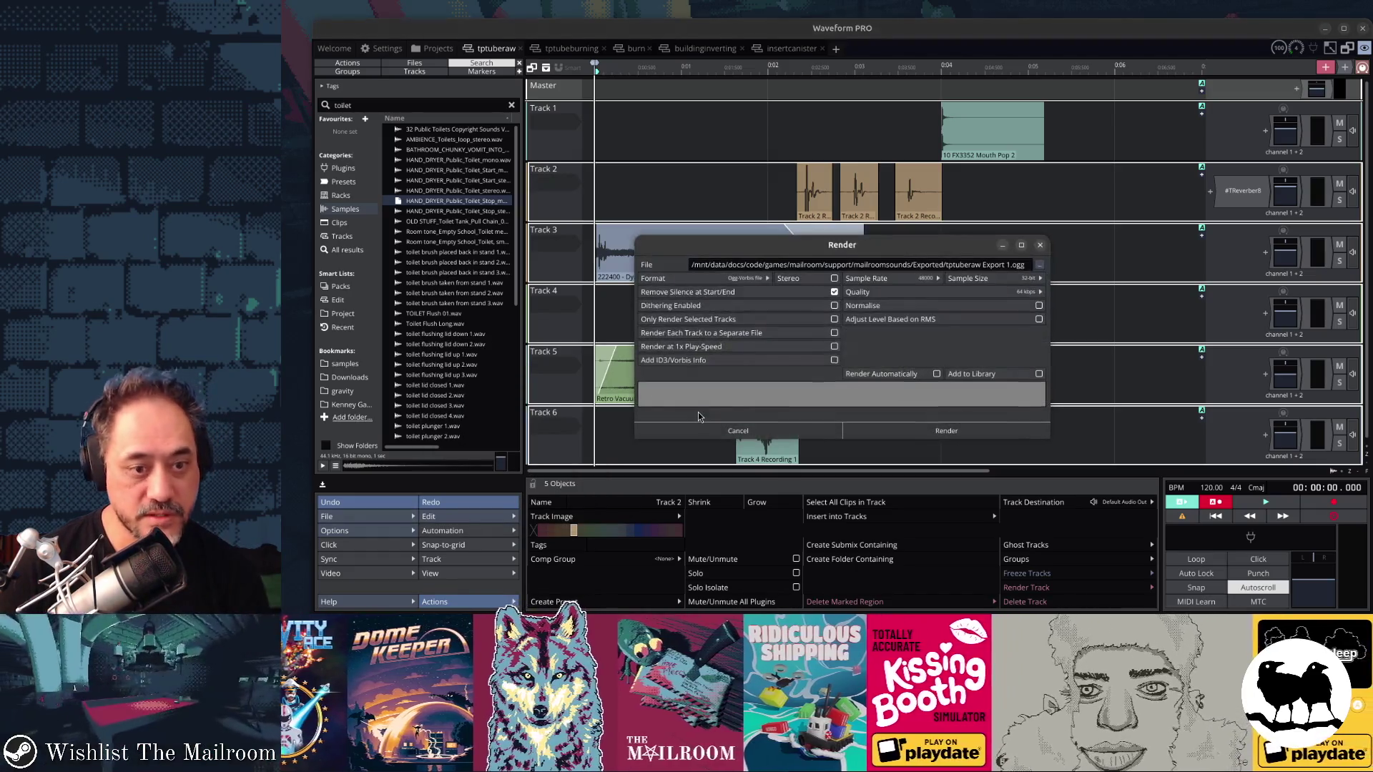
pyautogui.click(907, 432)
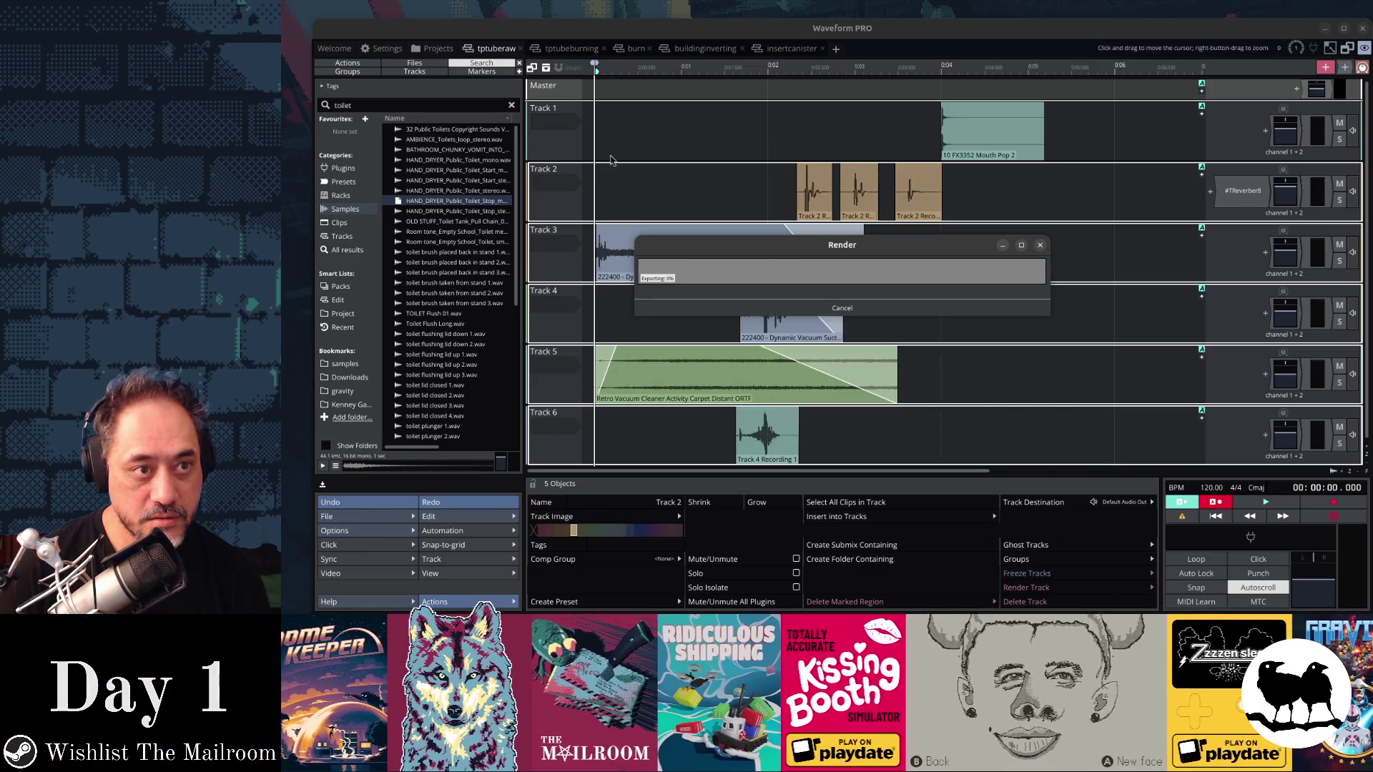
# Step: Render the tptubeburning edit out to an OGG file, then return to Godot
pyautogui.click(560, 53)
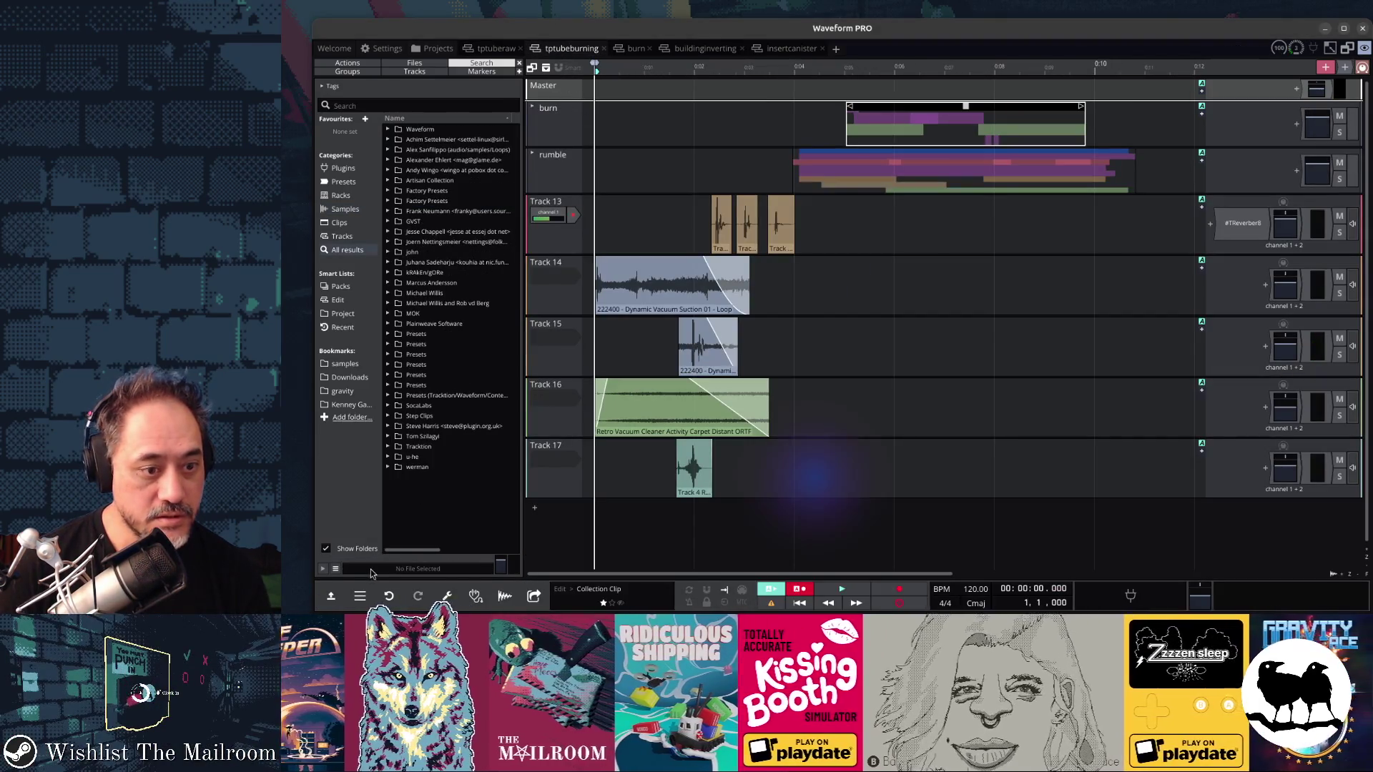
pyautogui.click(359, 596)
pyautogui.moveTo(375, 431)
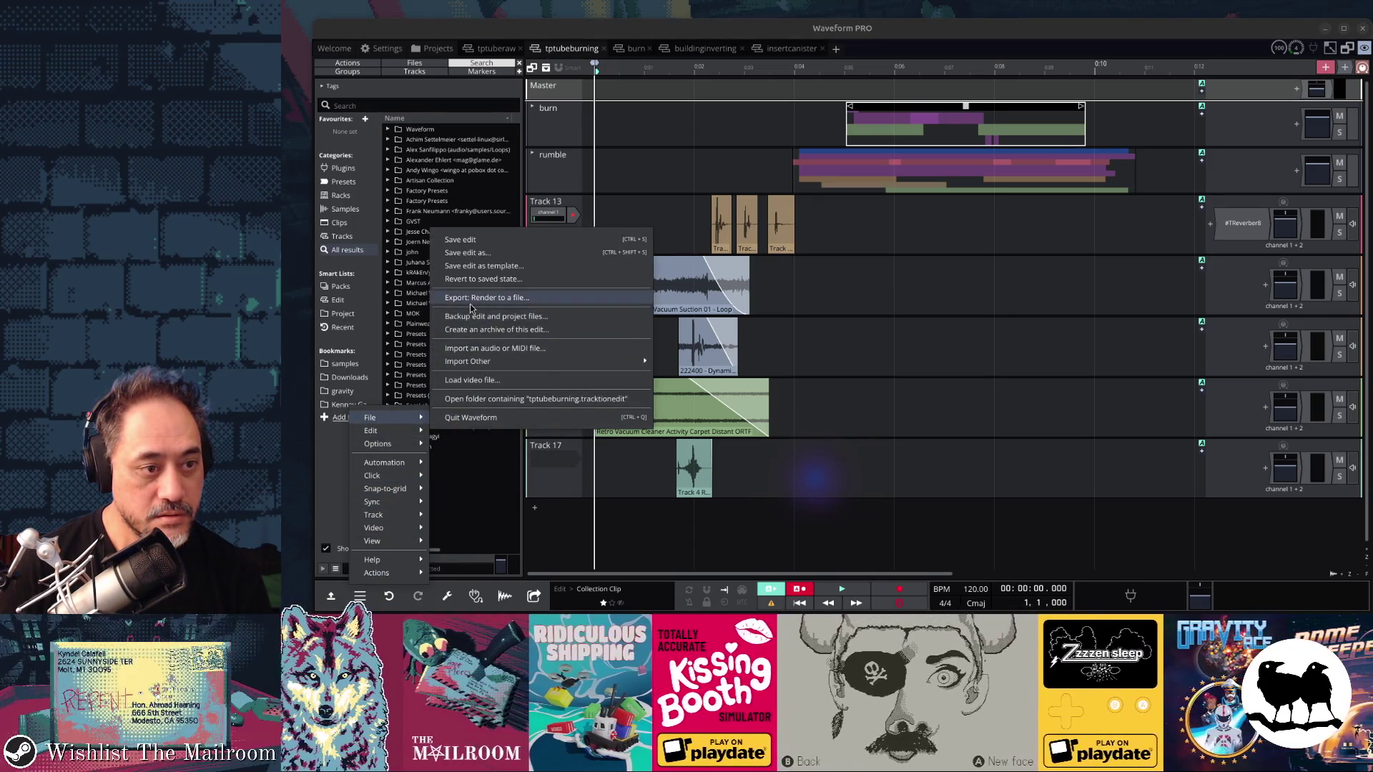
pyautogui.click(602, 306)
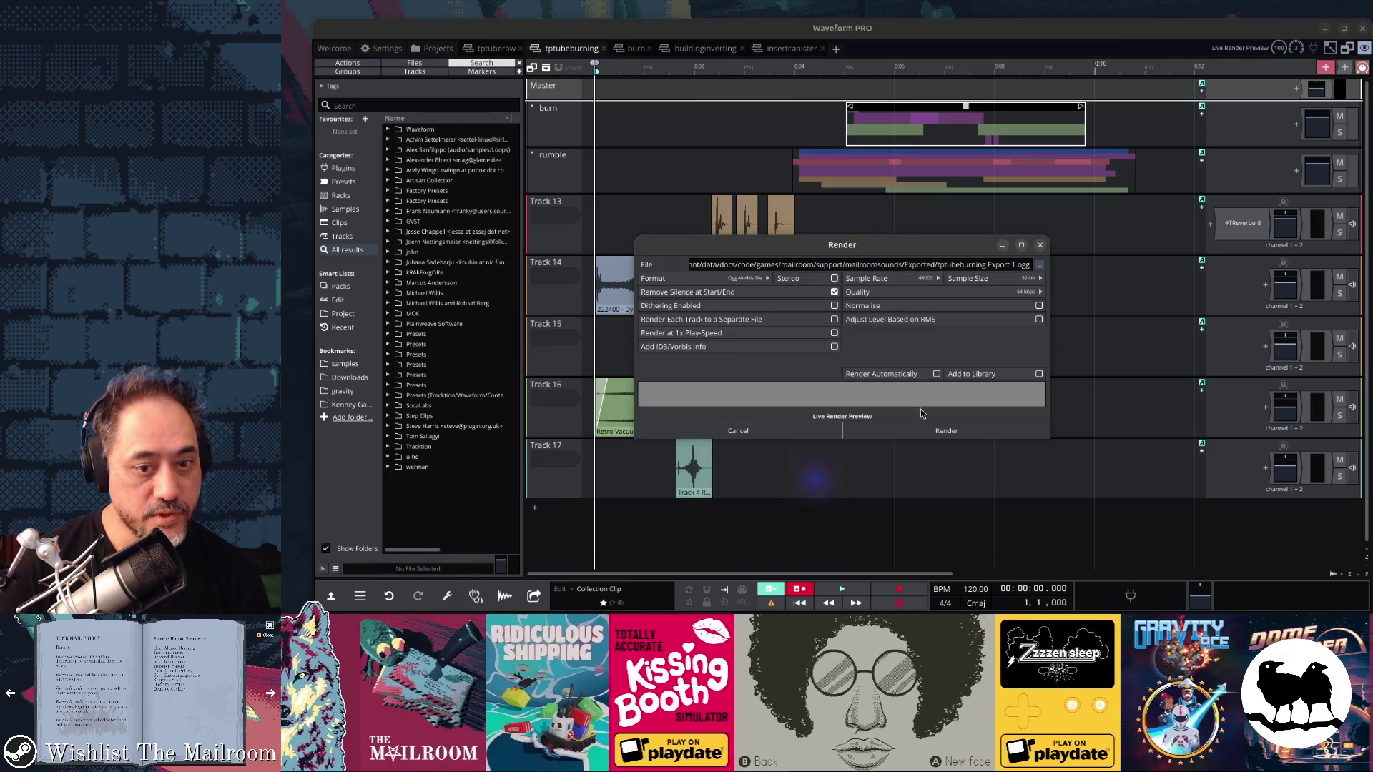
pyautogui.click(950, 431)
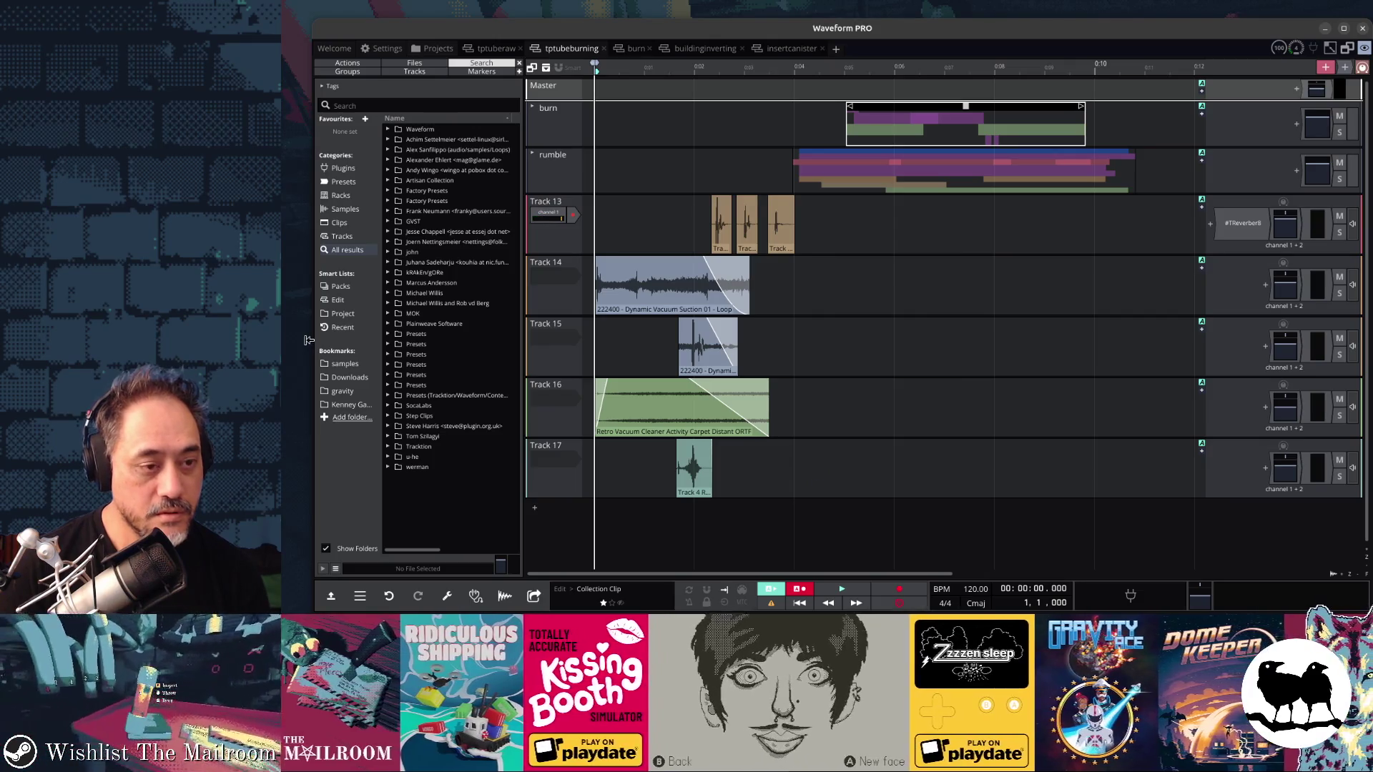
pyautogui.hotkey('alt', 'Tab')
pyautogui.hotkey('alt', 'Tab')
pyautogui.hotkey('alt', 'Tab')
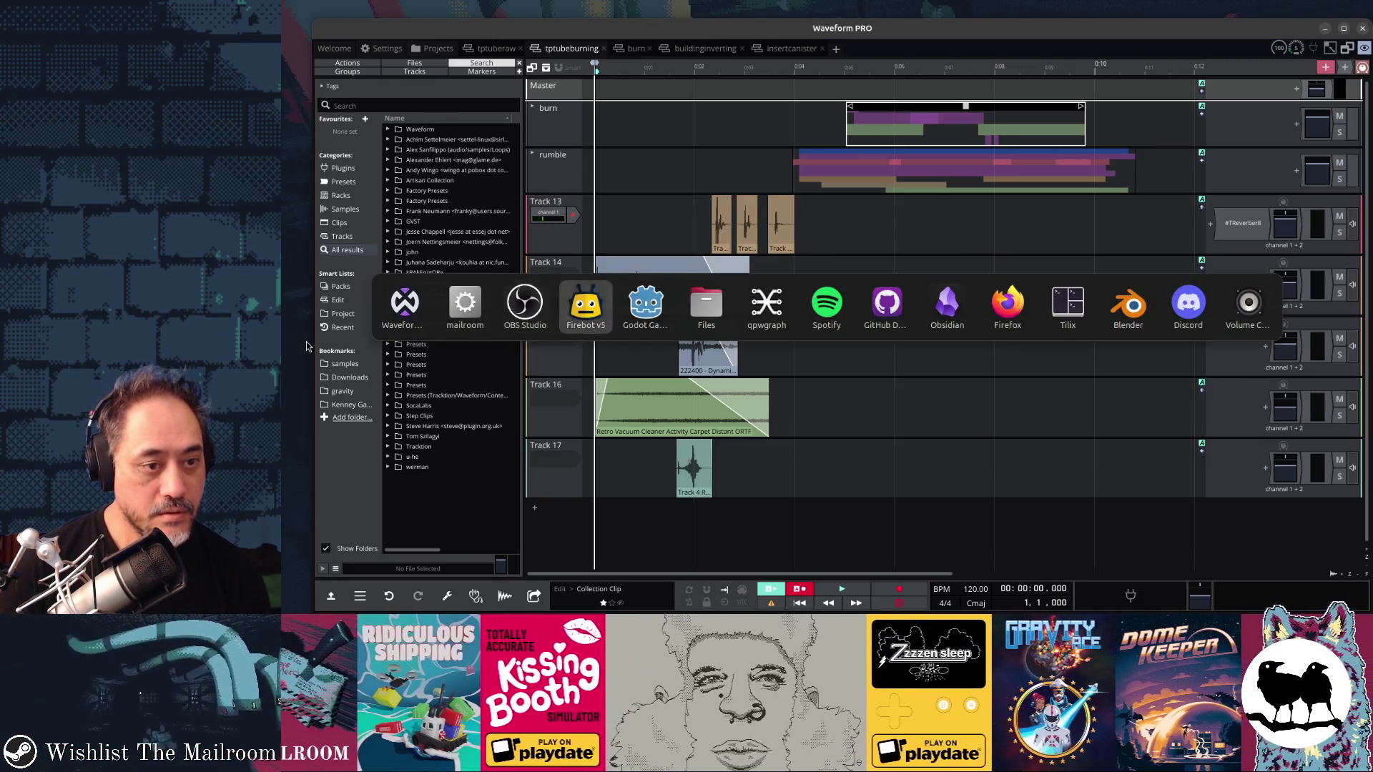
pyautogui.hotkey('alt', 'Tab')
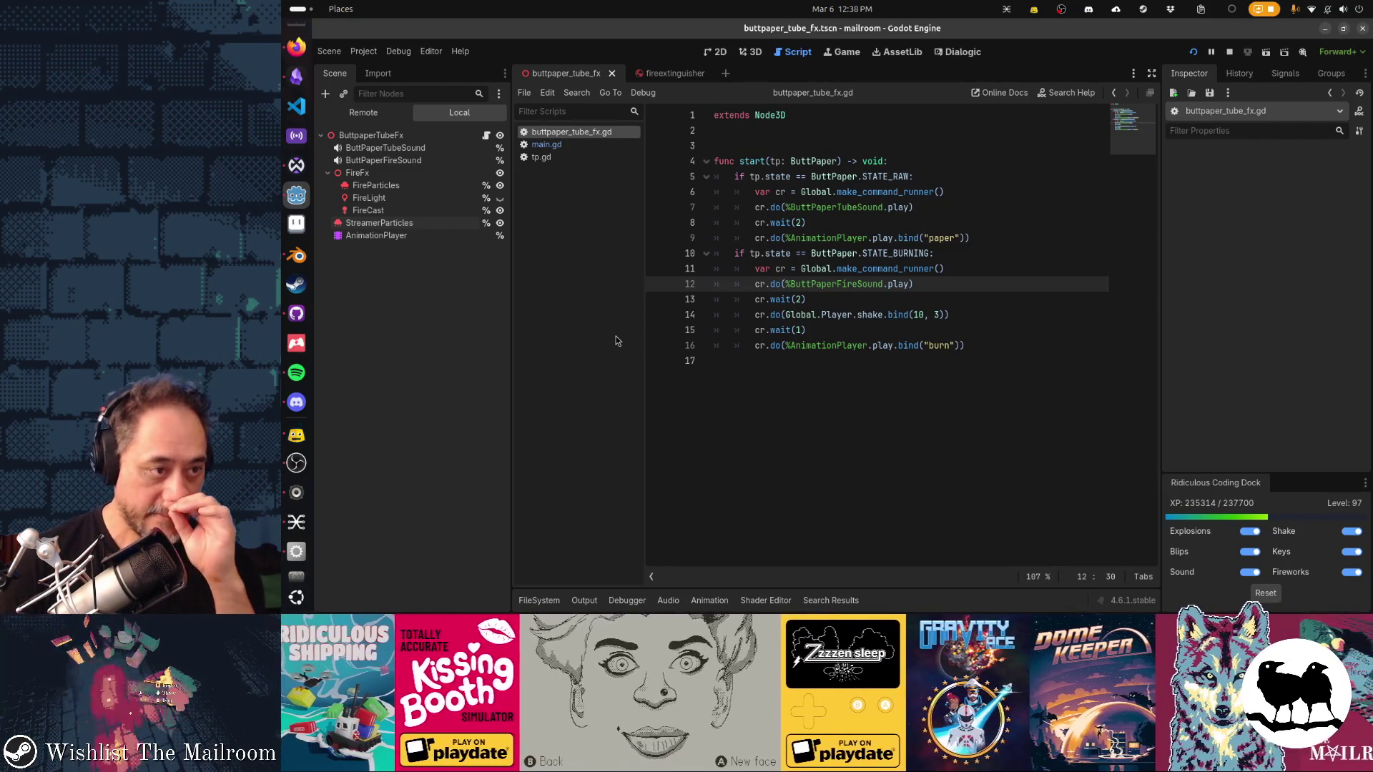
# Step: Select the ButtPaperTubeSound node and search the project's resources for 'tp' files
pyautogui.click(387, 147)
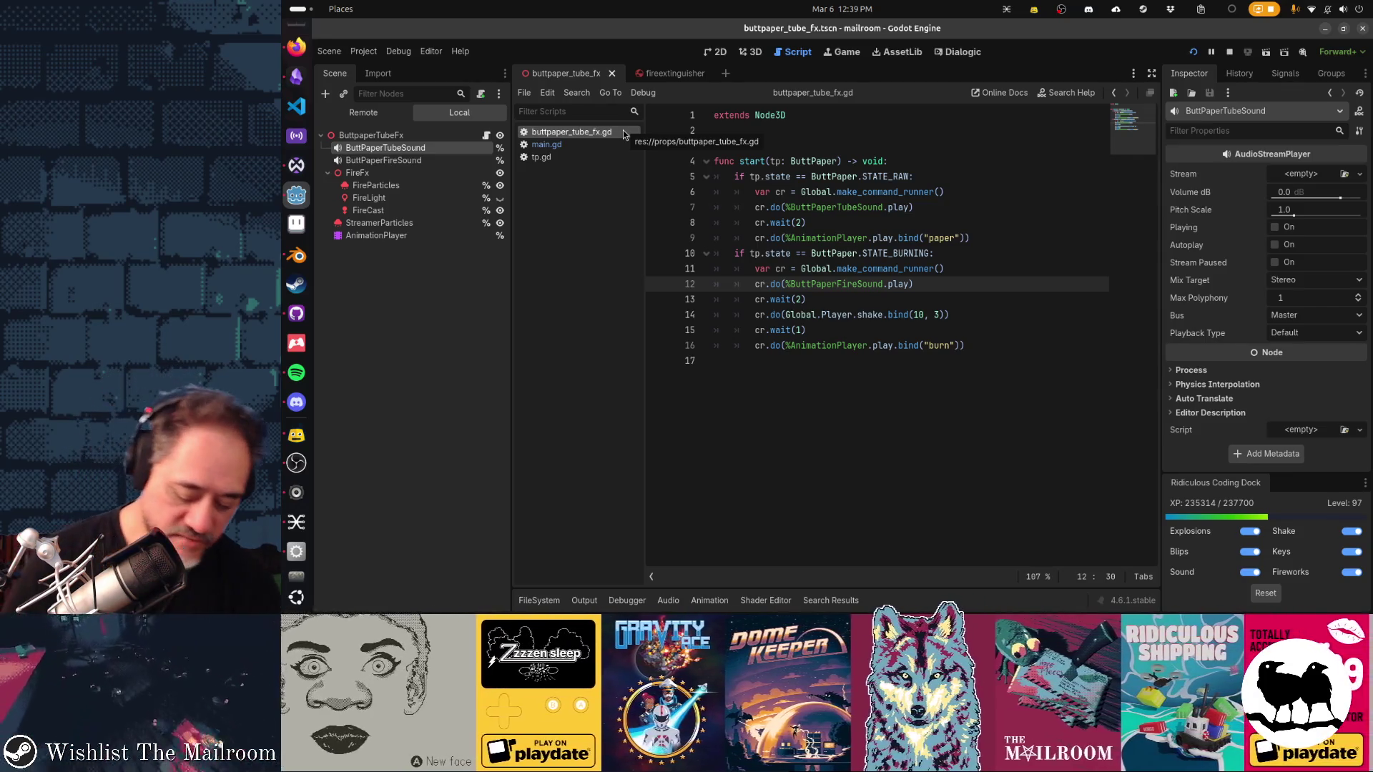
pyautogui.hotkey('shift', 'alt', 'o')
pyautogui.write('tp')
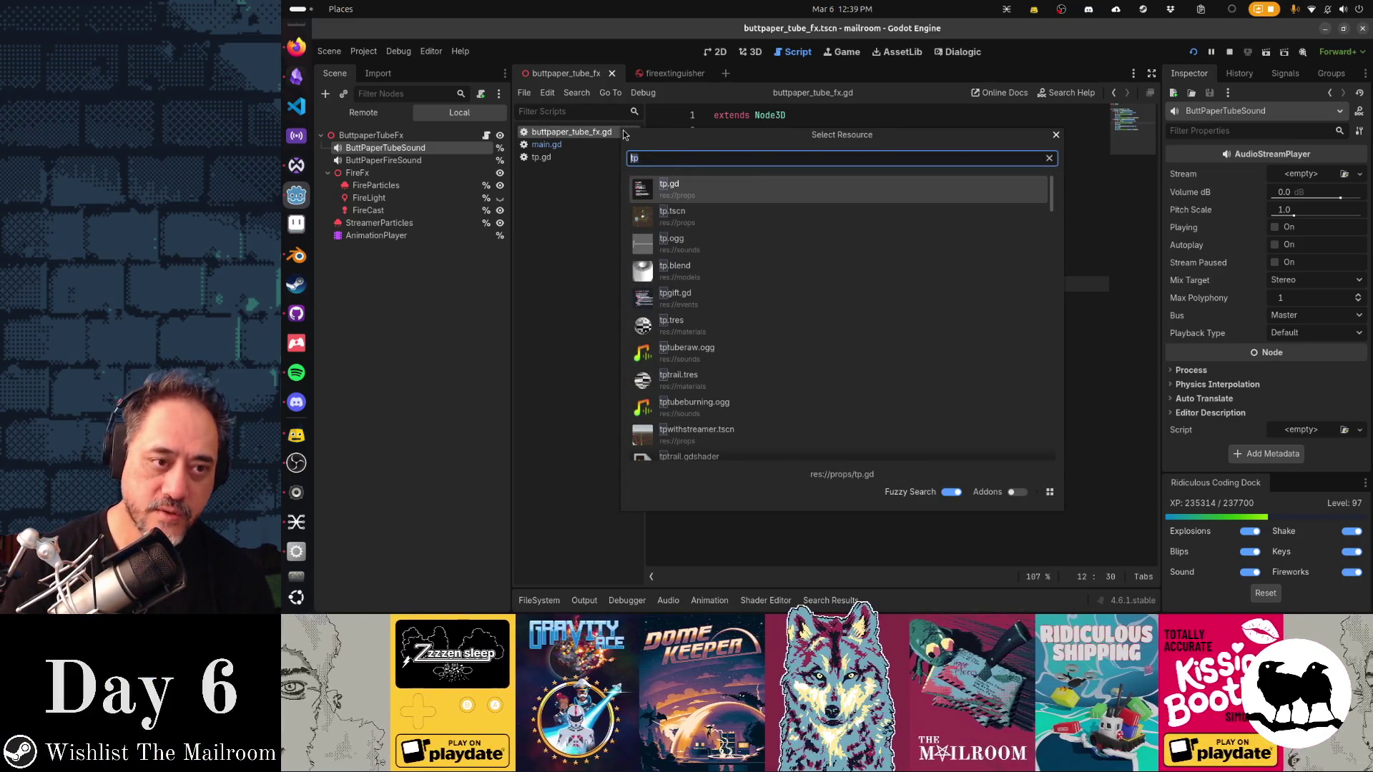
pyautogui.write('canister')
# Step: Open canister.tscn and audition the InsertMailSound player via its Playing toggle
pyautogui.press('Down')
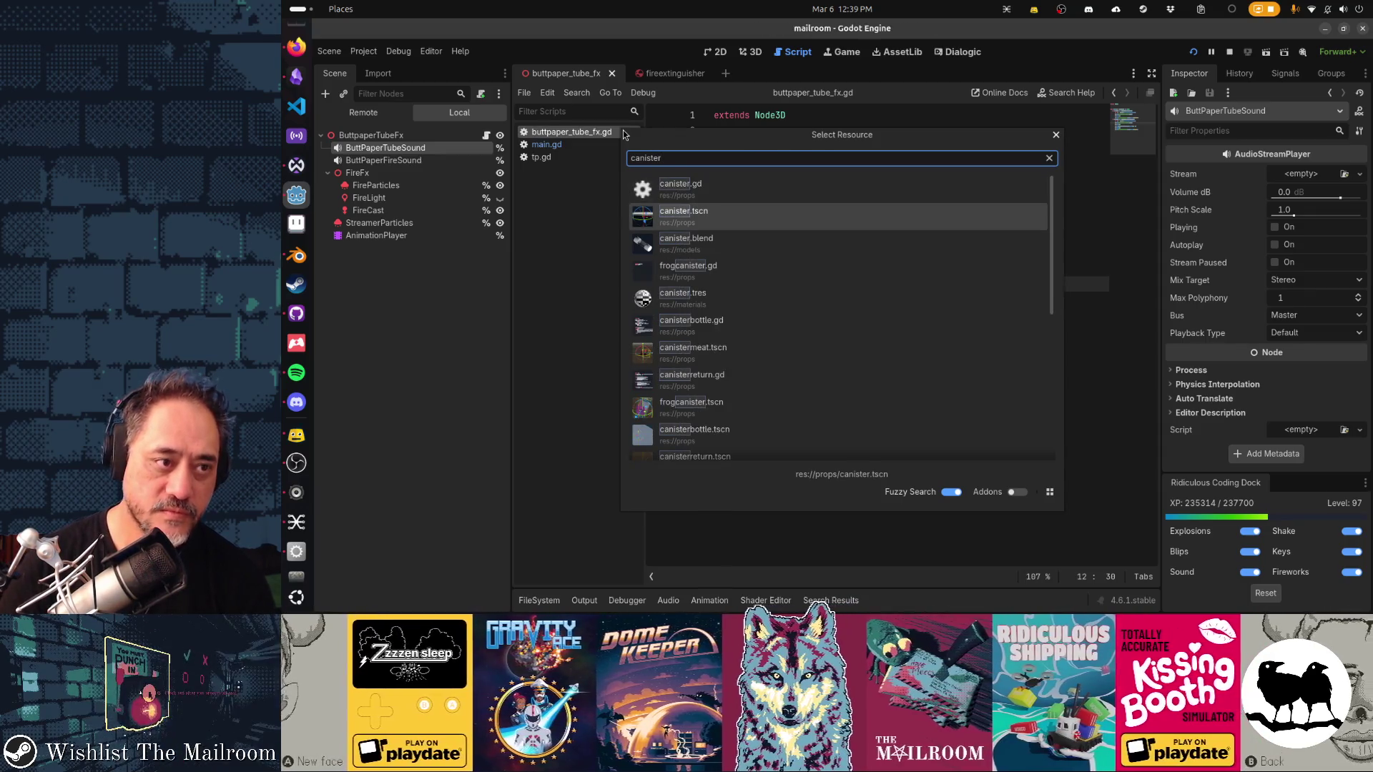
pyautogui.press('Return')
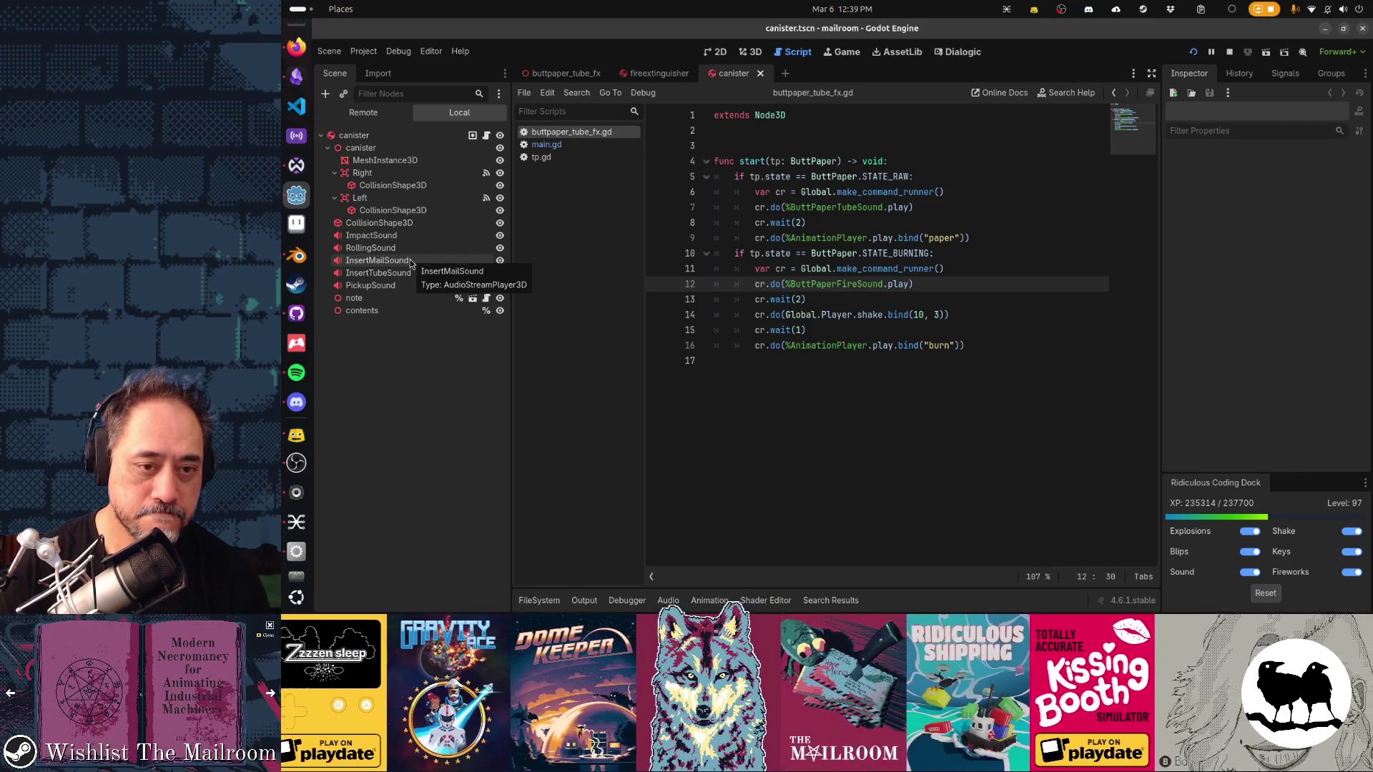
pyautogui.click(379, 261)
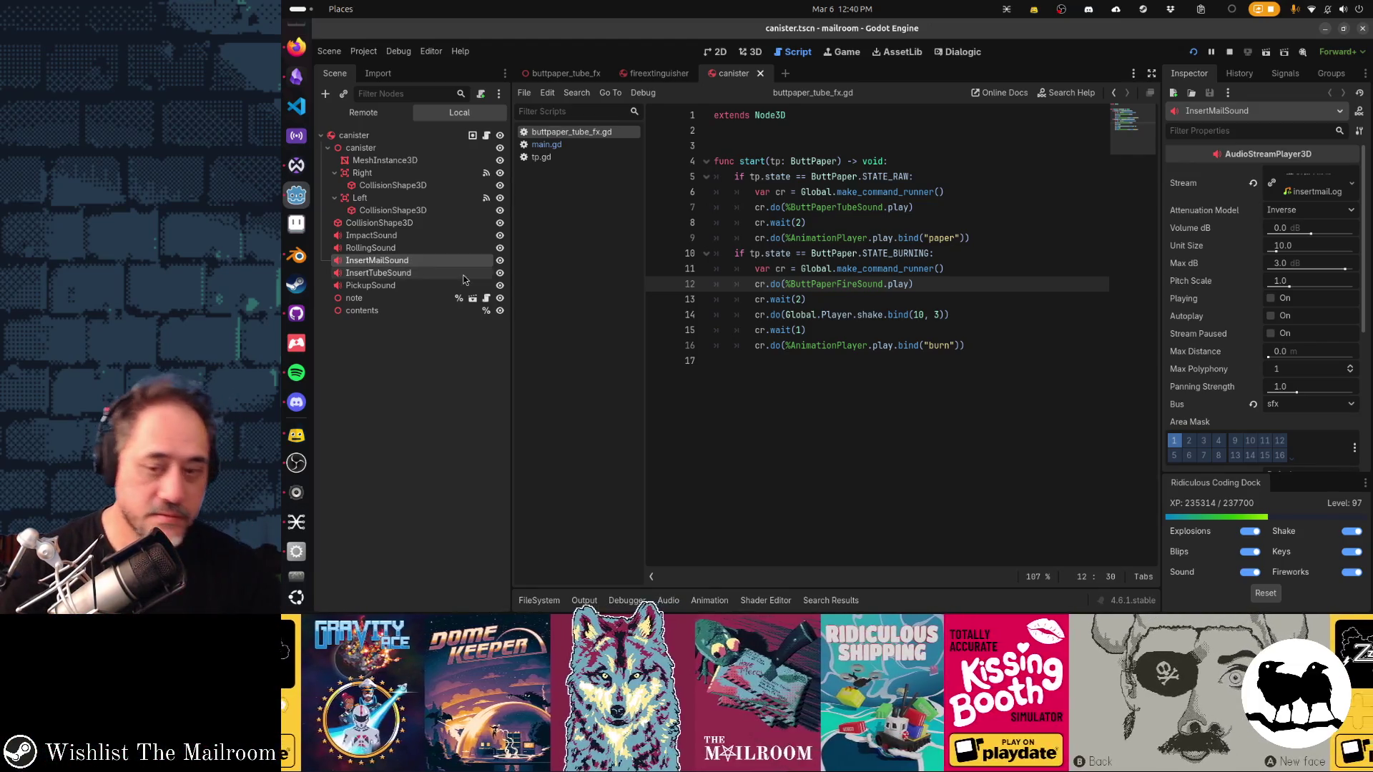
pyautogui.click(1283, 318)
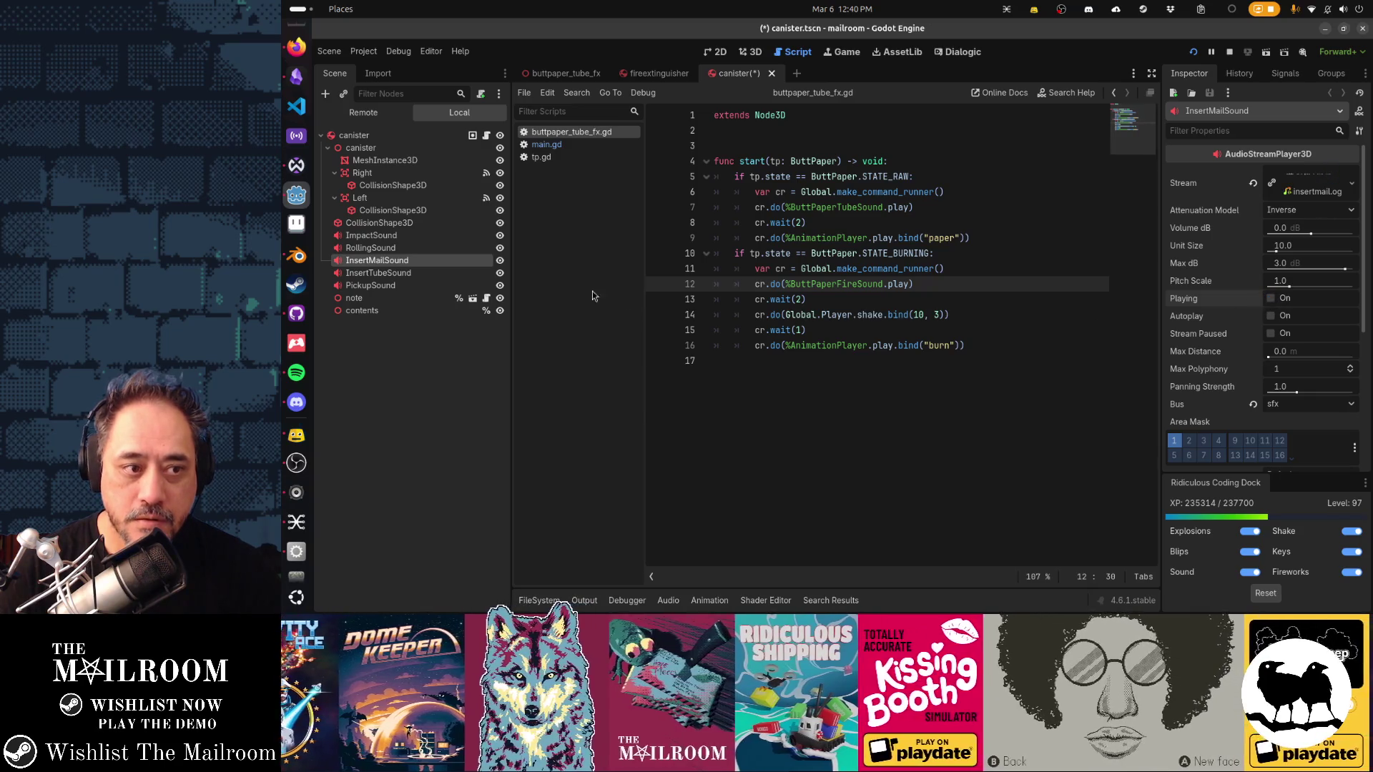
# Step: Inspect the InsertTubeSound player, then bring up canister.gd for editing
pyautogui.click(378, 274)
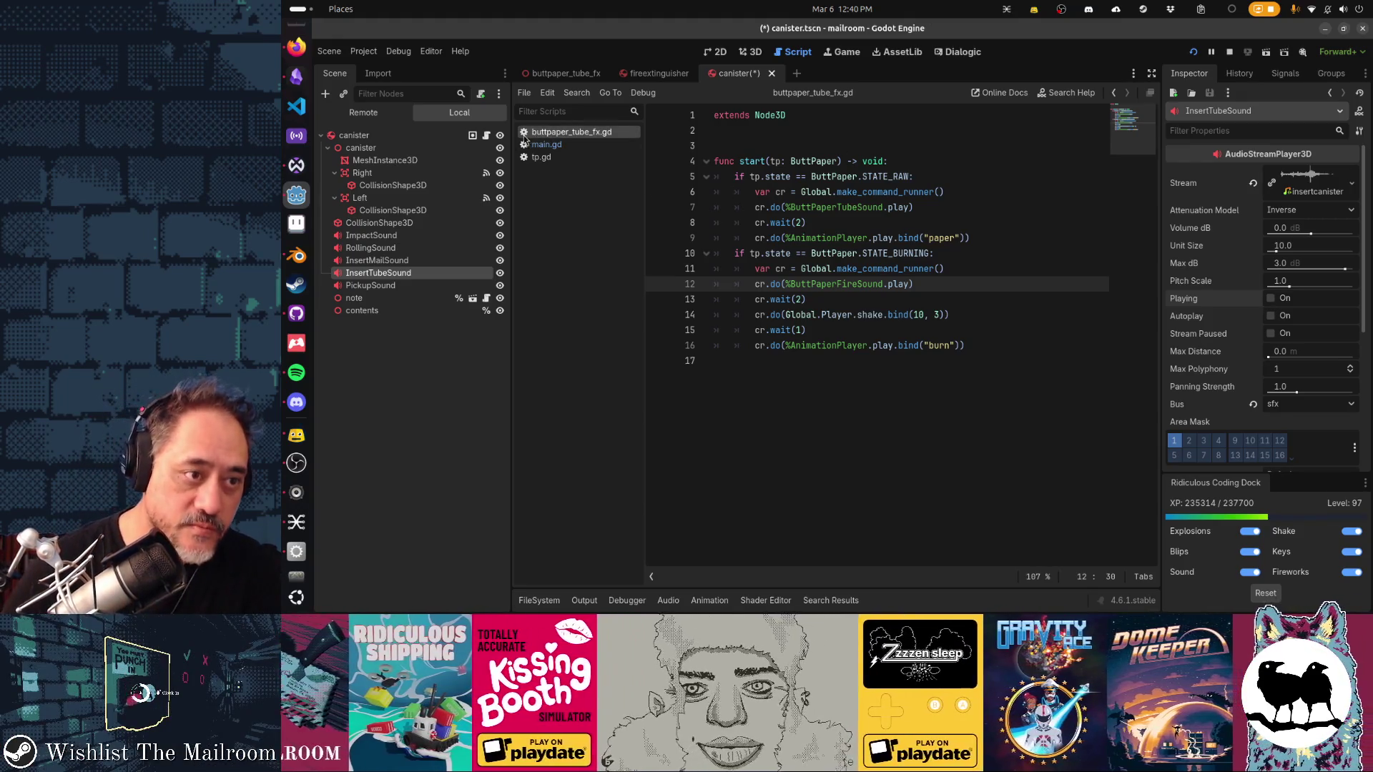
pyautogui.click(472, 135)
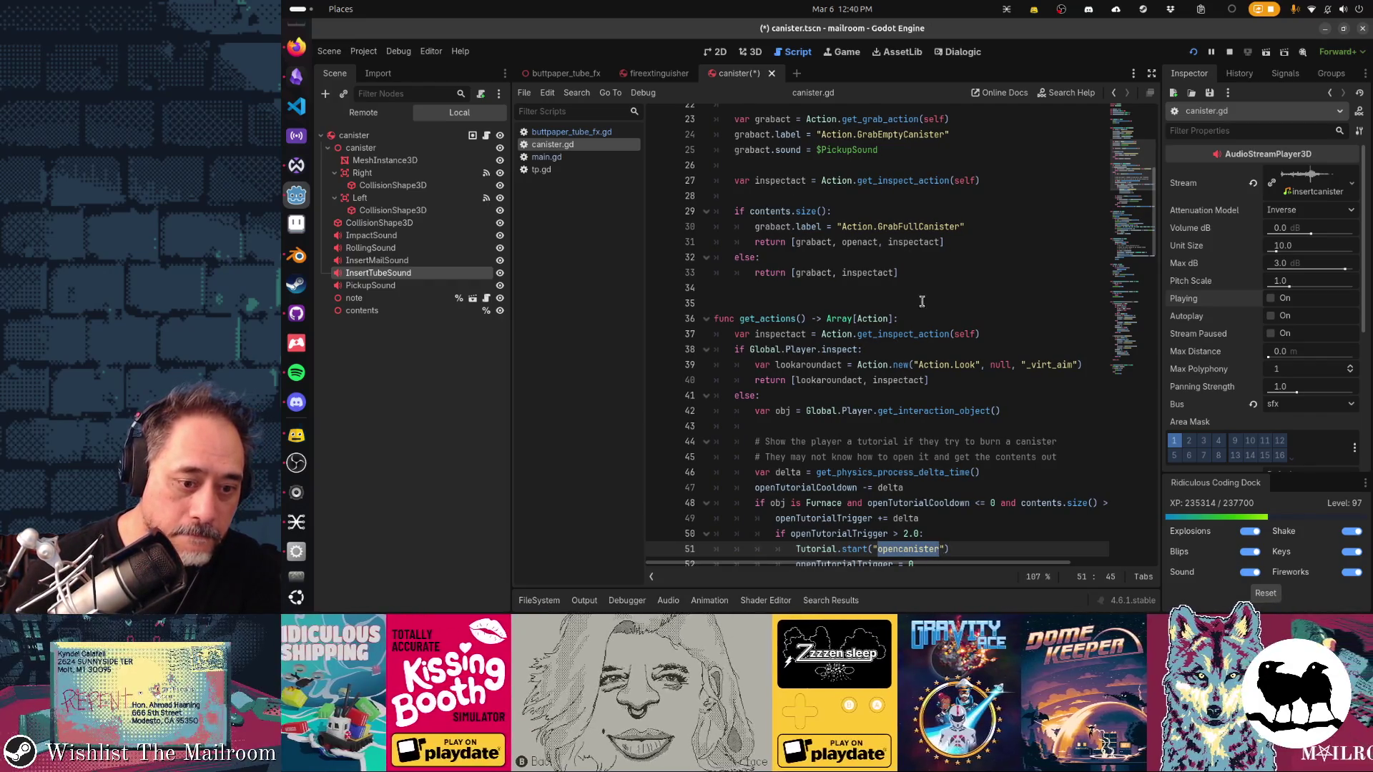
pyautogui.scroll(-4, 920, 302)
pyautogui.scroll(-2, 923, 302)
pyautogui.scroll(2, 921, 303)
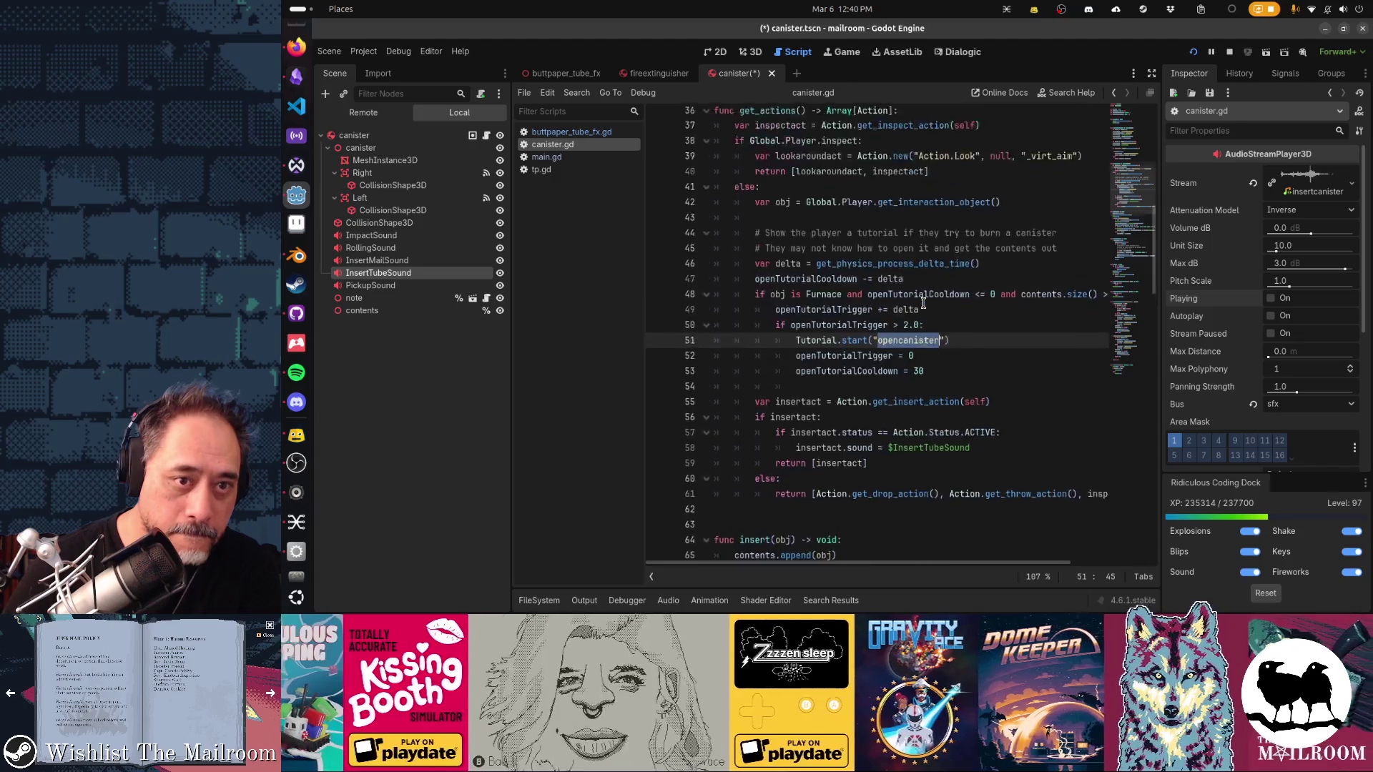
pyautogui.scroll(3, 922, 302)
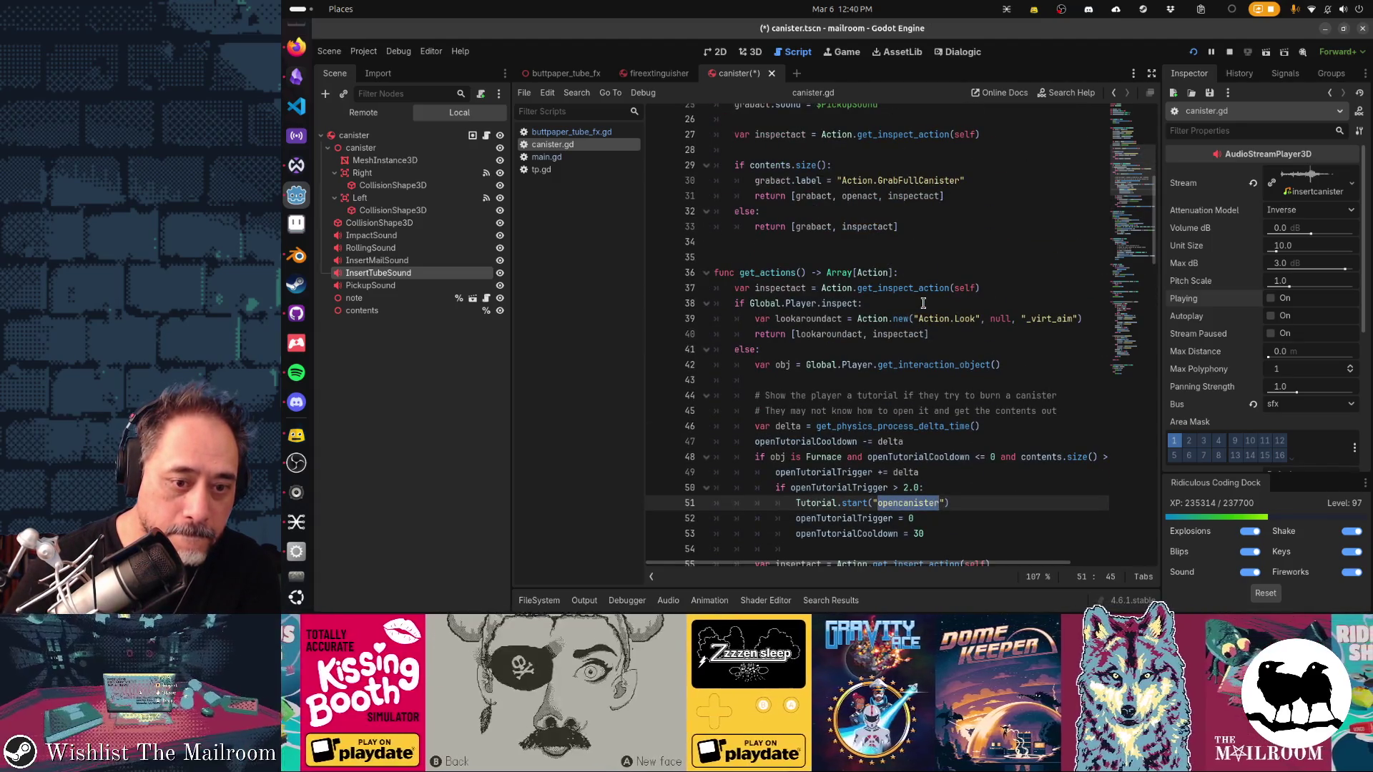
pyautogui.scroll(-5, 922, 304)
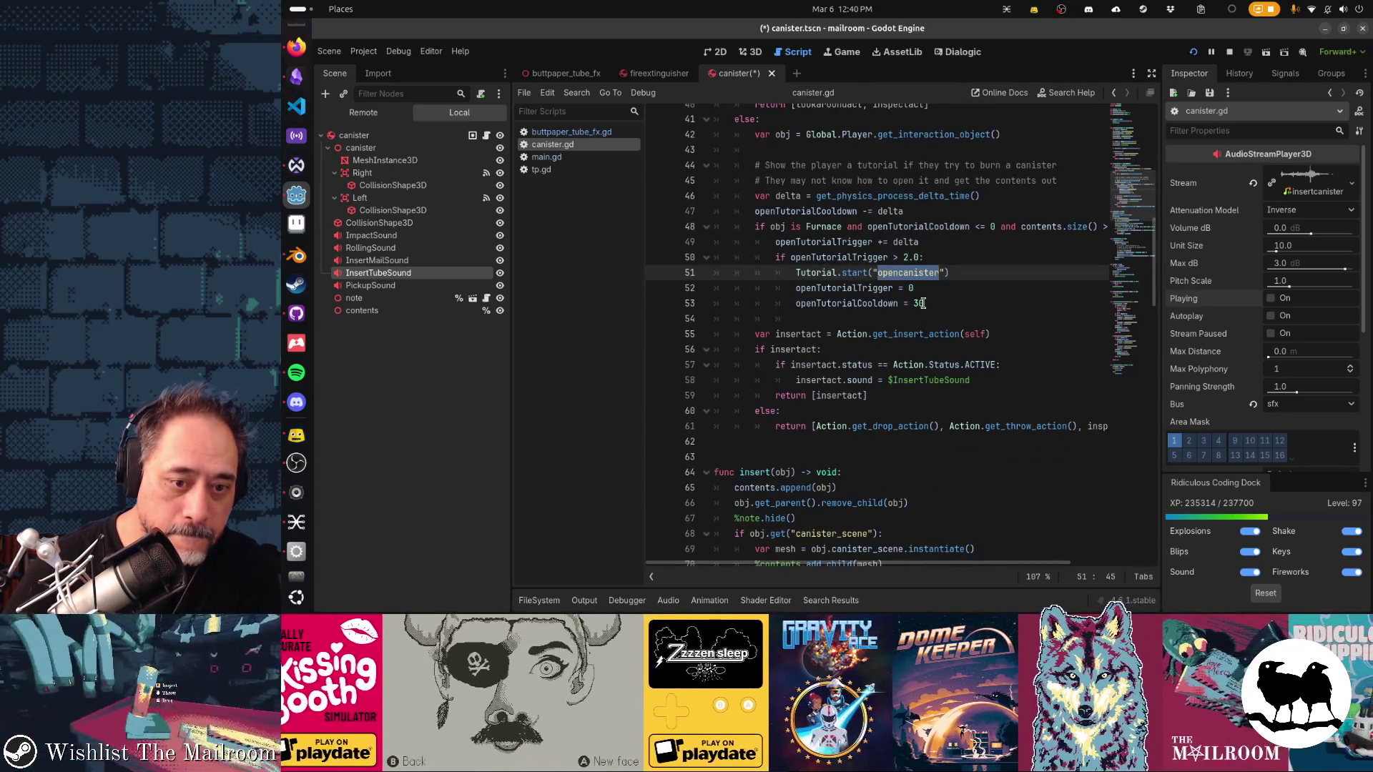
pyautogui.scroll(-2, 924, 302)
pyautogui.scroll(-2, 923, 303)
pyautogui.scroll(-2, 923, 302)
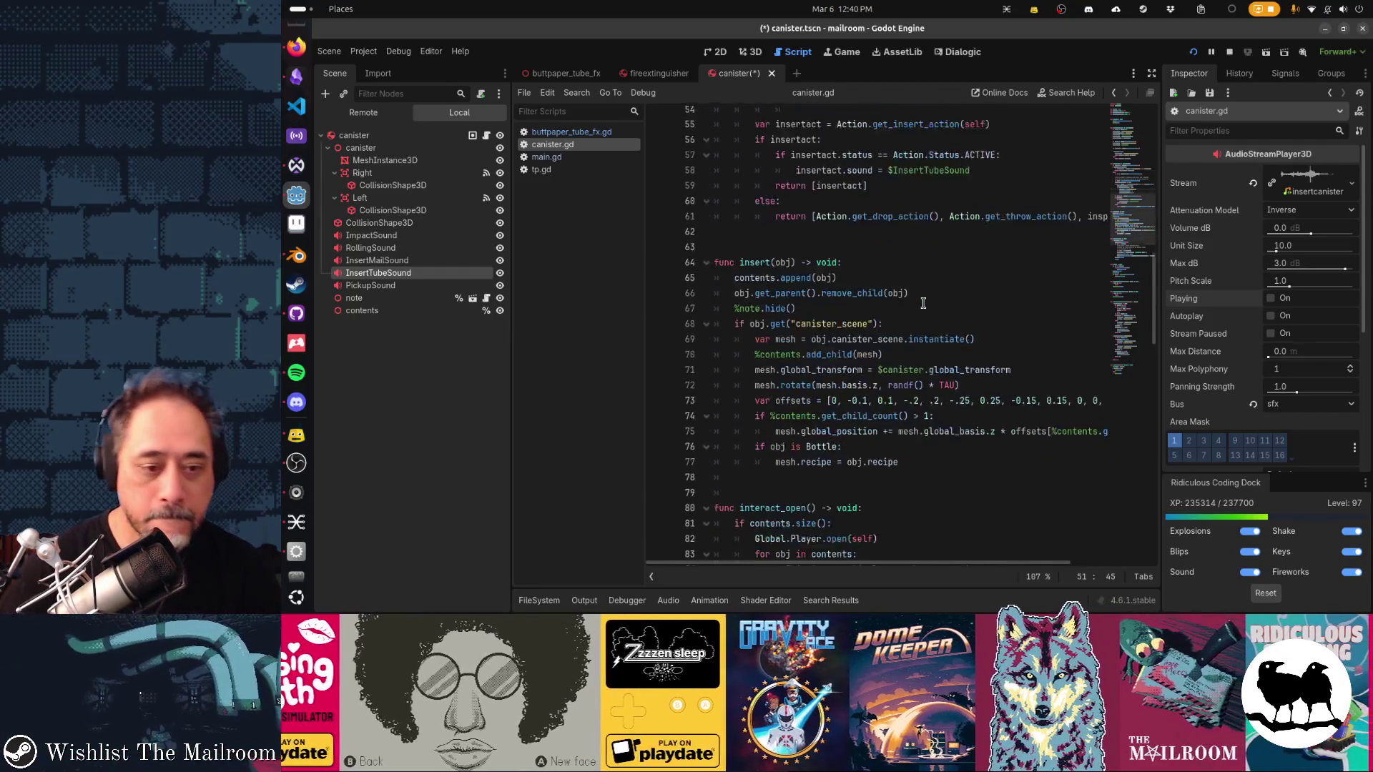
# Step: Find the get_insert_action call in canister.gd
pyautogui.keyDown('shift'); pyautogui.click(923, 311); pyautogui.keyUp('shift')
pyautogui.hotkey('ctrl', 'f')
pyautogui.write('get')
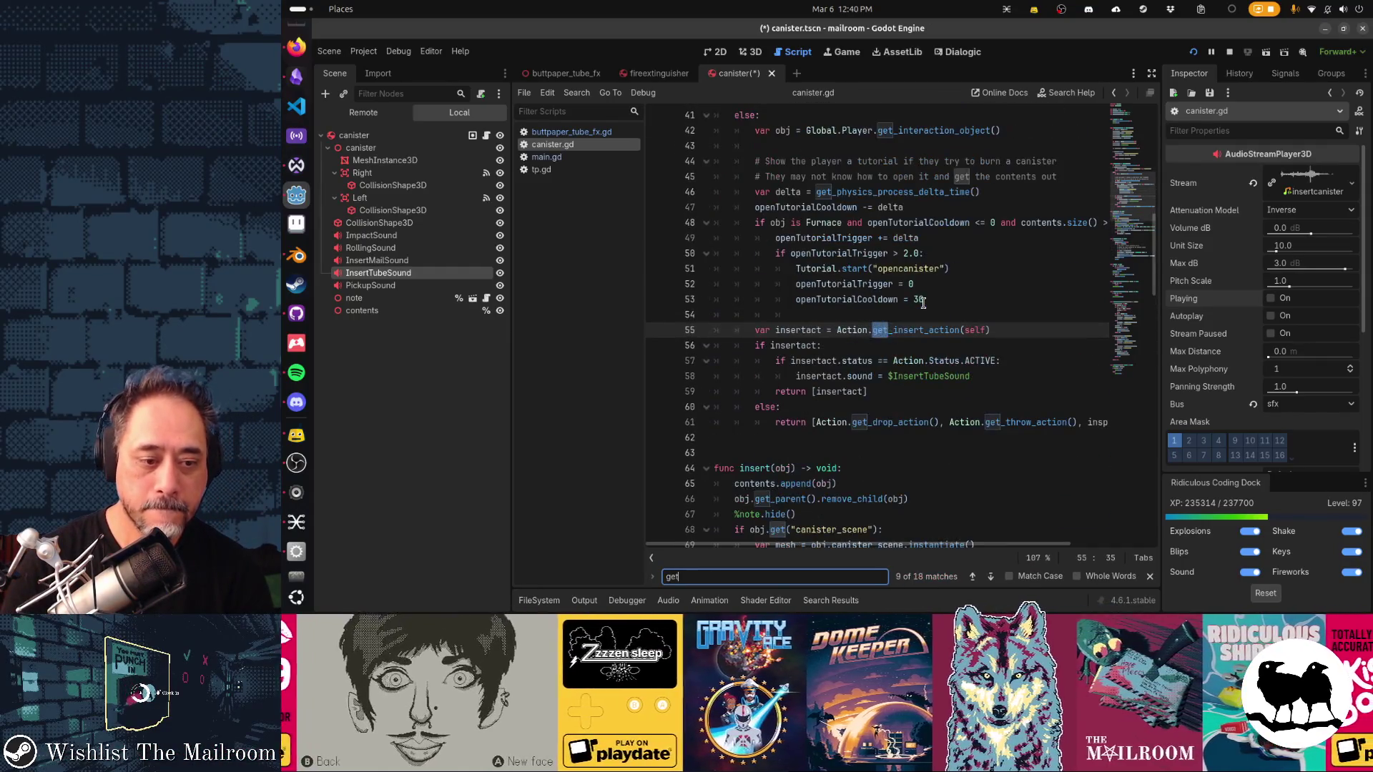
pyautogui.press('Escape')
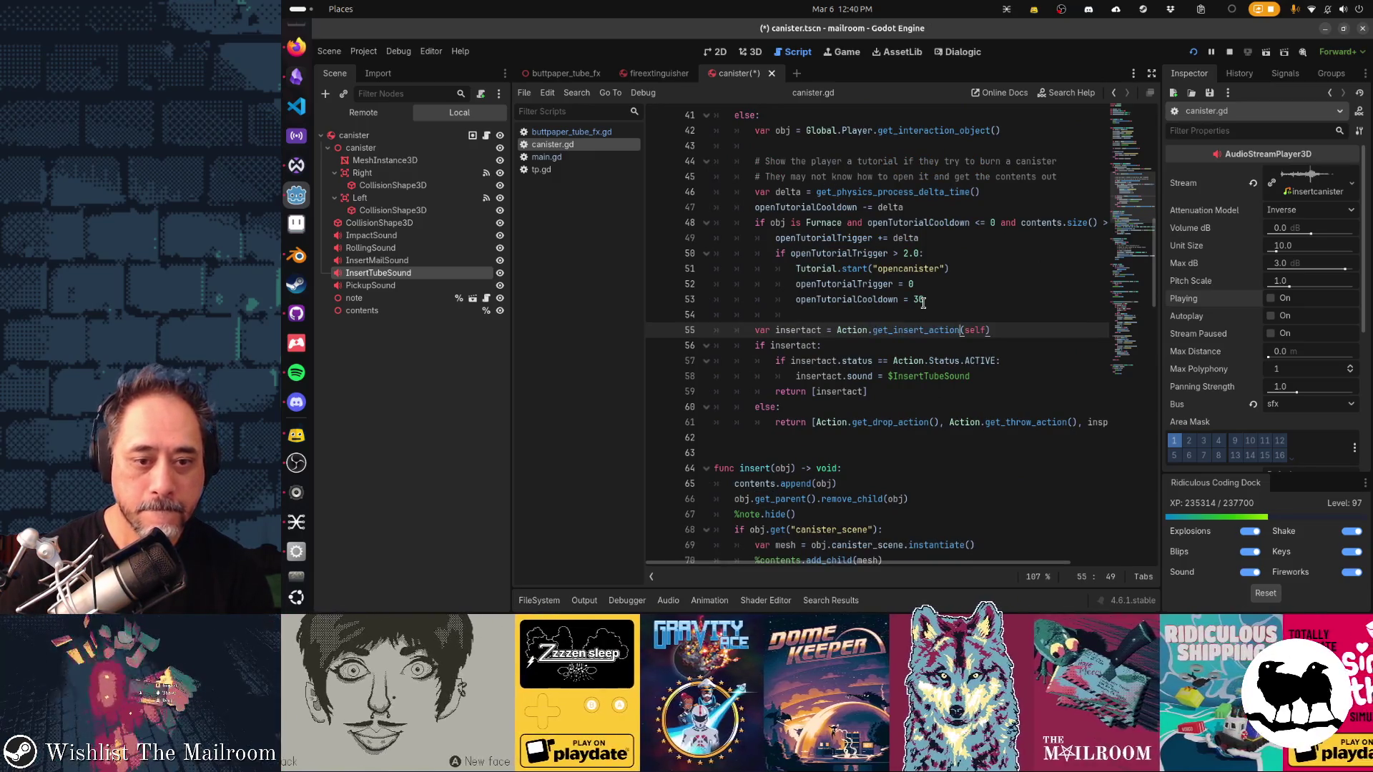
# Step: Select the line assigning InsertTubeSound, then switch to the tp.gd butt paper script
pyautogui.press('Down')
pyautogui.press('Down')
pyautogui.press('Down')
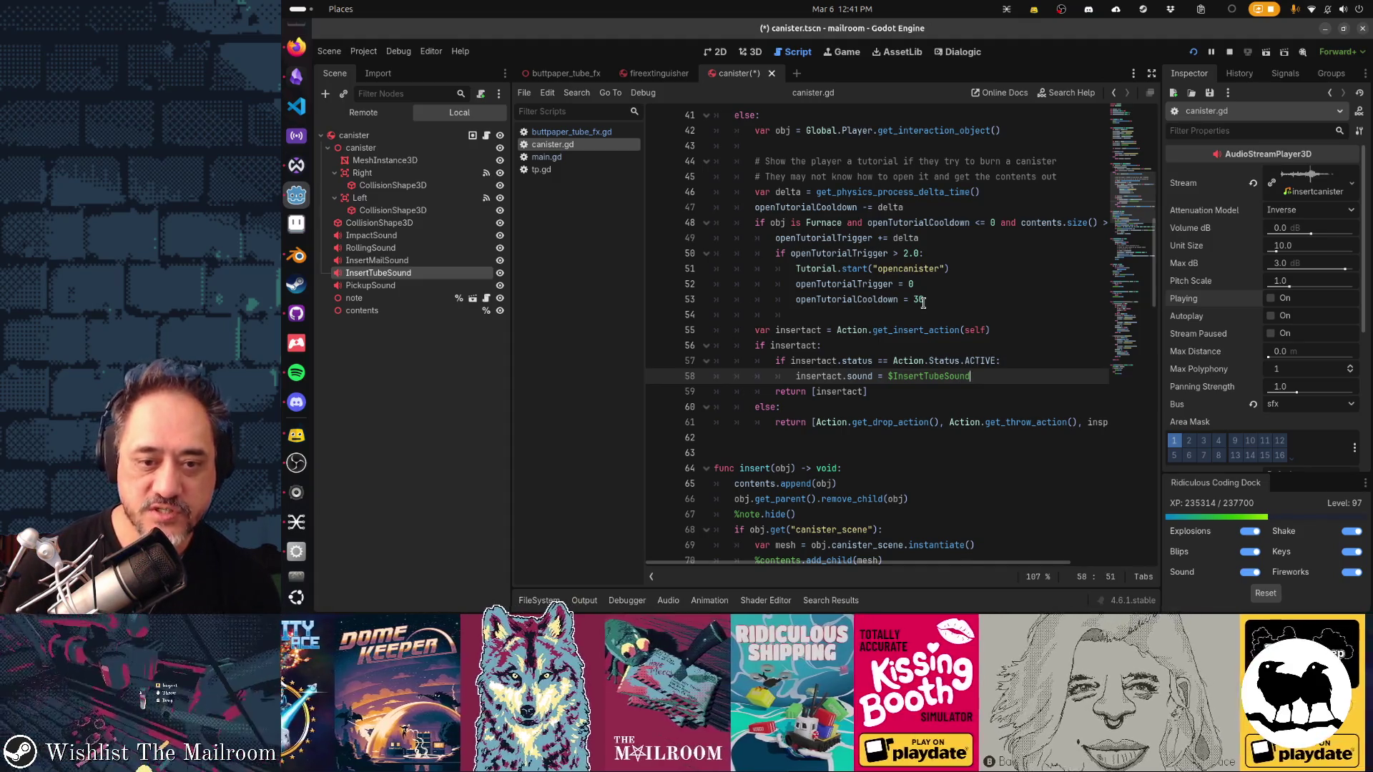
pyautogui.hotkey('shift', 'Home')
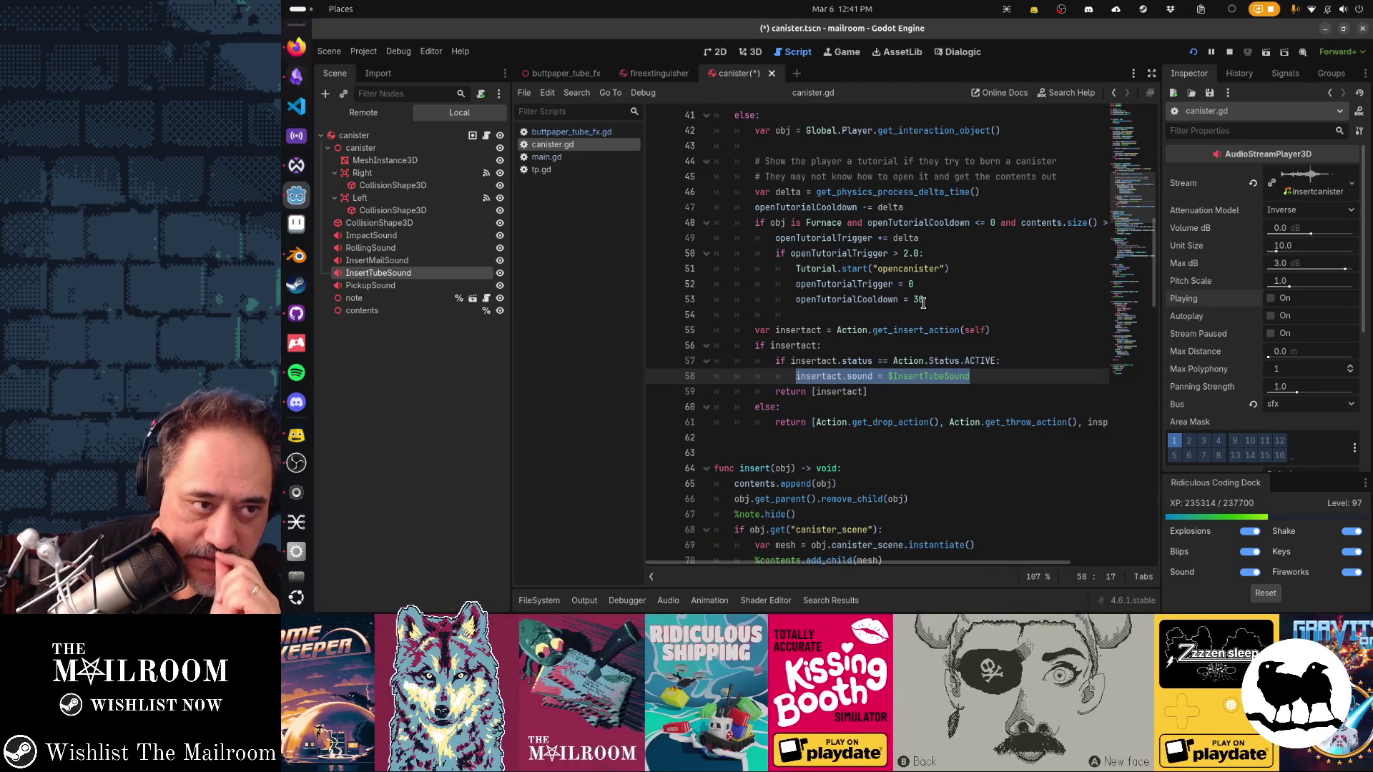
pyautogui.click(585, 173)
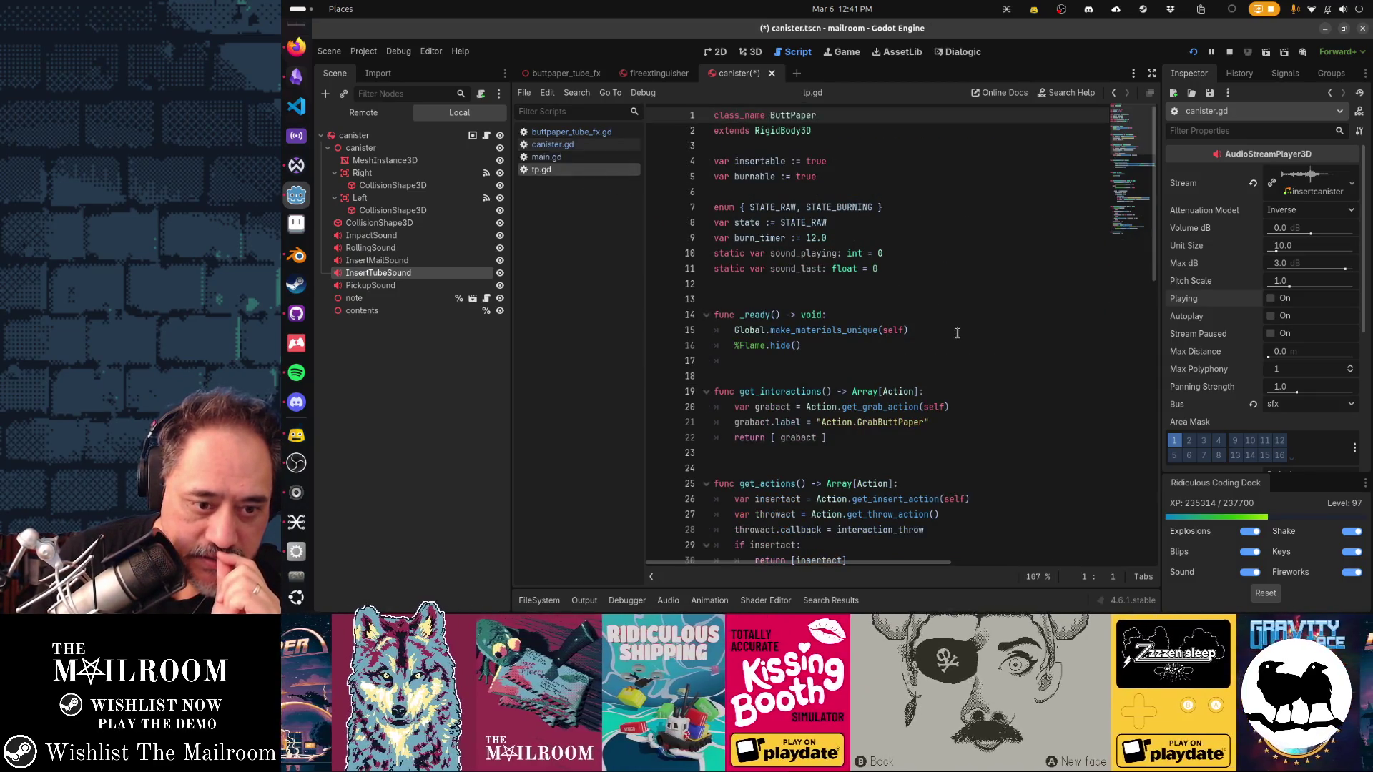
# Step: Check tp.gd's get_insert_action usage, then quick-open the tube.gd script
pyautogui.click(957, 333)
pyautogui.hotkey('ctrl', 'f')
pyautogui.write('get')
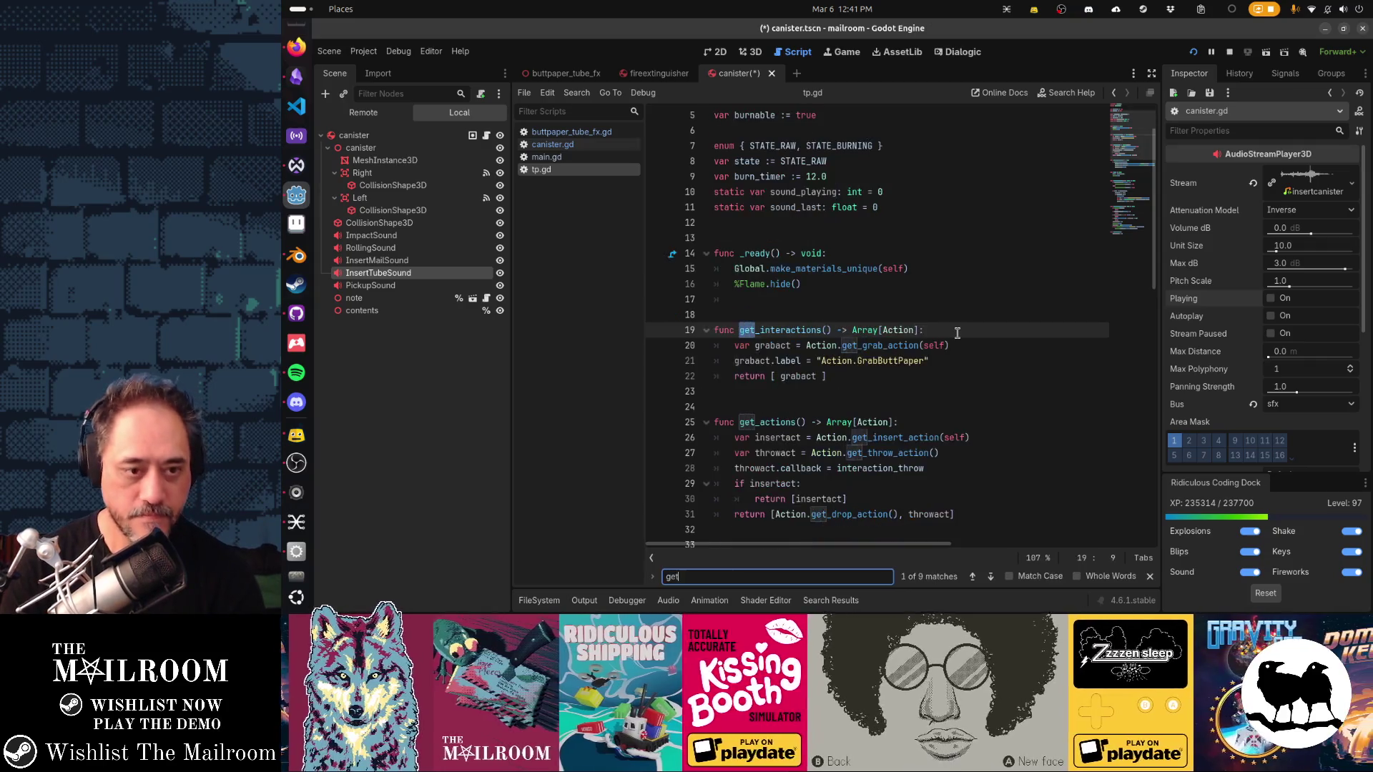
pyautogui.write('_insert_action')
pyautogui.press('Escape')
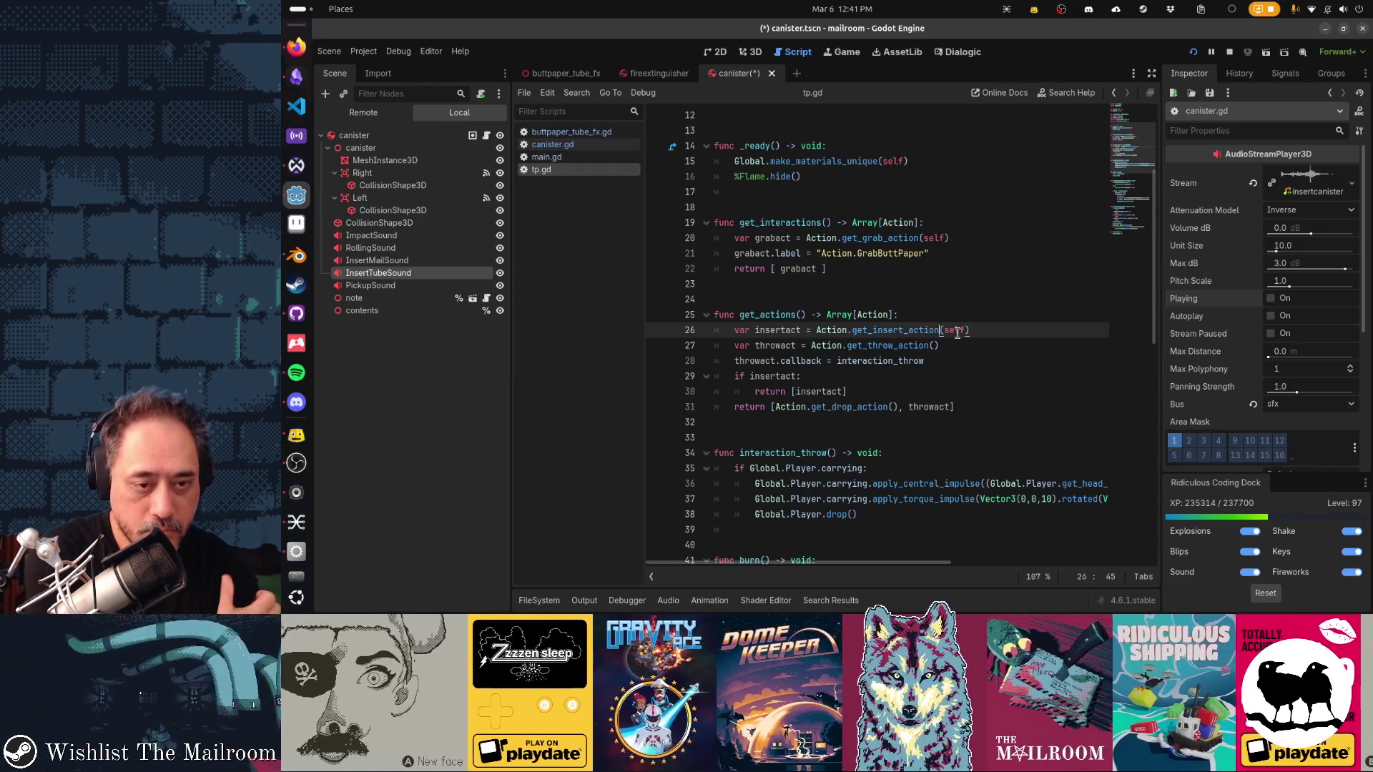
pyautogui.hotkey('ctrl', 'alt', 'o')
pyautogui.write('tube')
pyautogui.press('Return')
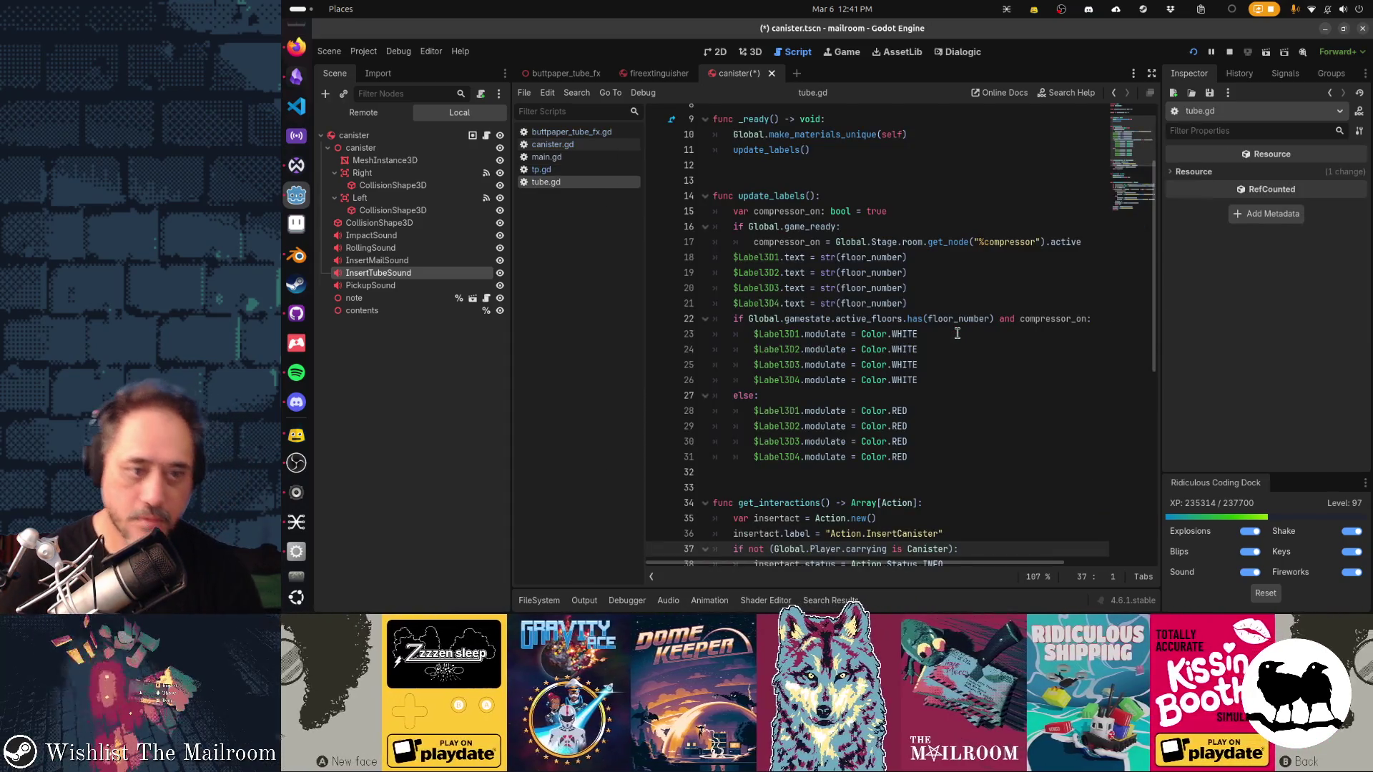
# Step: Locate tube.gd's get_insert_action and review its insertable type check
pyautogui.hotkey('ctrl', 'f')
pyautogui.write('get_insert')
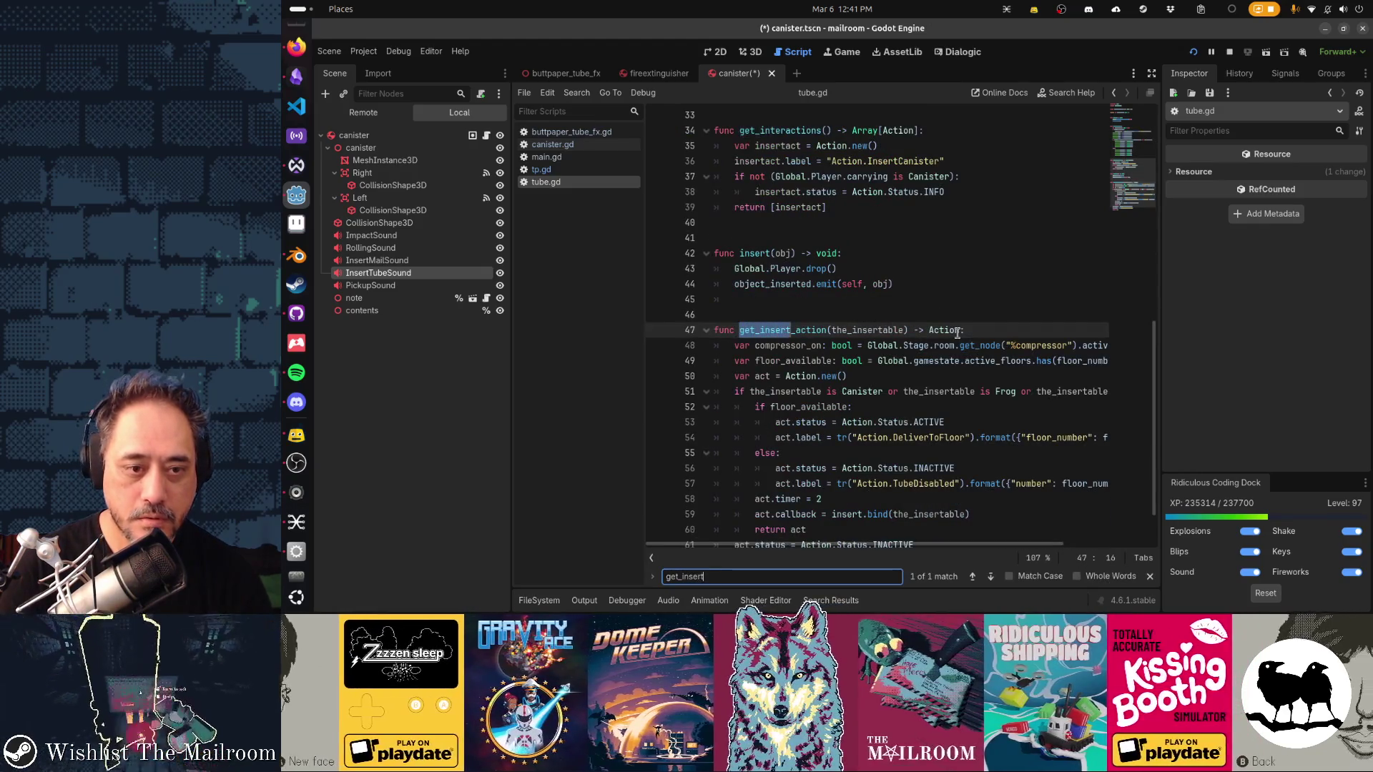
pyautogui.write('_action')
pyautogui.press('Escape')
pyautogui.press('Right')
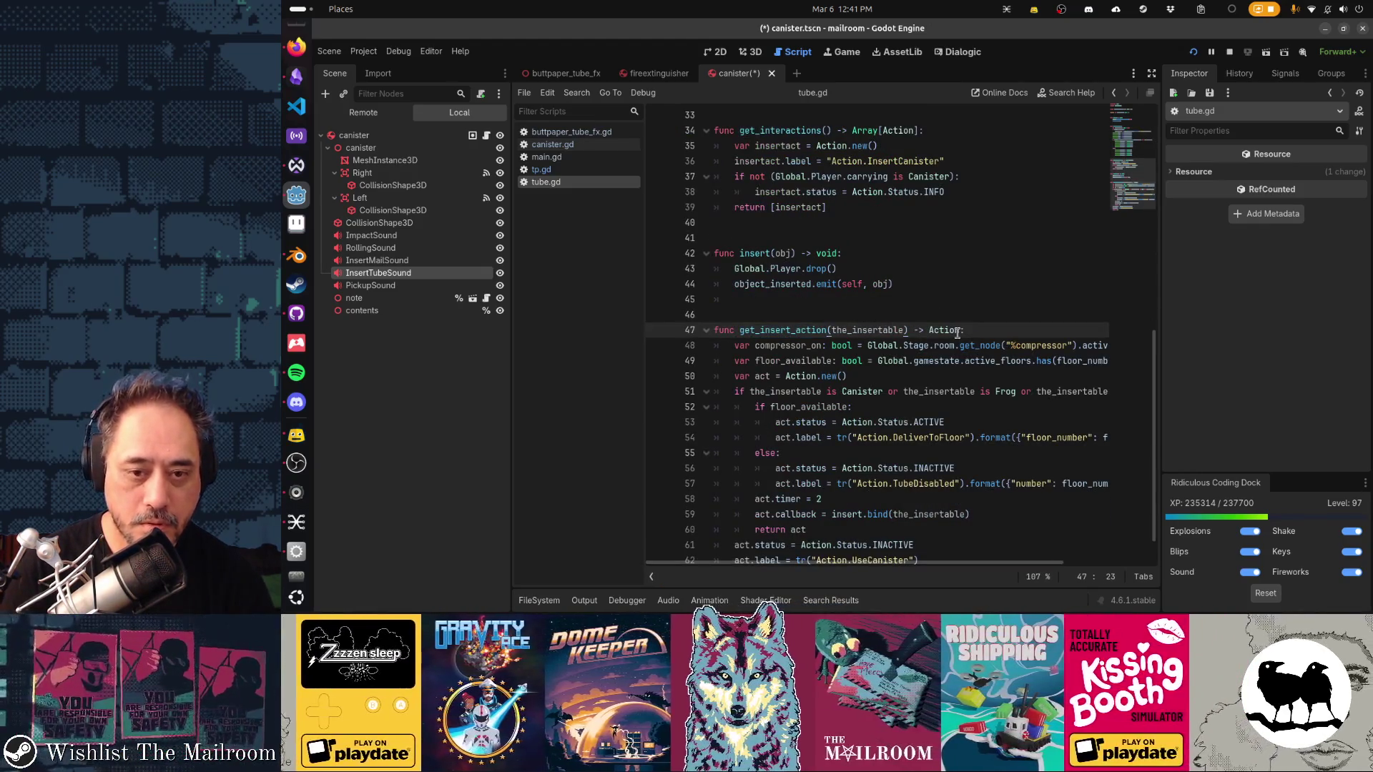
pyautogui.press('Down')
pyautogui.press('Down')
pyautogui.press('Down')
pyautogui.press('Down')
pyautogui.press('Down')
pyautogui.press('Down')
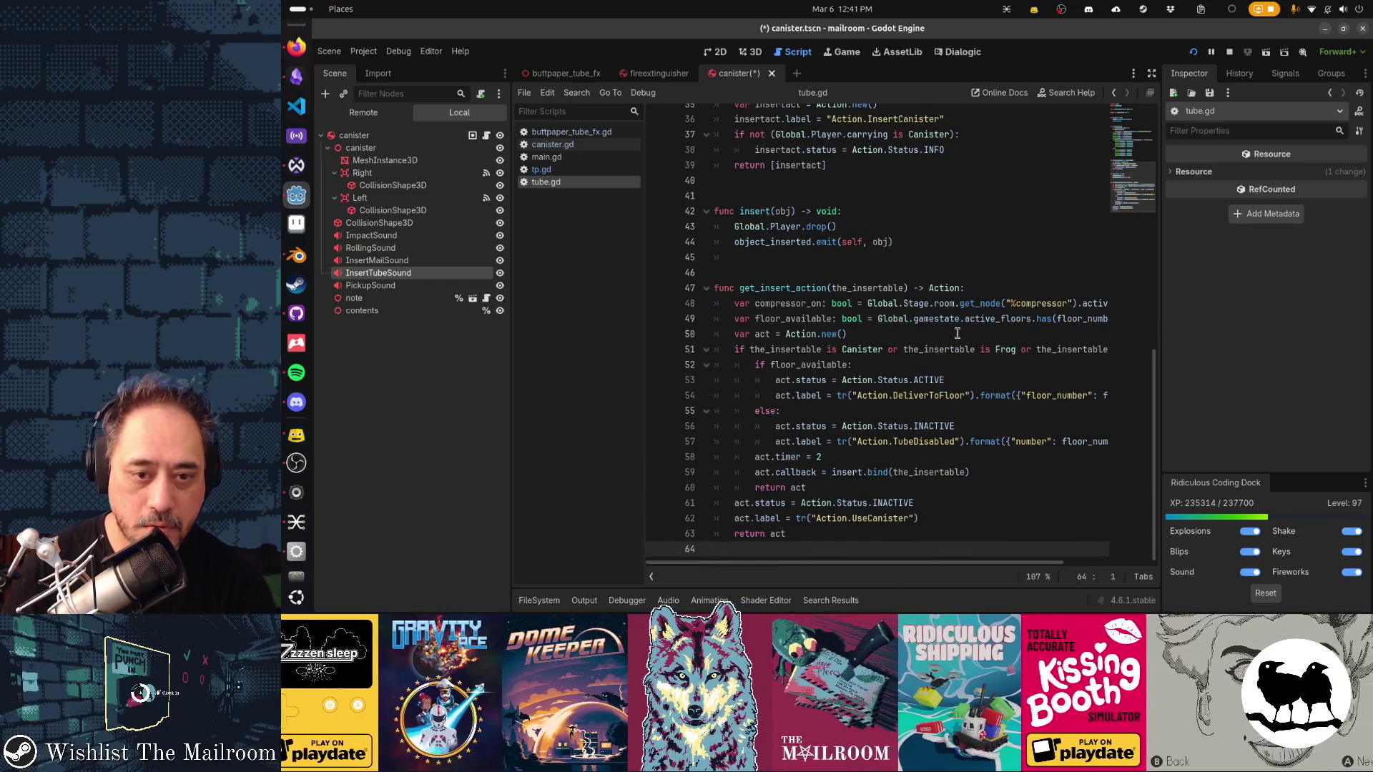
pyautogui.press('Up')
pyautogui.press('Up')
pyautogui.press('Up')
pyautogui.press('Up')
pyautogui.press('Up')
pyautogui.press('Up')
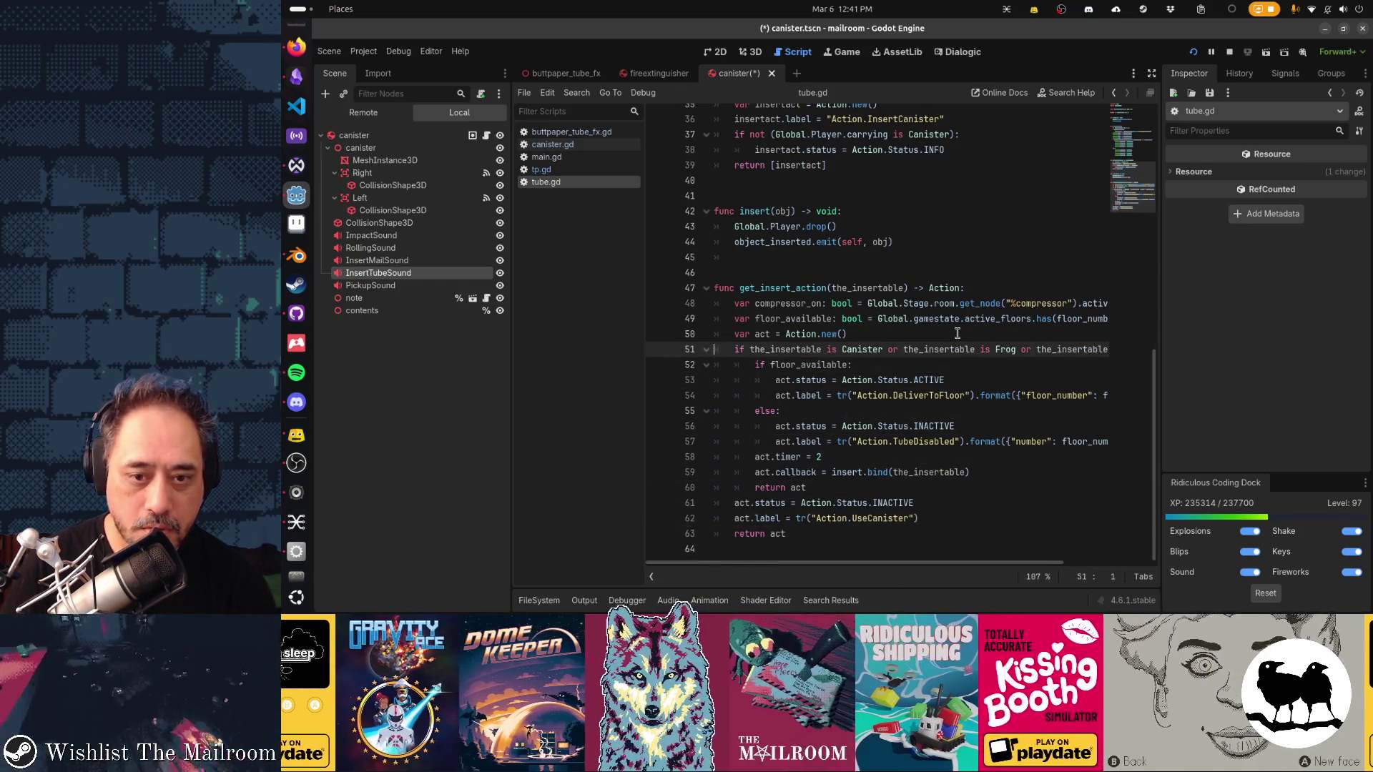
pyautogui.press('End')
pyautogui.press('Home')
pyautogui.press('Home')
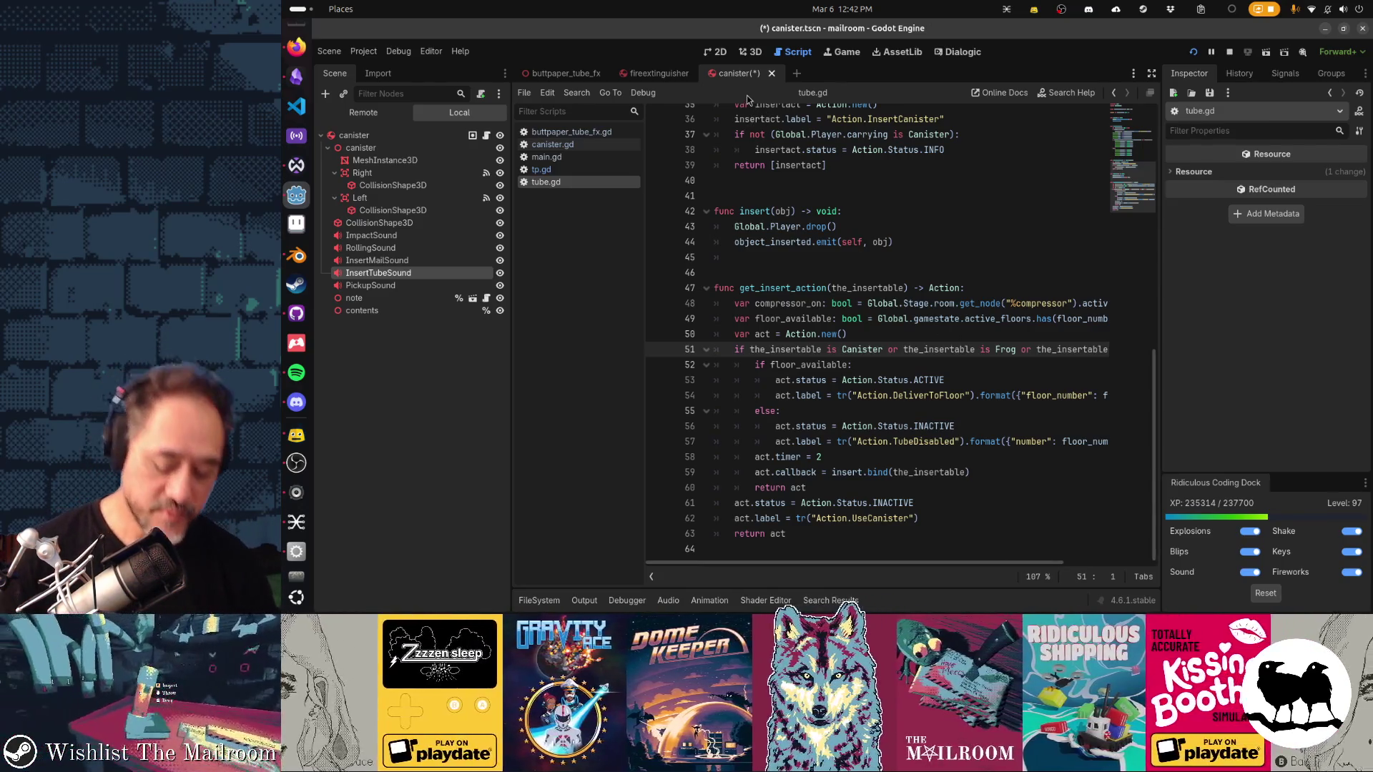
# Step: Quick-open the tube.tscn scene with its four floor labels
pyautogui.hotkey('shift', 'alt', 'o')
pyautogui.write('tube.tscn')
pyautogui.press('Return')
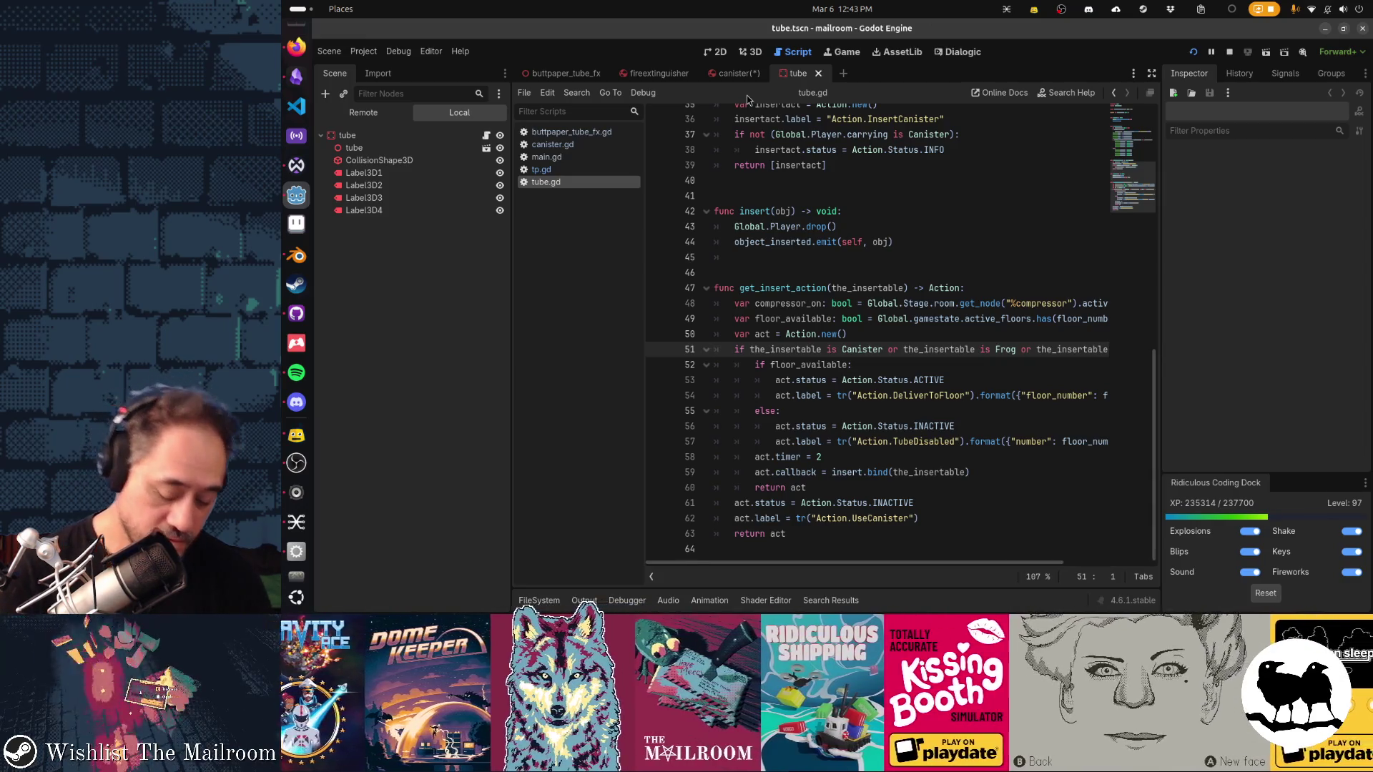
# Step: Quick-open tv.gd and find its get_insert_action function
pyautogui.hotkey('shift', 'alt', 'o')
pyautogui.write('vcr')
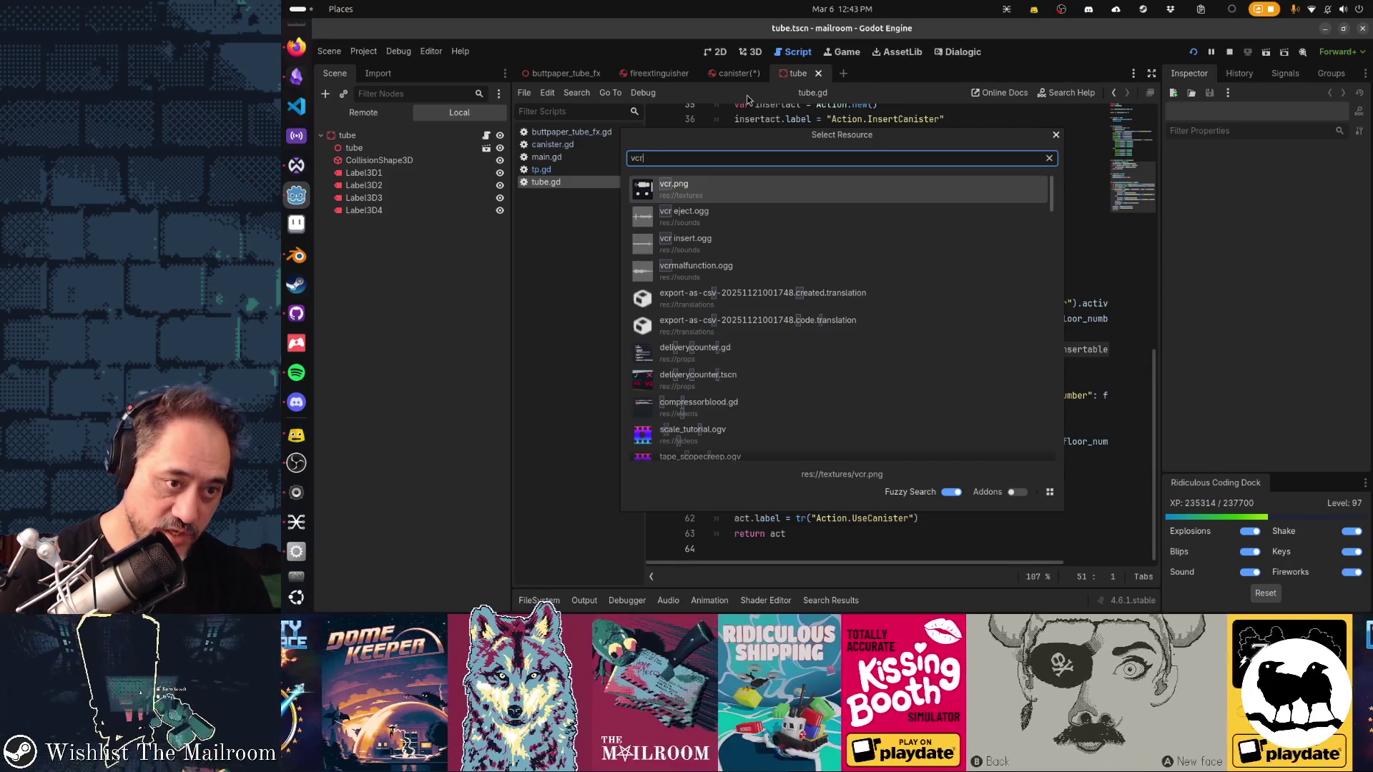
pyautogui.press('BackSpace')
pyautogui.press('BackSpace')
pyautogui.press('BackSpace')
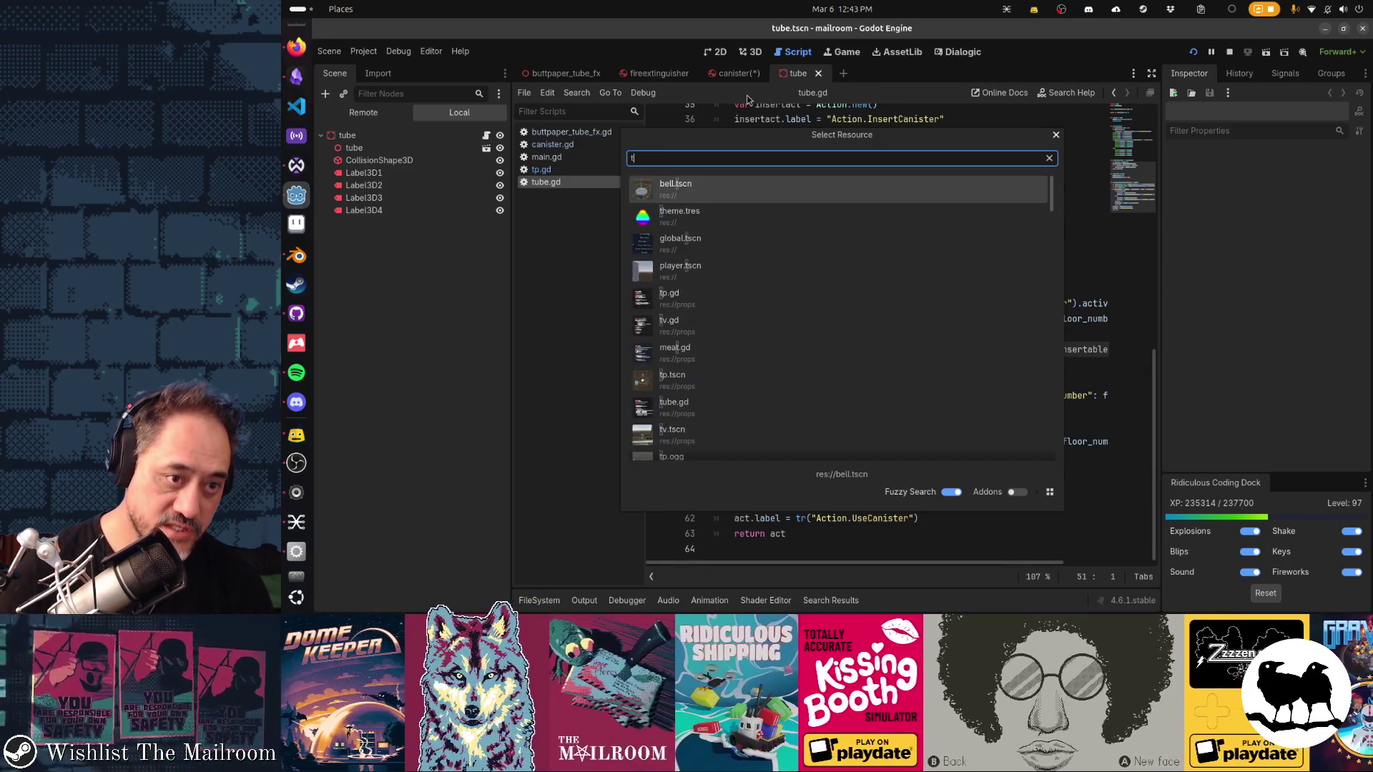
pyautogui.write('tv.gd')
pyautogui.press('Return')
pyautogui.hotkey('ctrl', 'f')
pyautogui.write('get_insert_a')
pyautogui.press('Escape')
# Step: Step down to the ButtPaper branch's tape insert sound line, then start a project file search
pyautogui.press('Down')
pyautogui.press('Down')
pyautogui.press('Down')
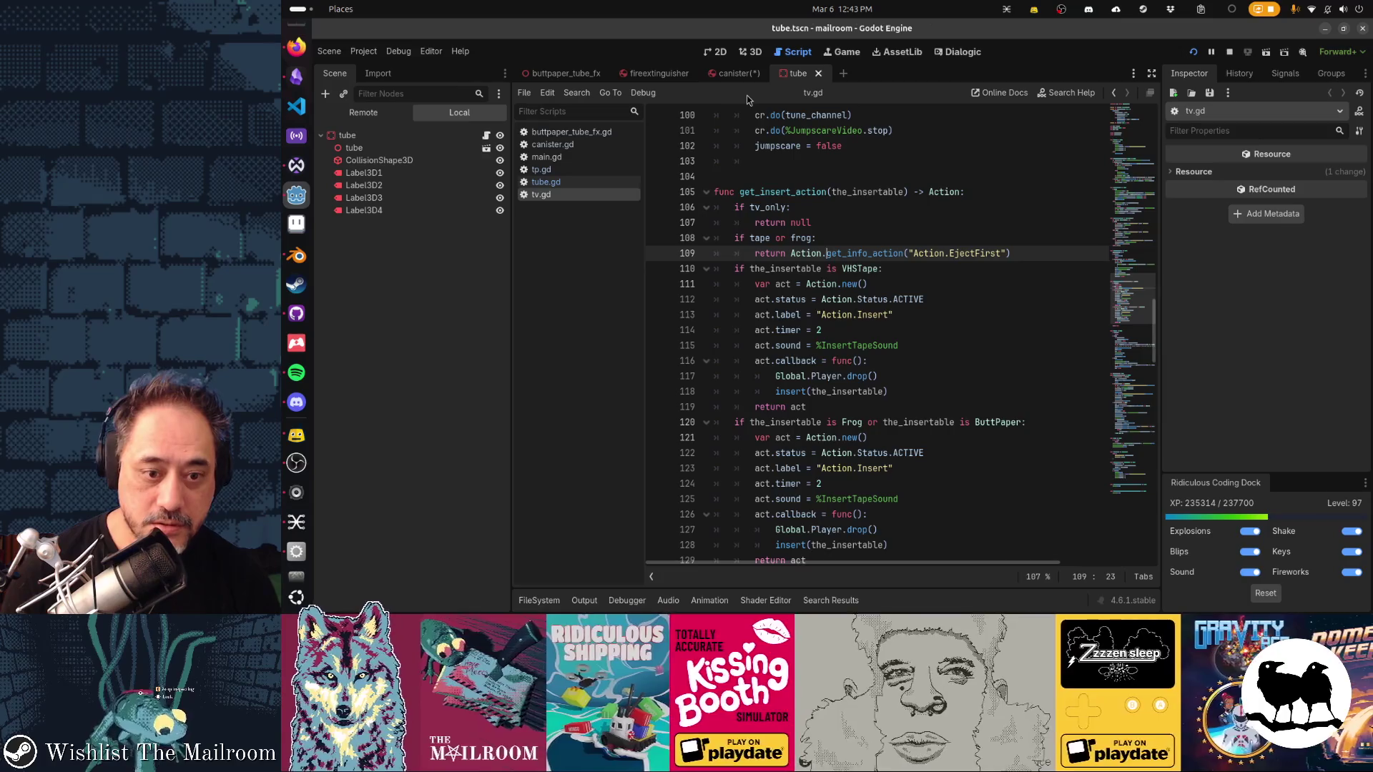
pyautogui.press('Down')
pyautogui.press('Down')
pyautogui.press('Down')
pyautogui.press('Down')
pyautogui.press('Down')
pyautogui.press('Down')
pyautogui.press('Down')
pyautogui.press('Down')
pyautogui.press('Down')
pyautogui.press('Down')
pyautogui.press('Down')
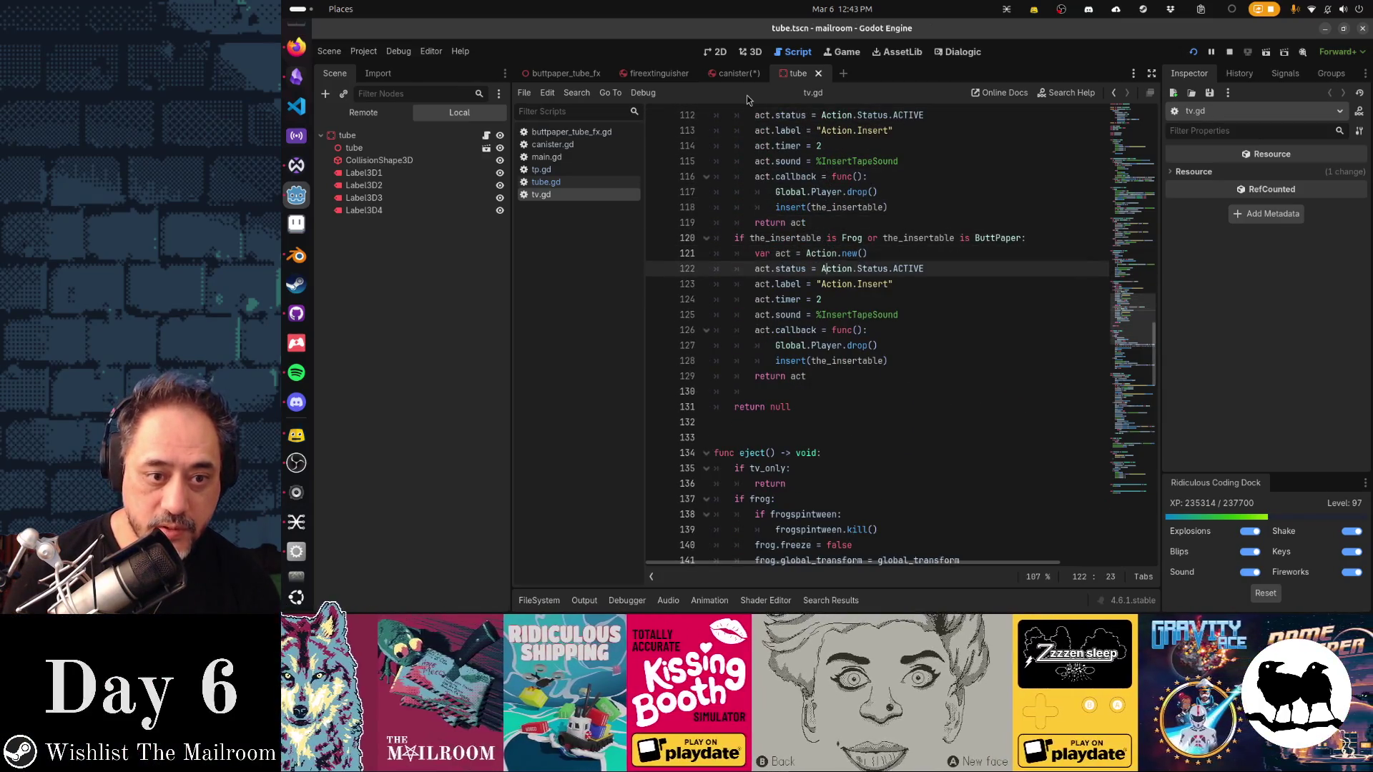
pyautogui.press('Down')
pyautogui.press('Down')
pyautogui.press('Down')
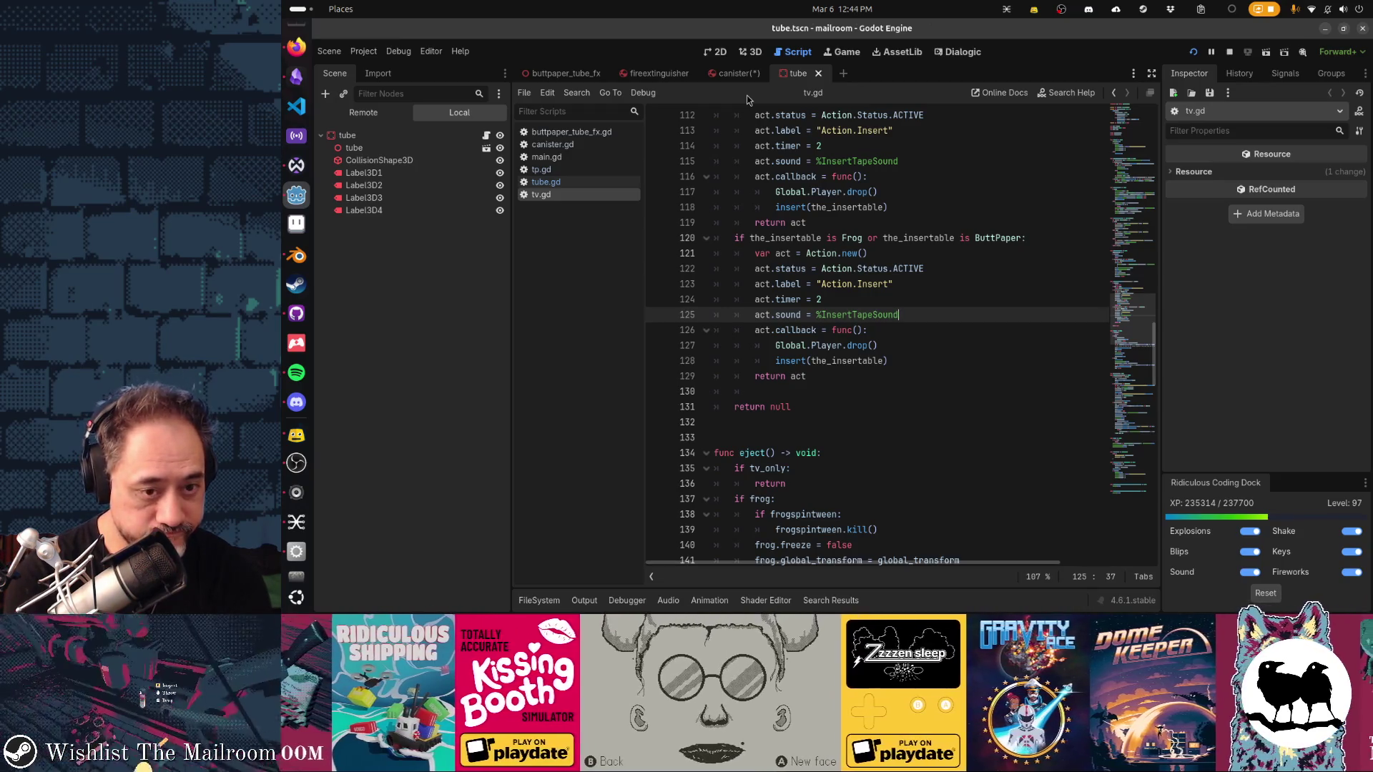
pyautogui.hotkey('ctrl', 'shift', 'o')
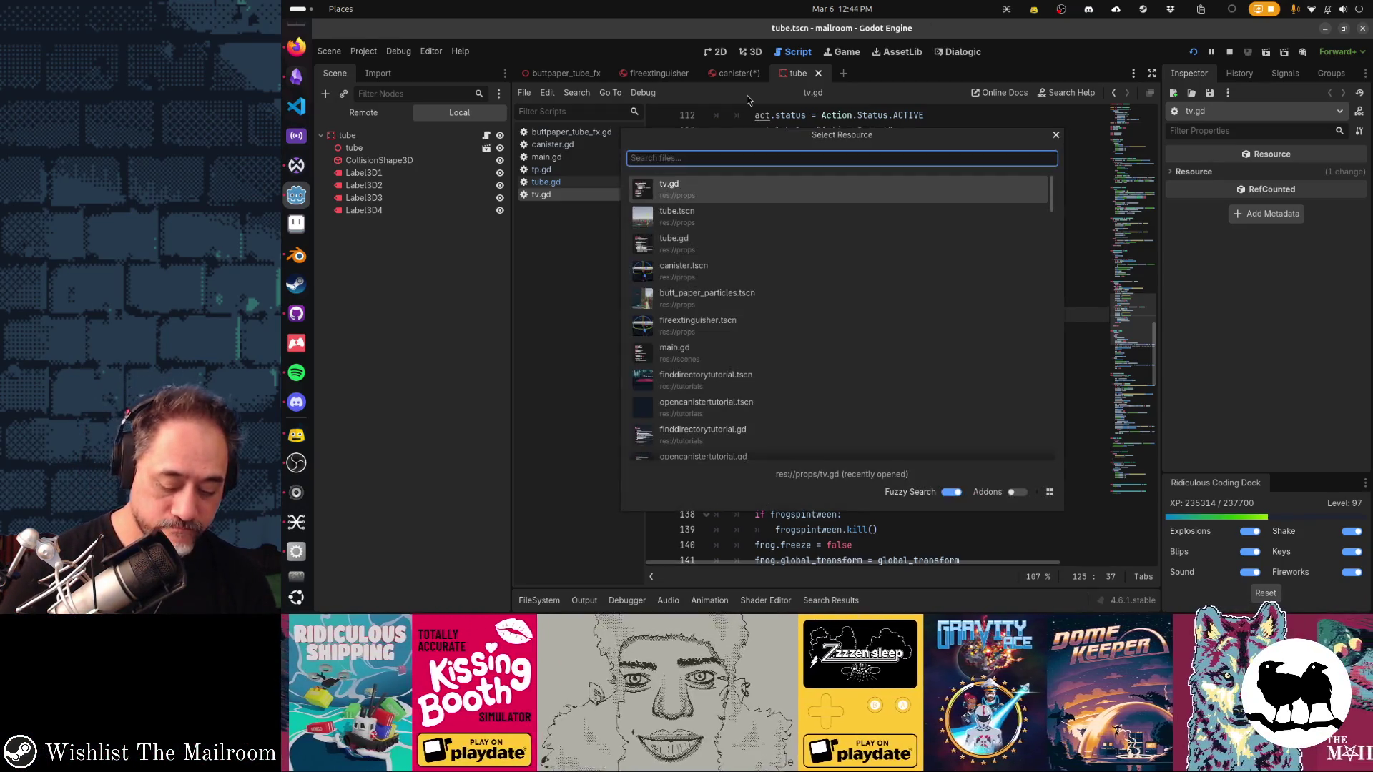
pyautogui.write('tv.tscn')
# Step: Open tv.tscn and look over the tube and canister scene tabs
pyautogui.press('Return')
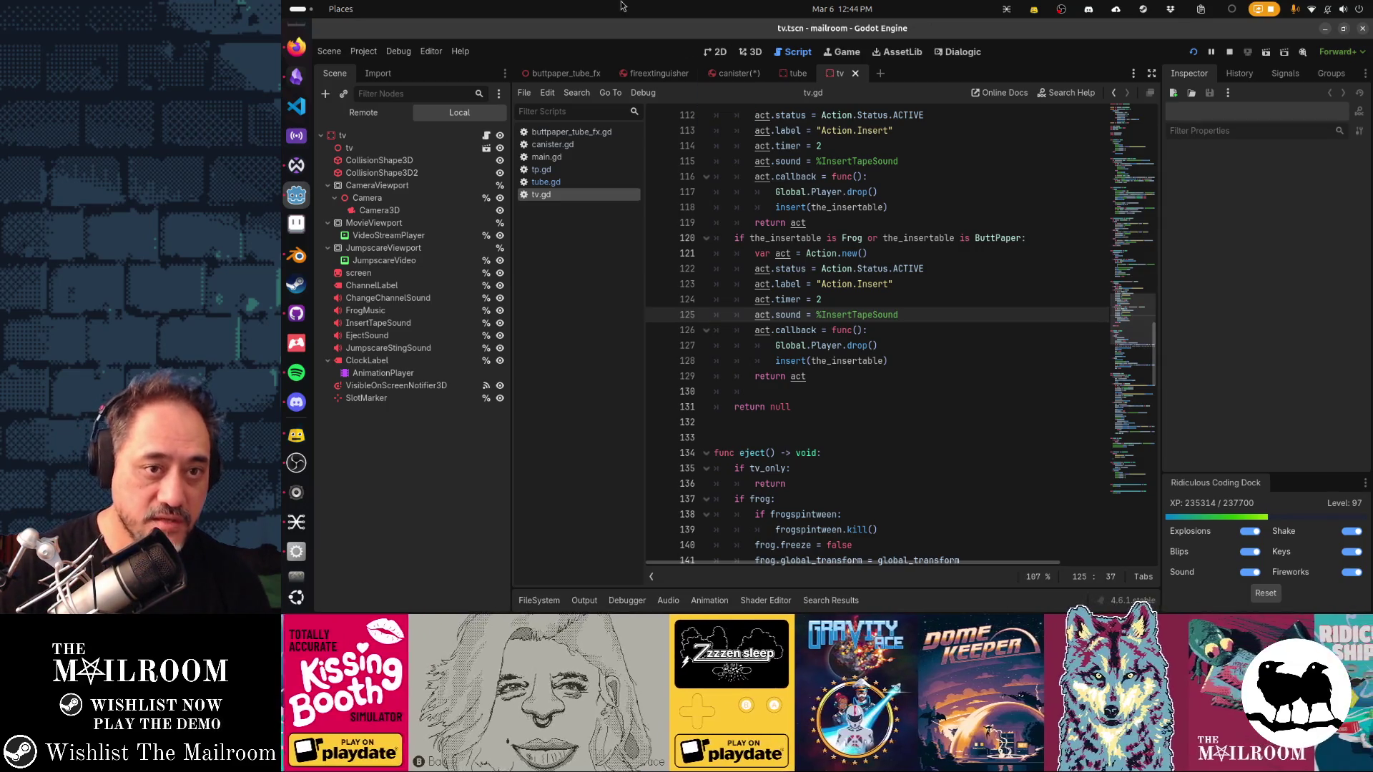
pyautogui.click(798, 73)
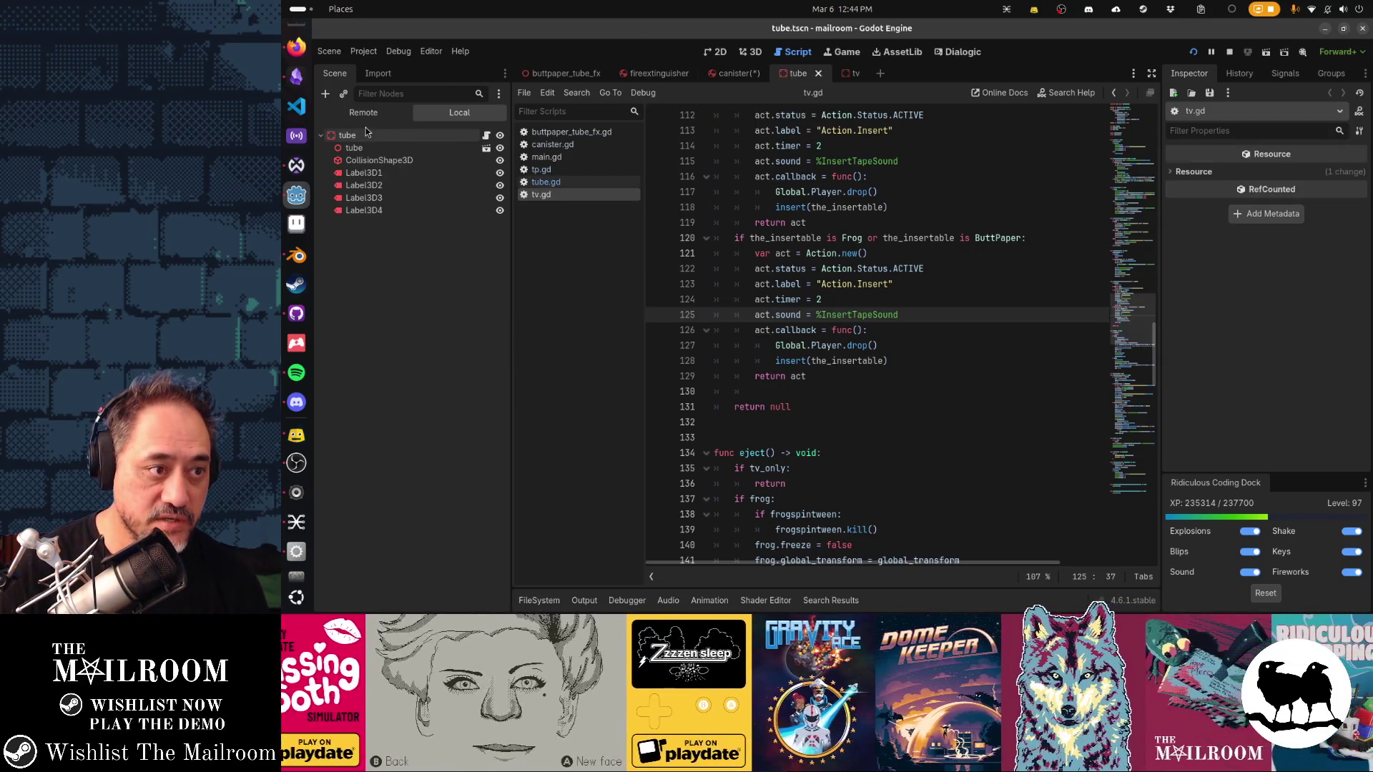
pyautogui.click(737, 73)
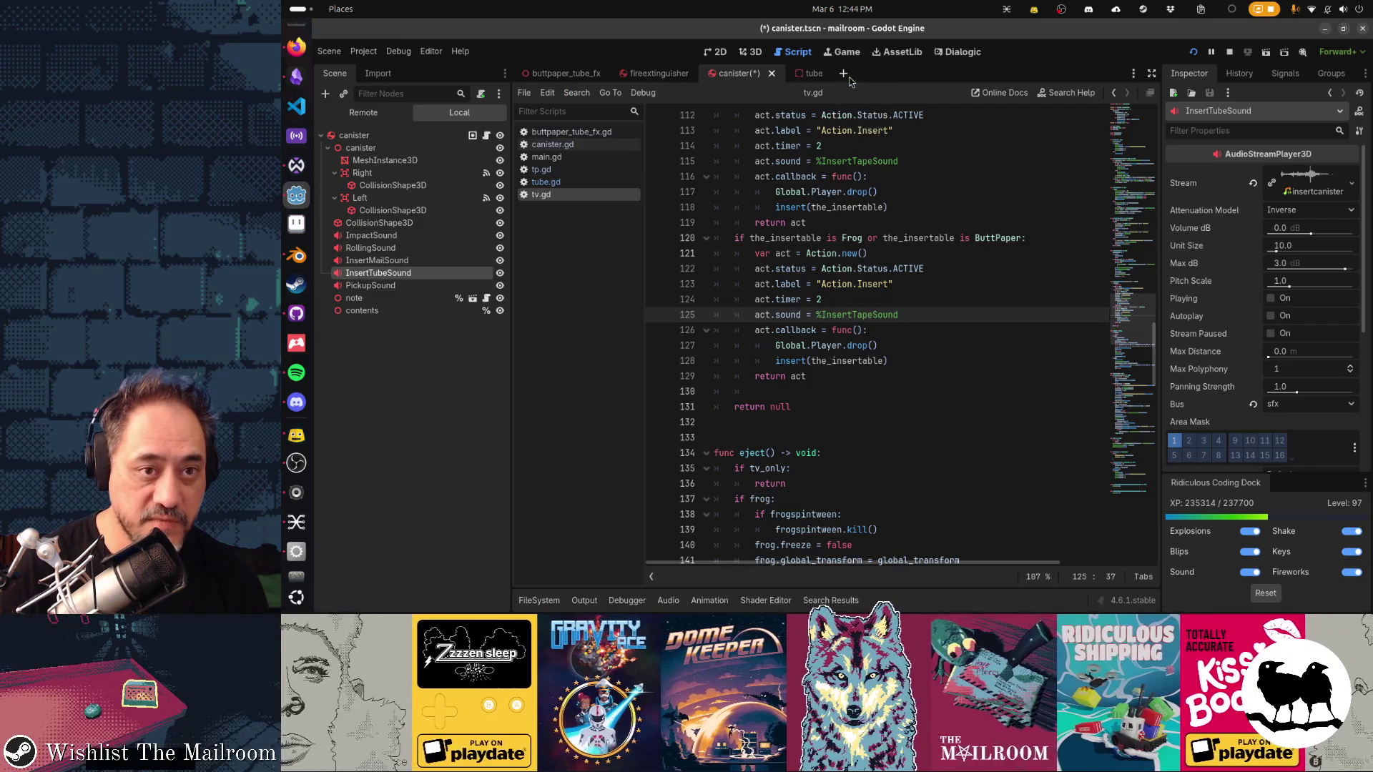
# Step: In buttpaper_tube_fx select both butt-paper sound players, then return to the canister scene
pyautogui.click(569, 73)
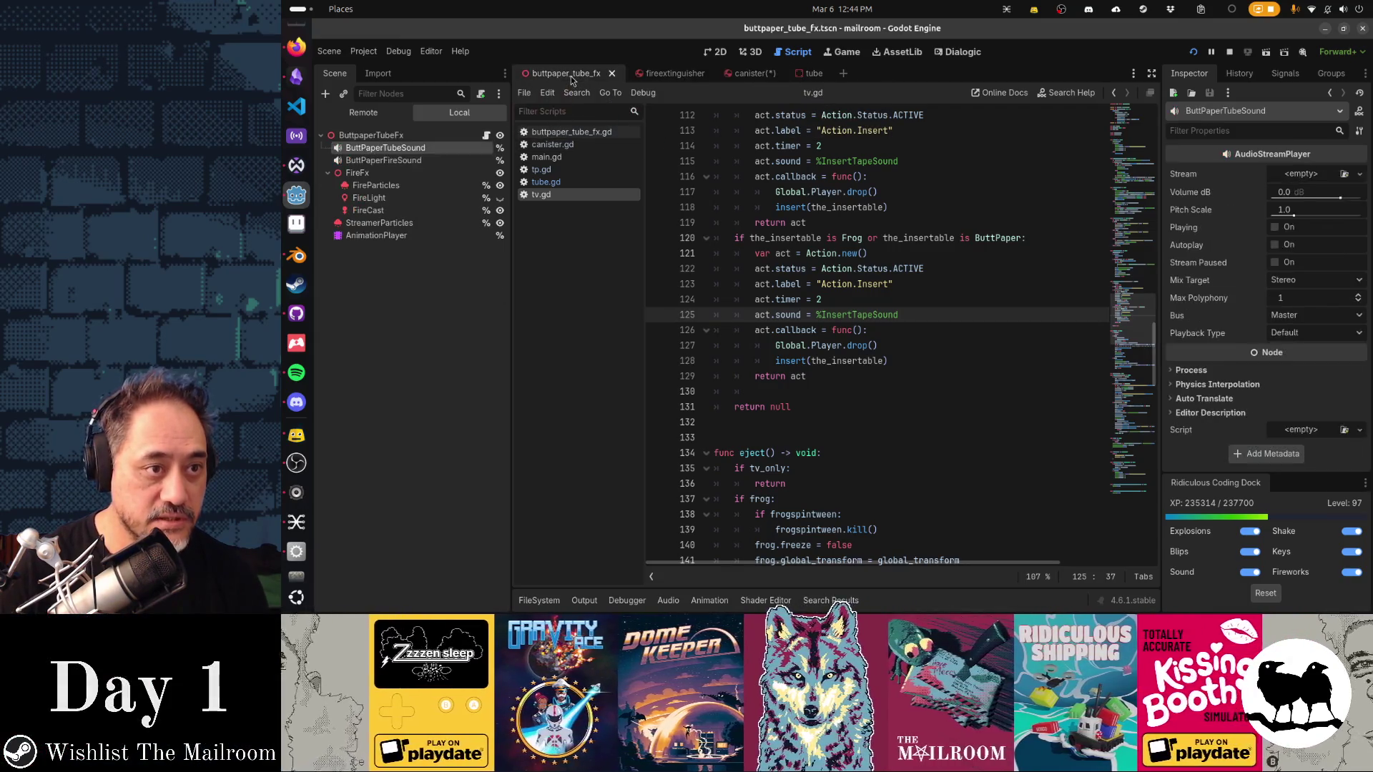
pyautogui.keyDown('shift'); pyautogui.click(408, 160); pyautogui.keyUp('shift')
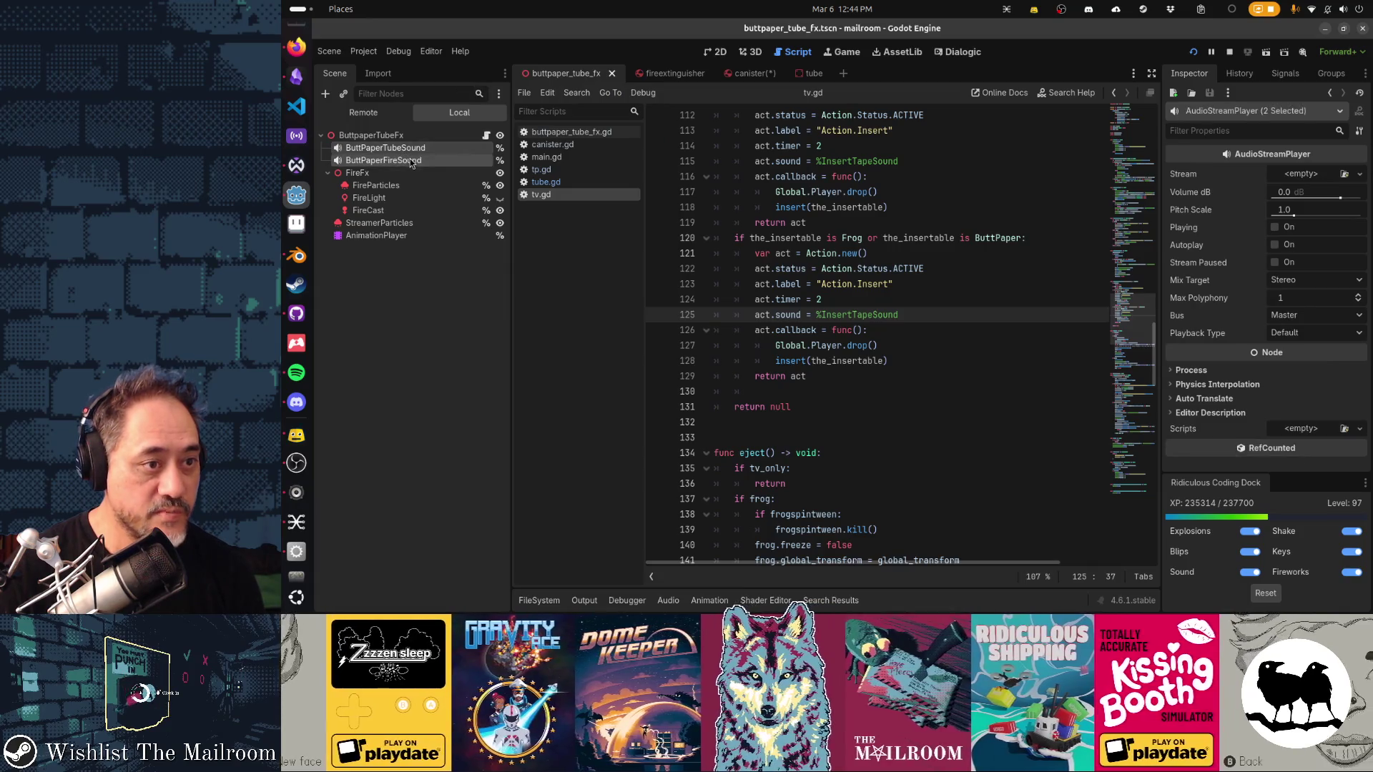
pyautogui.click(754, 73)
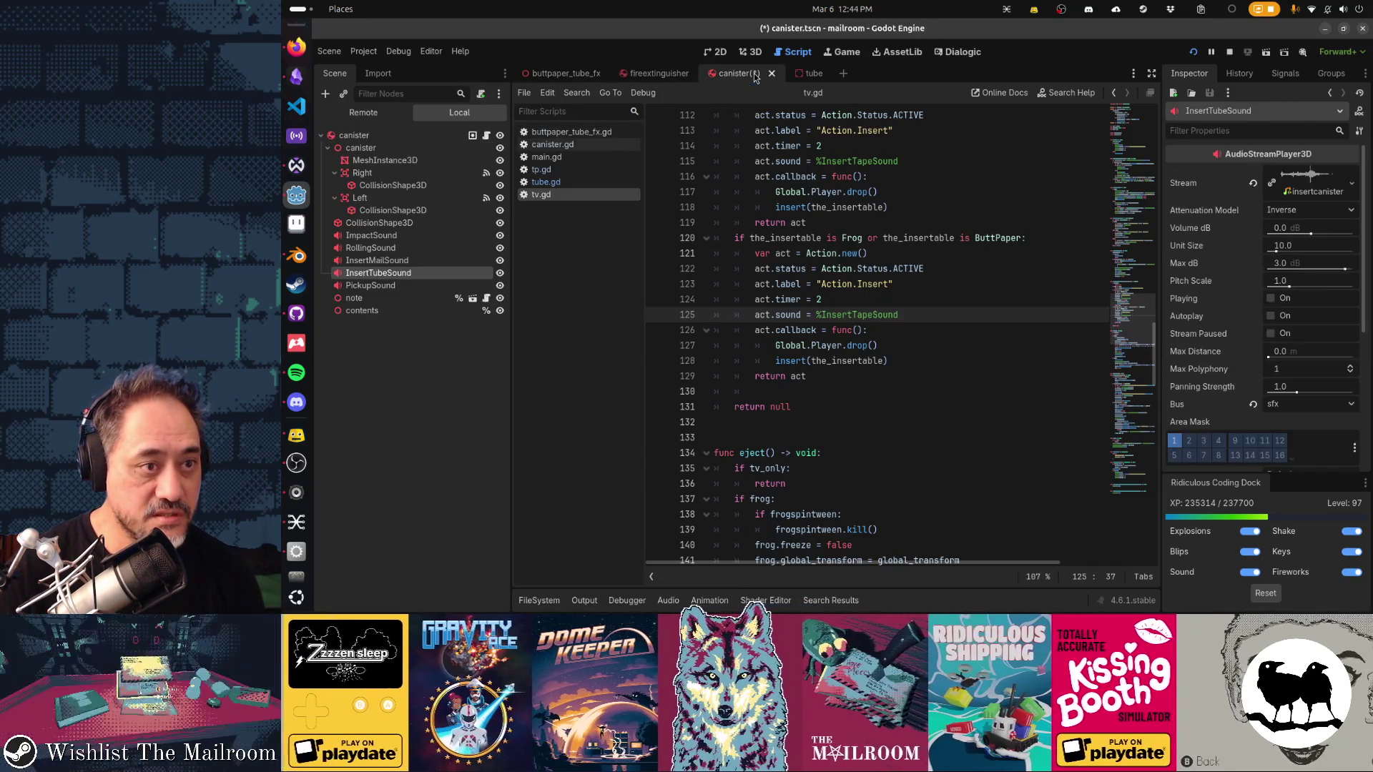
# Step: Paste the sound players into the tube scene and rename ButtPaperTubeSound to RawTpSound
pyautogui.click(810, 73)
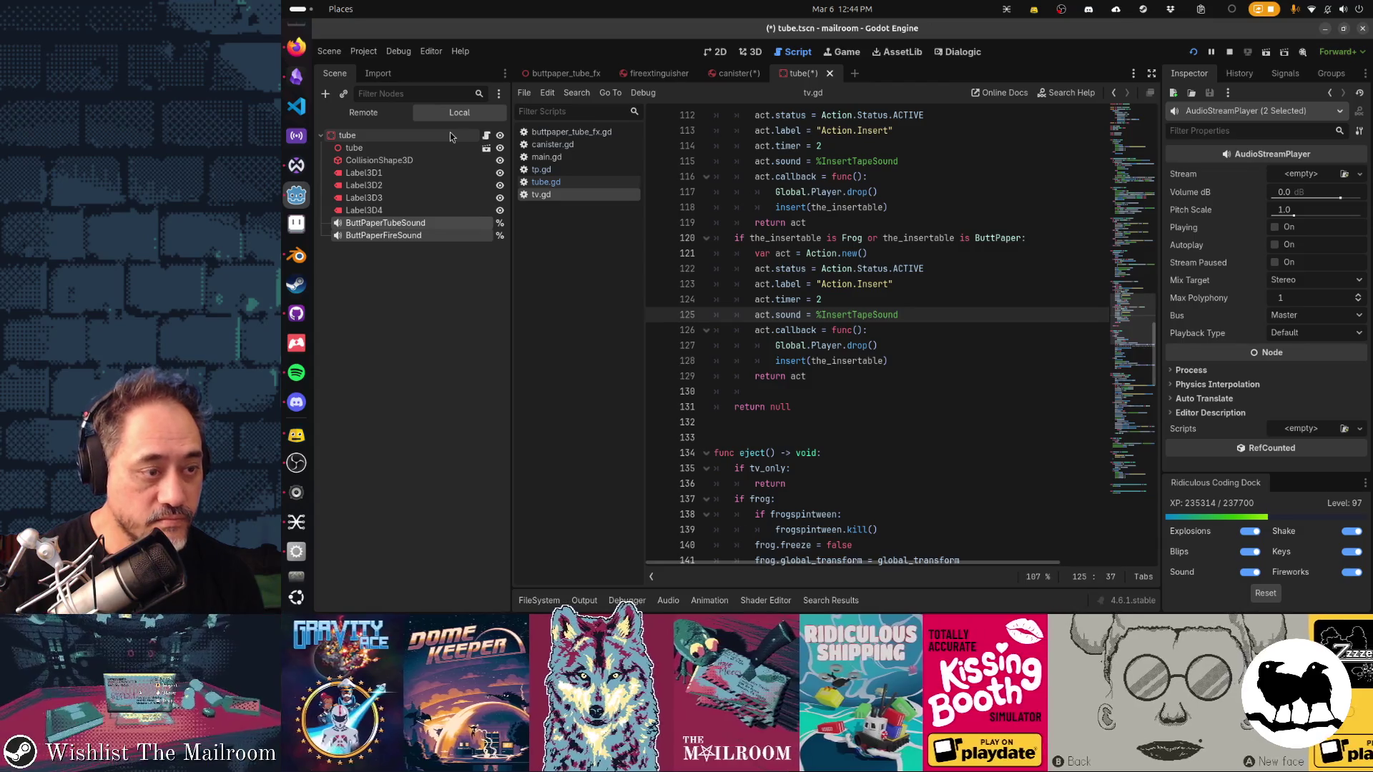
pyautogui.doubleClick(409, 226)
pyautogui.write('RawTpSou8n')
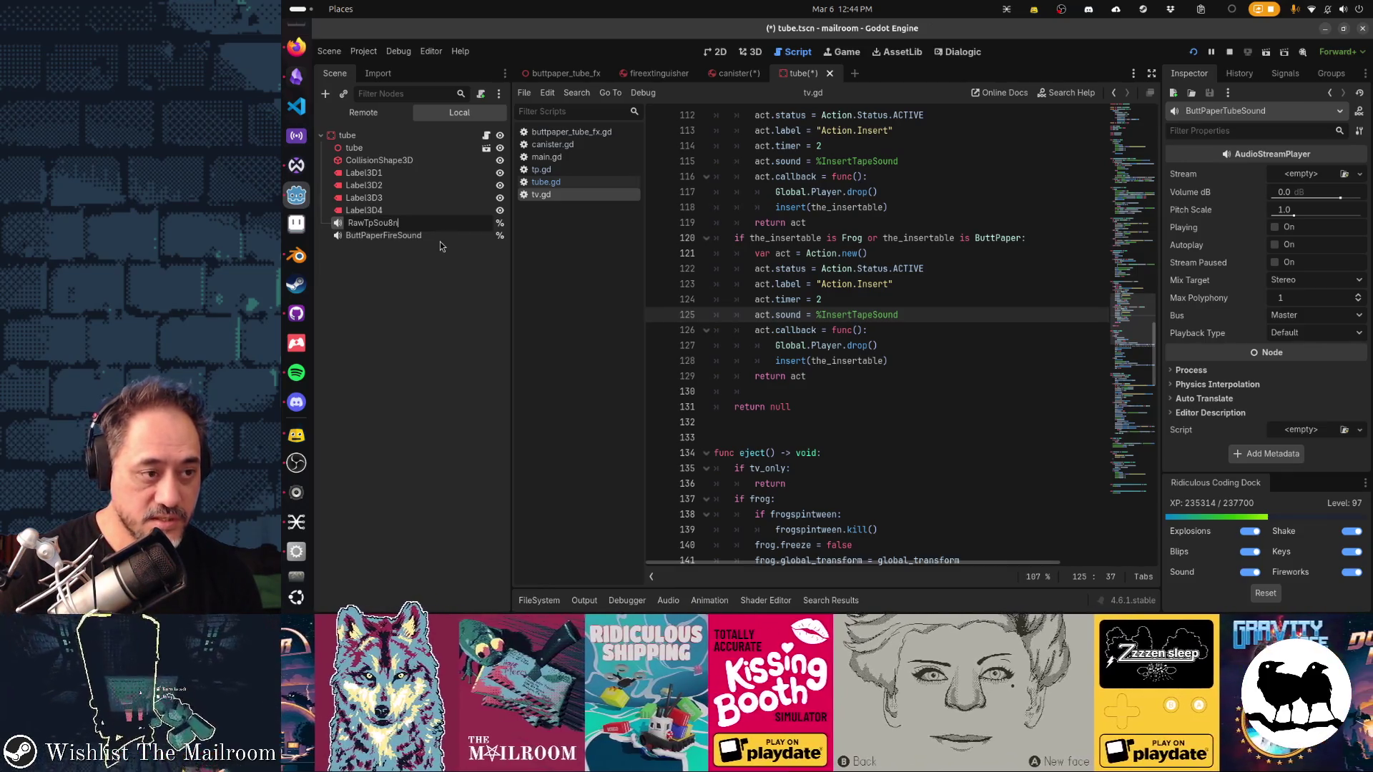
pyautogui.write('Sound')
pyautogui.press('Return')
# Step: Rename ButtPaperFireSound to BurningTpSound
pyautogui.doubleClick(440, 238)
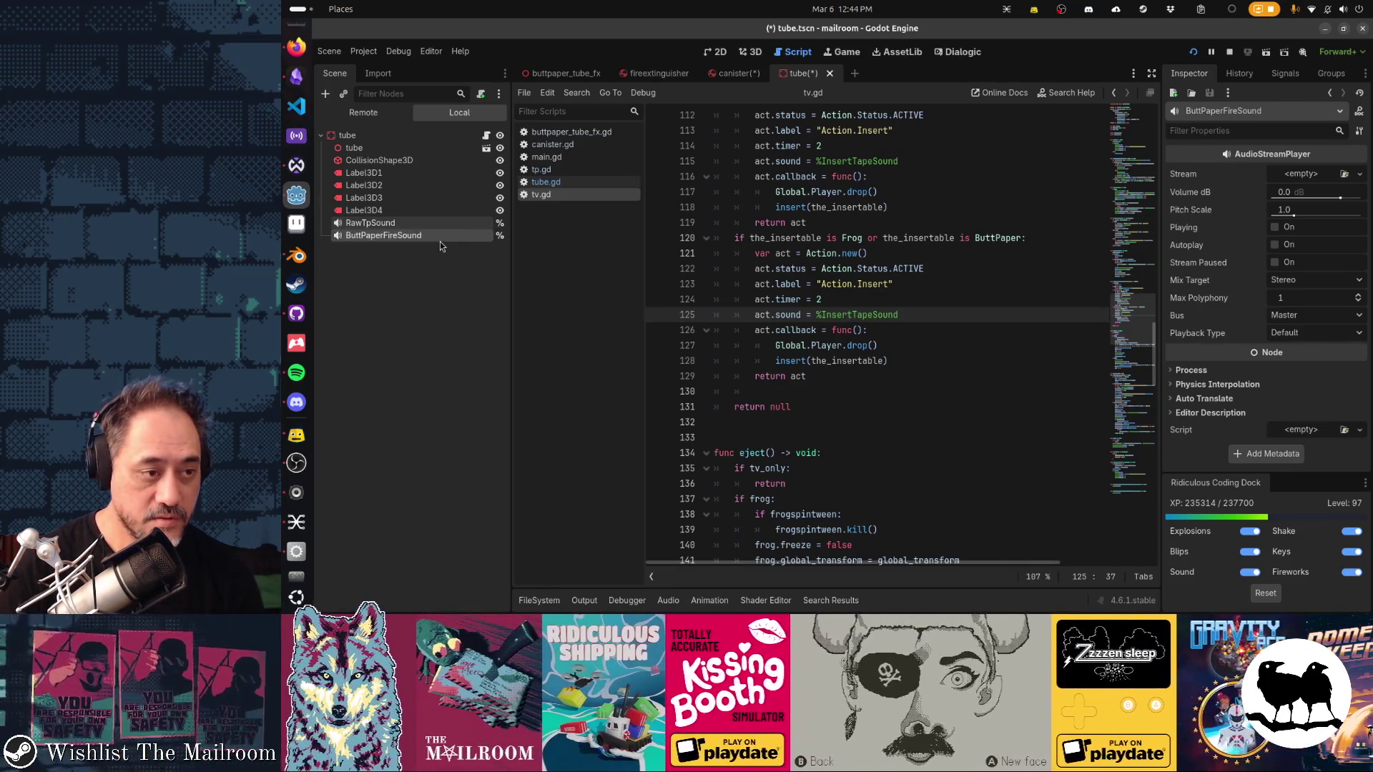
pyautogui.write('Burin')
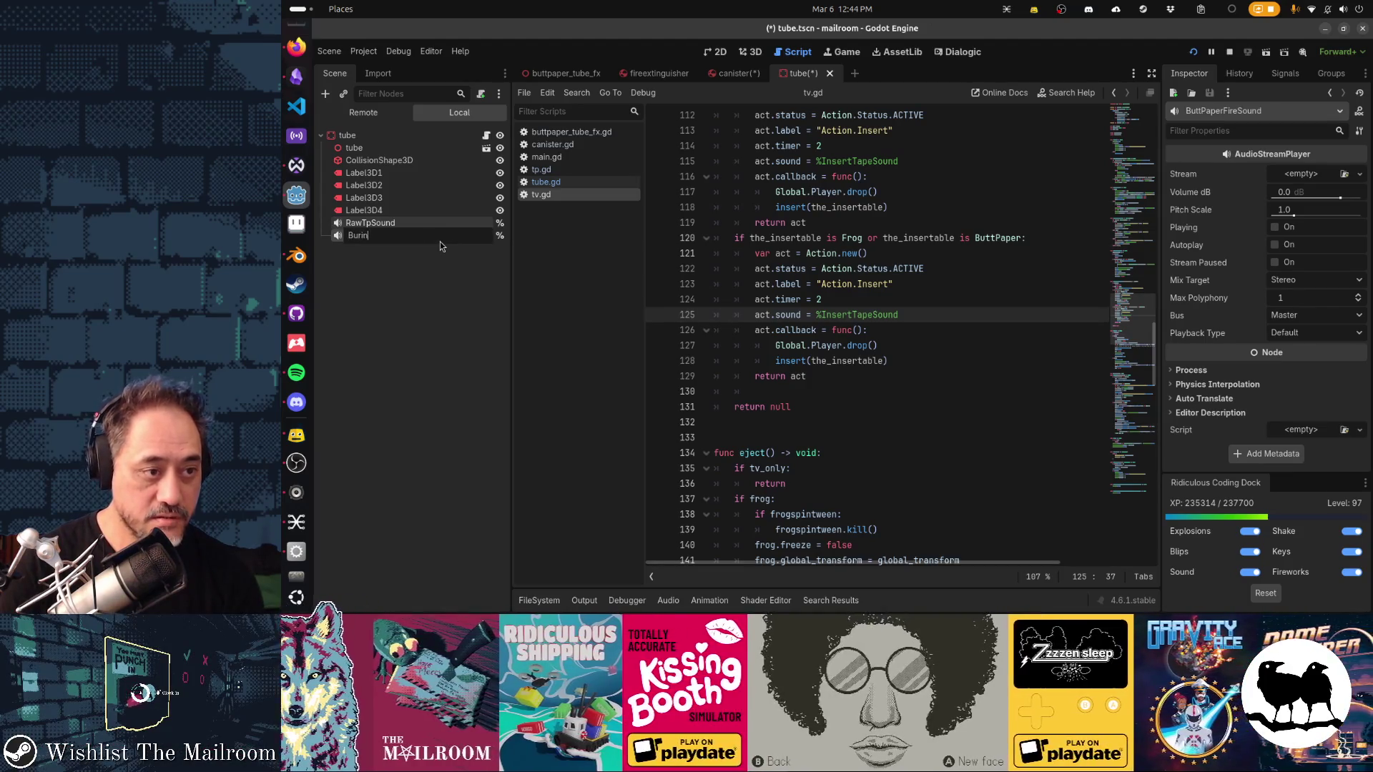
pyautogui.press('BackSpace')
pyautogui.write('ningTp')
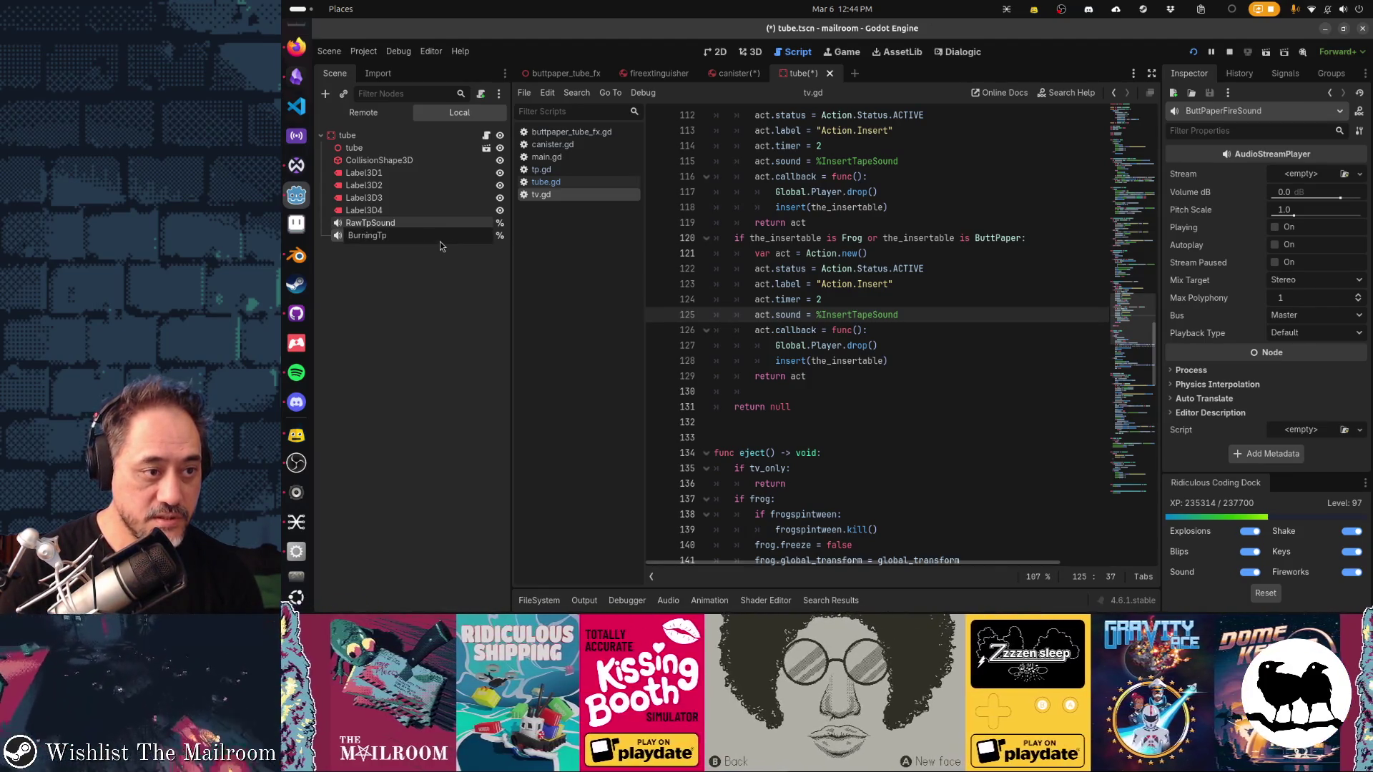
pyautogui.write('Sound')
pyautogui.press('Return')
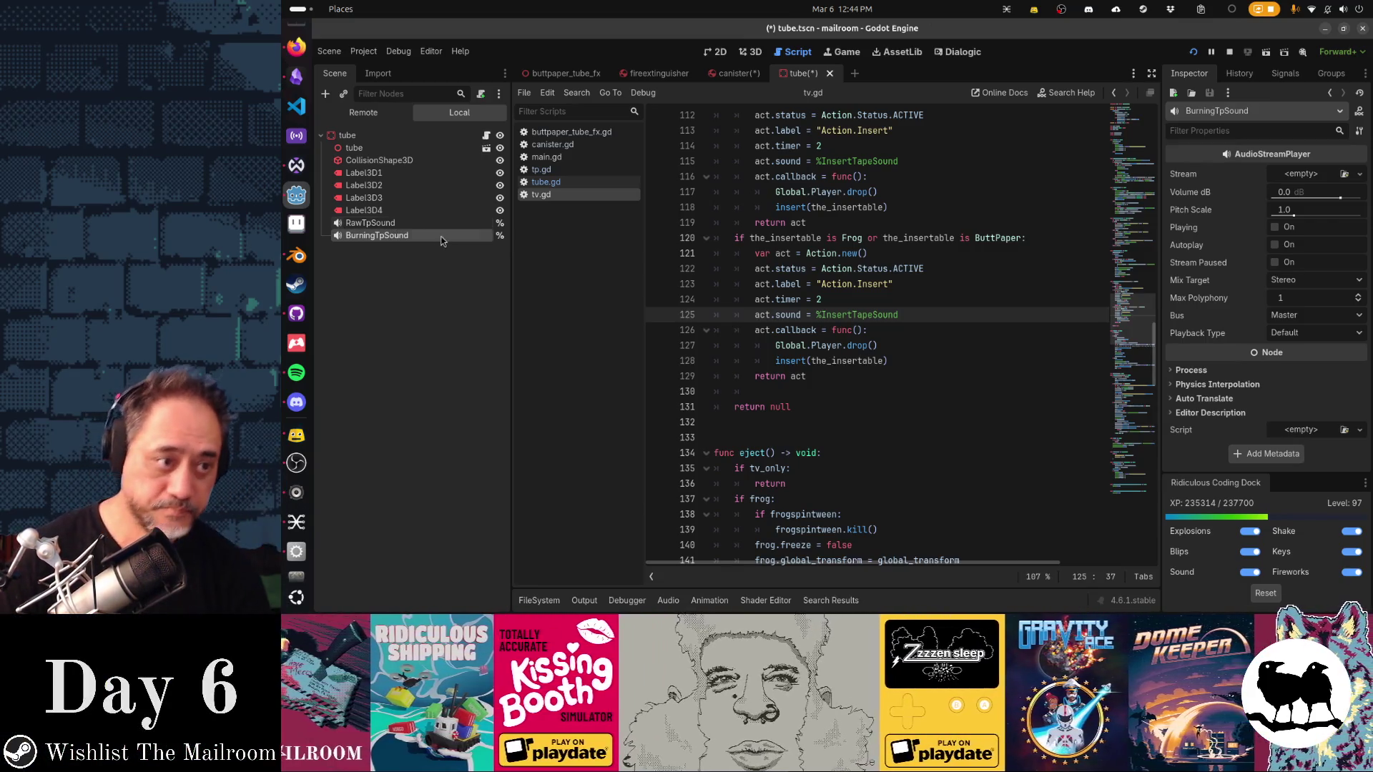
# Step: Assign tptuberaw.ogg to RawTpSound's stream and tptubeburning.ogg to BurningTpSound's
pyautogui.click(439, 224)
pyautogui.click(1344, 173)
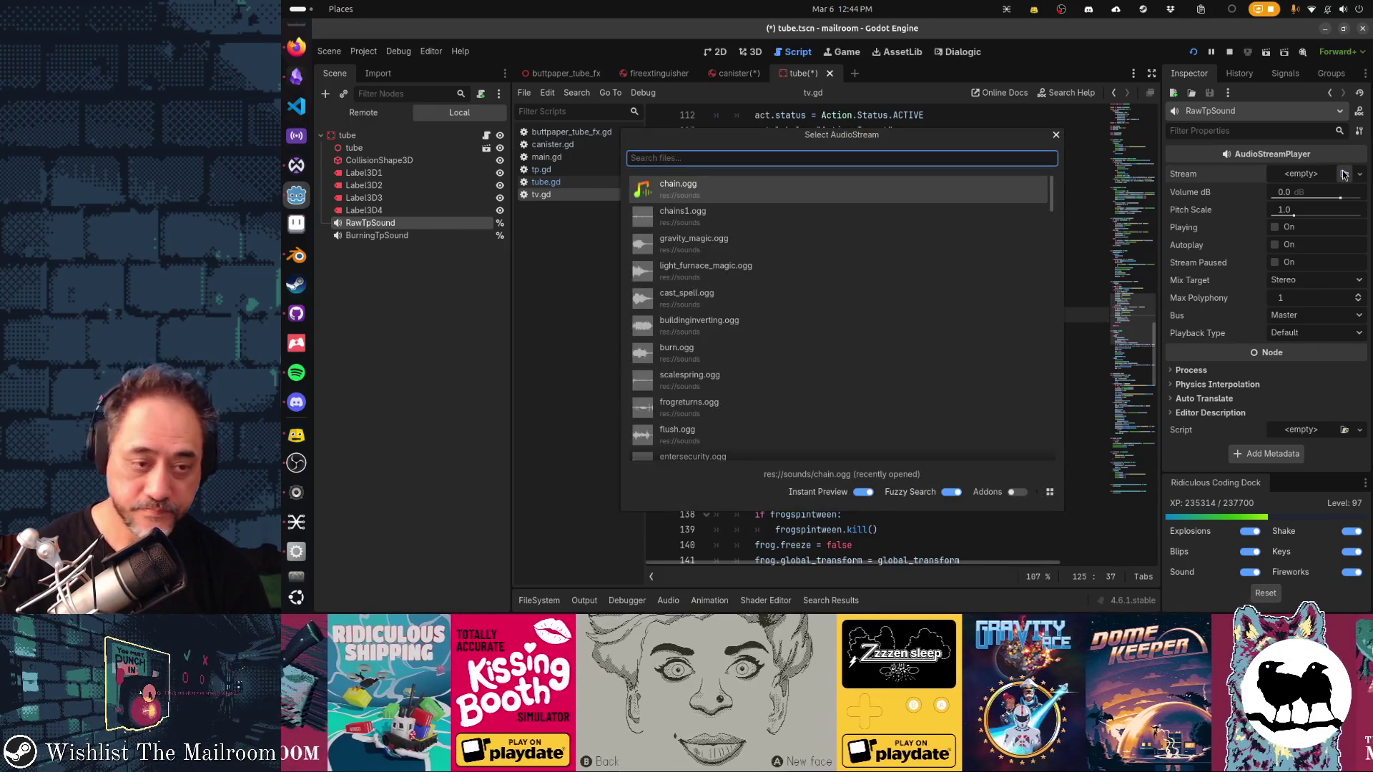
pyautogui.write('tpraw')
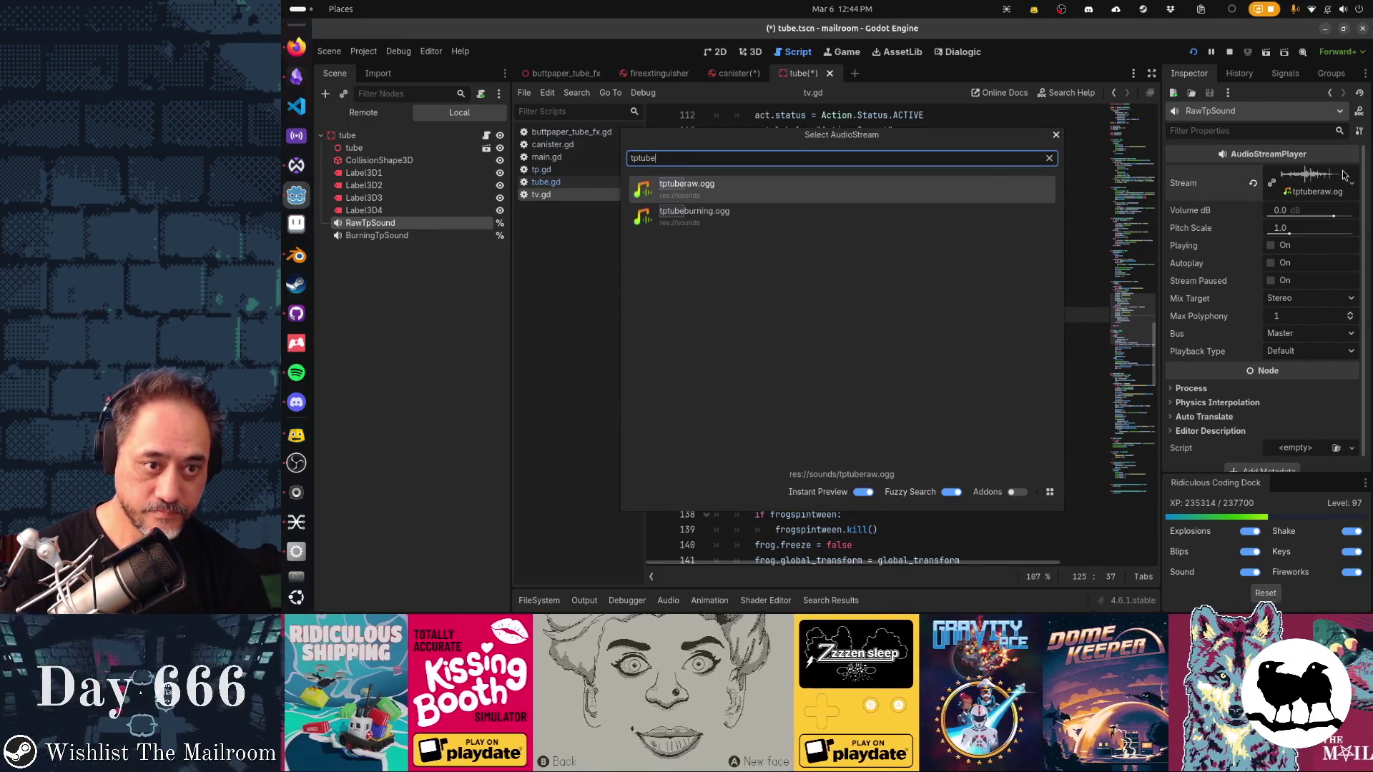
pyautogui.press('Return')
pyautogui.click(375, 235)
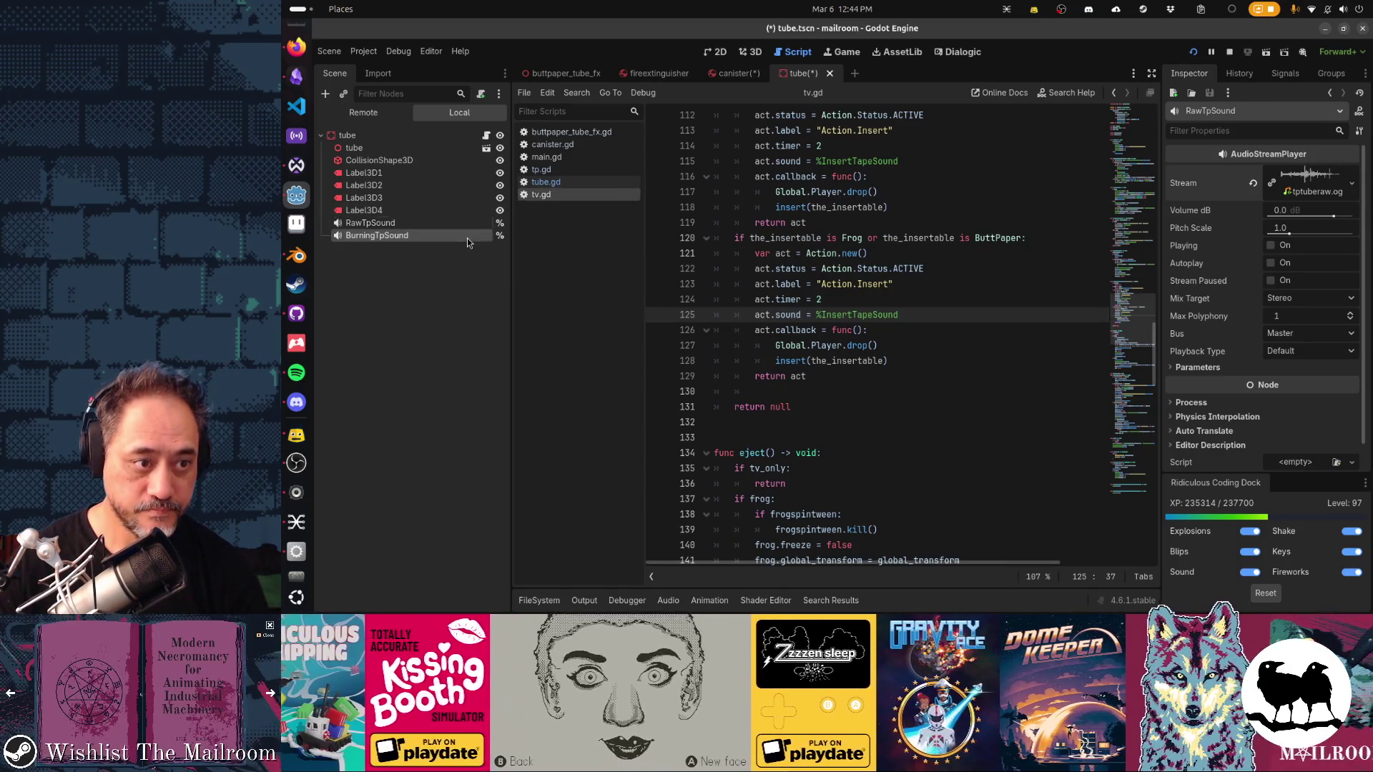
pyautogui.click(1341, 175)
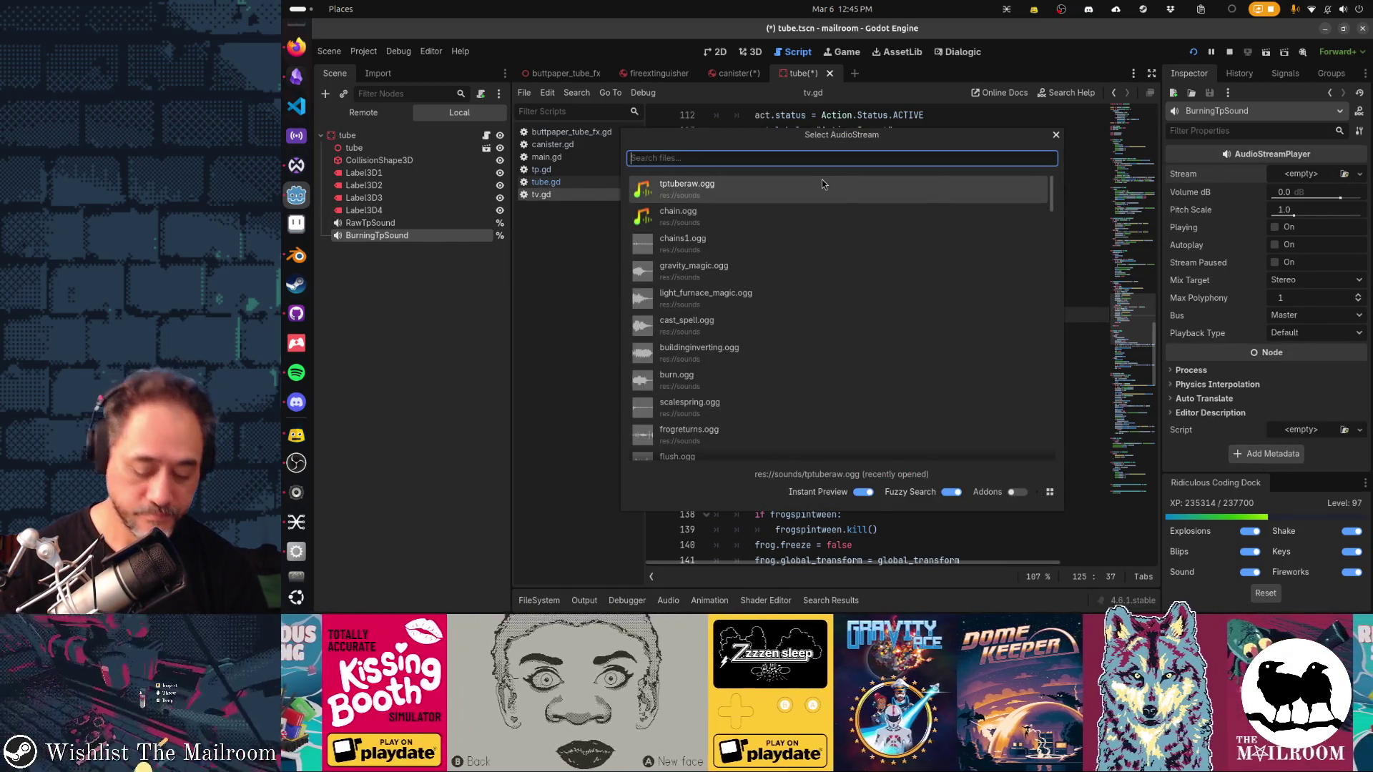
pyautogui.write('tptube')
pyautogui.press('Down')
pyautogui.press('Return')
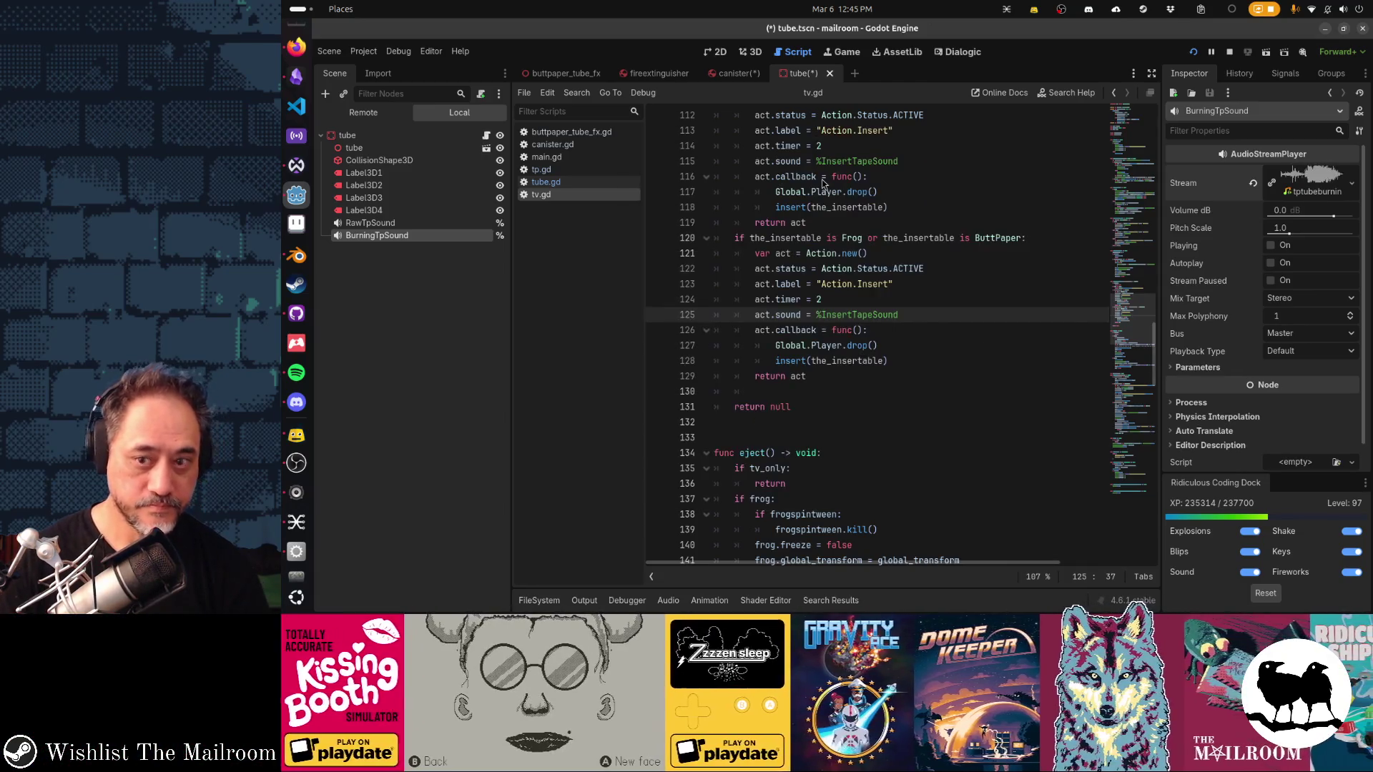
# Step: Route both tube sound players to the sfx bus, preview BurningTpSound, and save the tube scene
pyautogui.keyDown('shift'); pyautogui.click(419, 223); pyautogui.keyUp('shift')
pyautogui.click(1280, 342)
pyautogui.click(1296, 372)
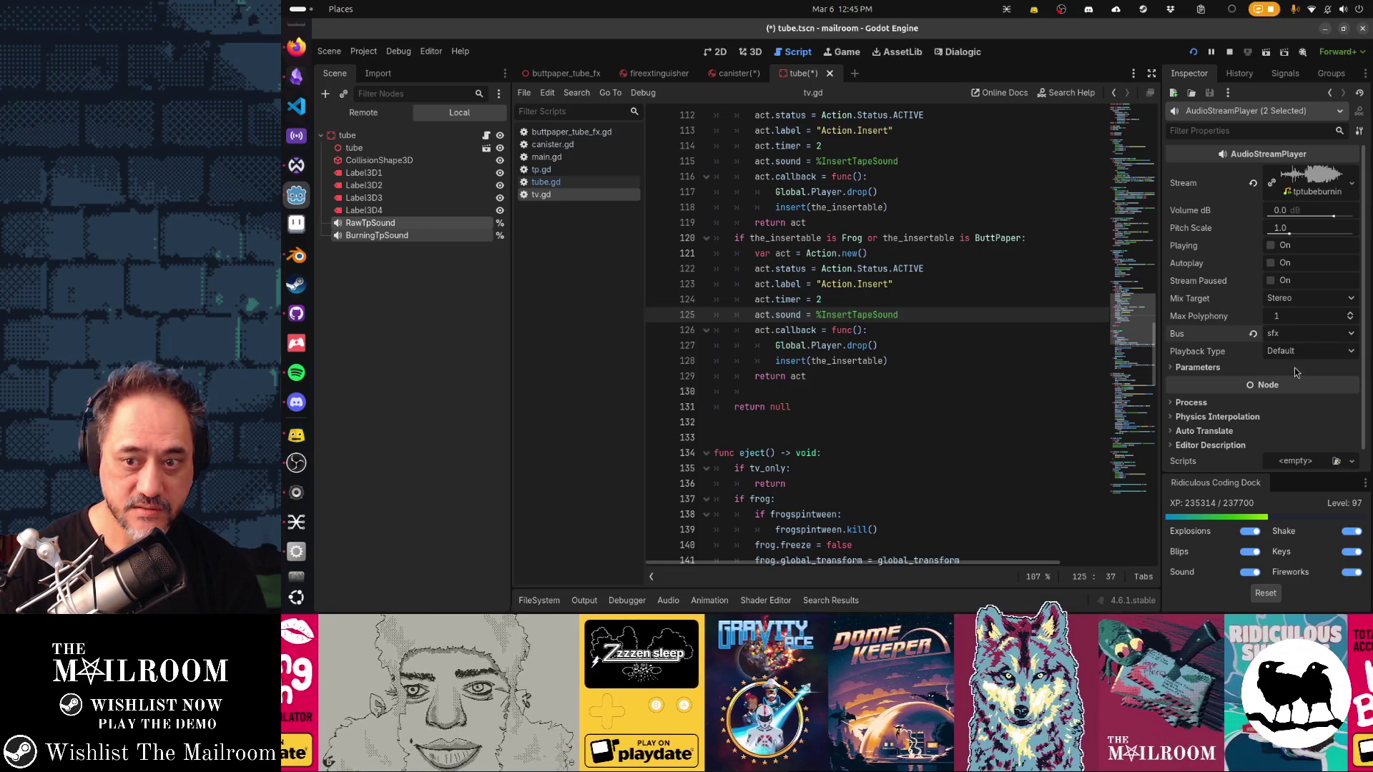
pyautogui.click(449, 226)
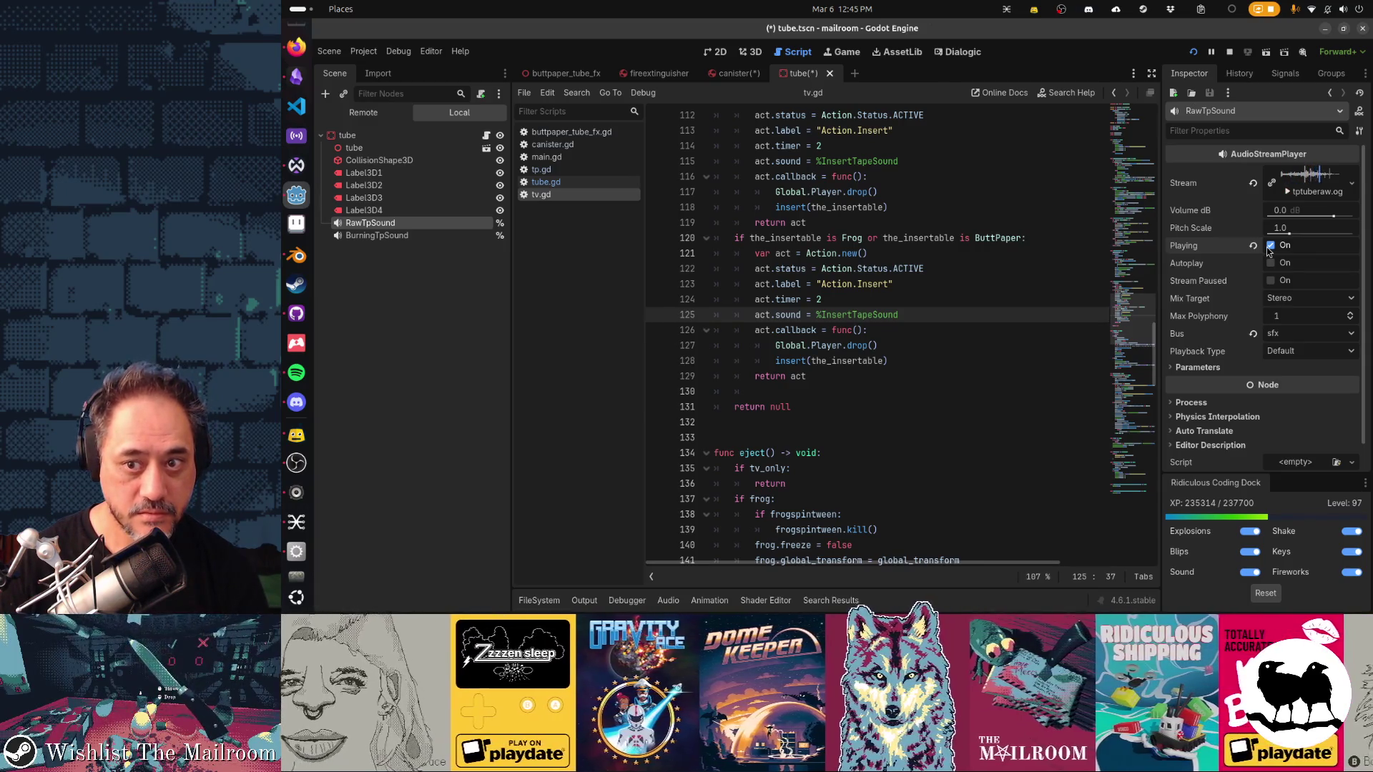
pyautogui.click(434, 236)
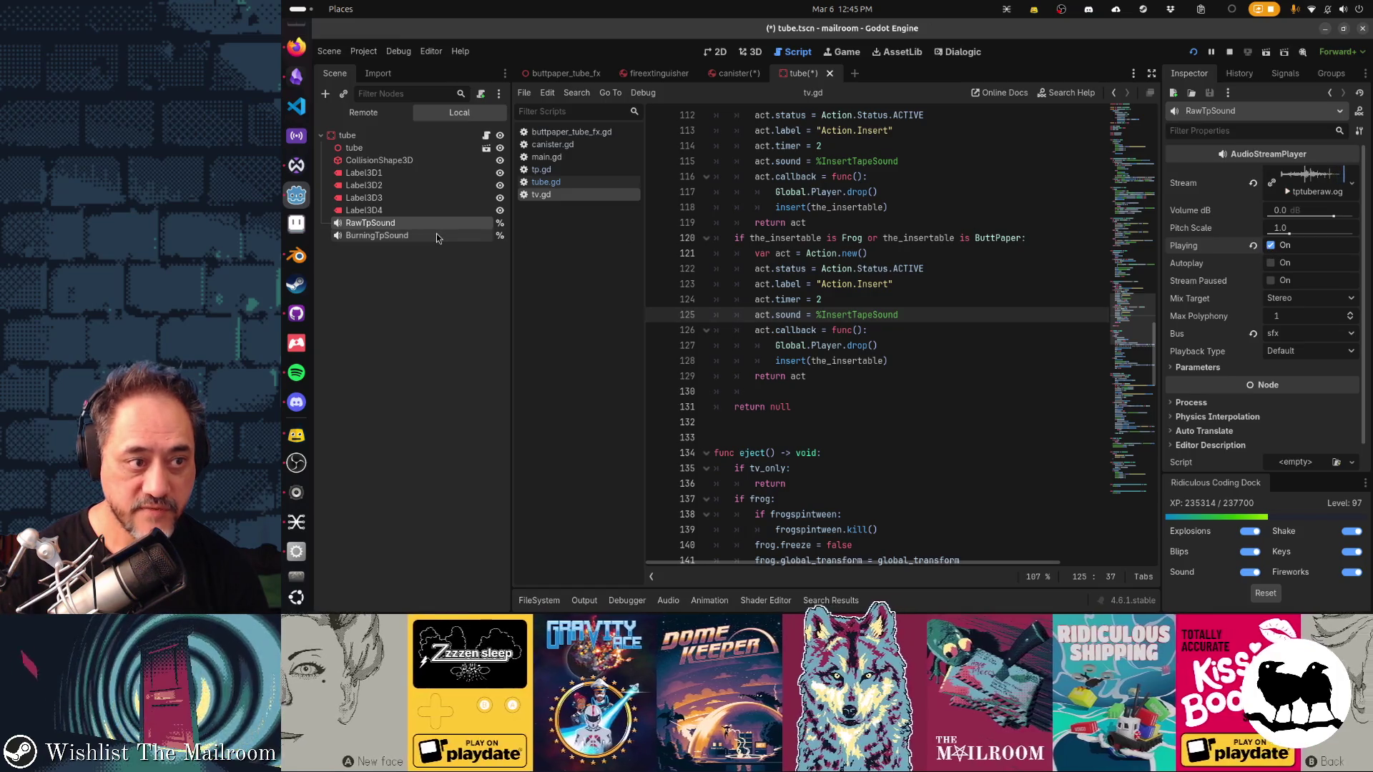
pyautogui.click(1272, 245)
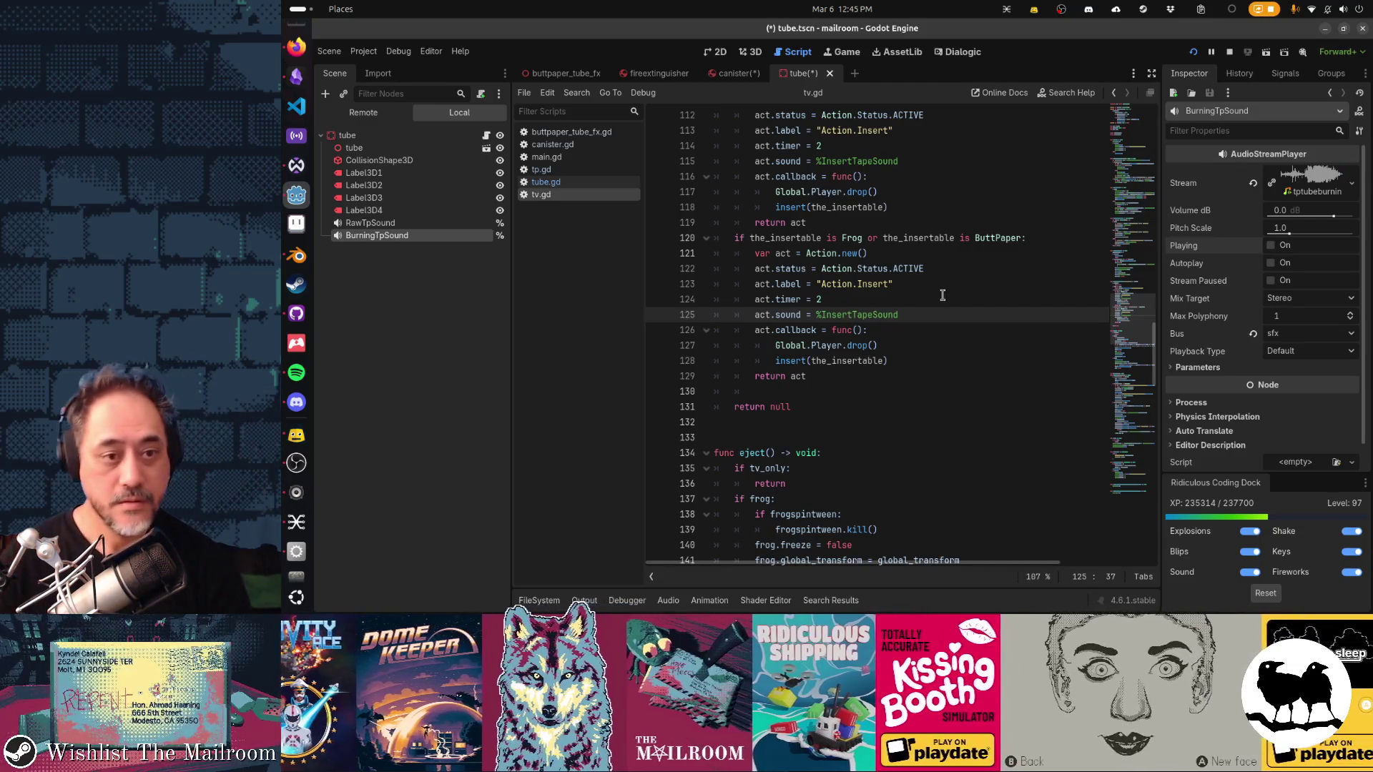
pyautogui.click(942, 295)
pyautogui.hotkey('ctrl', 's')
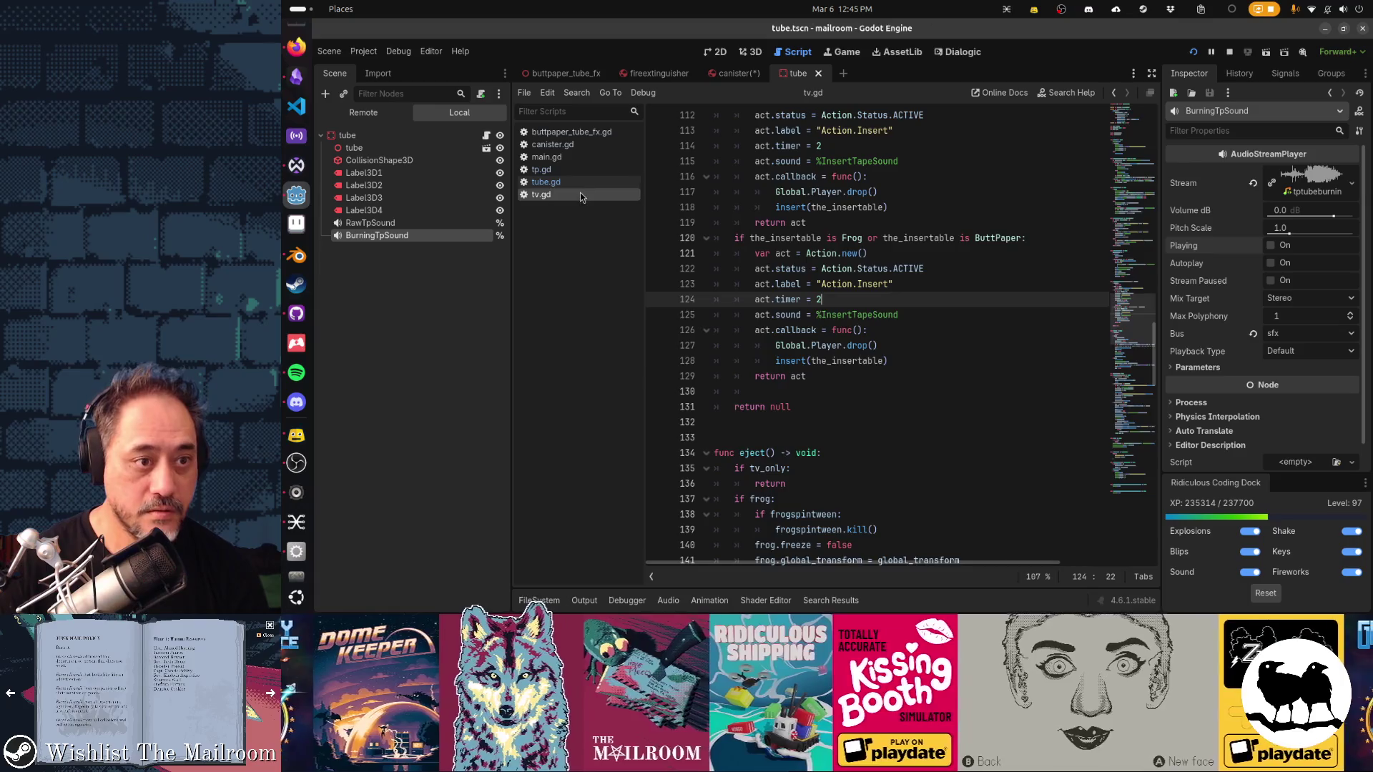
# Step: Close tv.gd and the canister, fireextinguisher and buttpaper_tube_fx scenes, answering the save prompt
pyautogui.middleClick(580, 191)
pyautogui.middleClick(737, 76)
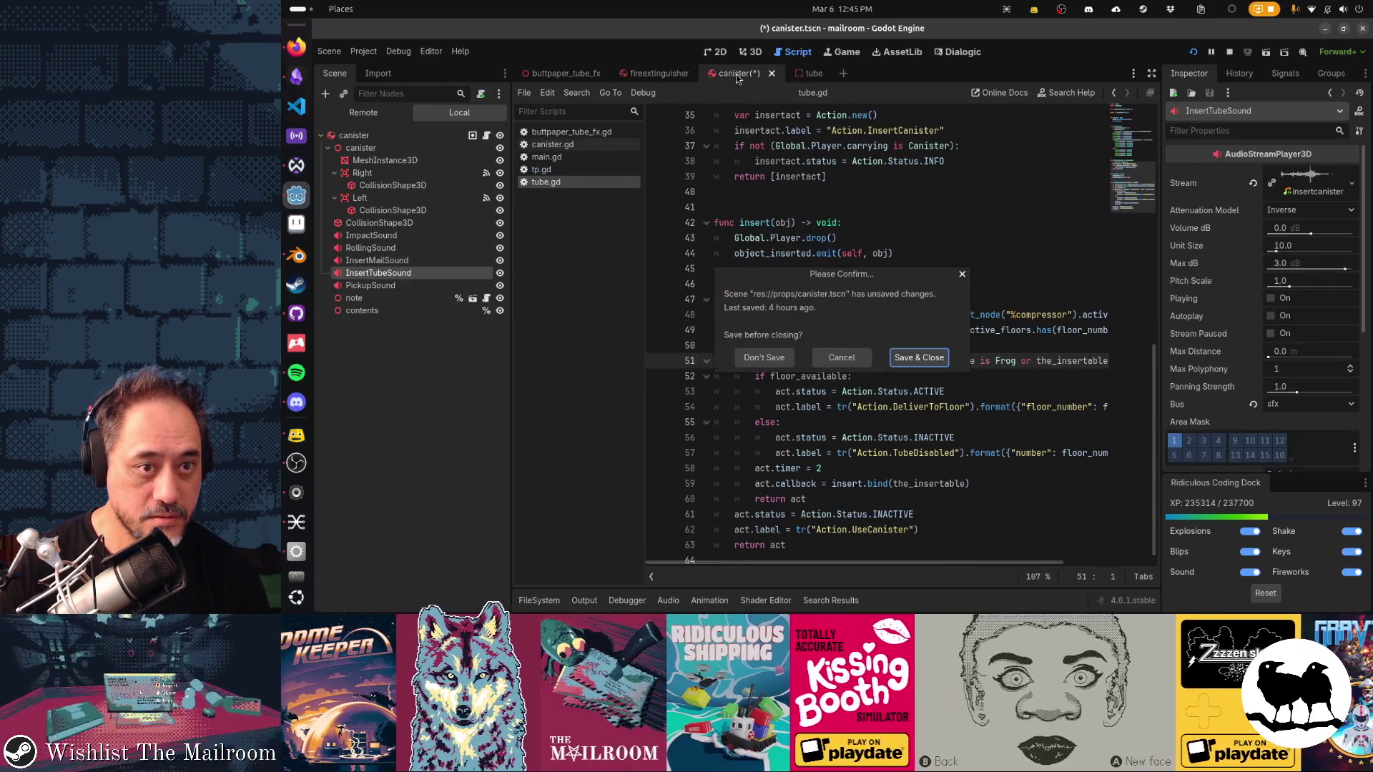
pyautogui.press('Return')
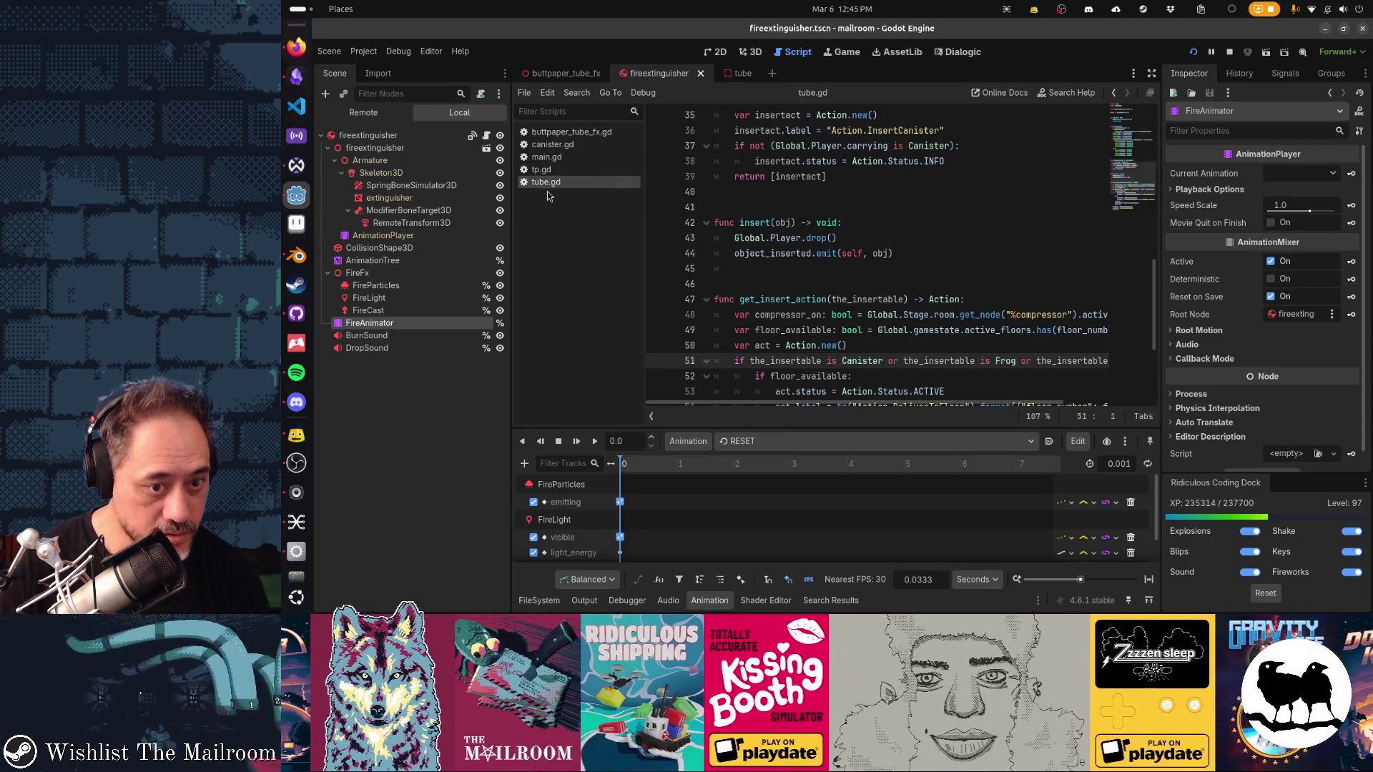
pyautogui.scroll(-4, 938, 314)
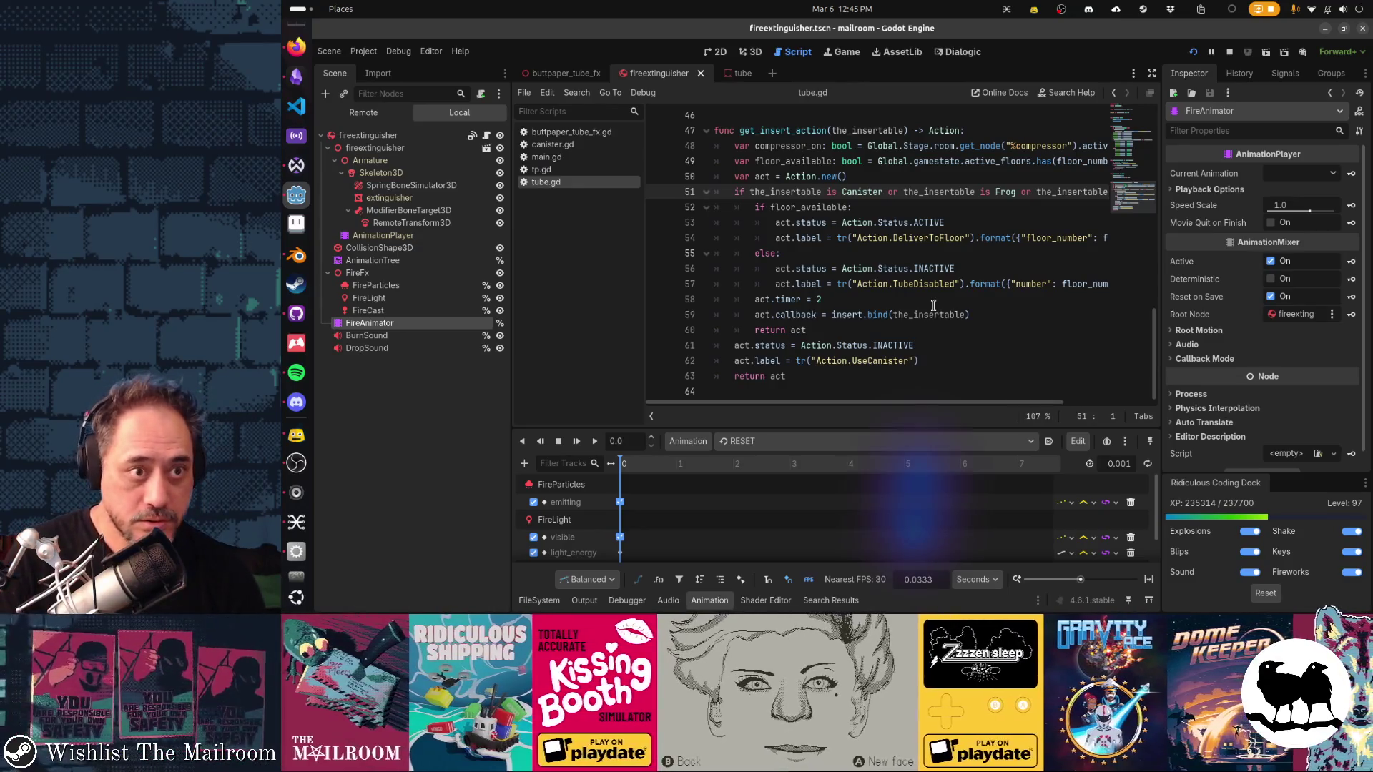
pyautogui.middleClick(649, 75)
pyautogui.middleClick(568, 77)
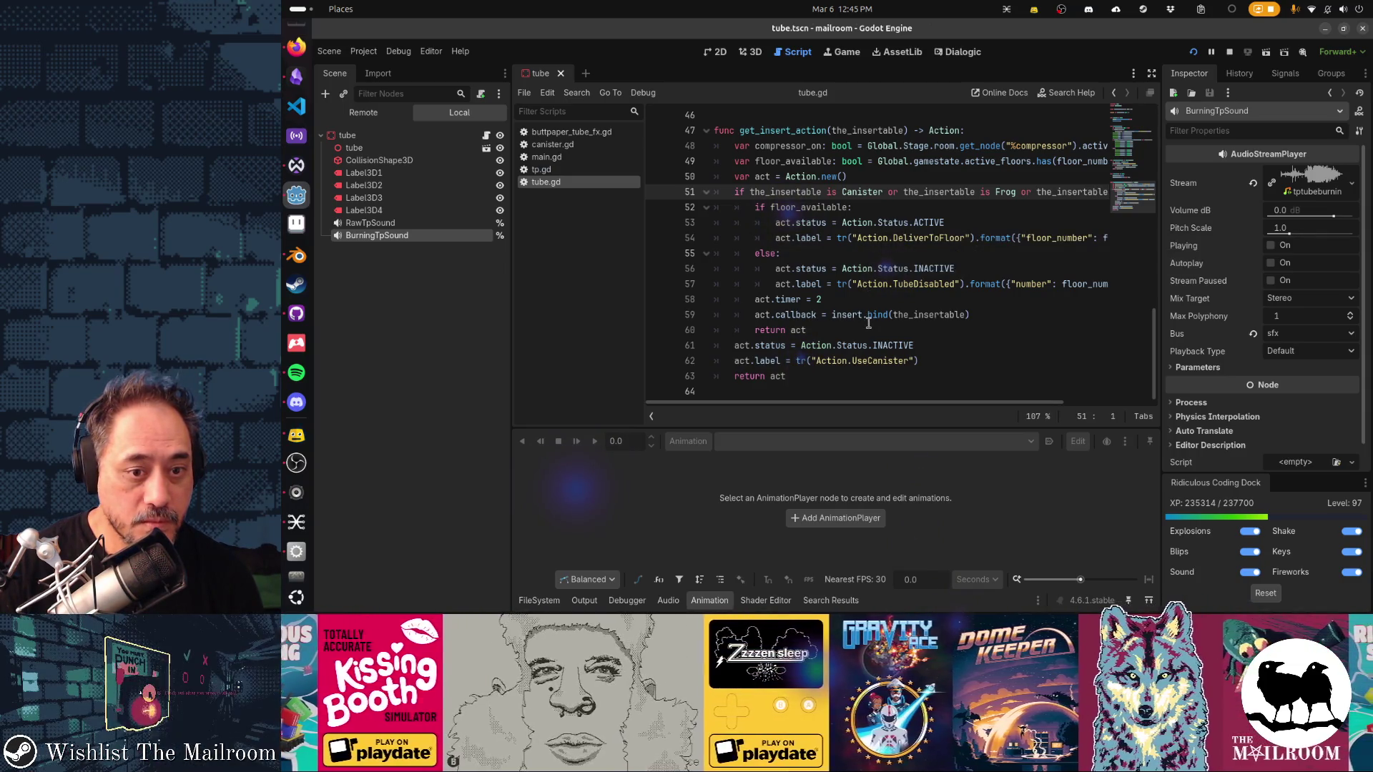
# Step: Below act.callback, add a ButtPaper check setting act.sound to RawTpSound for STATE_RAW
pyautogui.click(866, 315)
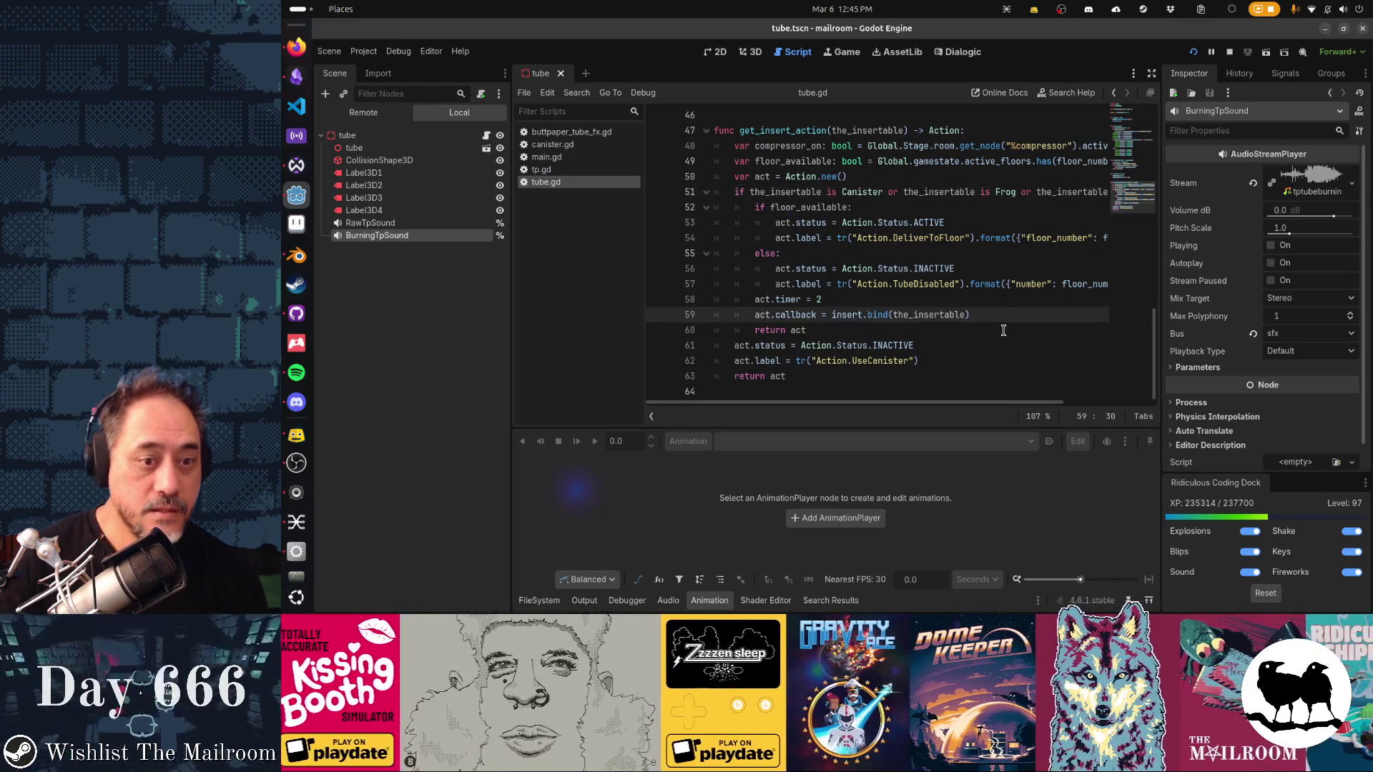
pyautogui.press('End')
pyautogui.press('Return')
pyautogui.write('if ')
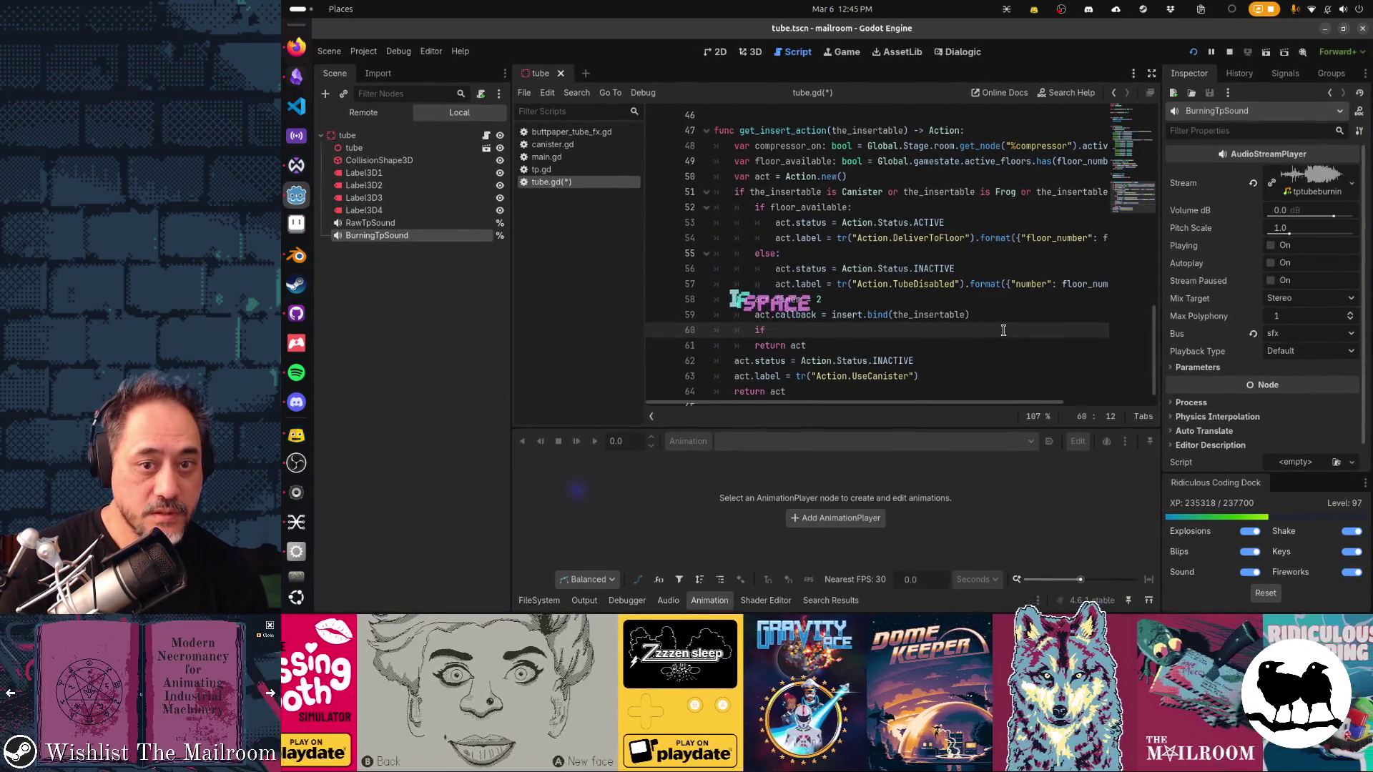
pyautogui.write('the_insert')
pyautogui.write('able is ')
pyautogui.write('F')
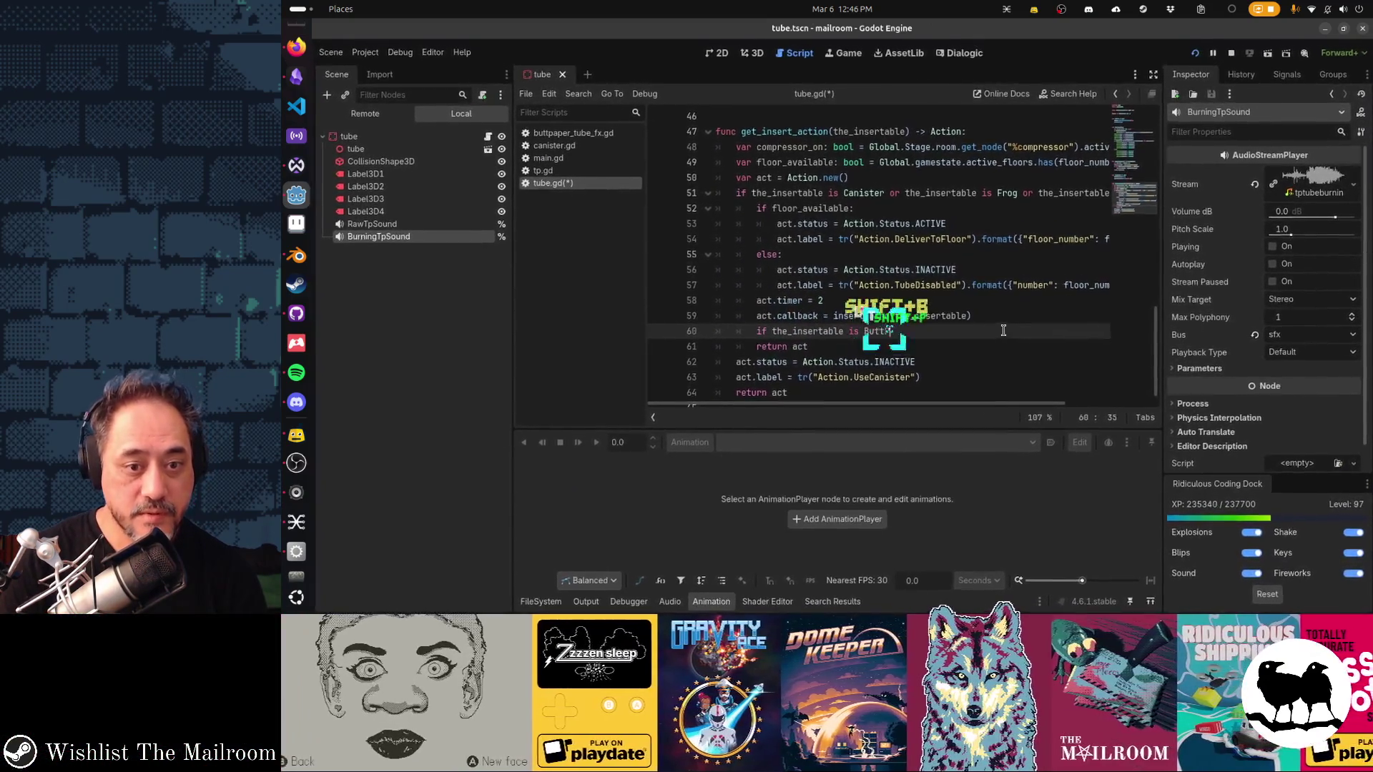
pyautogui.write('uttPaper:')
pyautogui.press('Return')
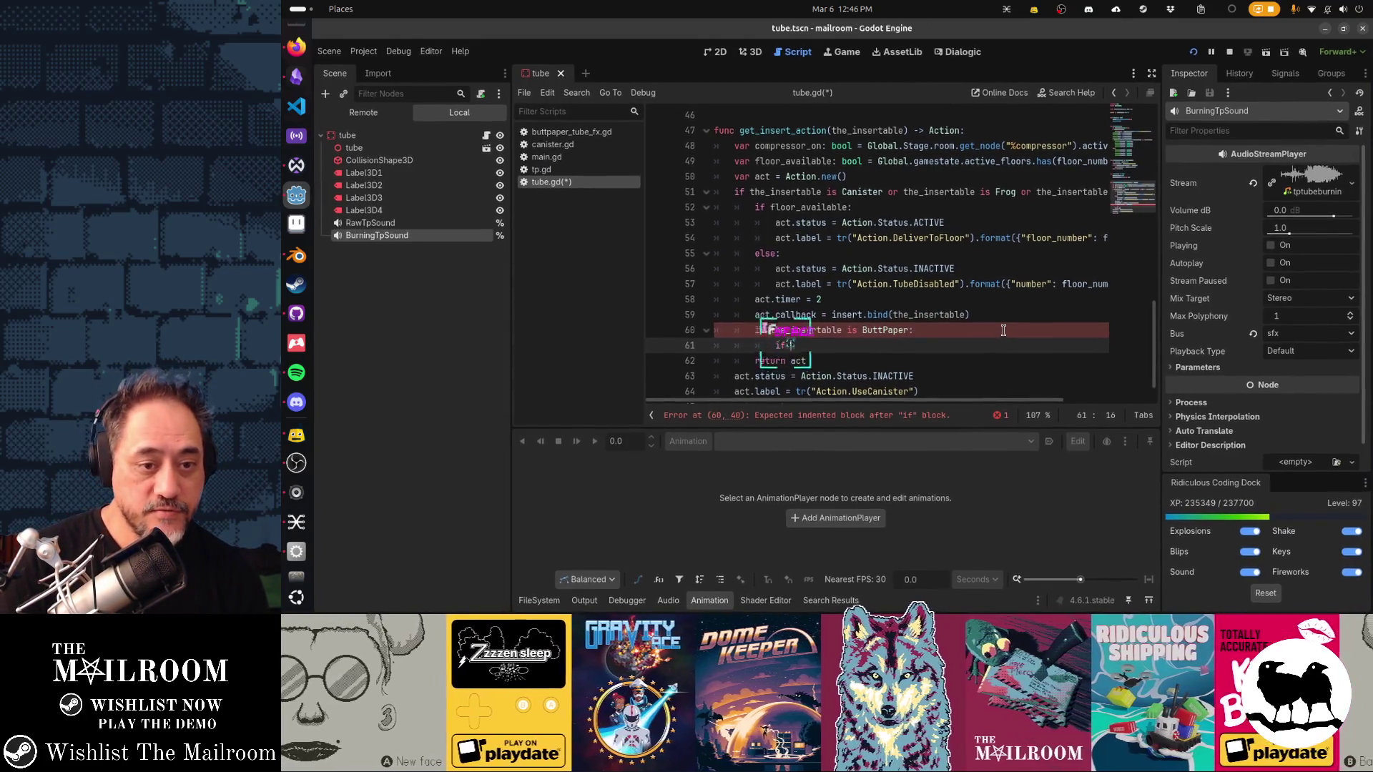
pyautogui.write('if the_insertable.status')
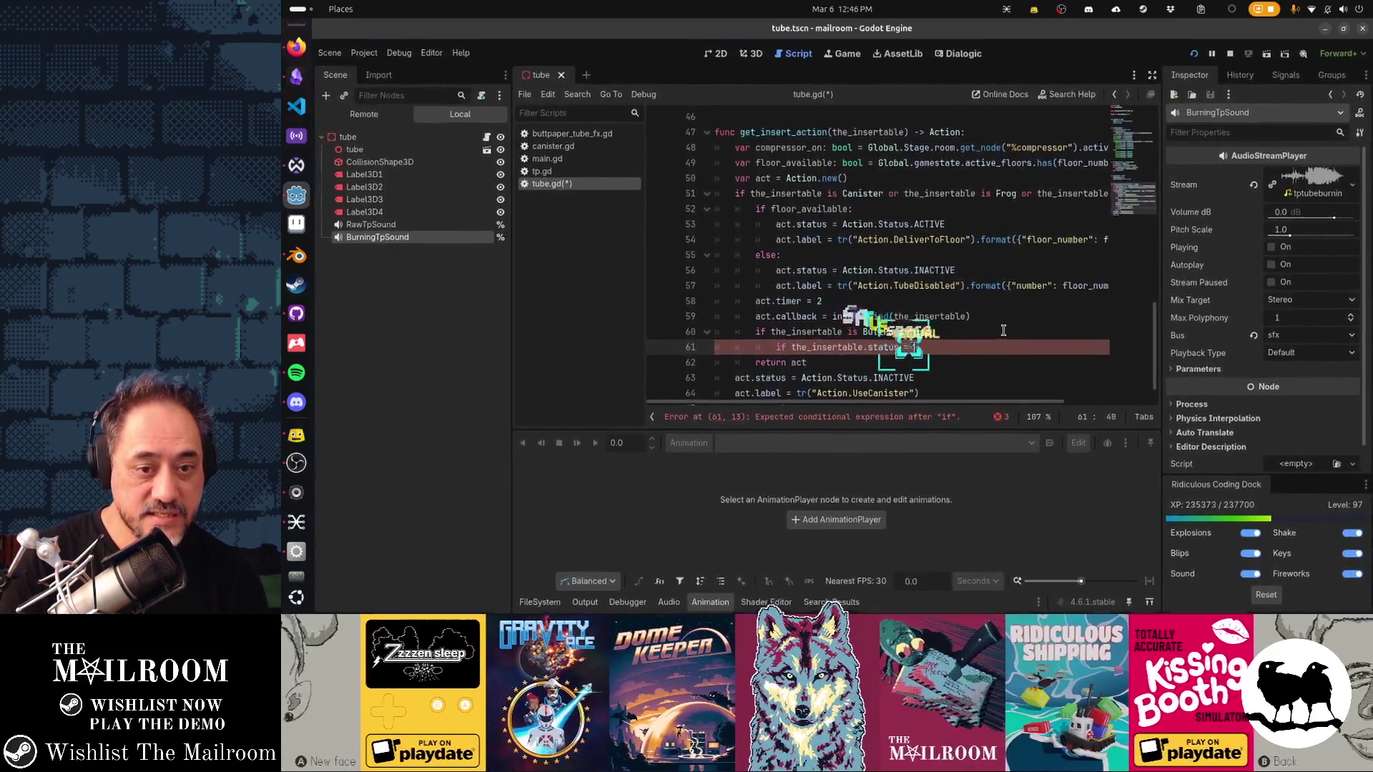
pyautogui.write(' == ButtPaper.RA')
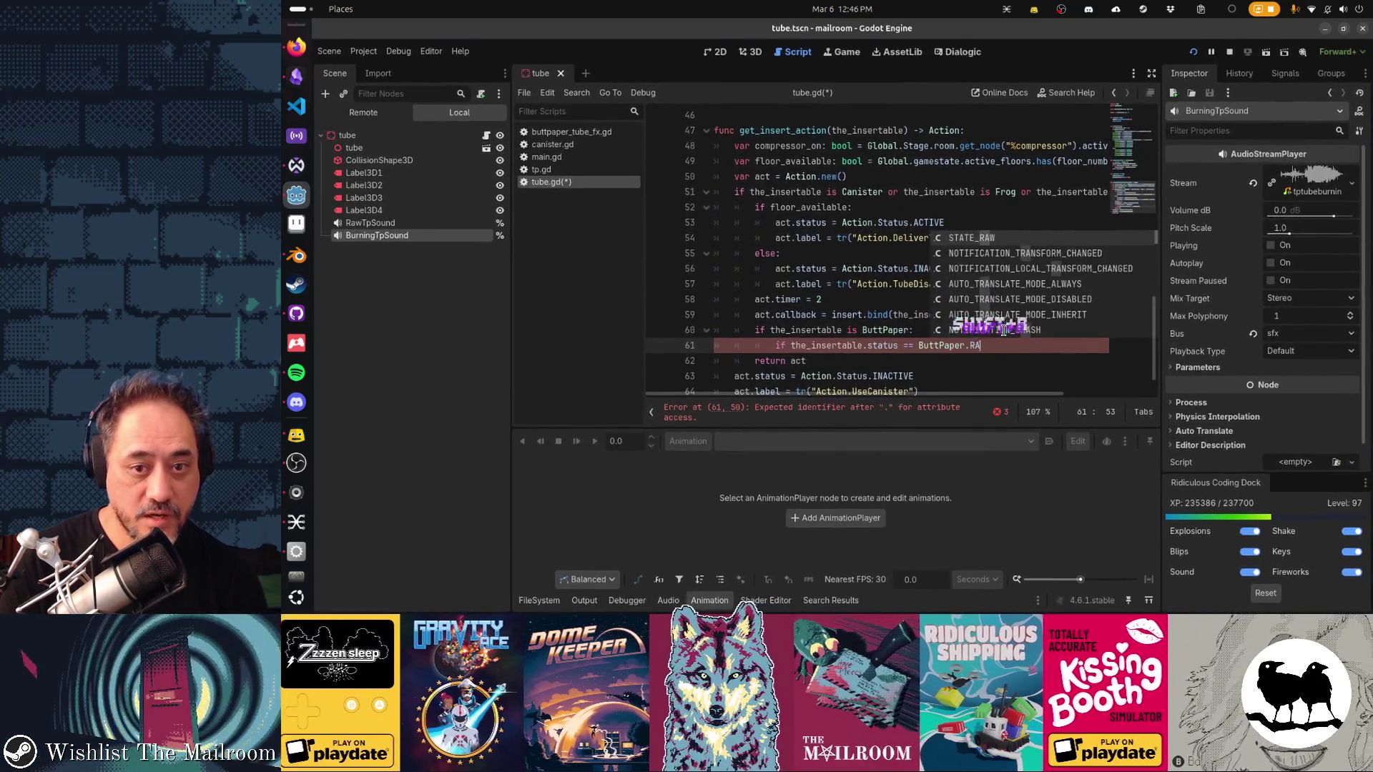
pyautogui.write('W')
pyautogui.press('Return')
pyautogui.write(':')
pyautogui.press('Return')
pyautogui.write('act.sound =')
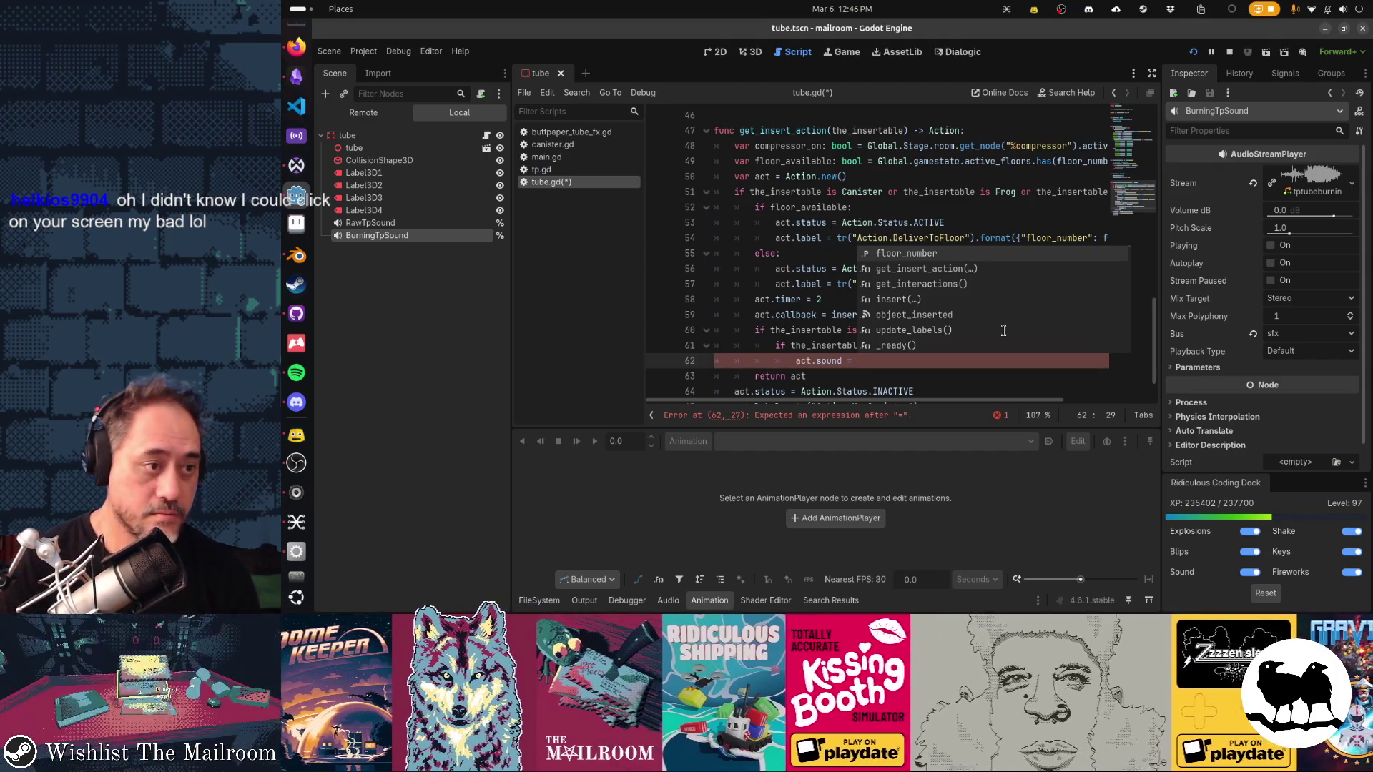
pyautogui.write('$R')
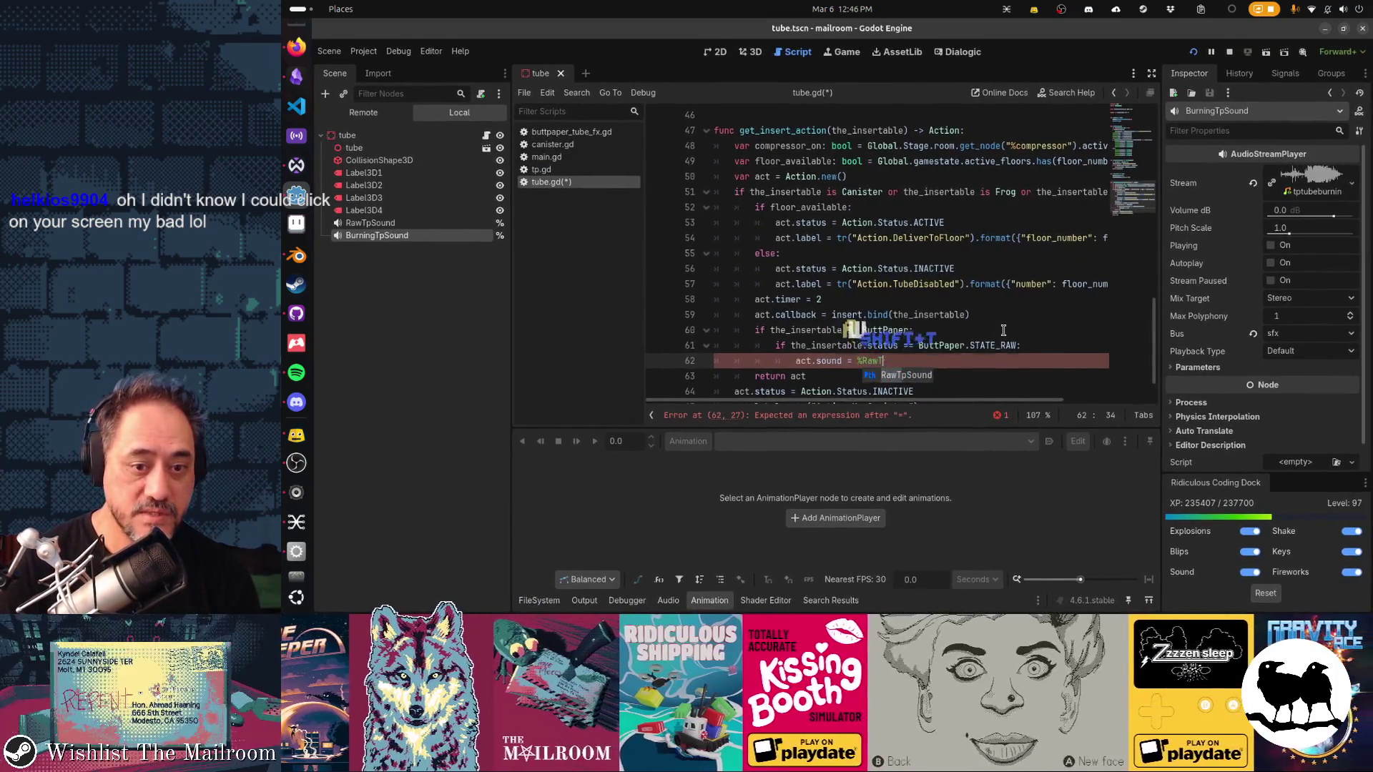
pyautogui.press('Return')
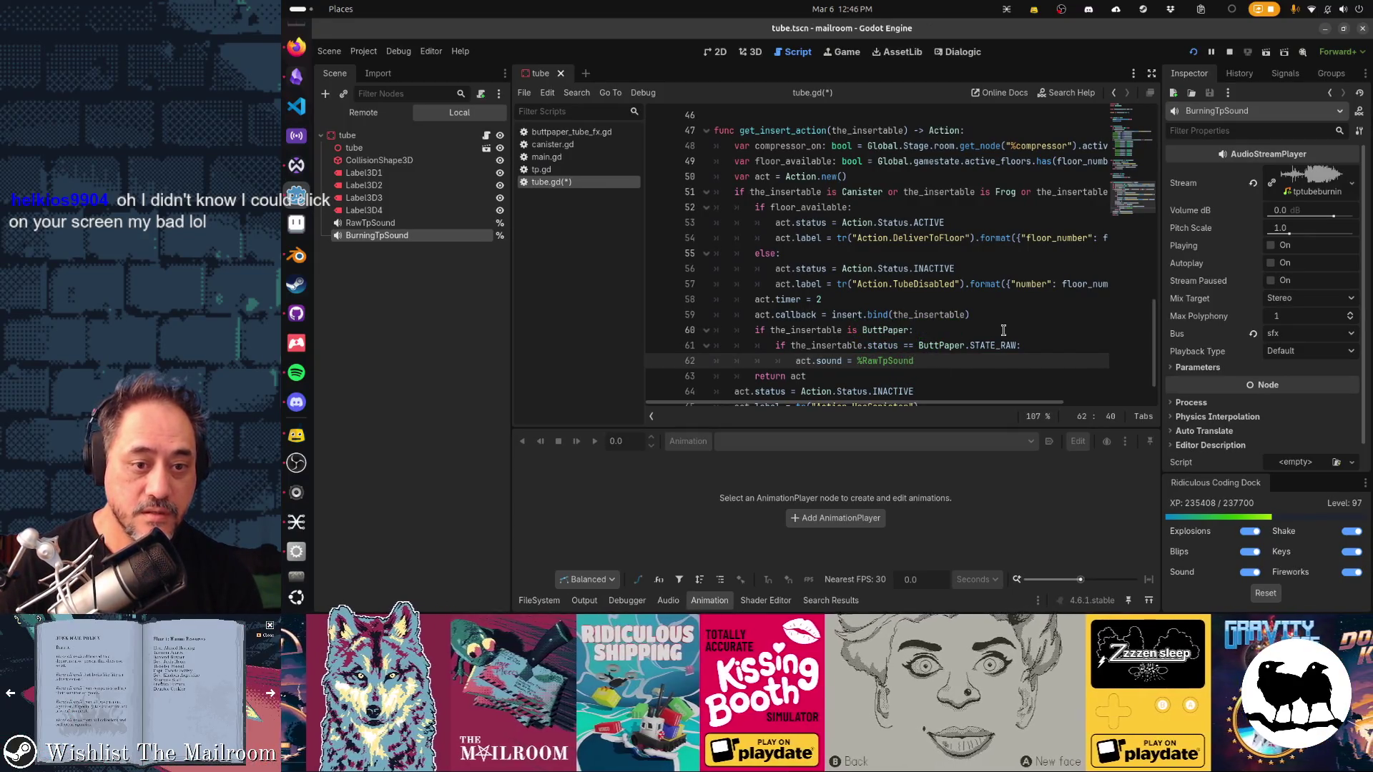
pyautogui.press('Return')
# Step: Duplicate the raw block as a STATE_BURNING check using BurningTpSound, and close unneeded scripts
pyautogui.press('Up')
pyautogui.press('Up')
pyautogui.hotkey('shift', 'Down')
pyautogui.hotkey('shift', 'Down')
pyautogui.hotkey('ctrl', 'c')
pyautogui.press('Down')
pyautogui.hotkey('ctrl', 'v')
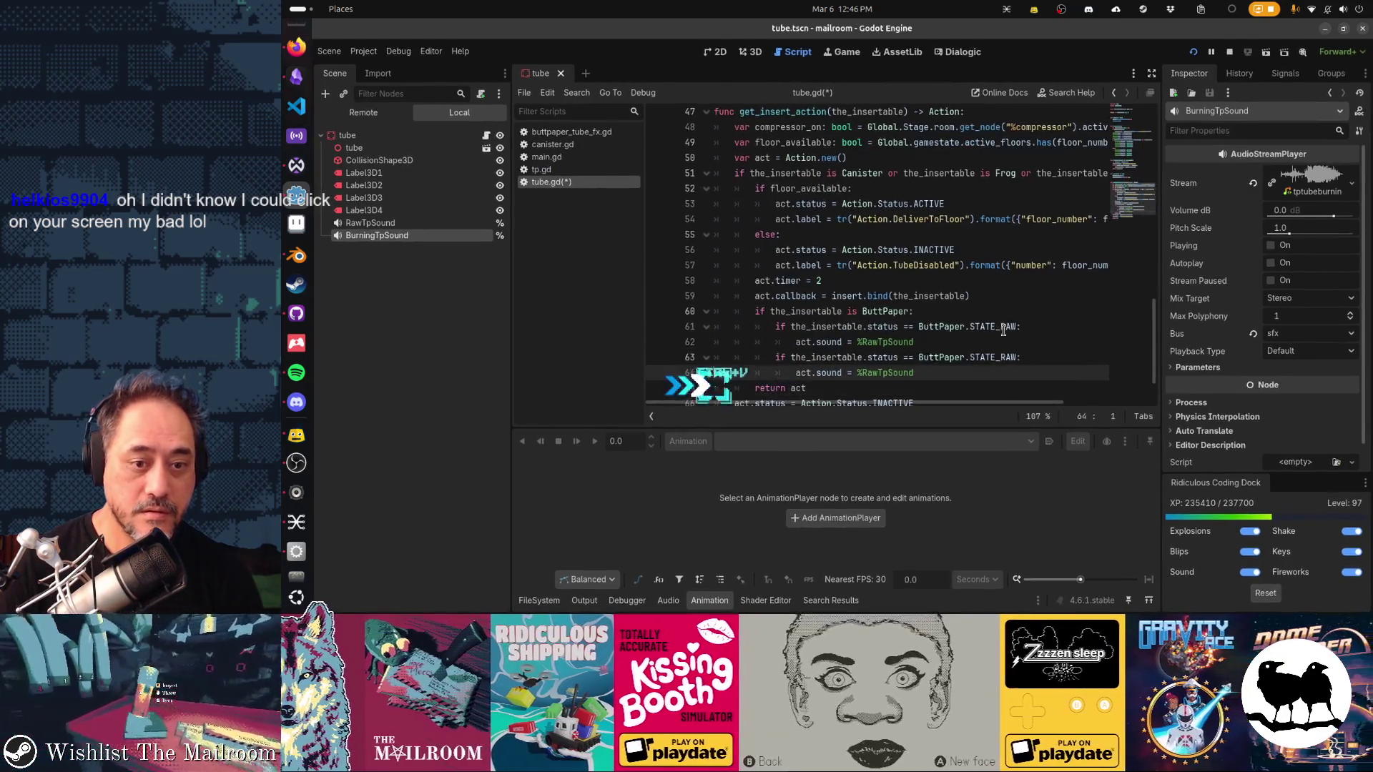
pyautogui.press('BackSpace')
pyautogui.press('BackSpace')
pyautogui.press('BackSpace')
pyautogui.write('BURNING')
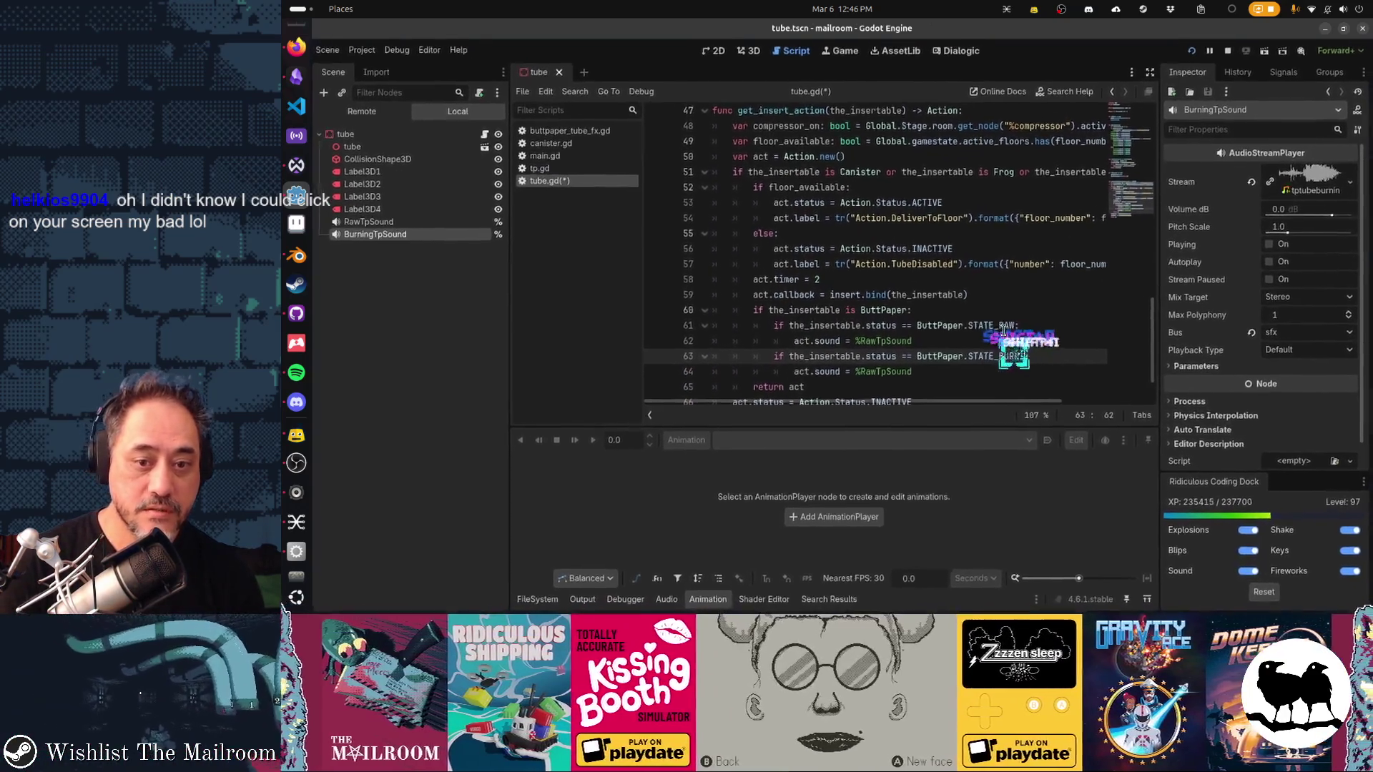
pyautogui.write(':')
pyautogui.press('Down')
pyautogui.press('Left')
pyautogui.press('Left')
pyautogui.press('Left')
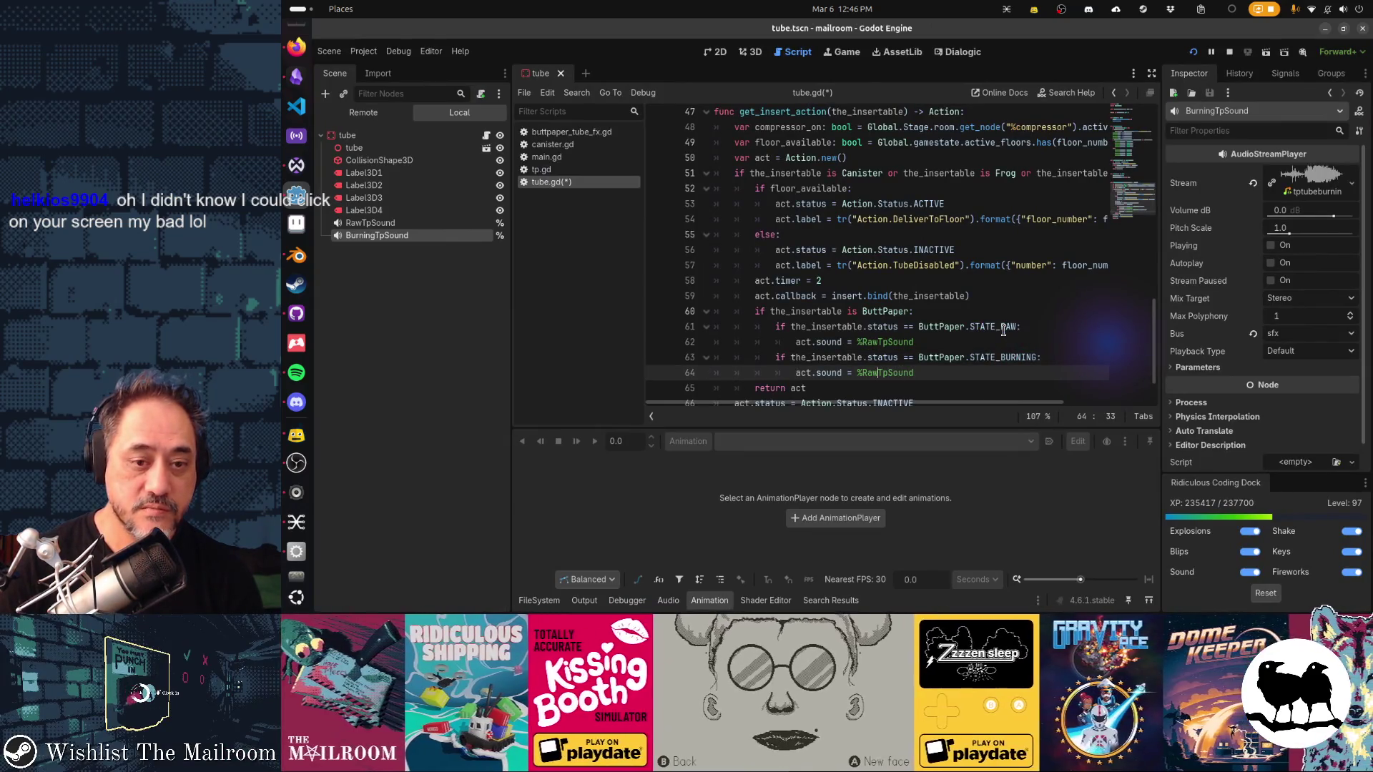
pyautogui.write('Burning')
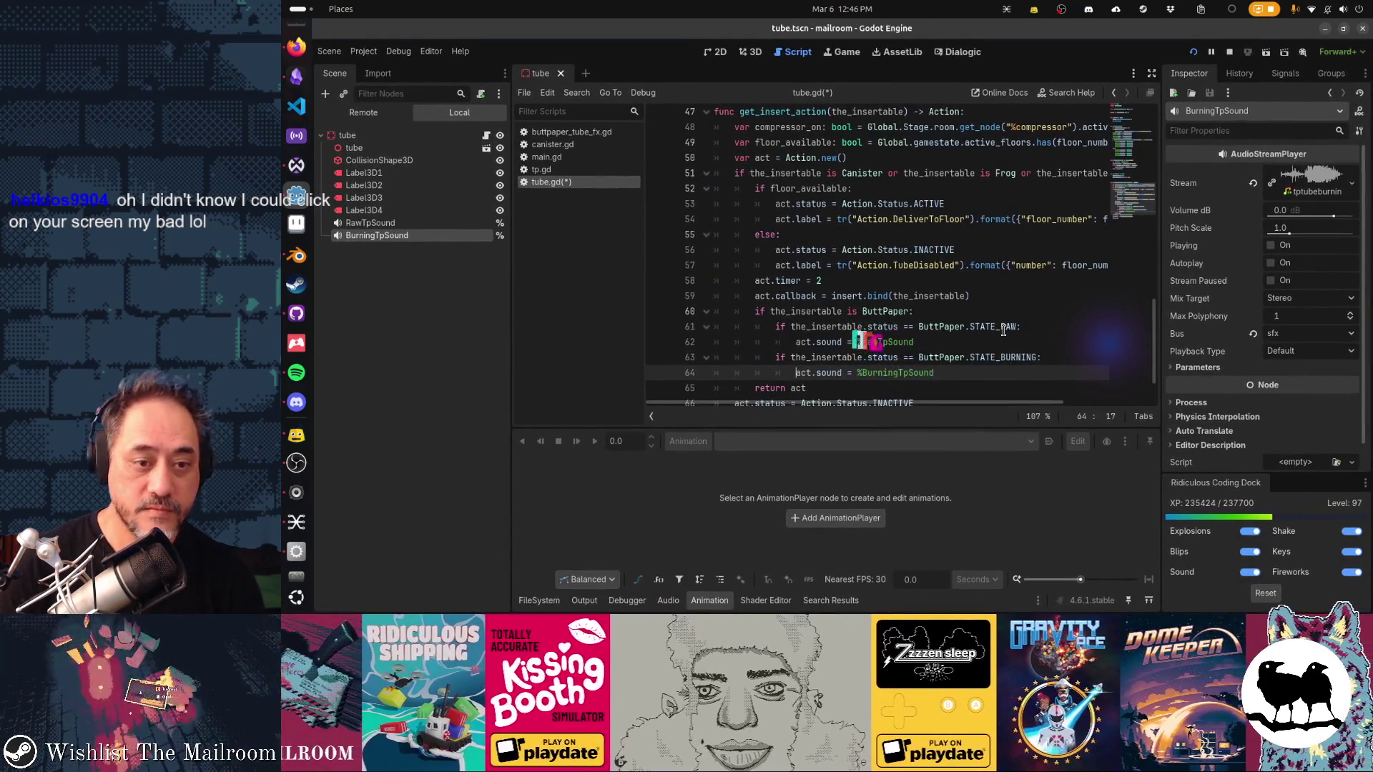
pyautogui.press('Home')
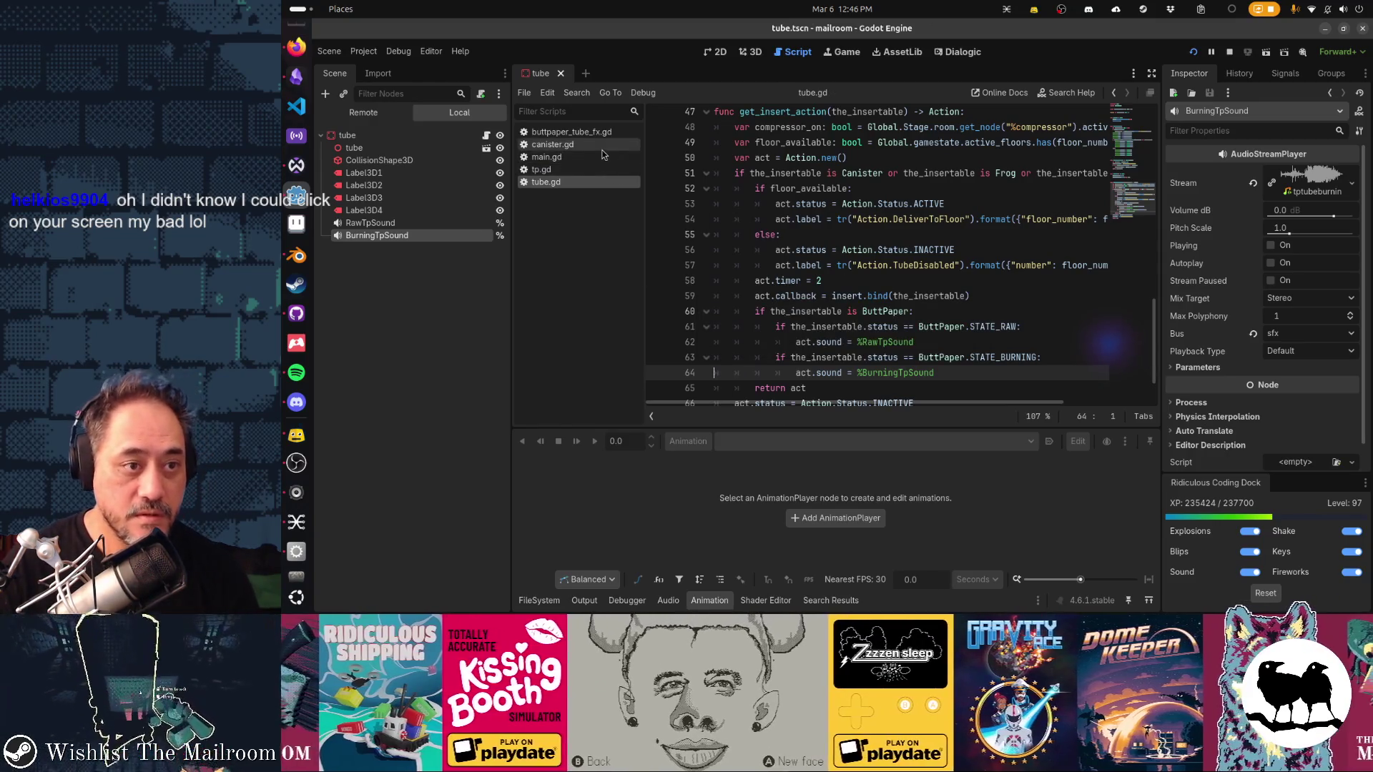
pyautogui.middleClick(602, 151)
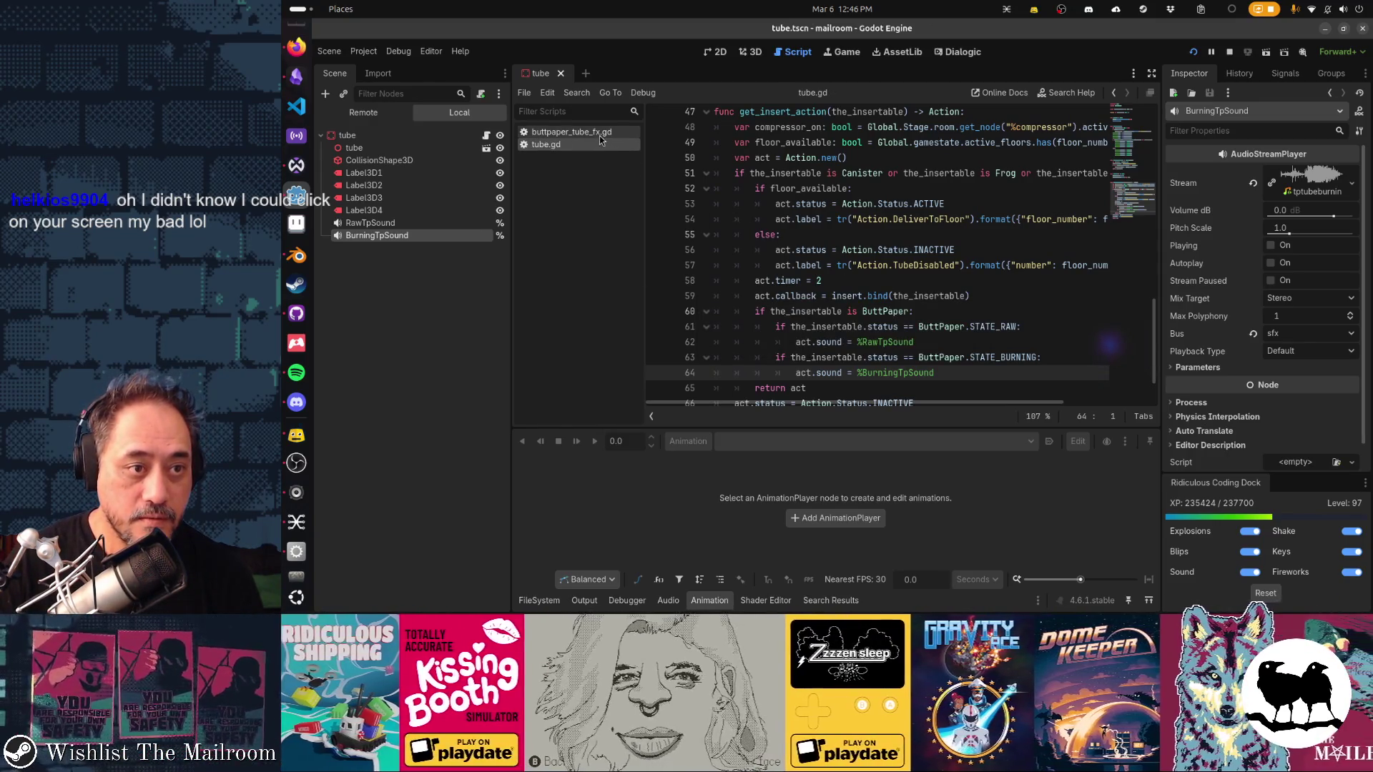
# Step: Review buttpaper_tube_fx.gd, stop the game and rerun it until tube.gd breaks on the missing status property
pyautogui.click(602, 133)
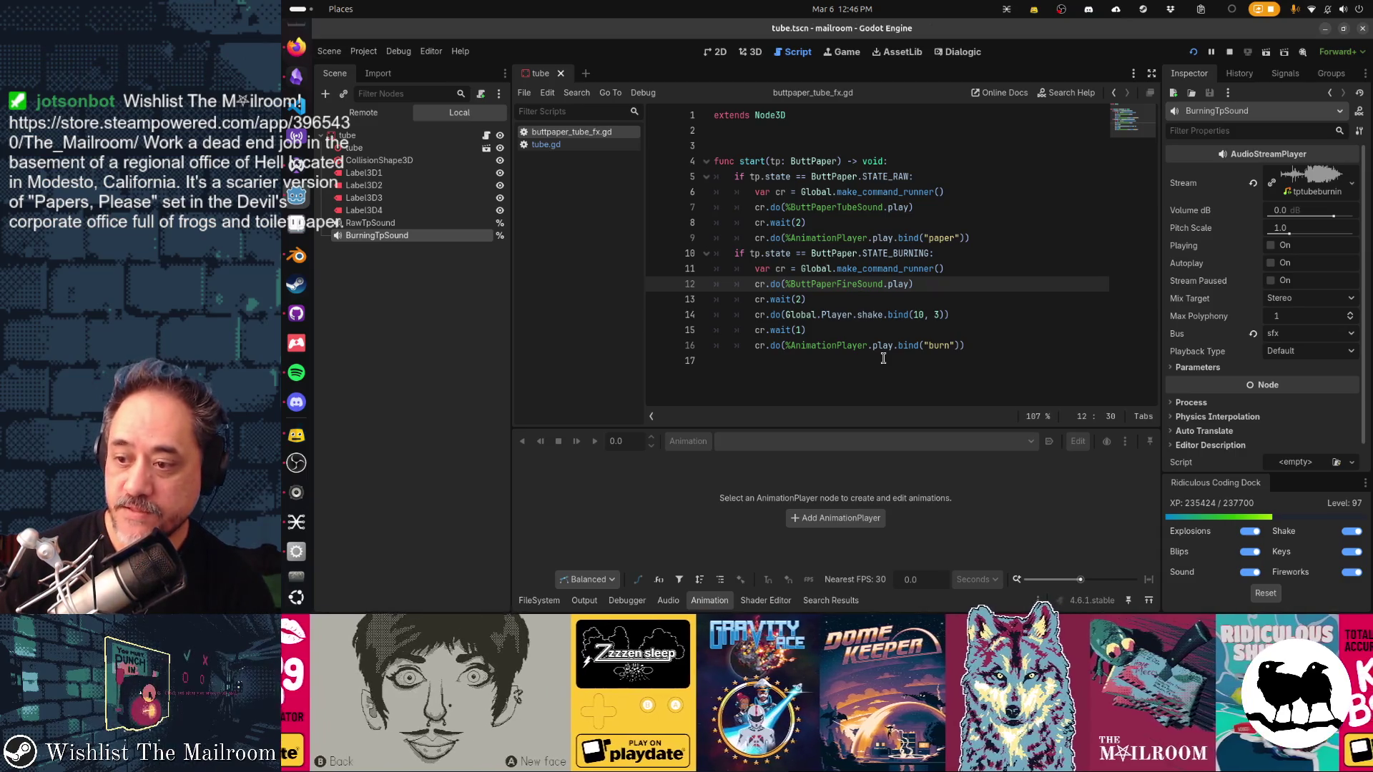
pyautogui.press('F8')
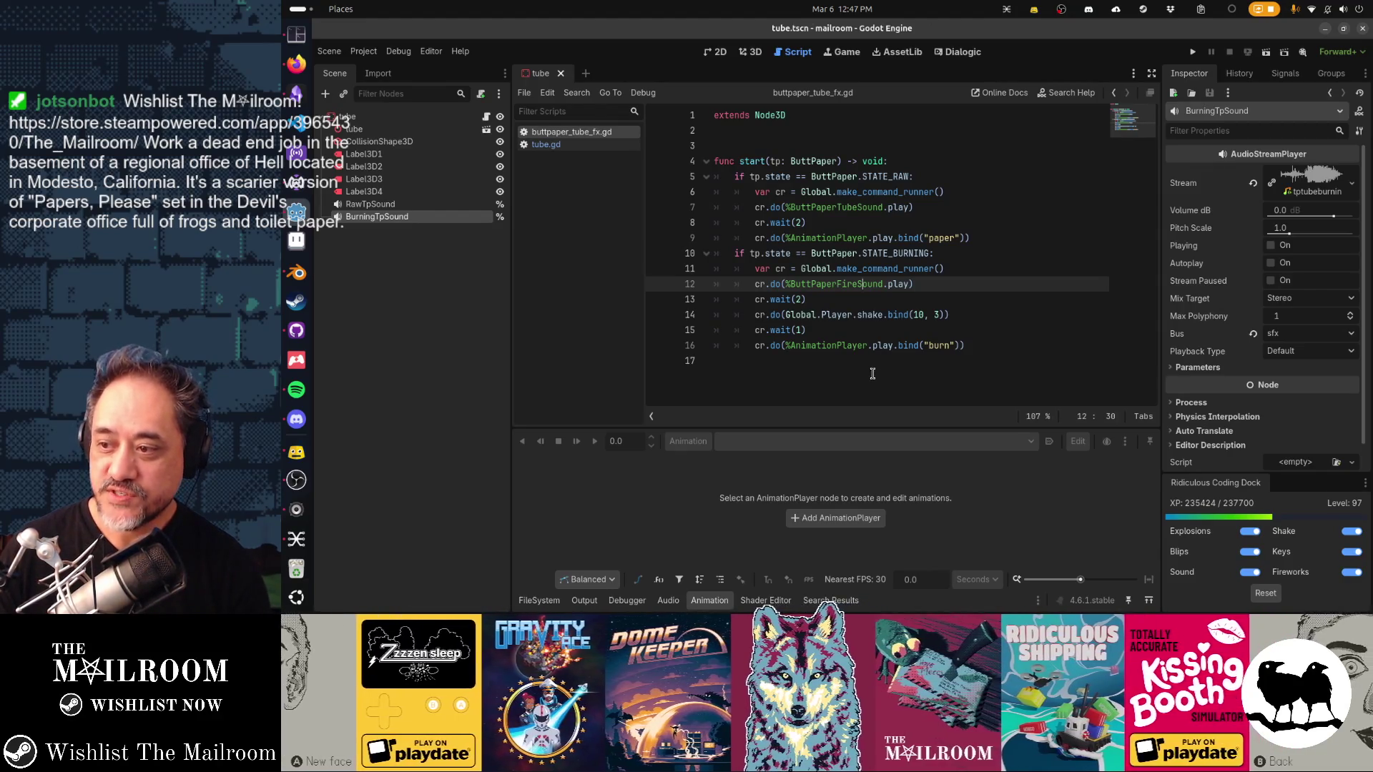
pyautogui.click(788, 332)
pyautogui.press('F5')
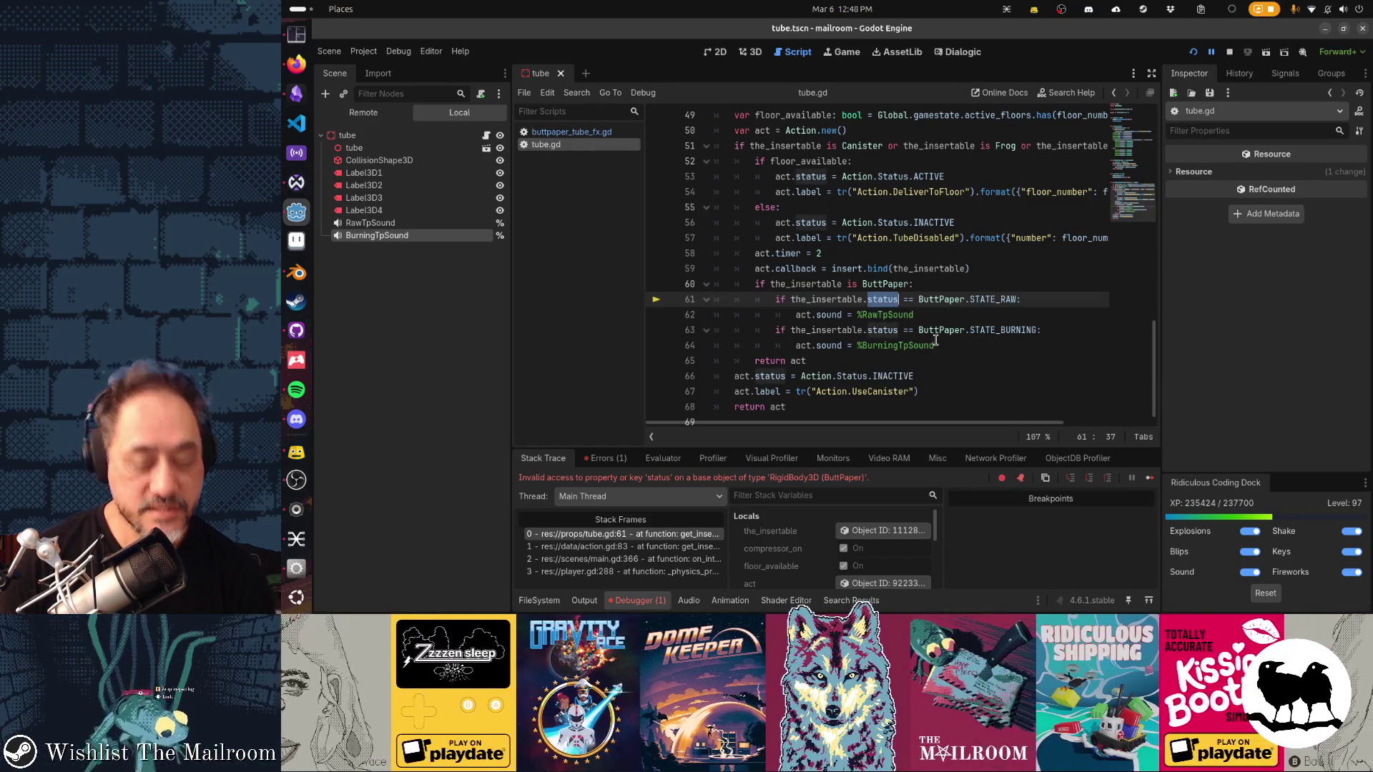
# Step: Rename both 'status' occurrences to 'state' in tube.gd, save and resume the paused game
pyautogui.hotkey('ctrl', 'd')
pyautogui.write('state')
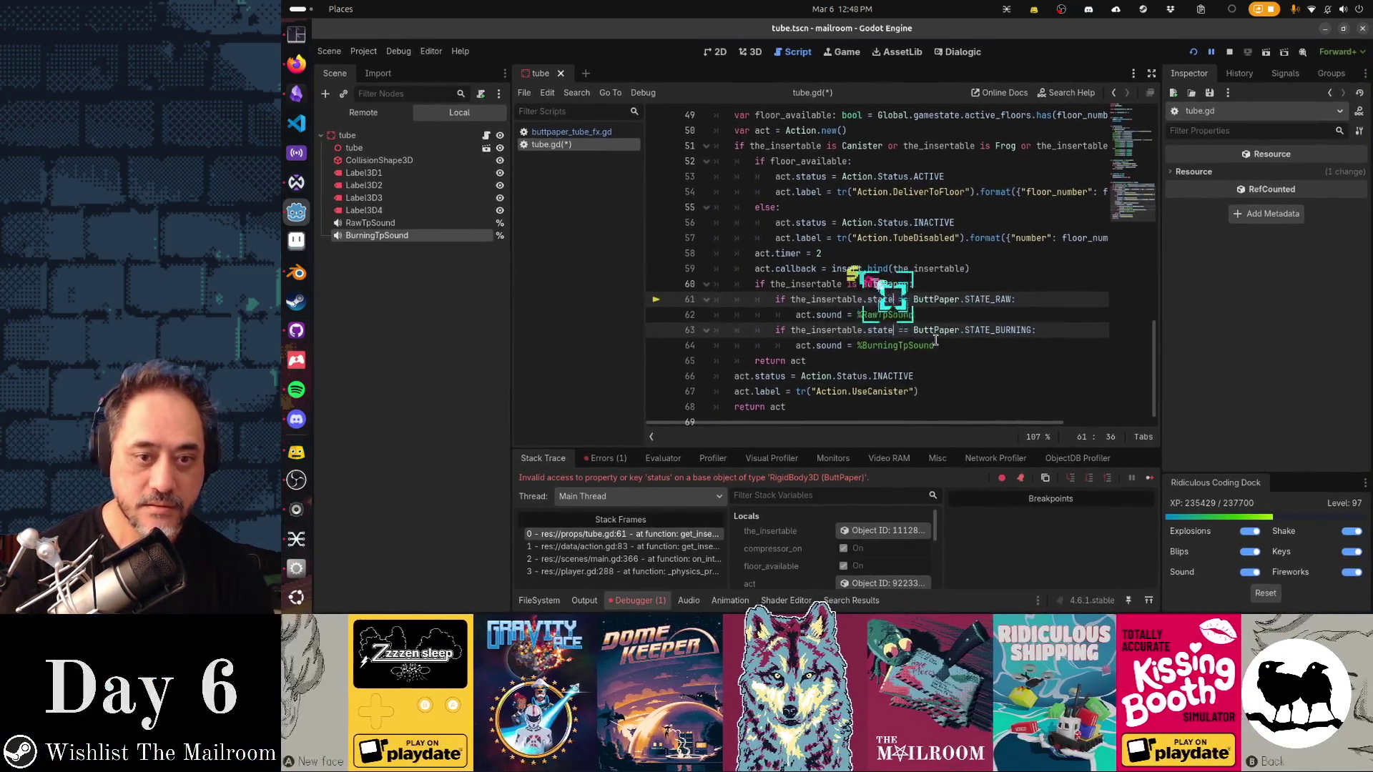
pyautogui.hotkey('ctrl', 's')
pyautogui.press('F12')
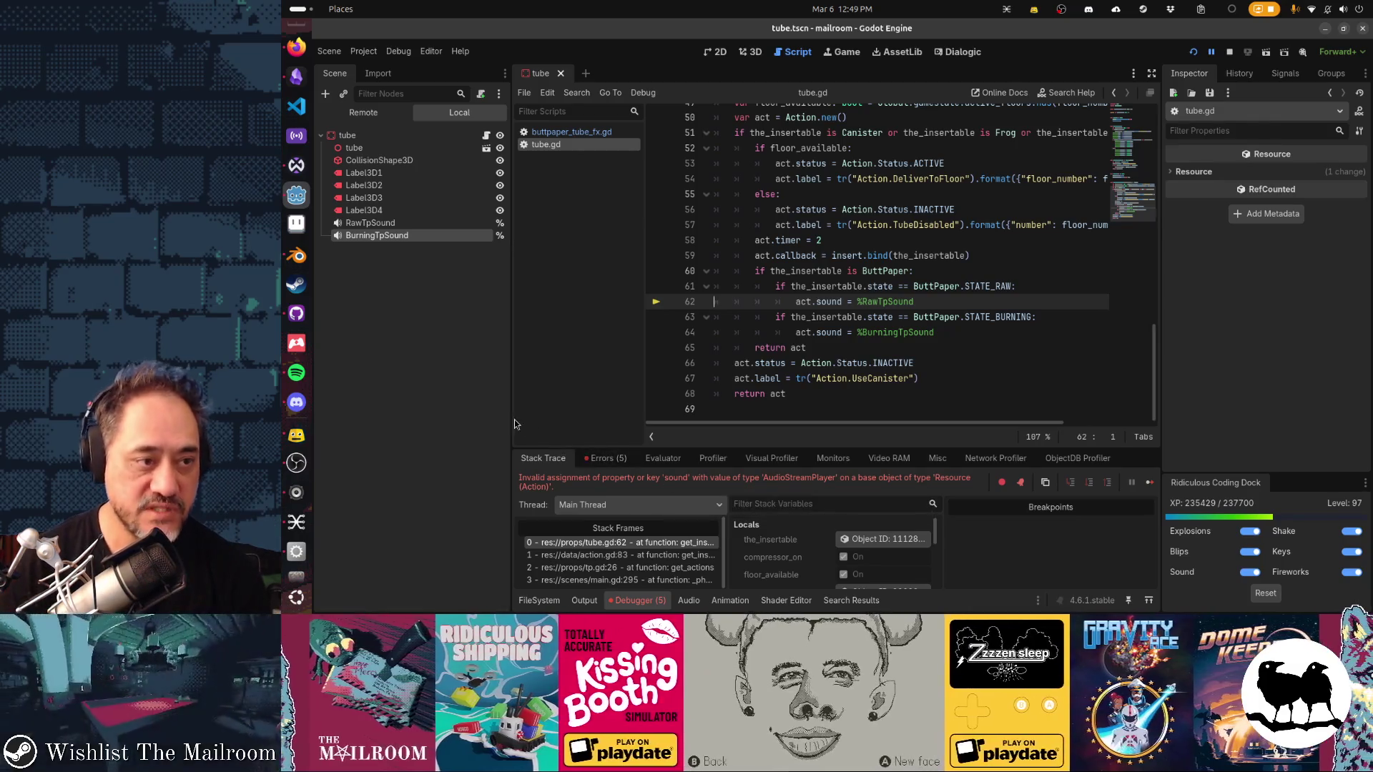
# Step: Change RawTpSound and BurningTpSound to AudioStreamPlayer3D nodes and relaunch the game
pyautogui.rightClick(411, 231)
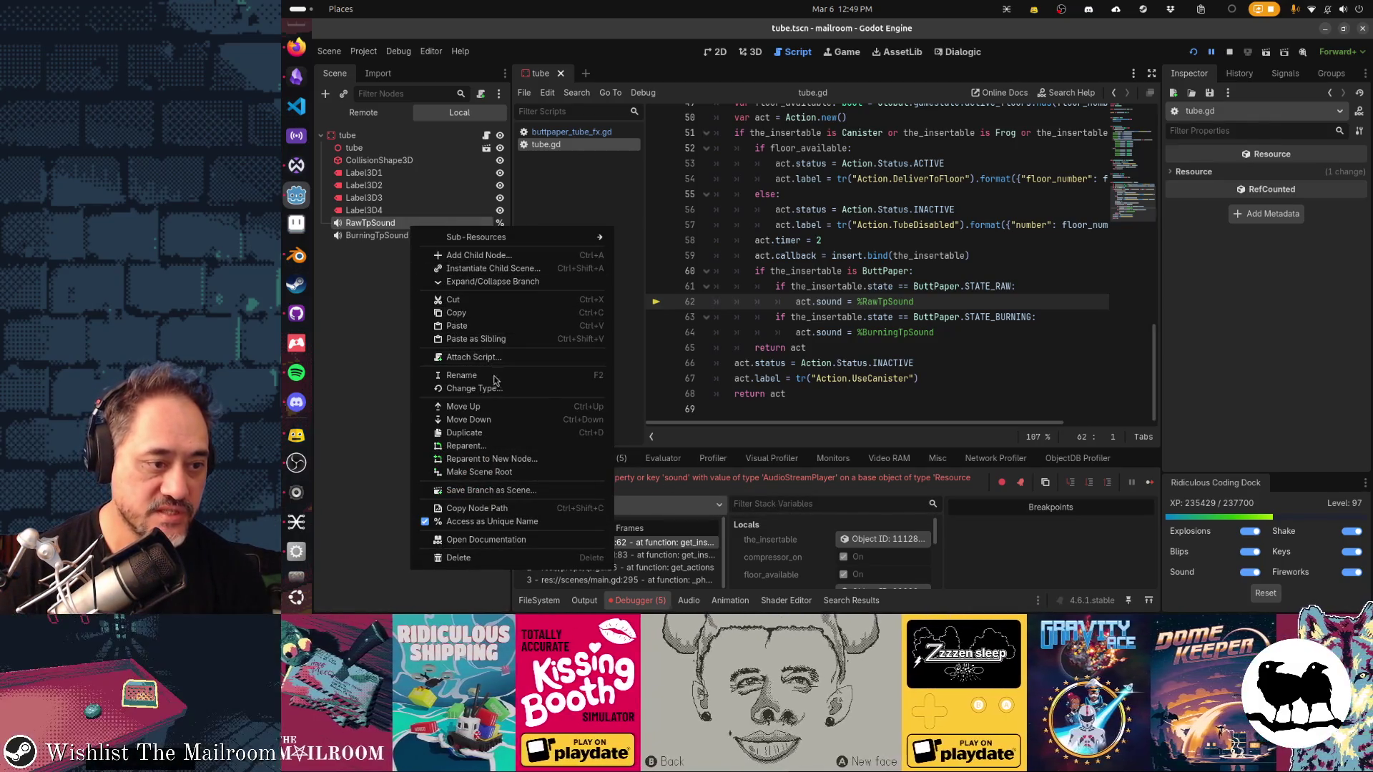
pyautogui.click(499, 389)
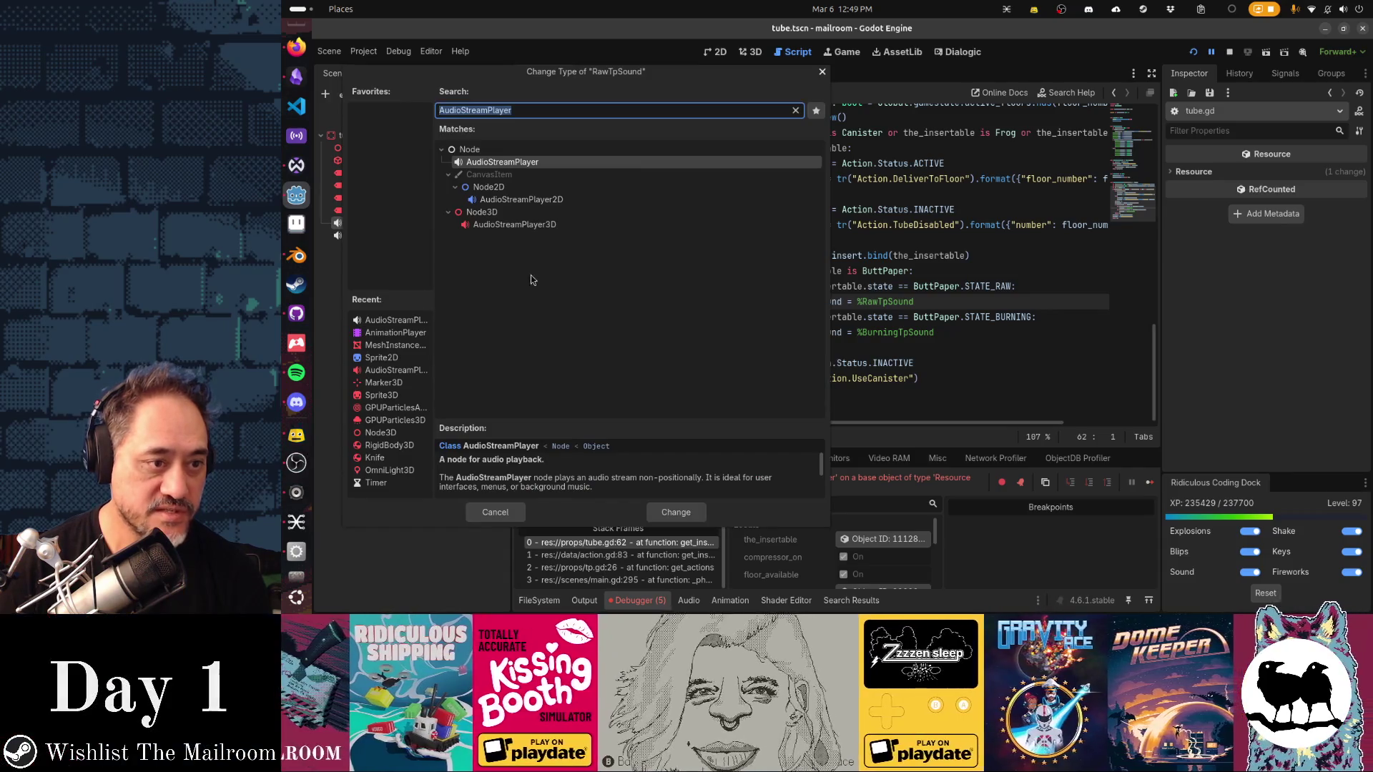
pyautogui.click(524, 231)
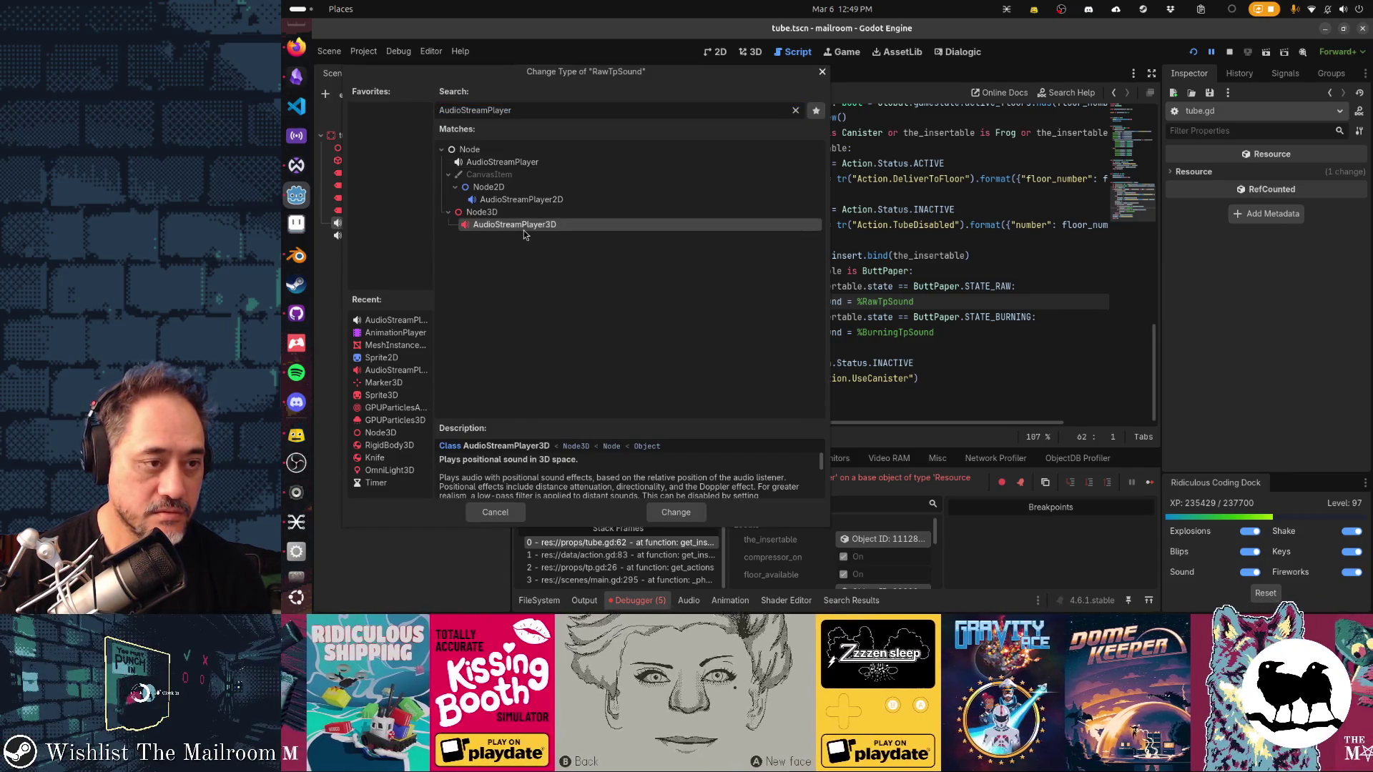
pyautogui.doubleClick(524, 231)
pyautogui.rightClick(407, 237)
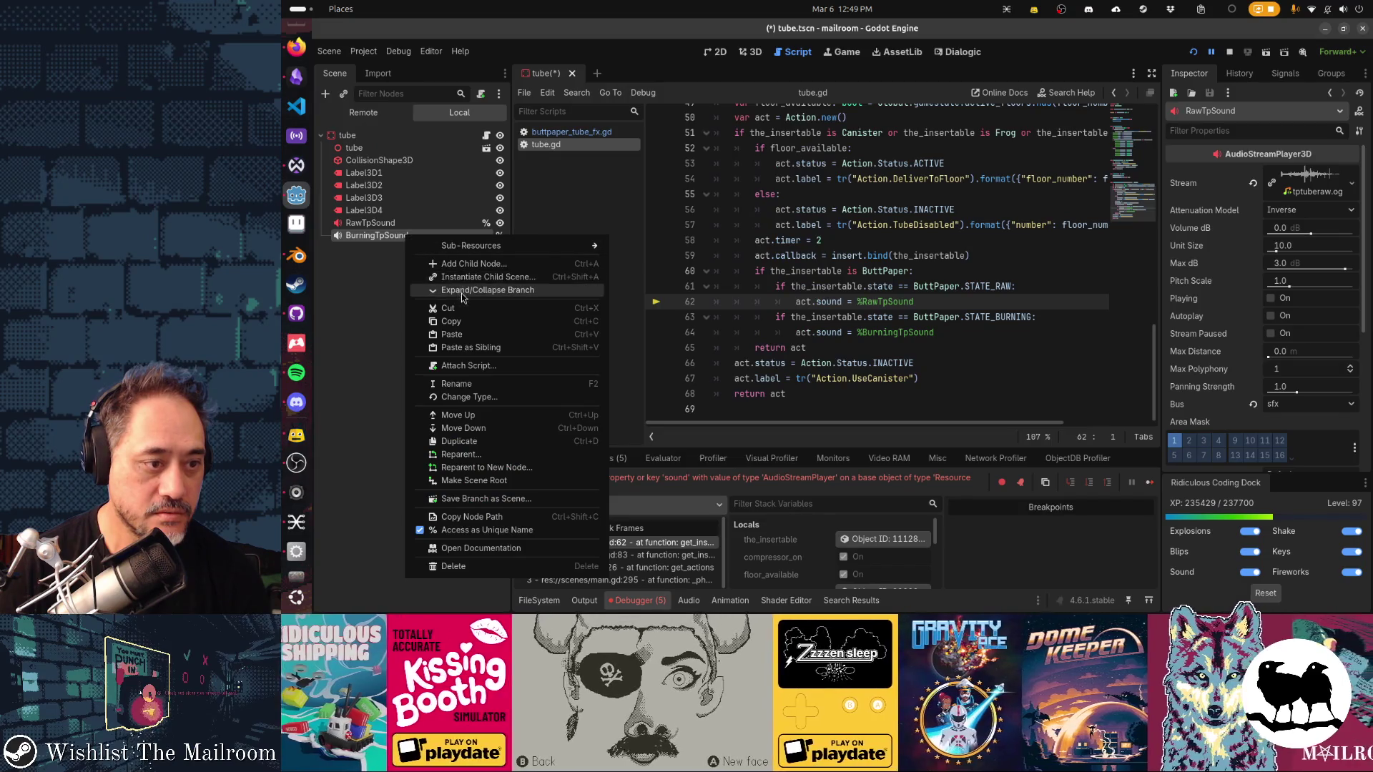
pyautogui.click(468, 396)
pyautogui.click(527, 214)
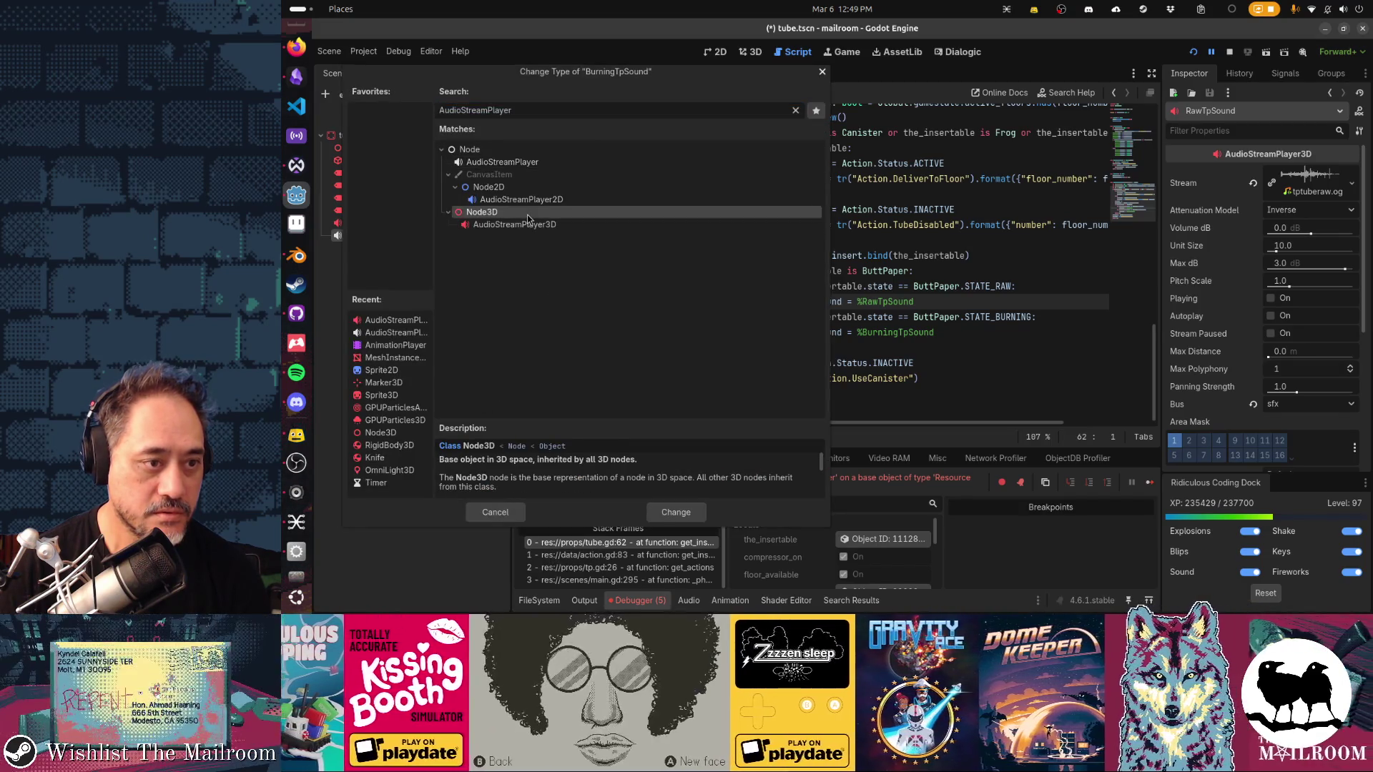
pyautogui.doubleClick(527, 224)
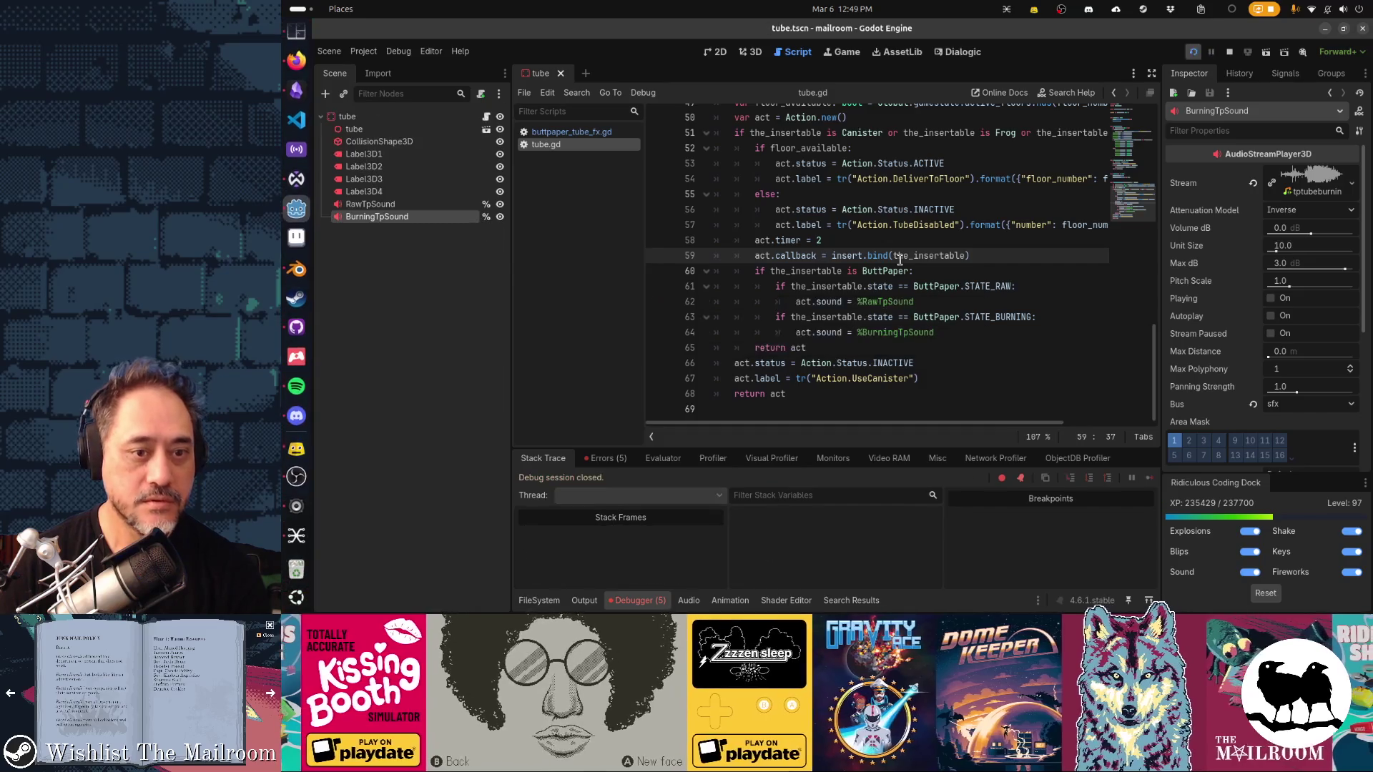
pyautogui.press('F5')
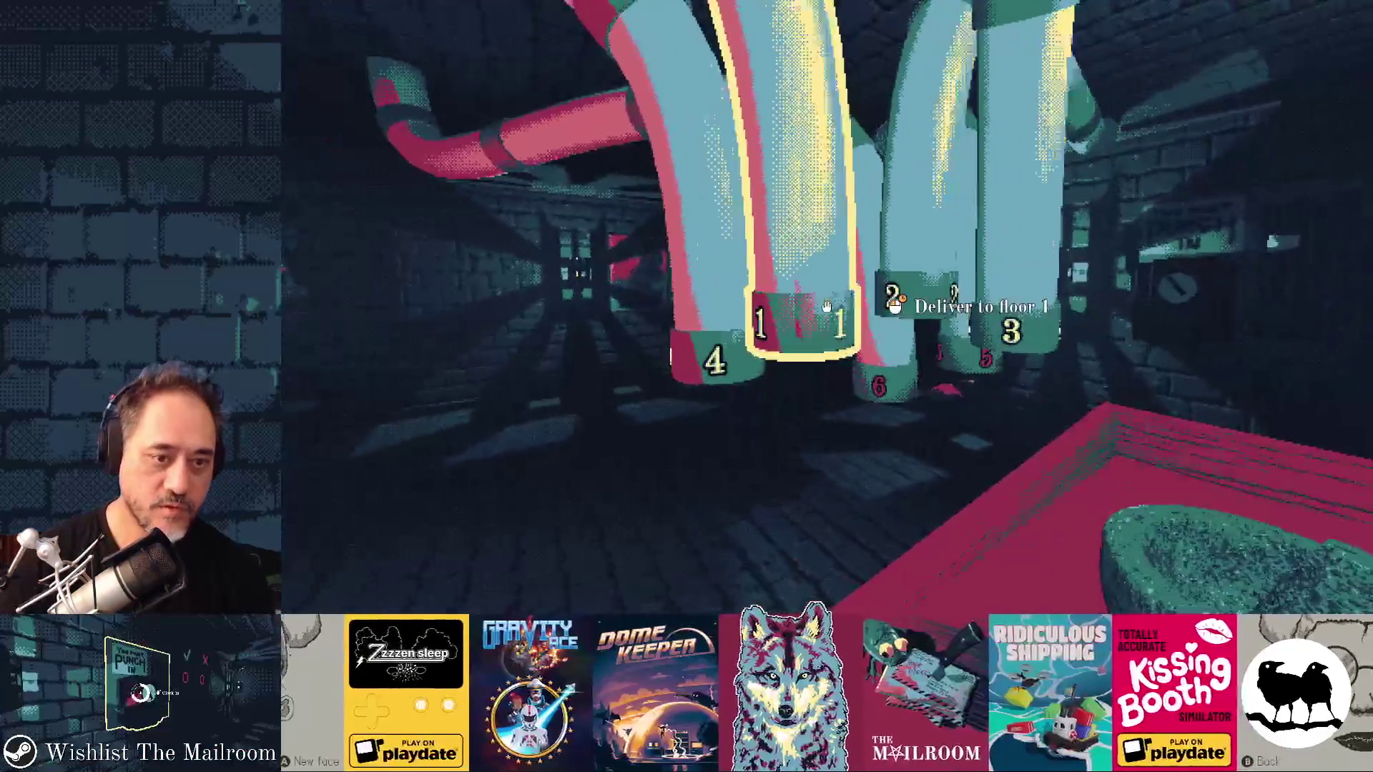
# Step: Insert the held item into tube 1, then undo the stray character in main.gd after the crash
pyautogui.click(826, 309)
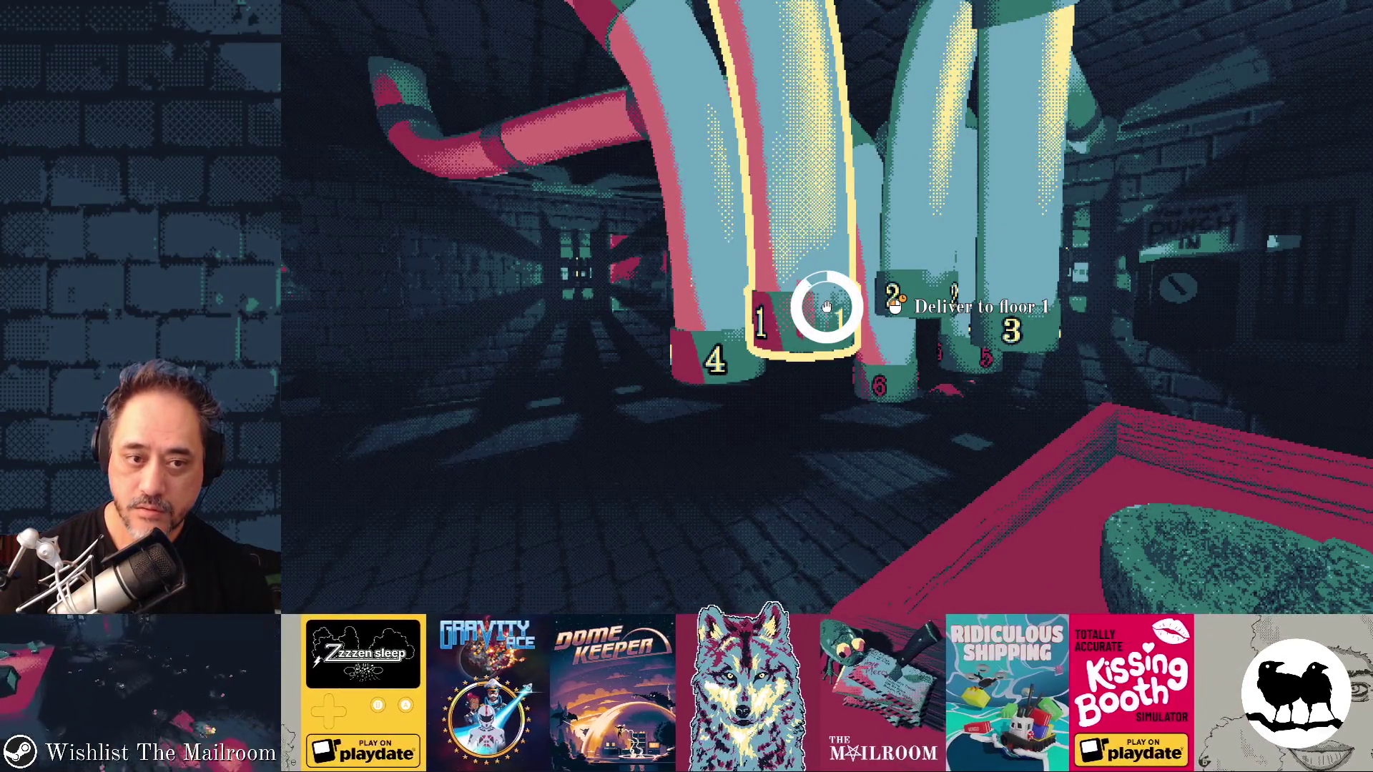
pyautogui.hotkey('ctrl', 'z')
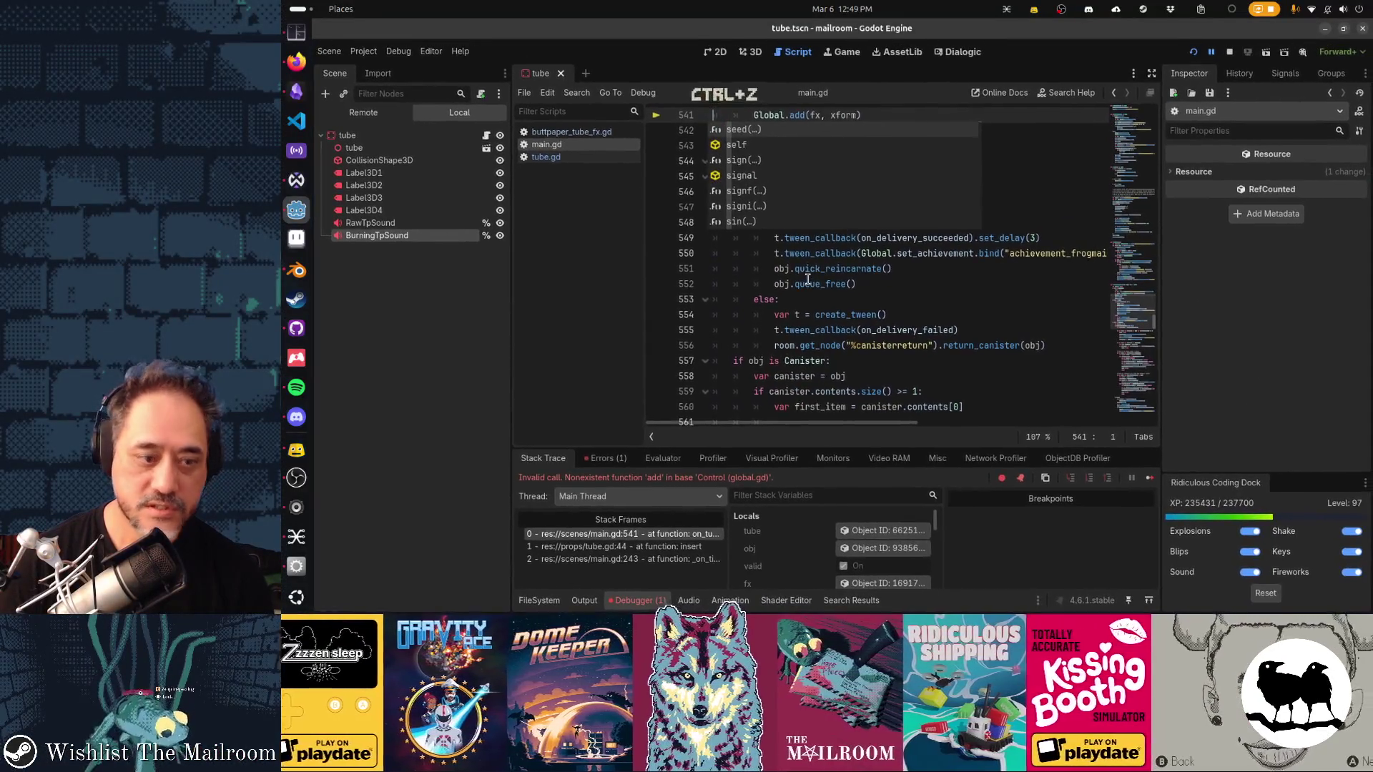
# Step: Change Global.add to Global.Stage.add on main.gd line 541 and relaunch the game
pyautogui.press('Escape')
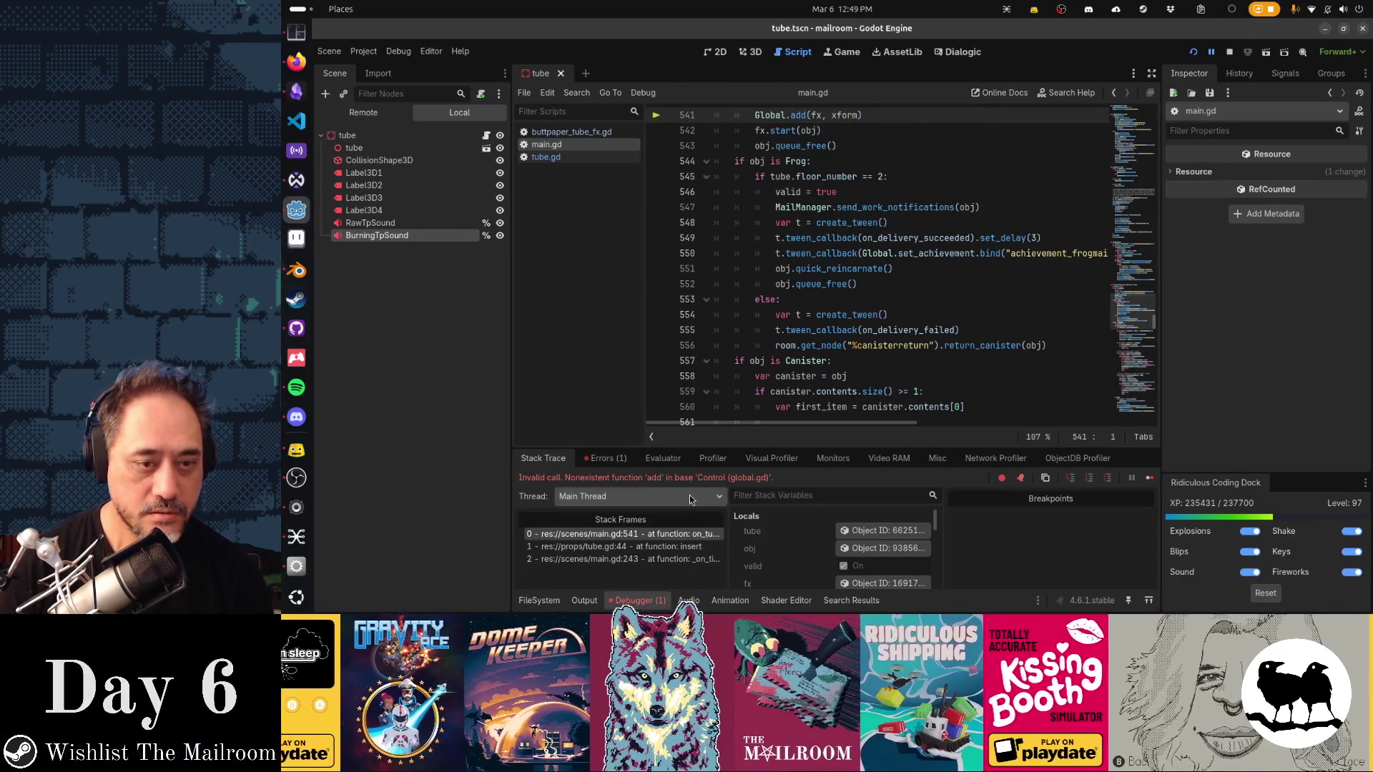
pyautogui.scroll(2, 779, 343)
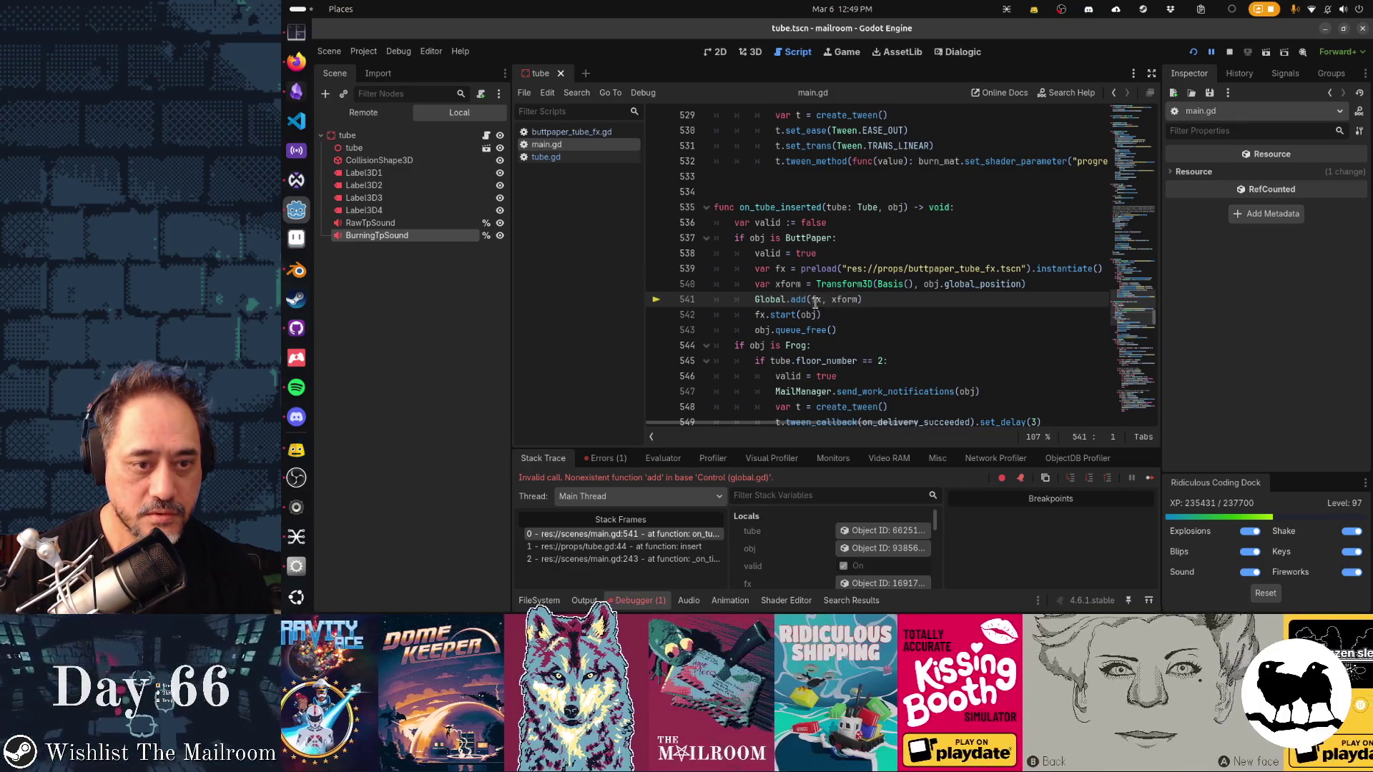
pyautogui.click(790, 299)
pyautogui.write('Stage.')
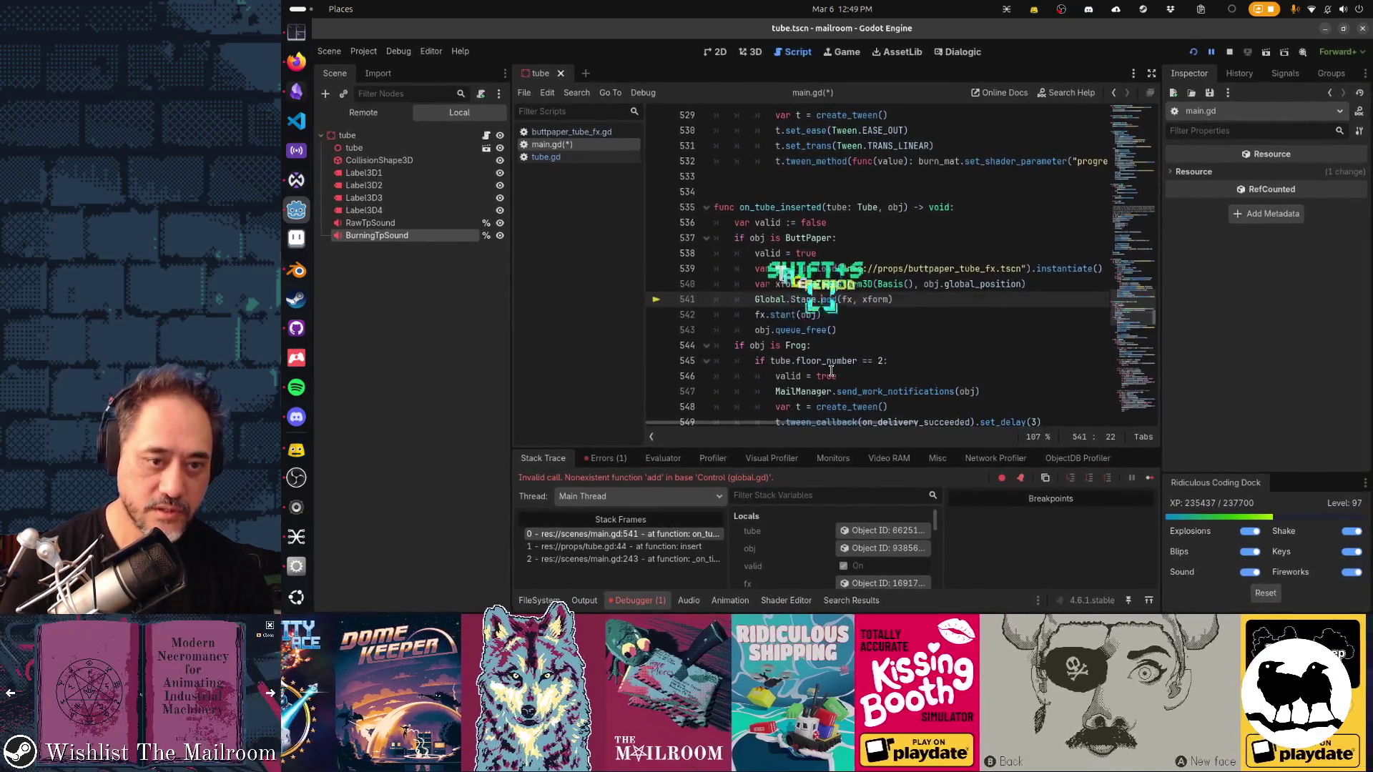
pyautogui.press('F12')
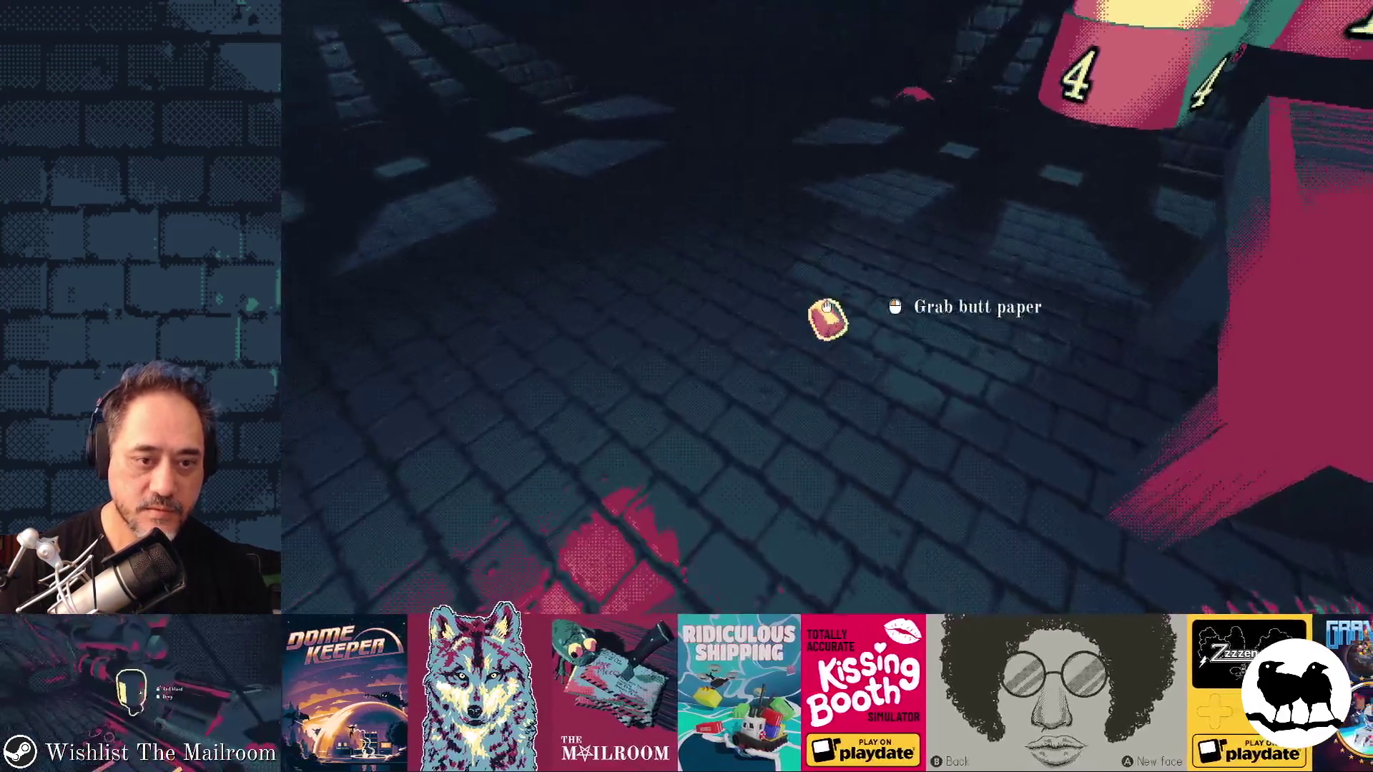
# Step: Pick up the butt paper, dismiss the tutorial and deliver a canister to its floor
pyautogui.click(826, 308)
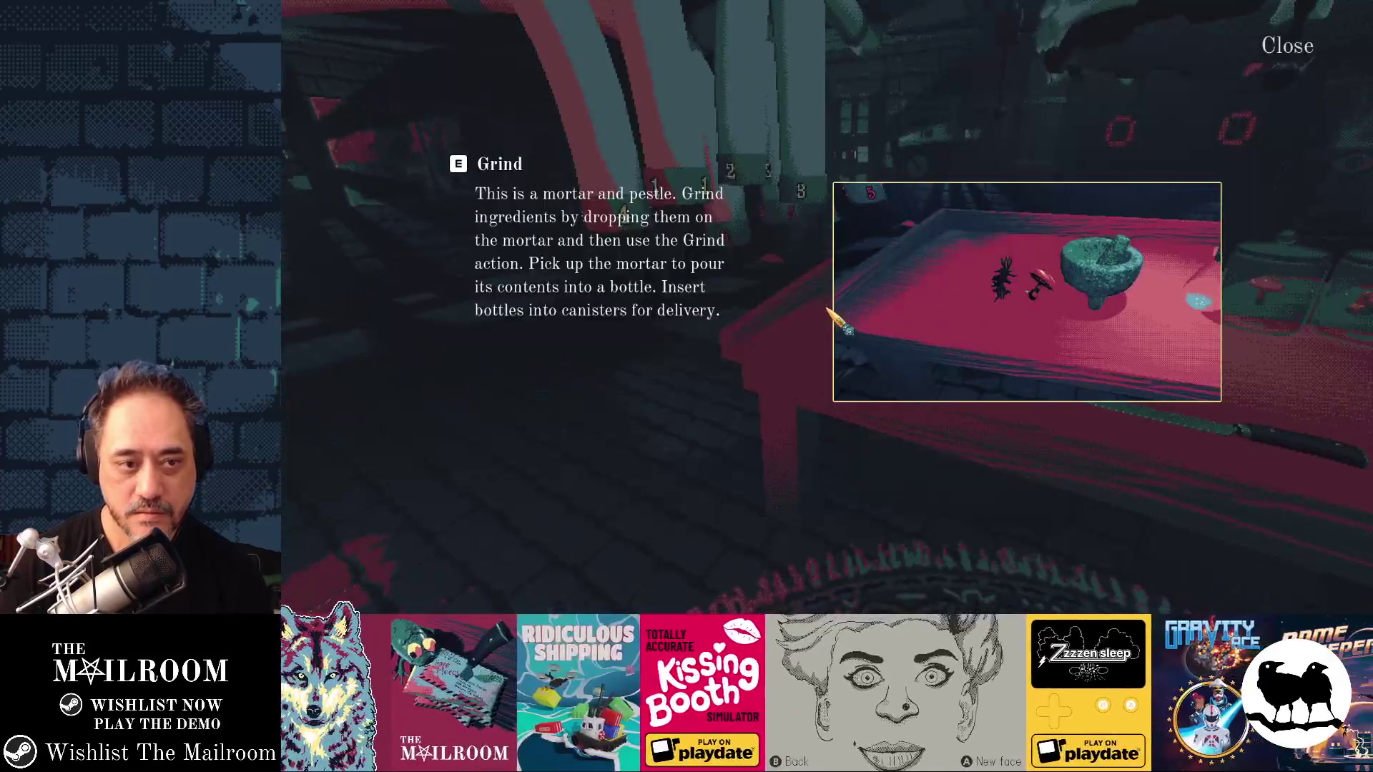
pyautogui.click(826, 309)
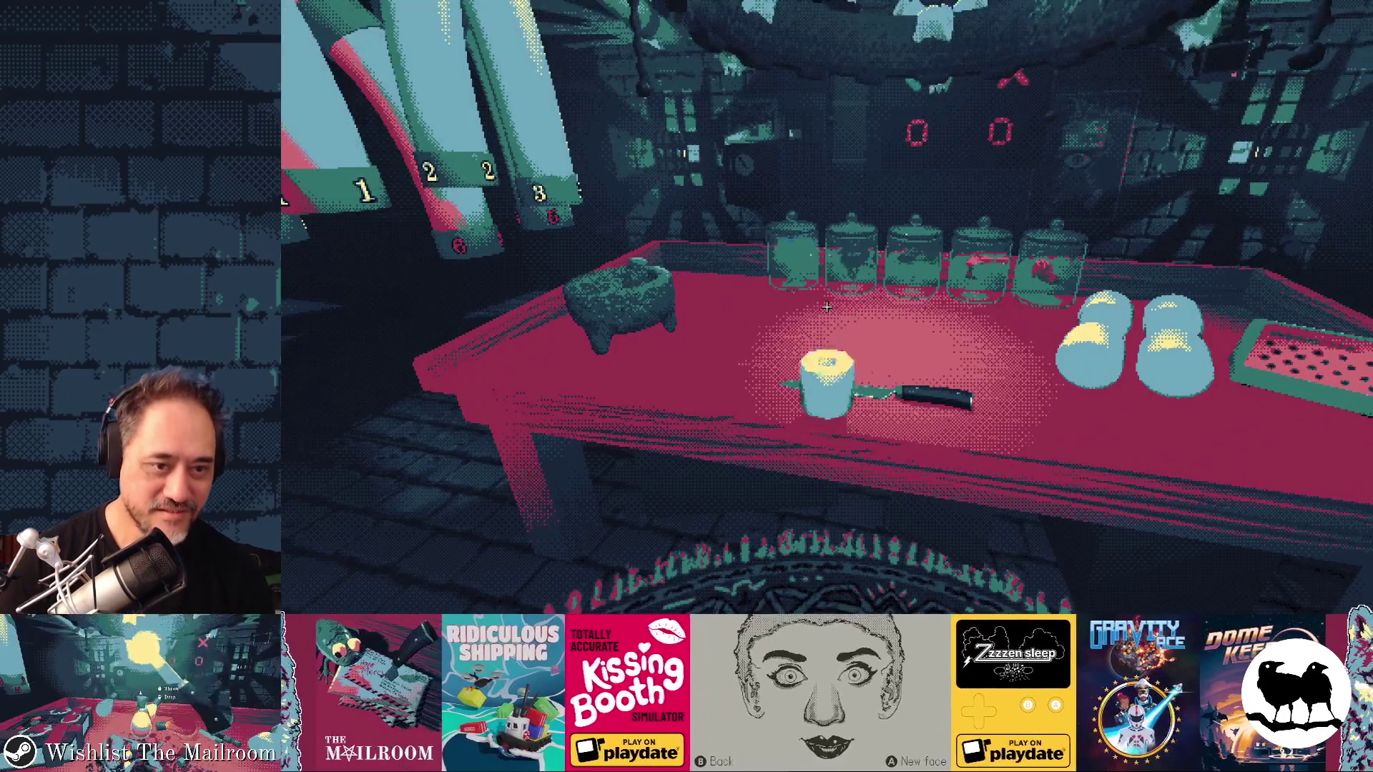
pyautogui.click(826, 307)
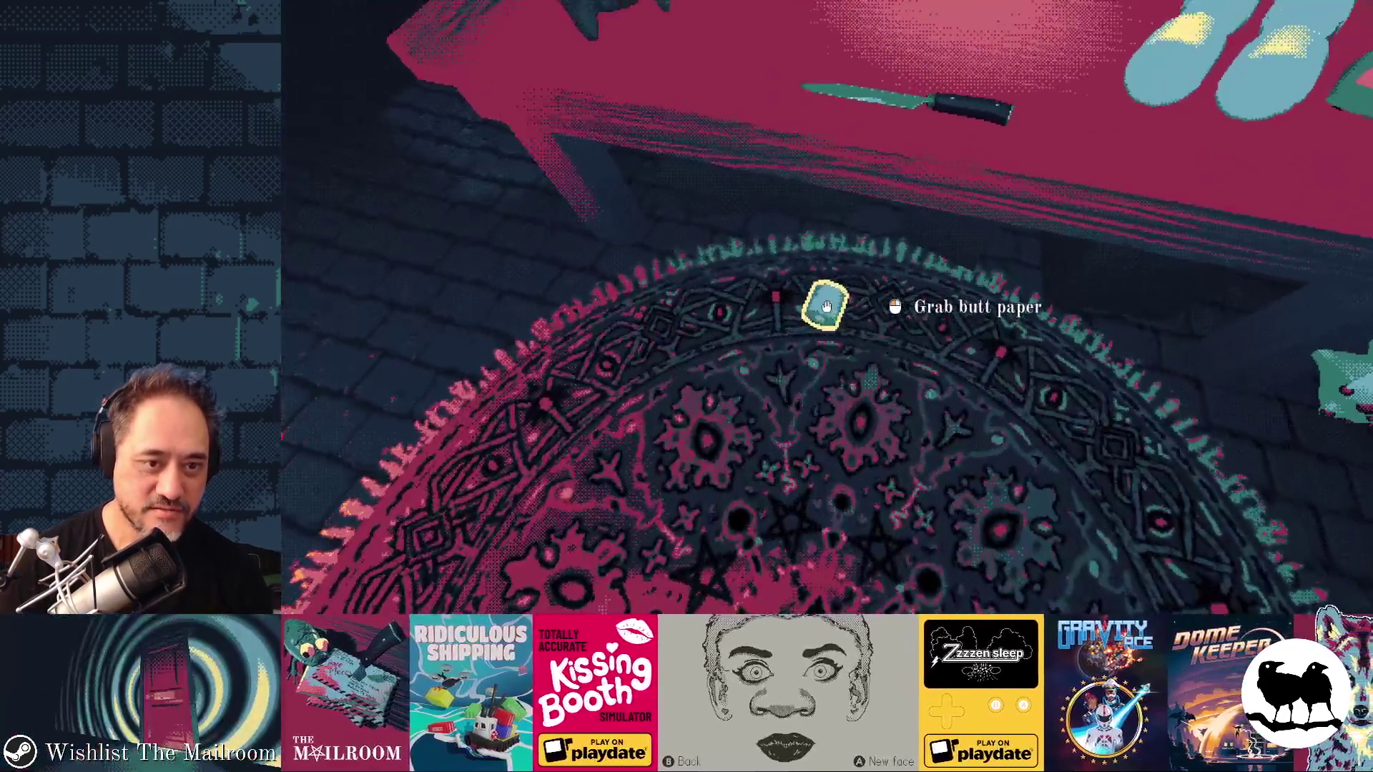
pyautogui.click(826, 307)
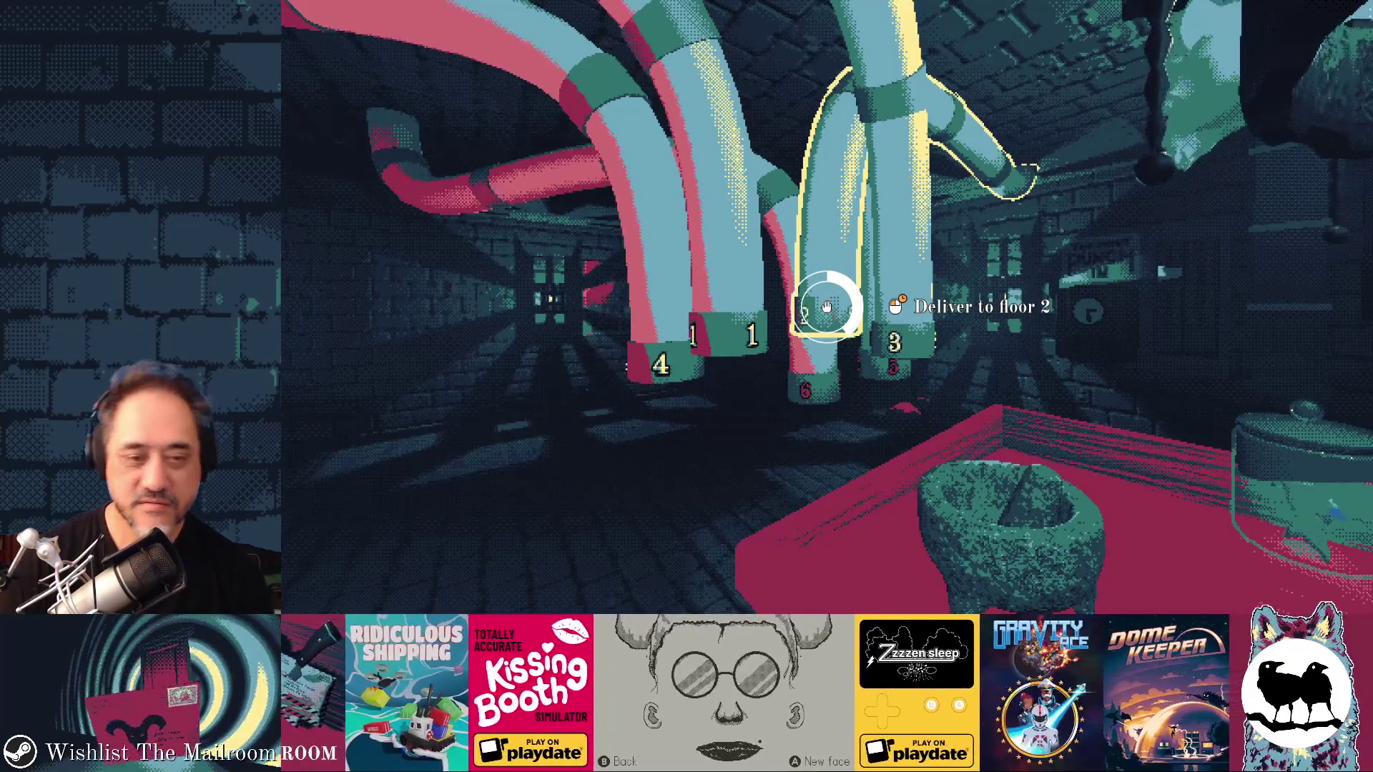
pyautogui.click(826, 307)
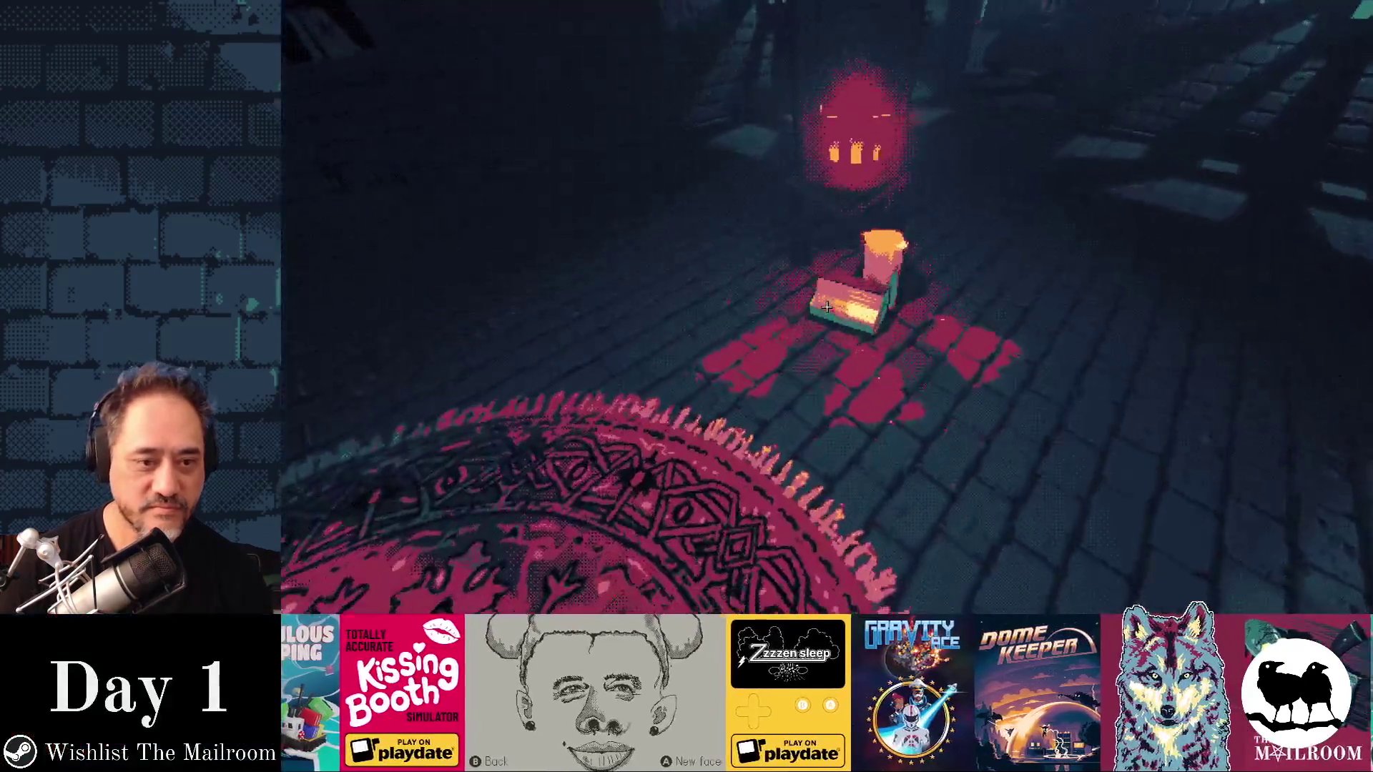
# Step: Spawn items via the console, insert a canister into tube 2, then insert the burning butt paper into a tube
pyautogui.press('`')
pyautogui.write('a')
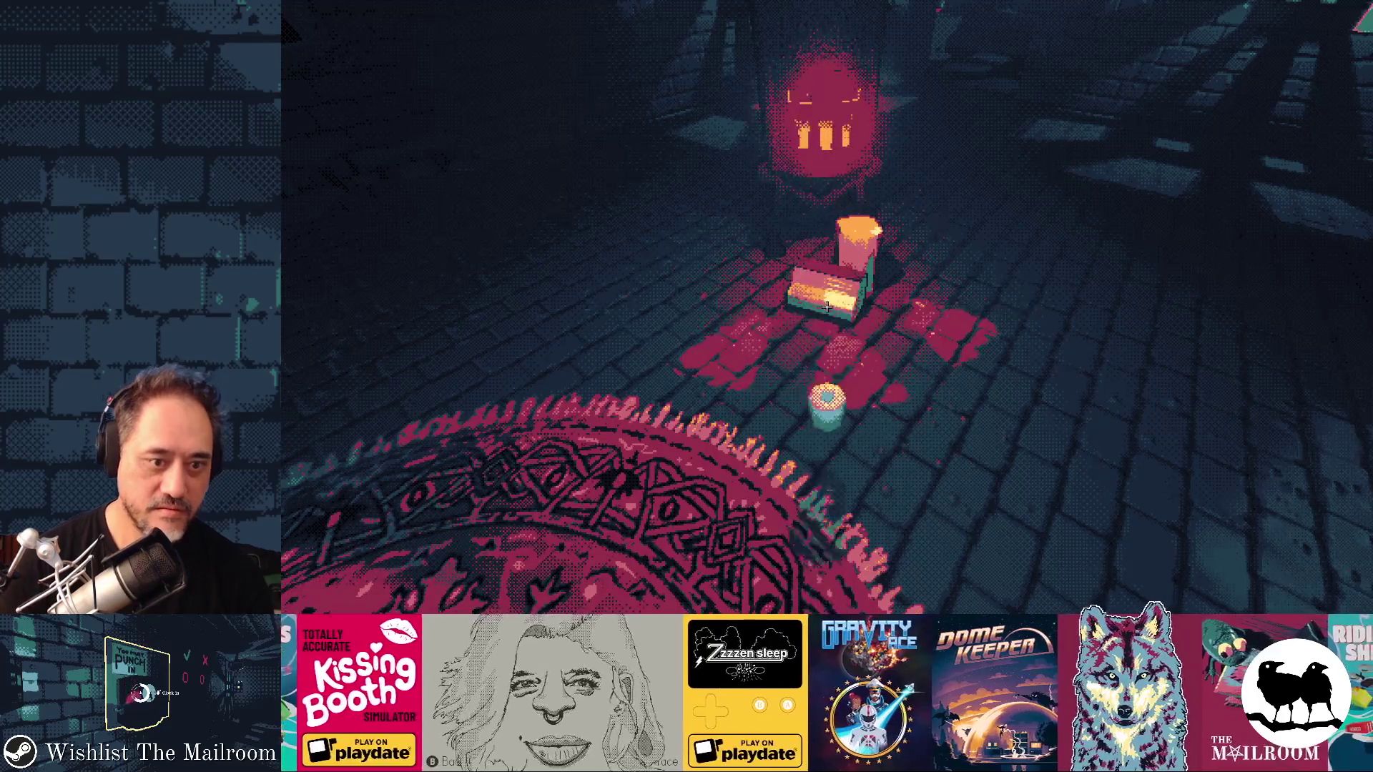
pyautogui.write('w')
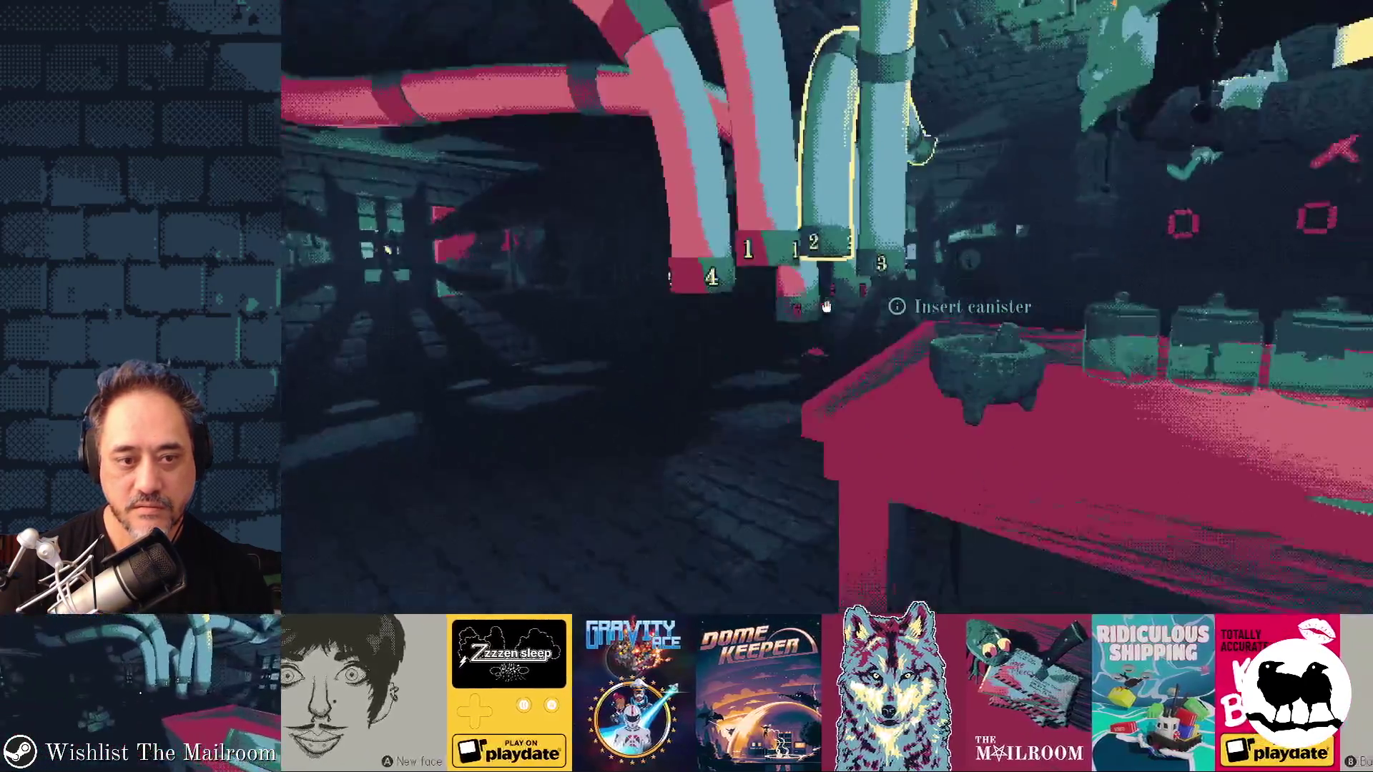
pyautogui.click(827, 306)
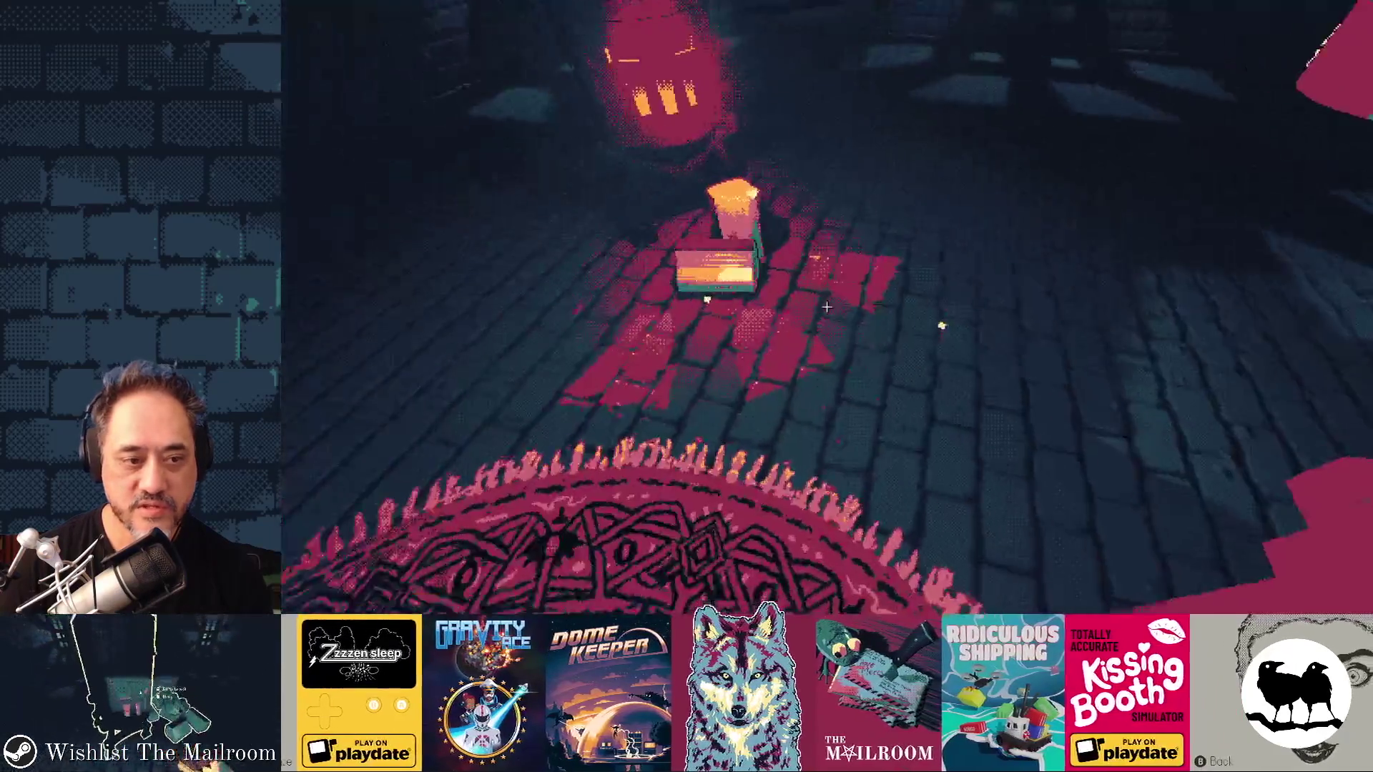
pyautogui.press('`')
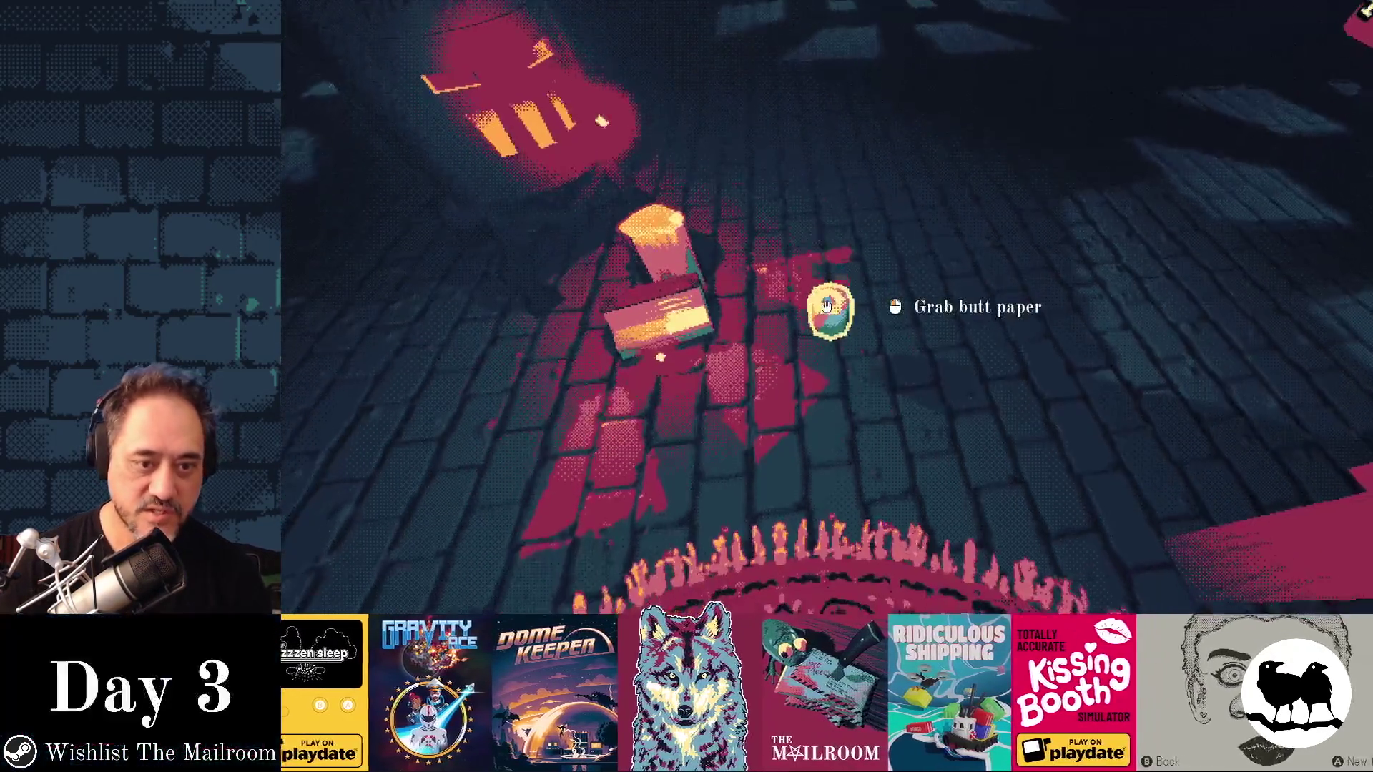
pyautogui.click(826, 306)
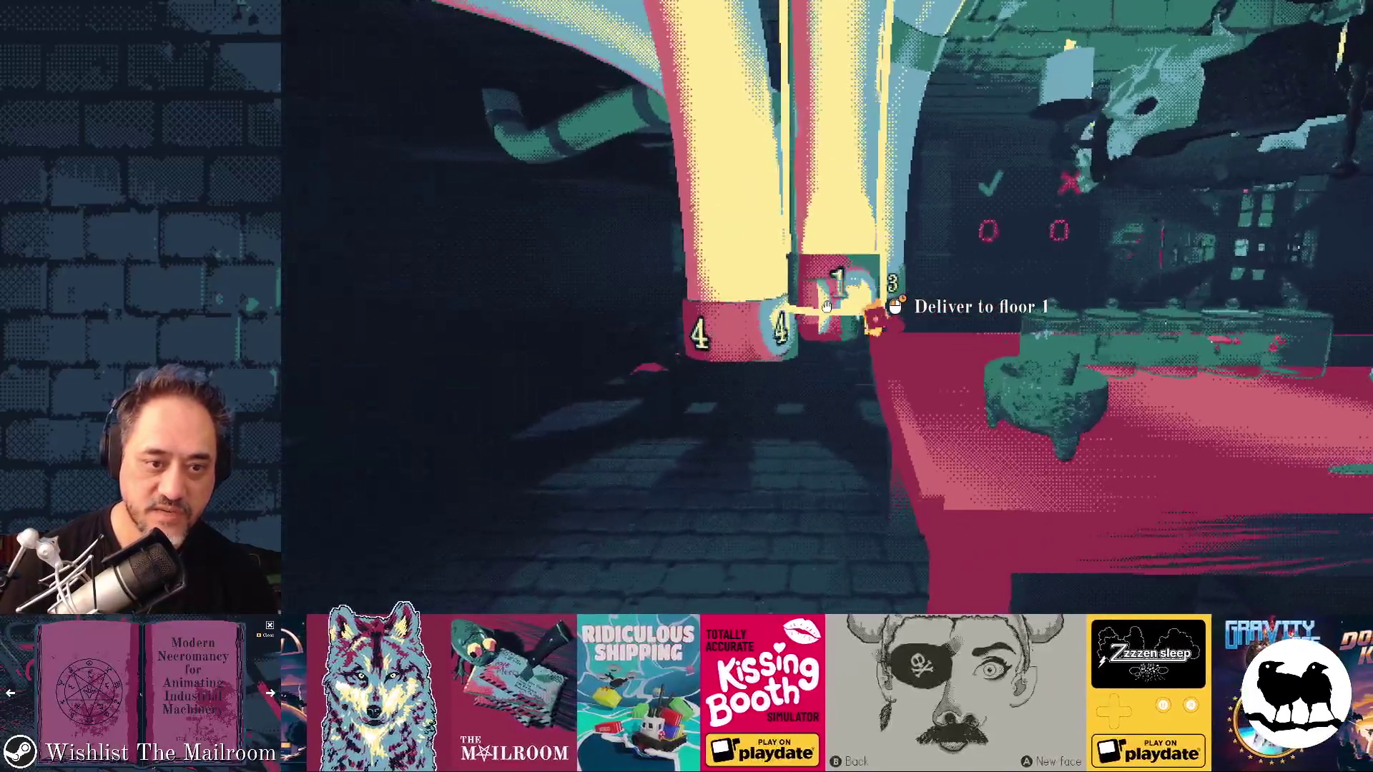
pyautogui.click(826, 306)
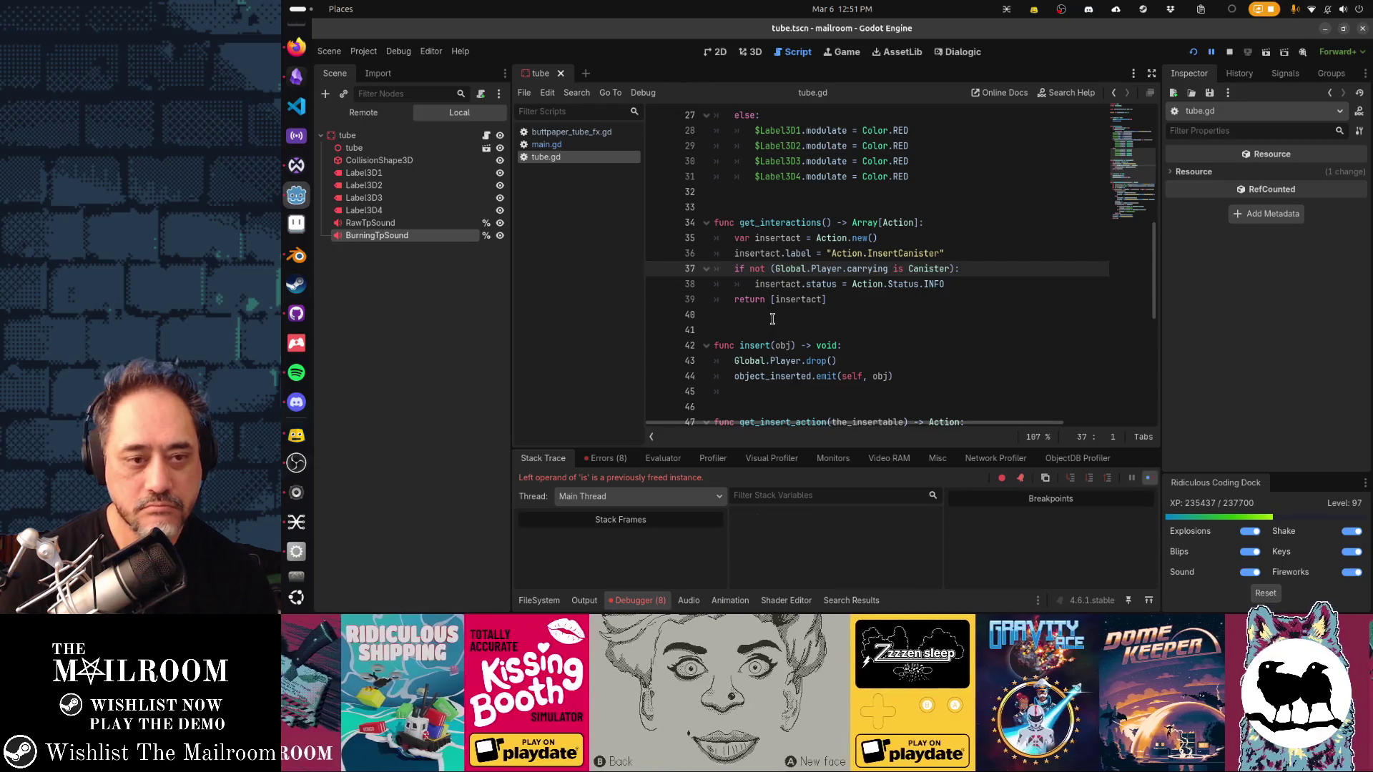
# Step: Reproduce the tube 1 crash, then start wrapping Global.Player.carrying in is_instance_valid on line 37
pyautogui.hotkey('alt', 'Tab')
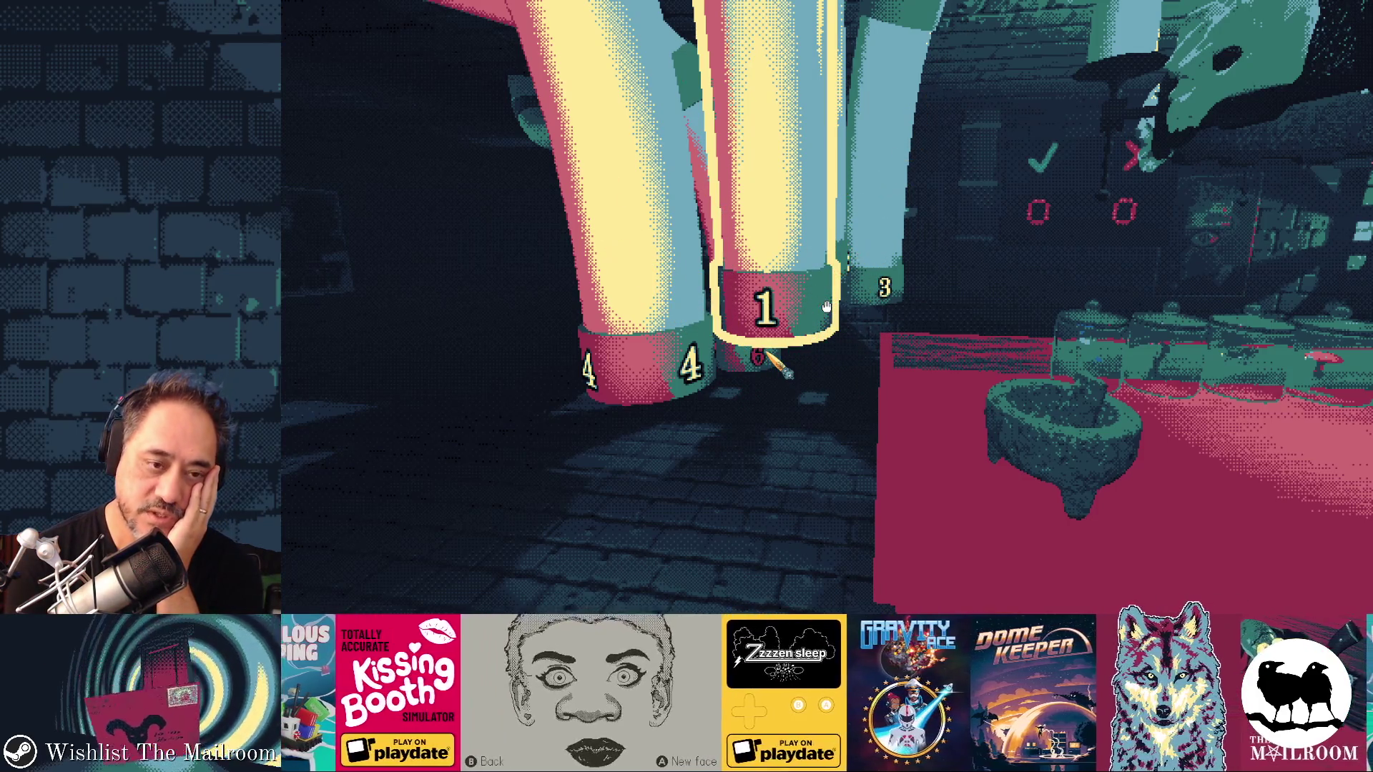
pyautogui.click(826, 308)
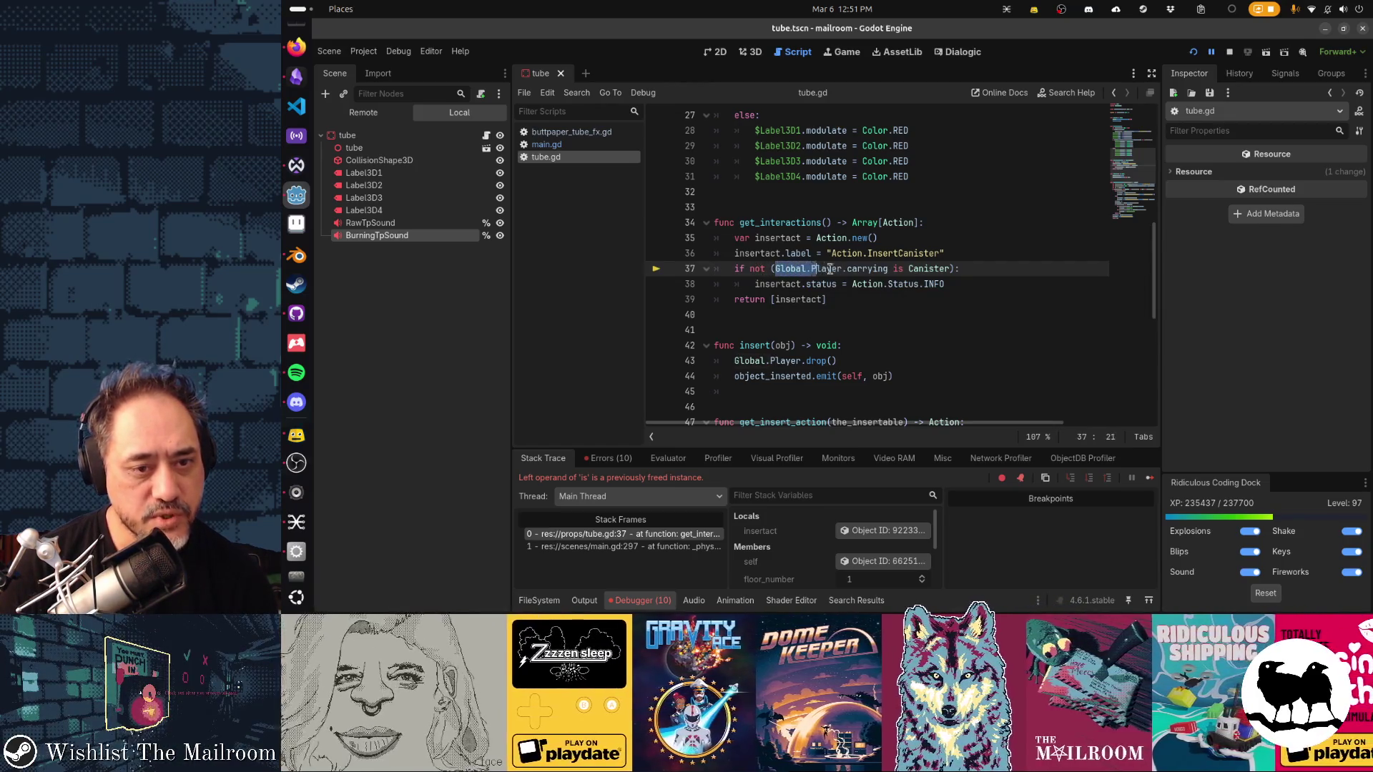
pyautogui.moveTo(881, 275); pyautogui.dragTo(887, 275)
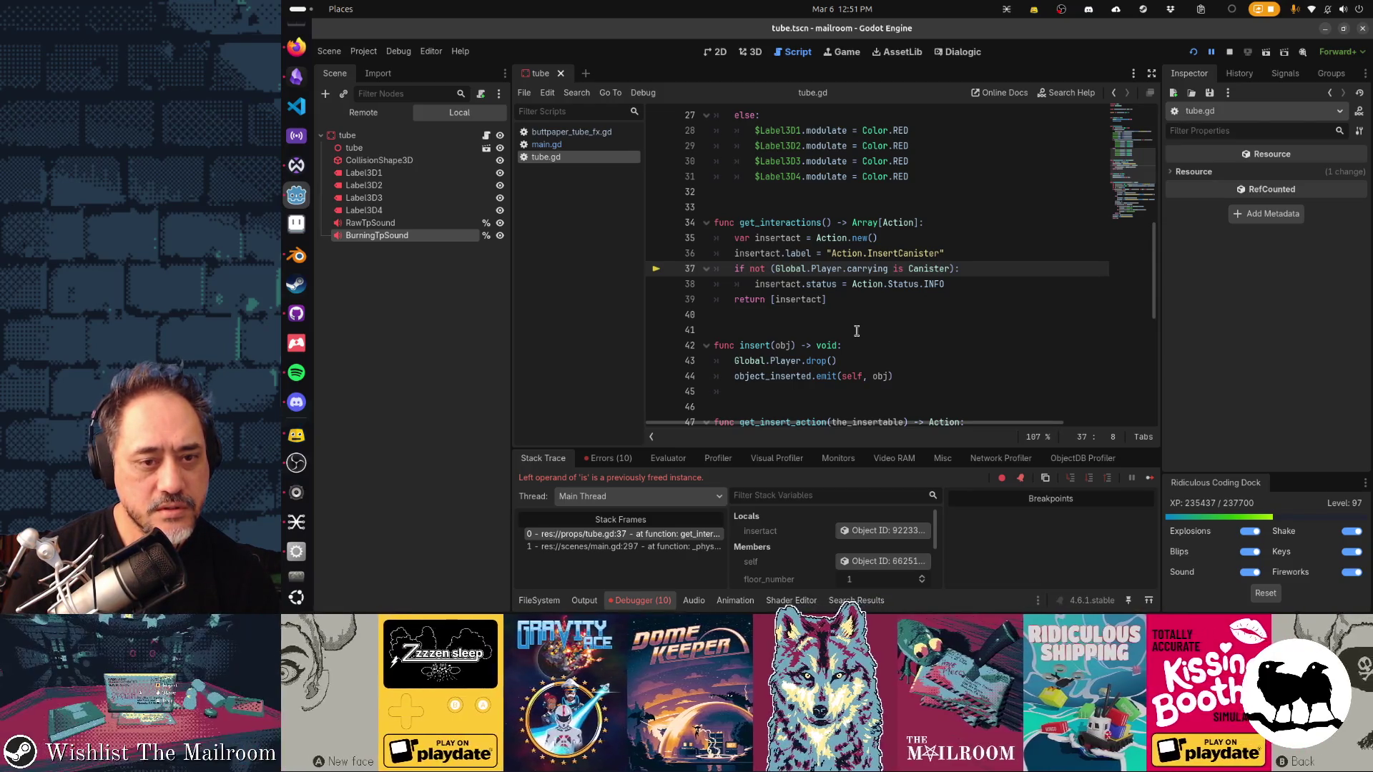
pyautogui.press('BackSpace')
pyautogui.press('BackSpace')
pyautogui.press('BackSpace')
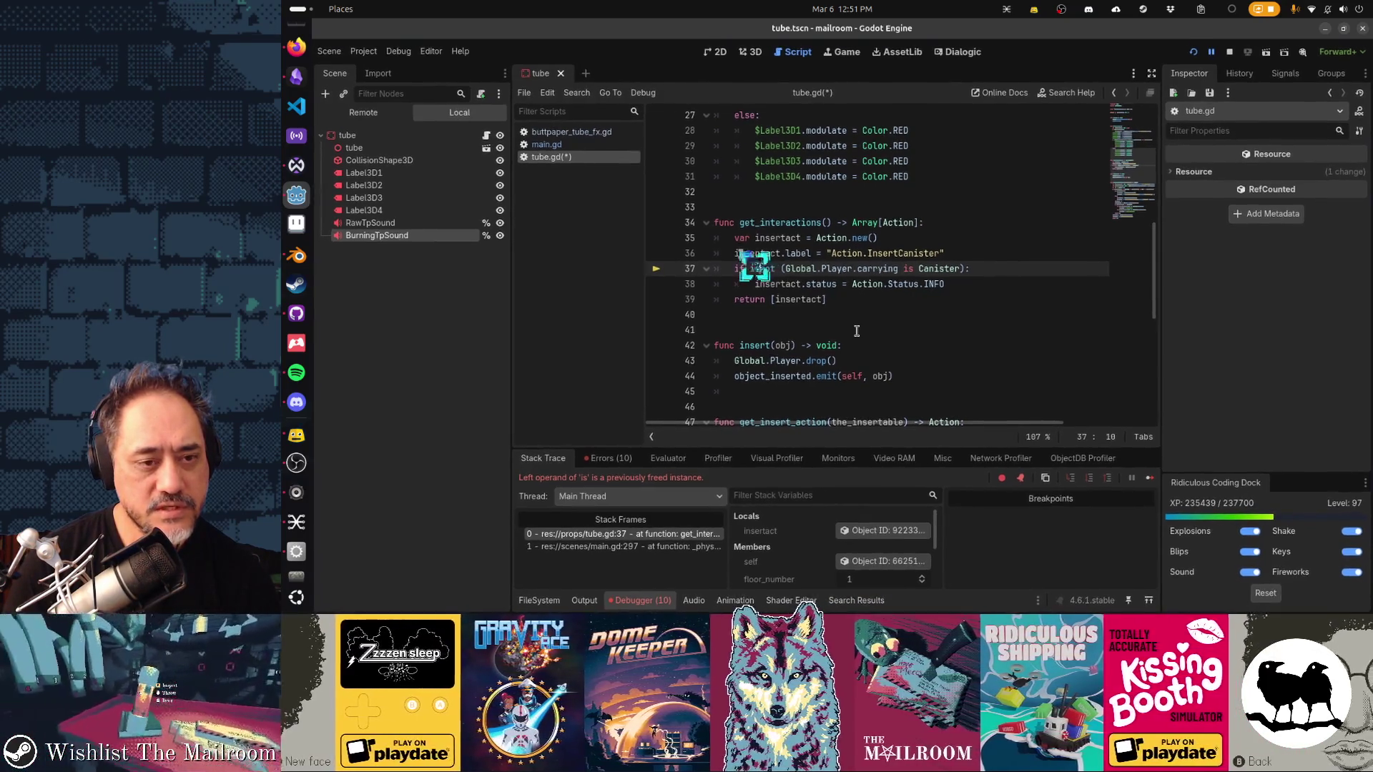
pyautogui.write('is_instance')
pyautogui.write('e')
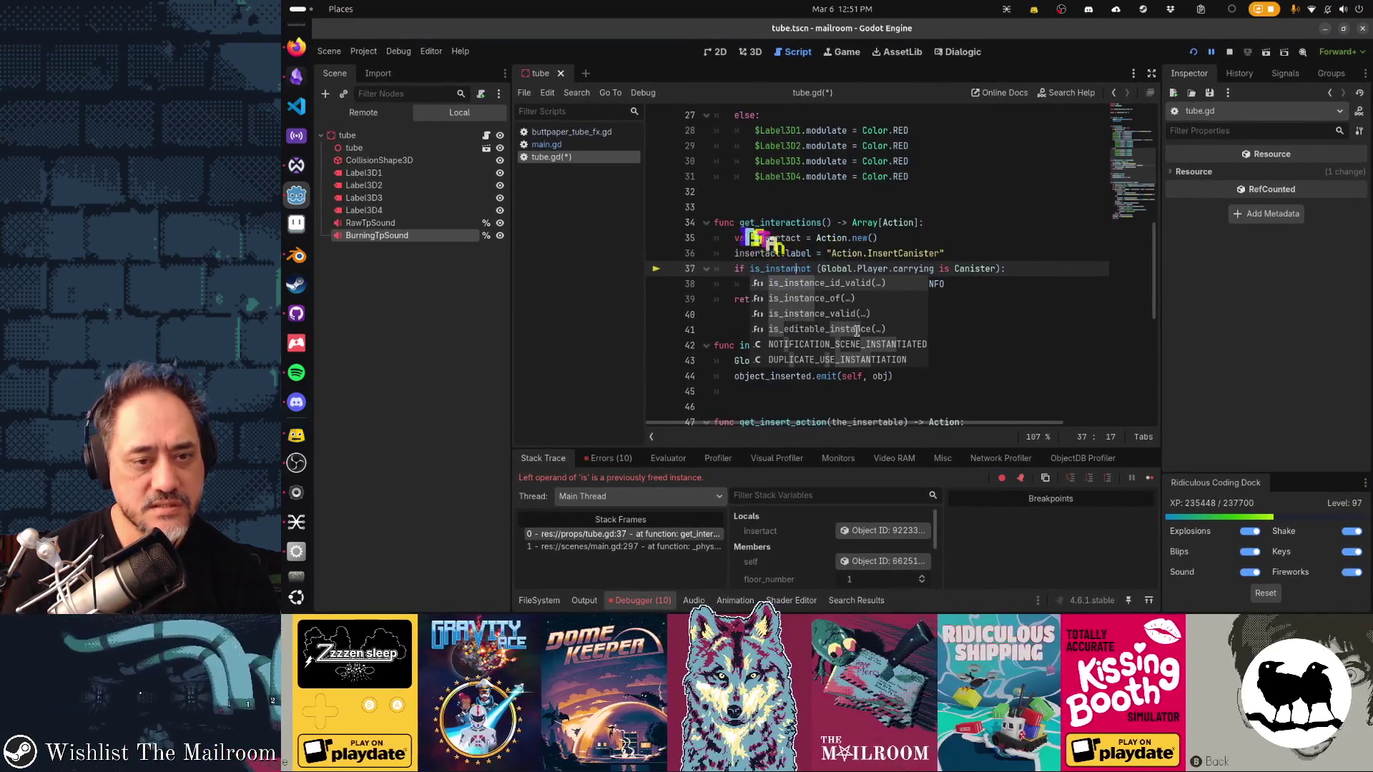
pyautogui.press('Return')
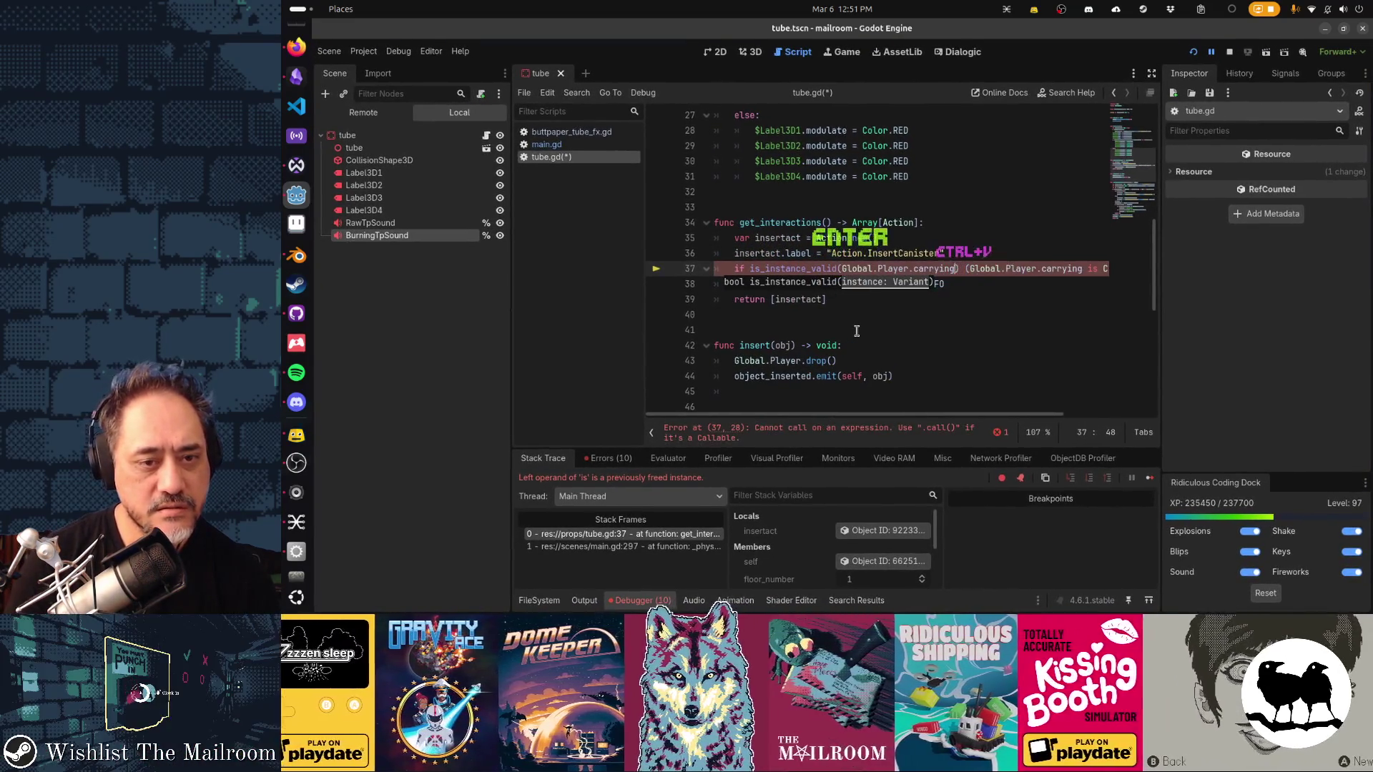
pyautogui.write('and not')
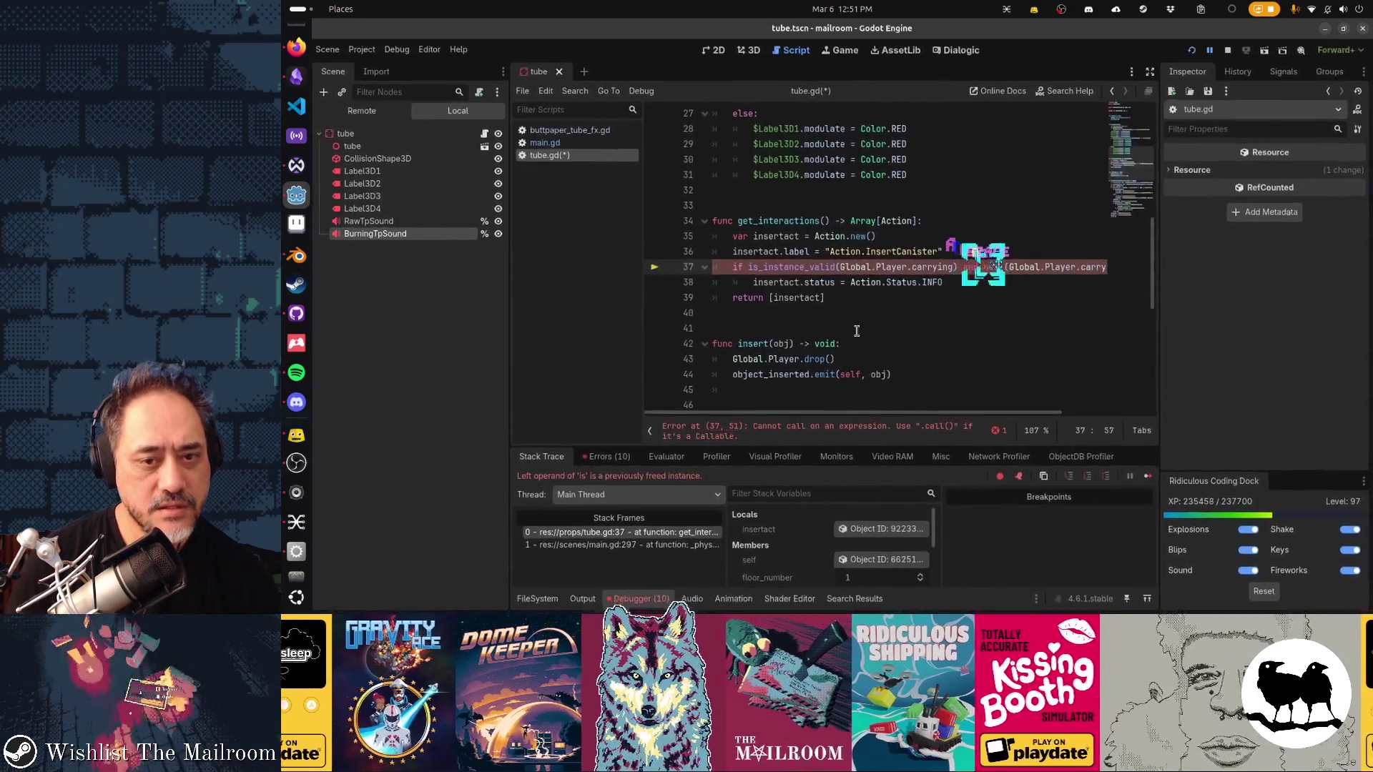
pyautogui.press('BackSpace')
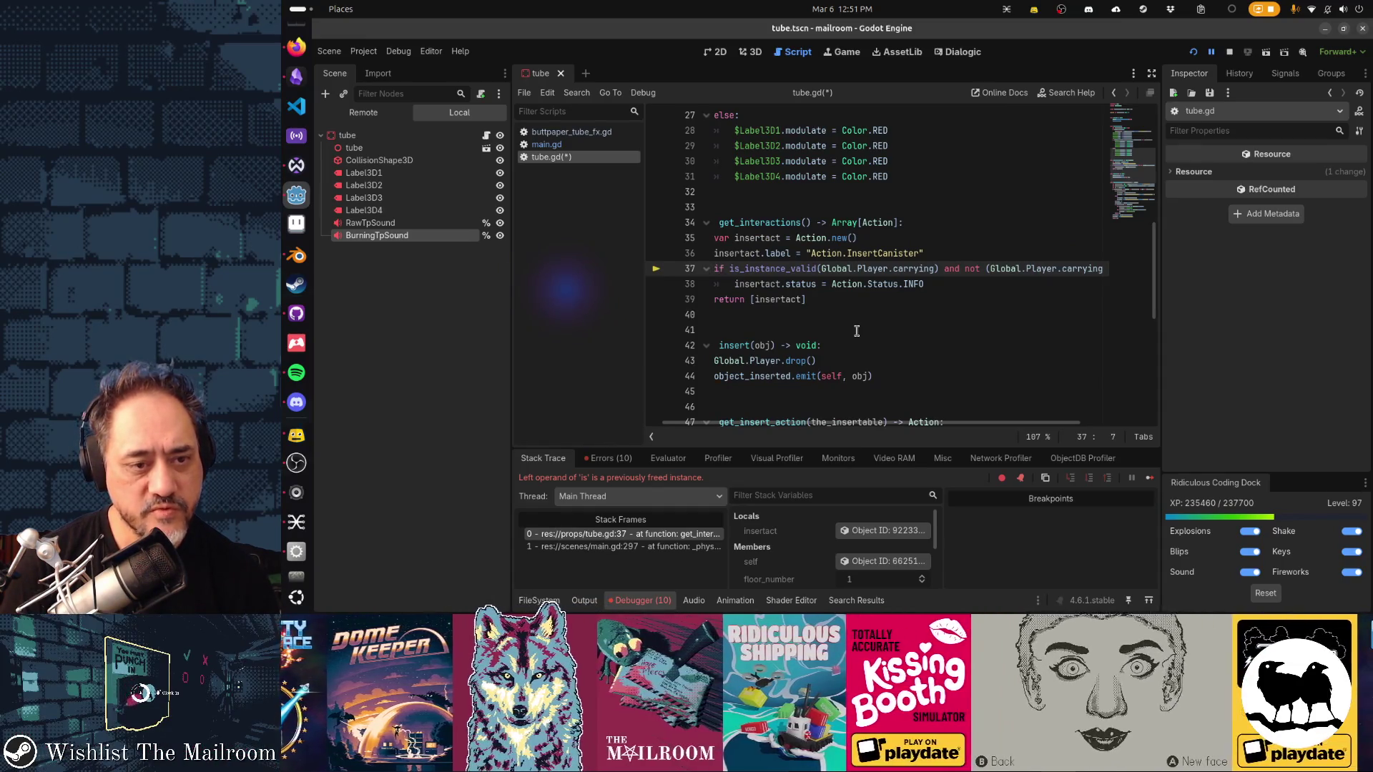
# Step: Rework line 37 to 'if is_instance_valid(...) and not (... is Canister):', save and rerun
pyautogui.hotkey('ctrl', 'z')
pyautogui.hotkey('ctrl', 'z')
pyautogui.hotkey('ctrl', 'z')
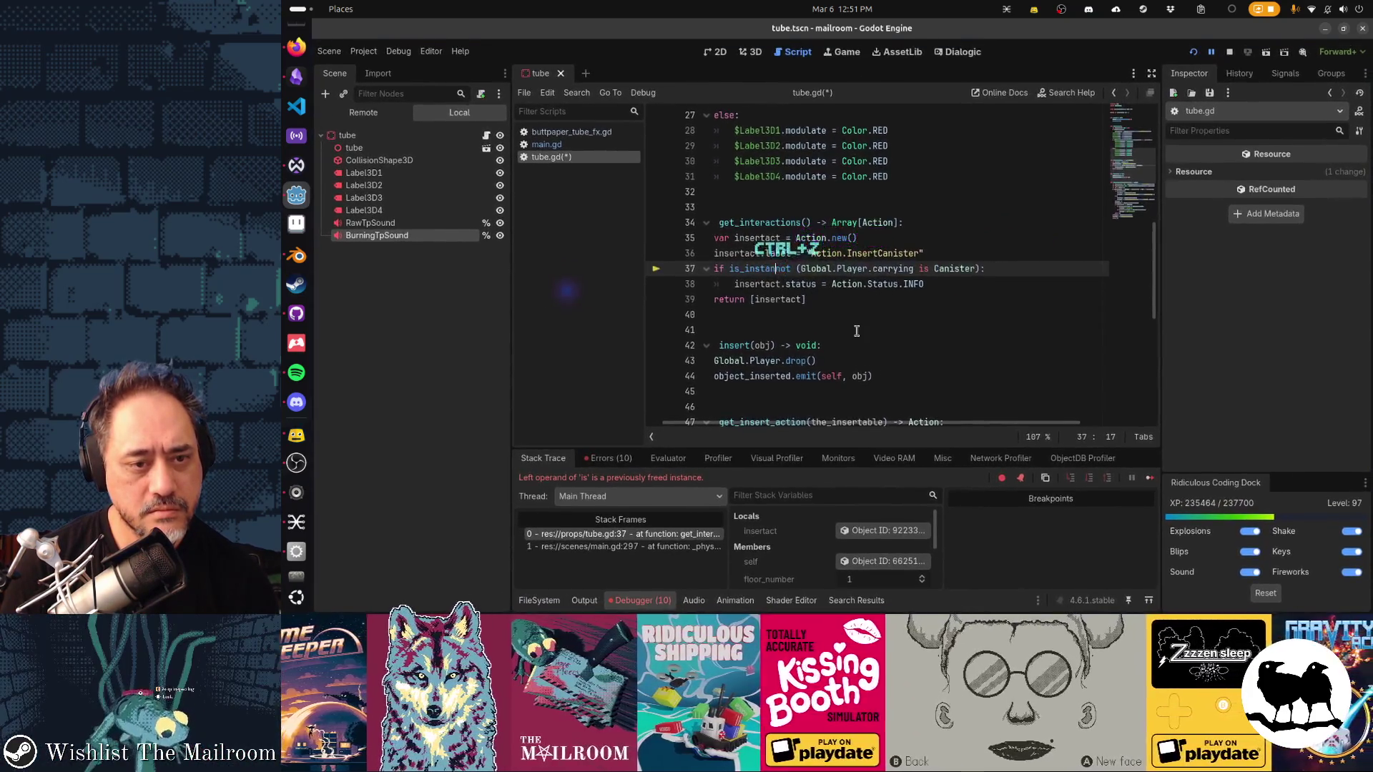
pyautogui.hotkey('ctrl', 'z')
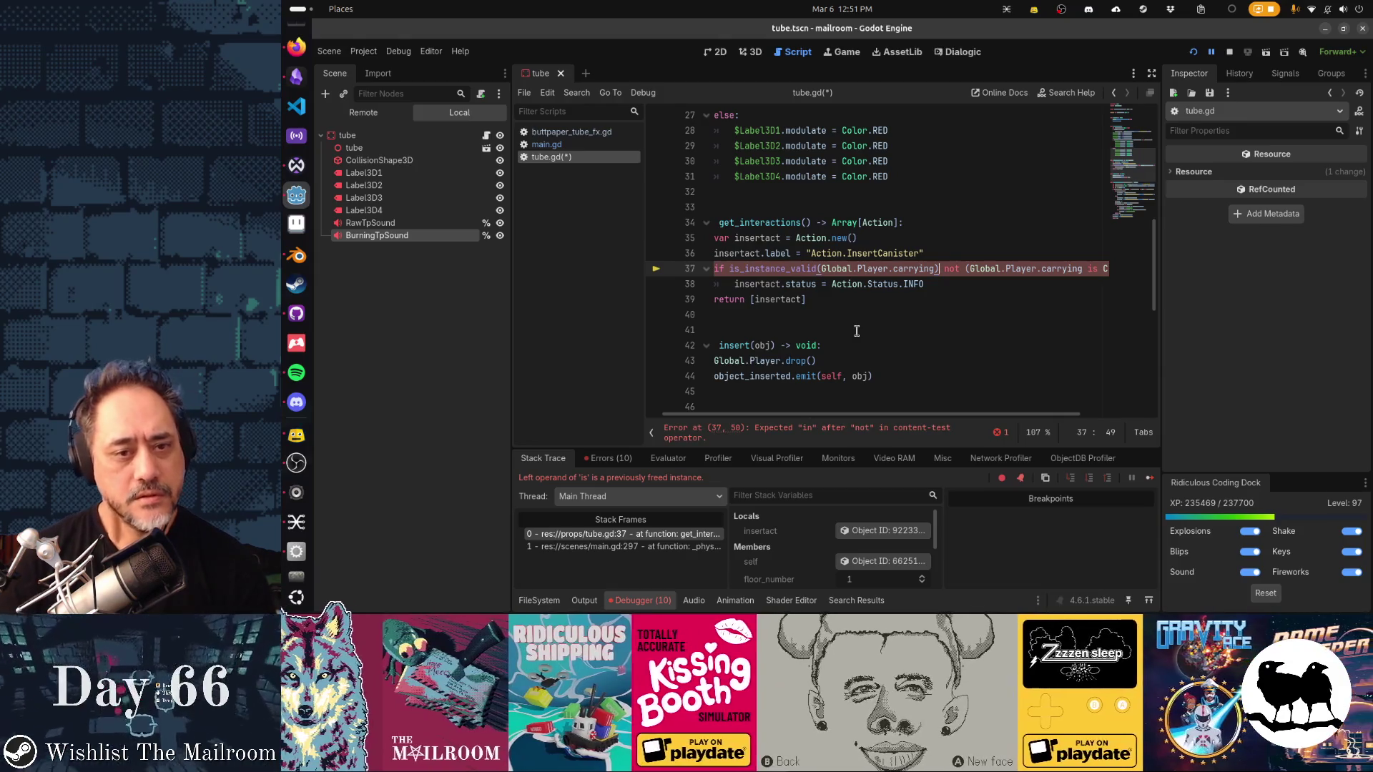
pyautogui.press('Right')
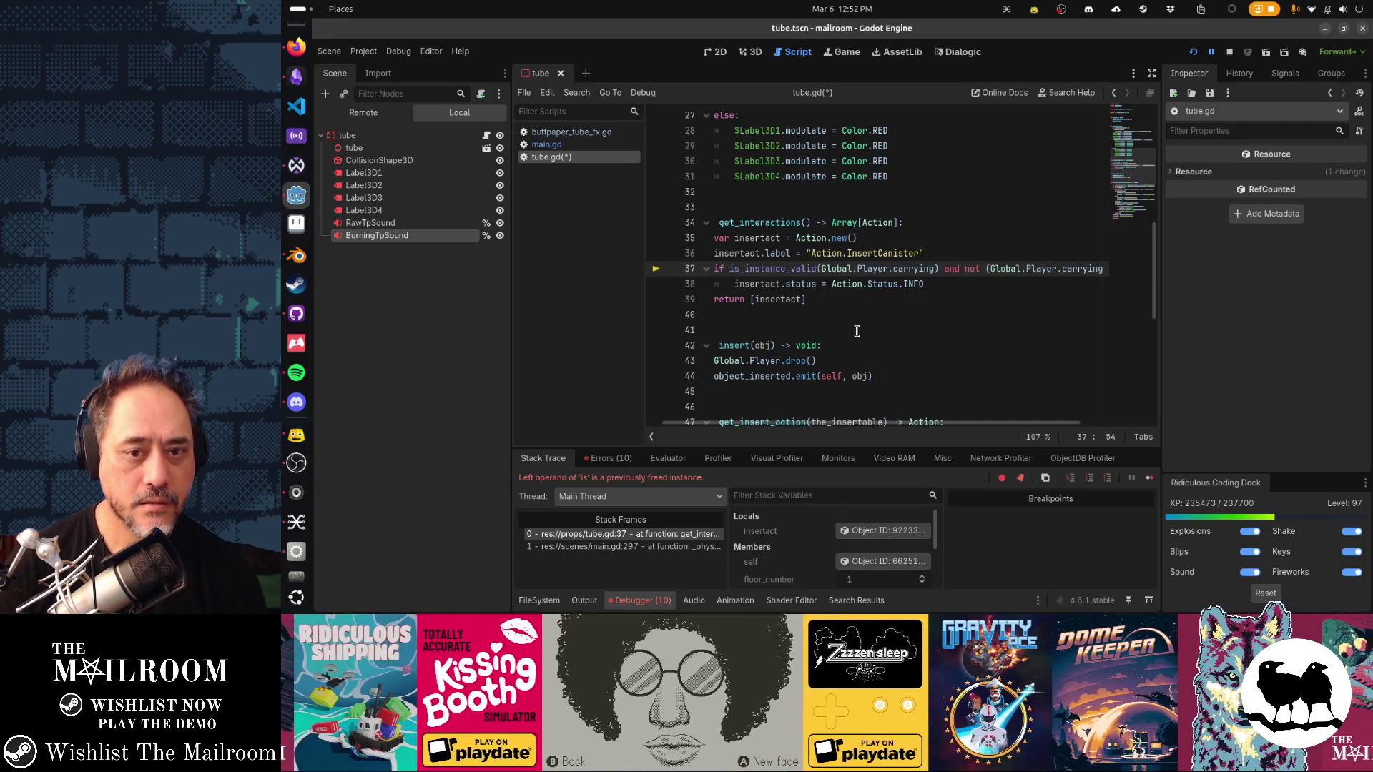
pyautogui.press('End')
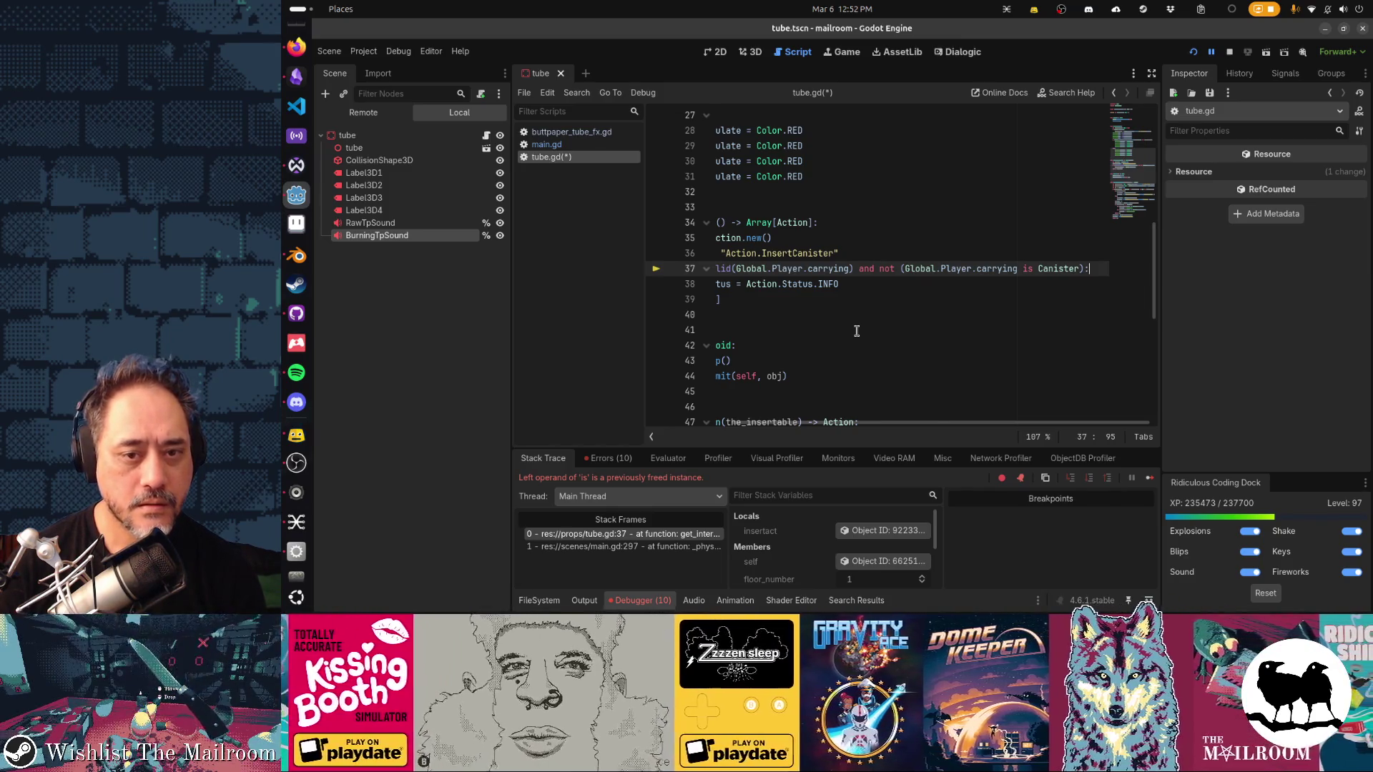
pyautogui.press('Home')
pyautogui.press('Home')
pyautogui.hotkey('ctrl', 's')
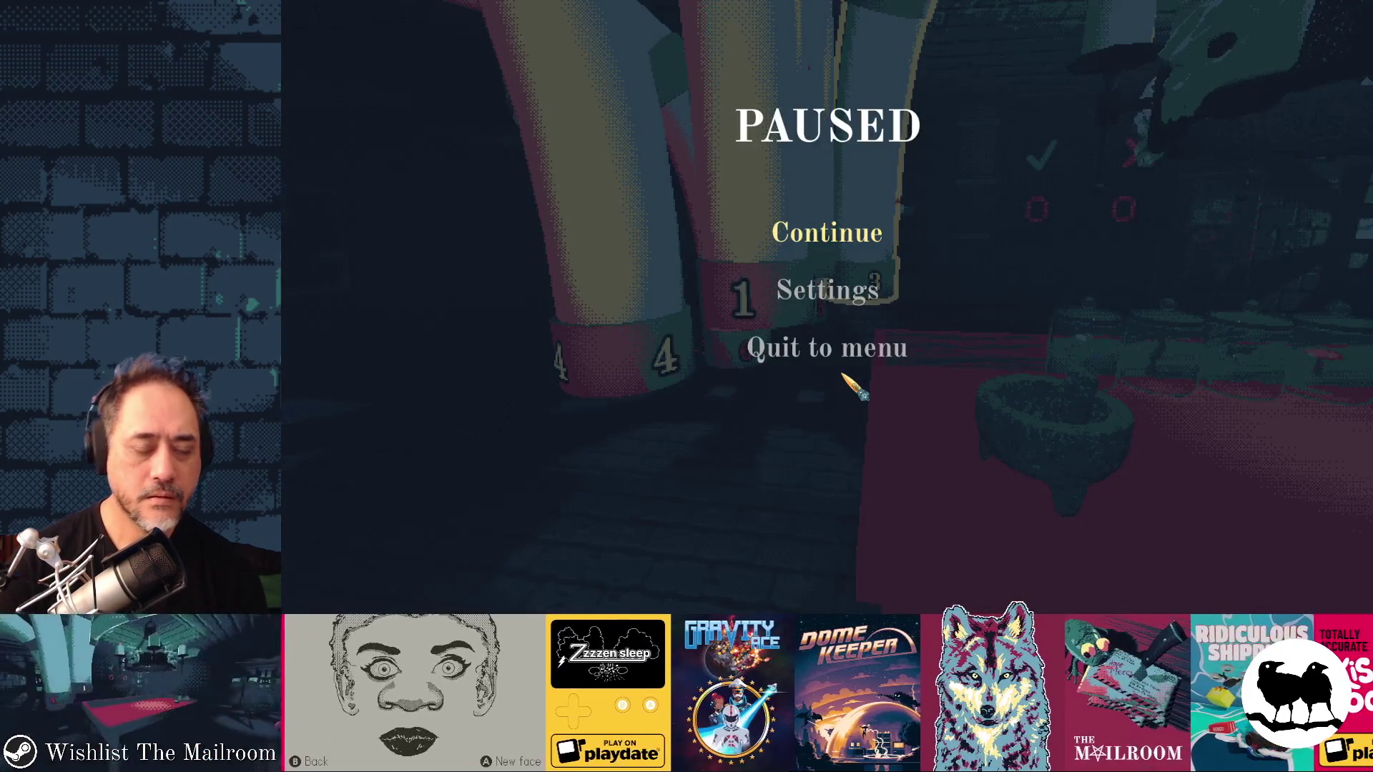
# Step: Resume the game, spawn a spellbook from the console and cast its spell
pyautogui.click(858, 247)
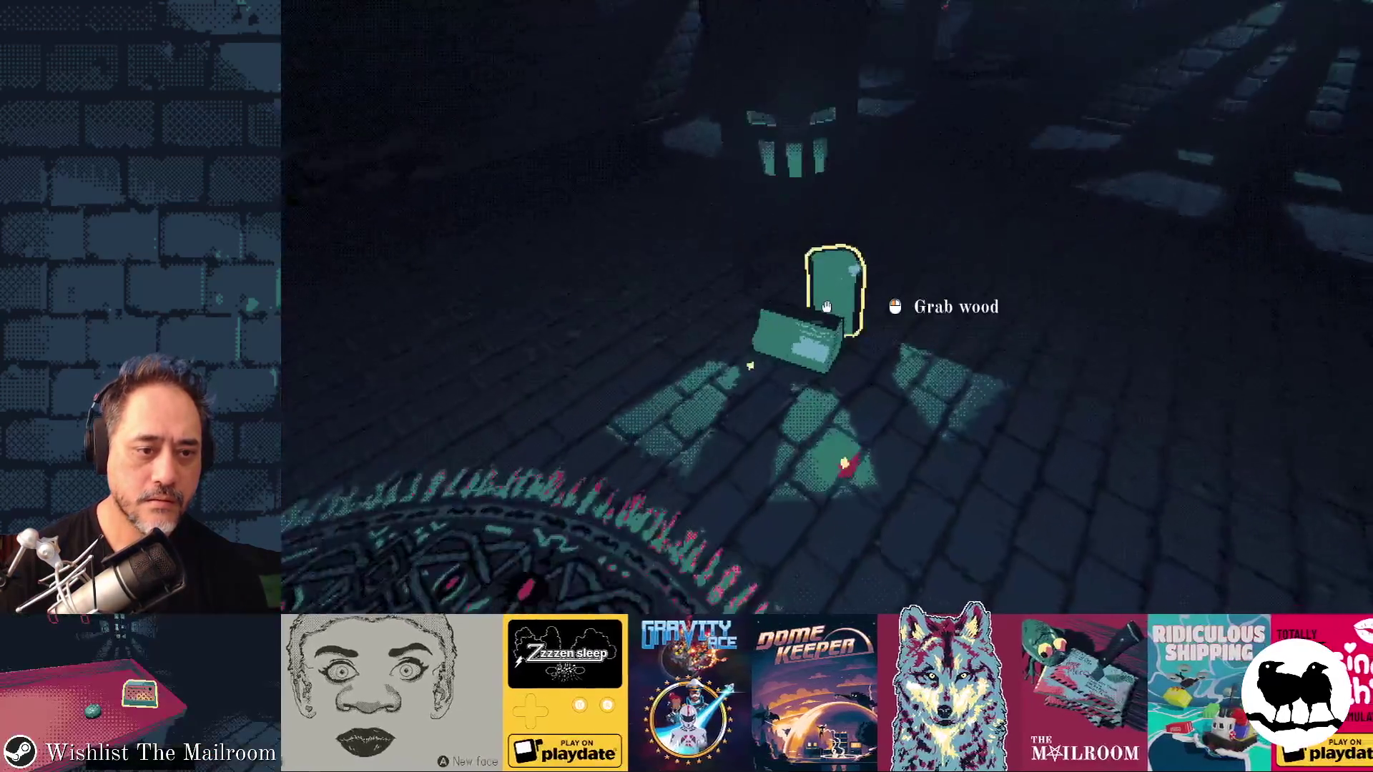
pyautogui.press('`')
pyautogui.press('`')
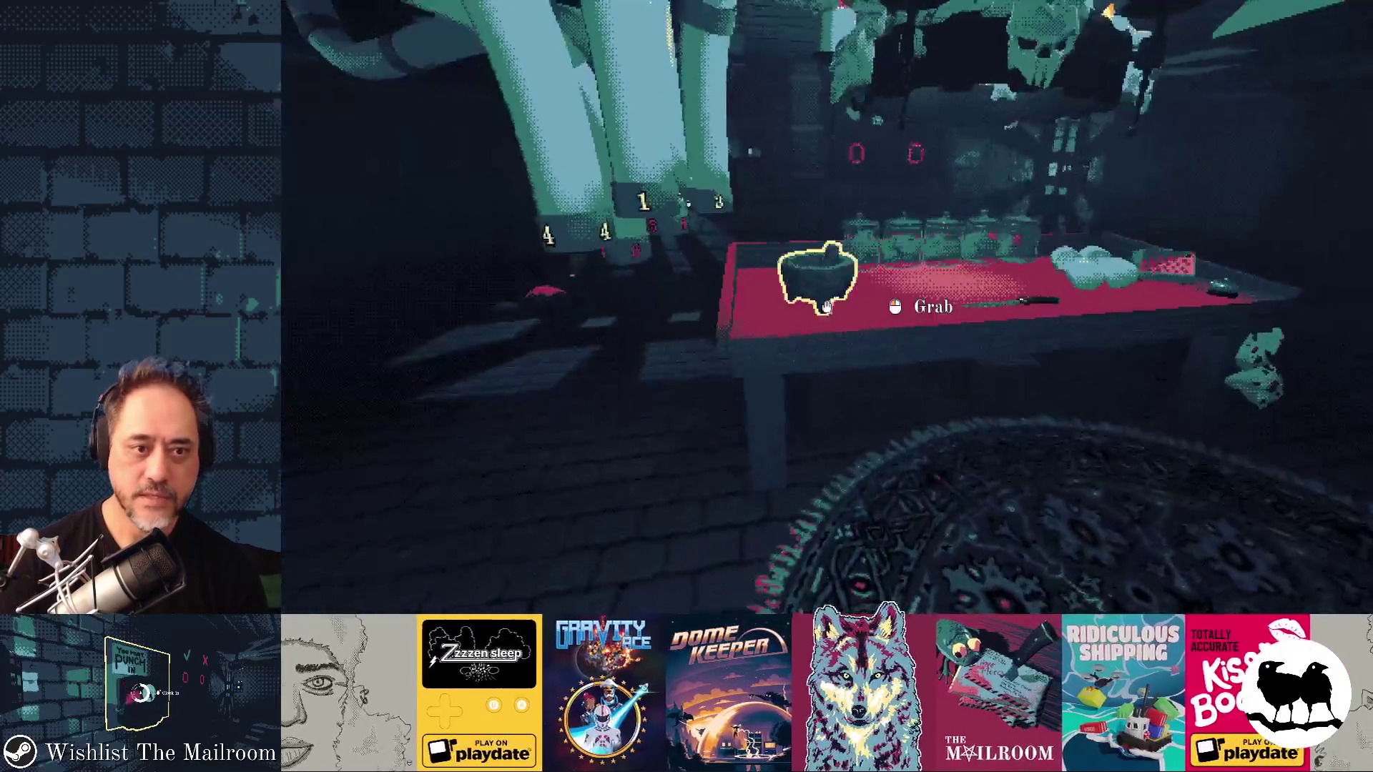
pyautogui.press('`')
pyautogui.write('a spellboo')
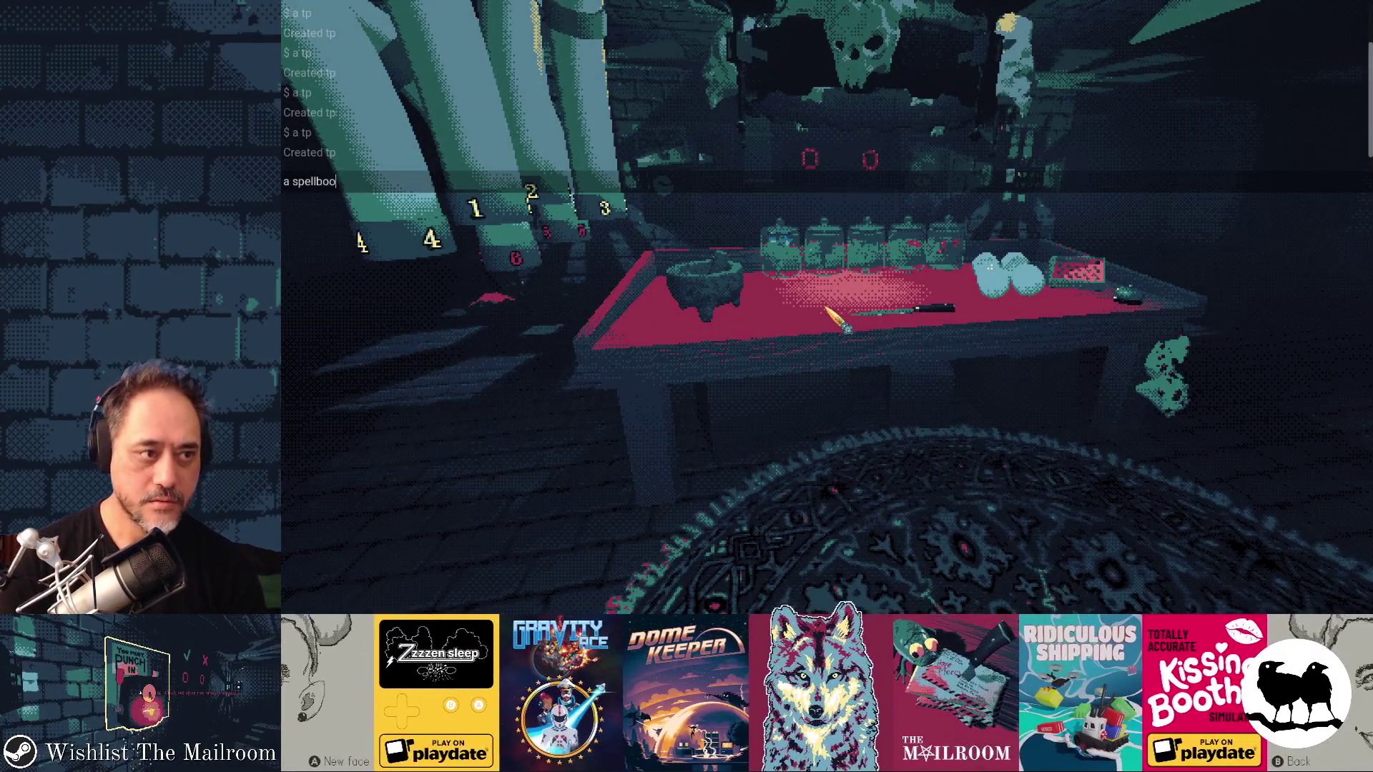
pyautogui.press('Return')
pyautogui.press('`')
pyautogui.press('e')
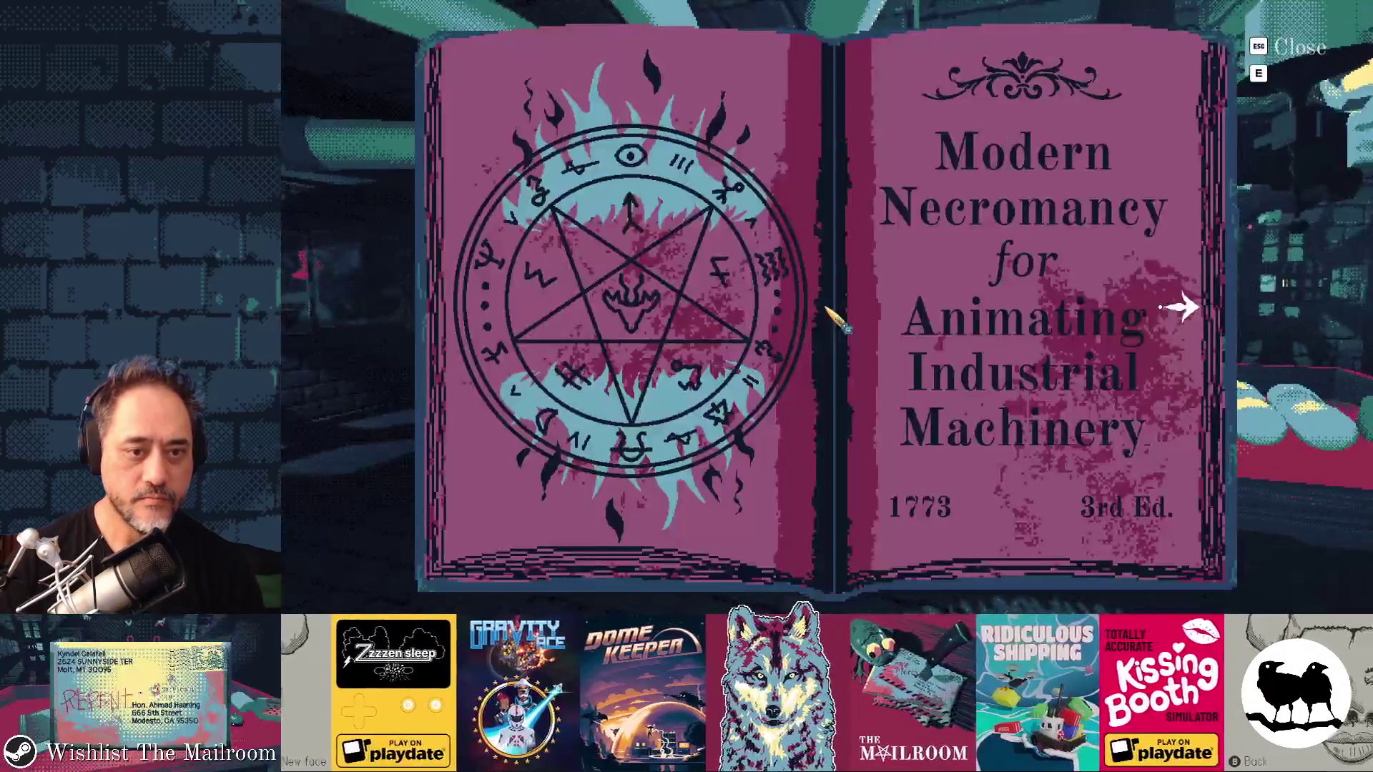
pyautogui.press('Right')
pyautogui.click(547, 64)
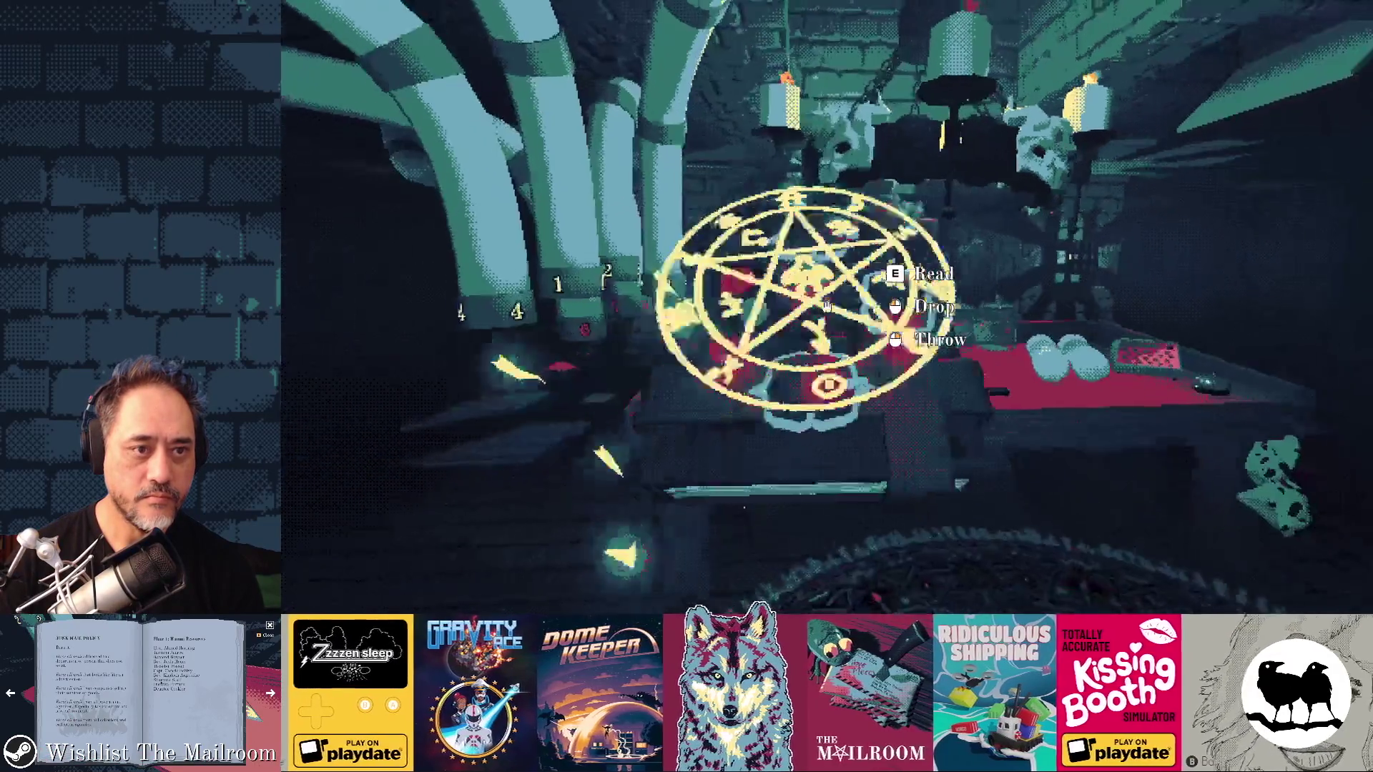
pyautogui.click(827, 308)
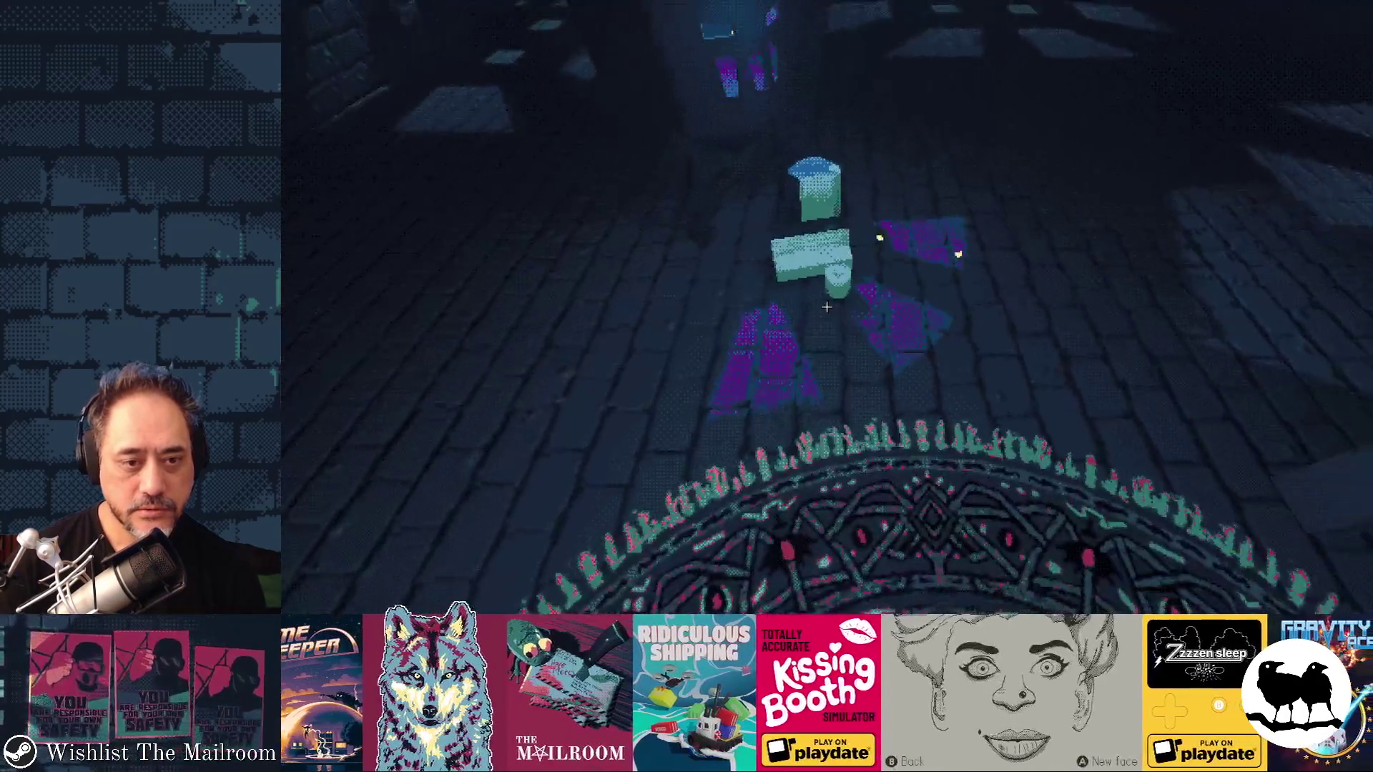
# Step: Deliver a candle up tube 1, send the canister upward and shuffle spawned cylinders on the floor
pyautogui.click(827, 308)
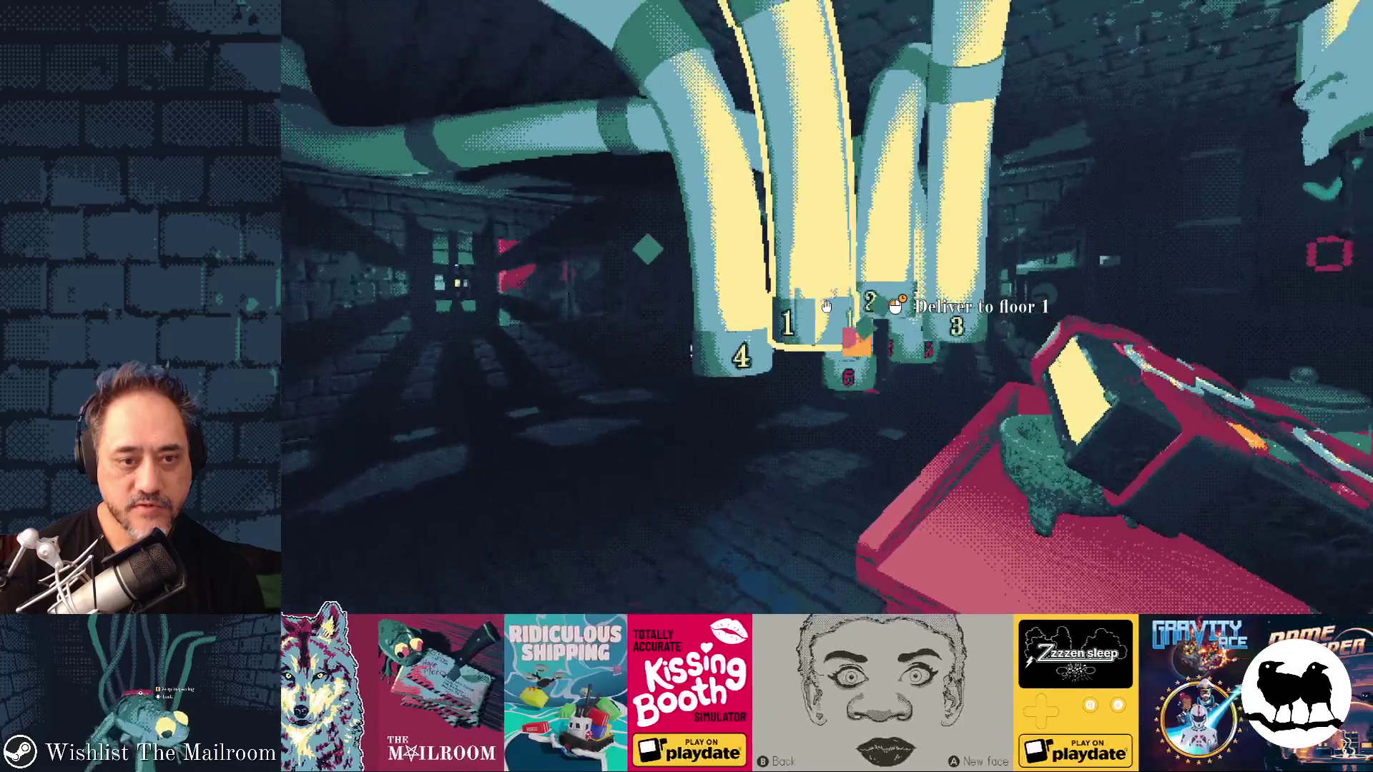
pyautogui.click(827, 308)
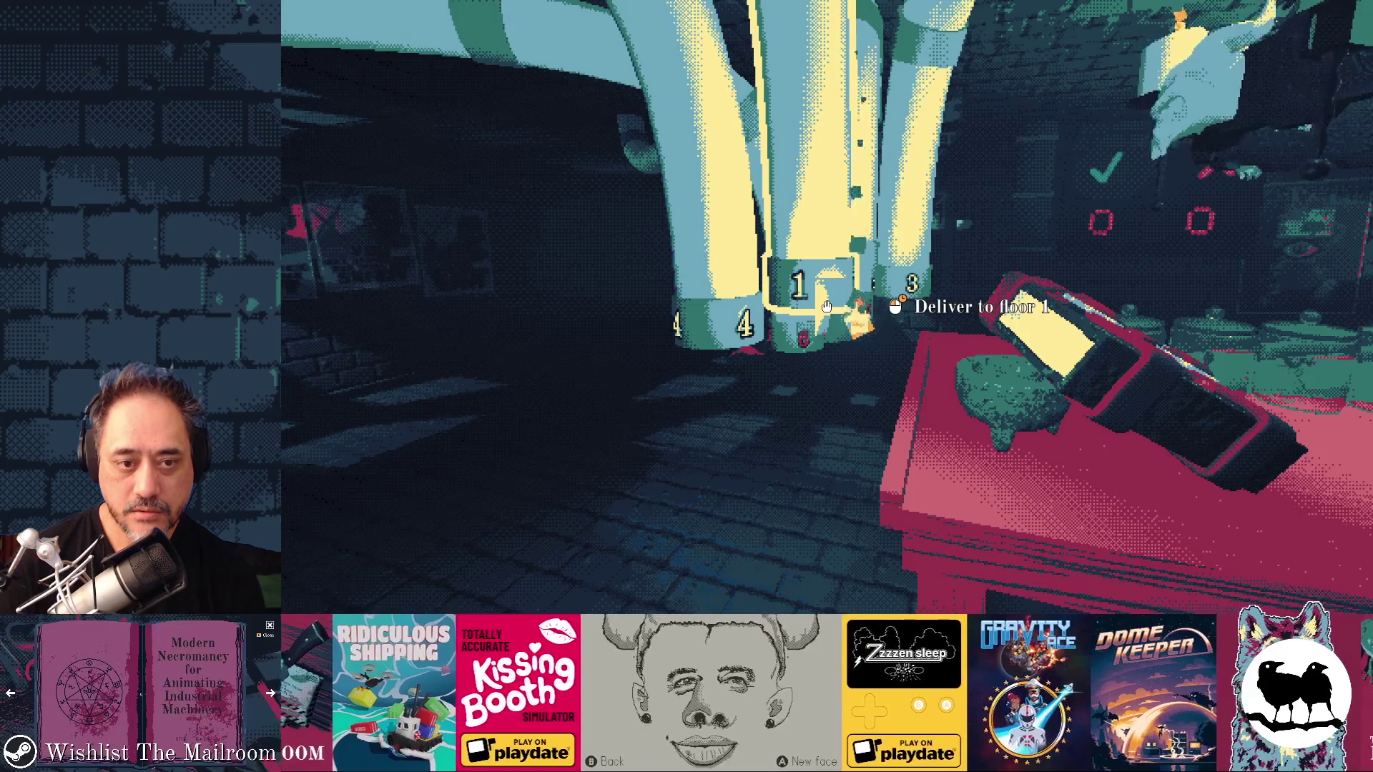
pyautogui.click(826, 307)
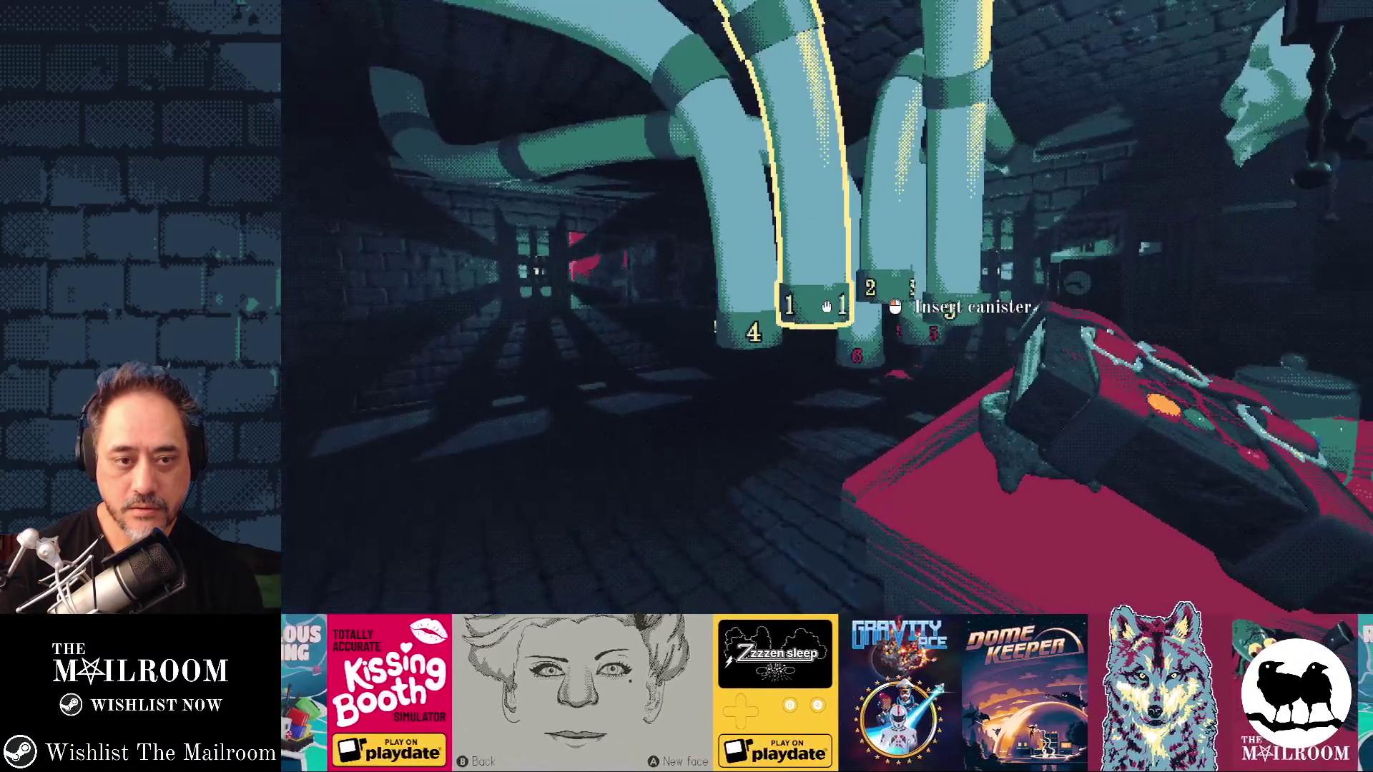
pyautogui.press('`')
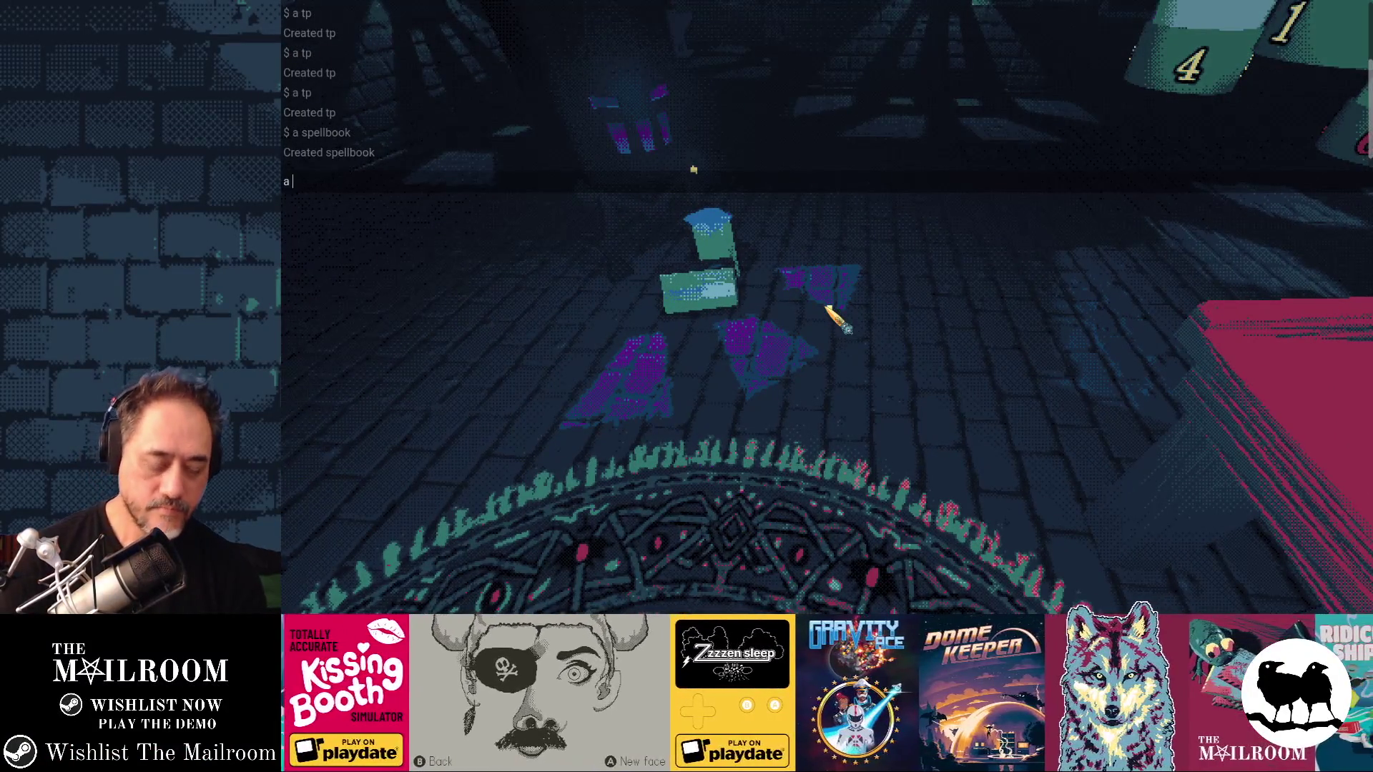
pyautogui.click(828, 308)
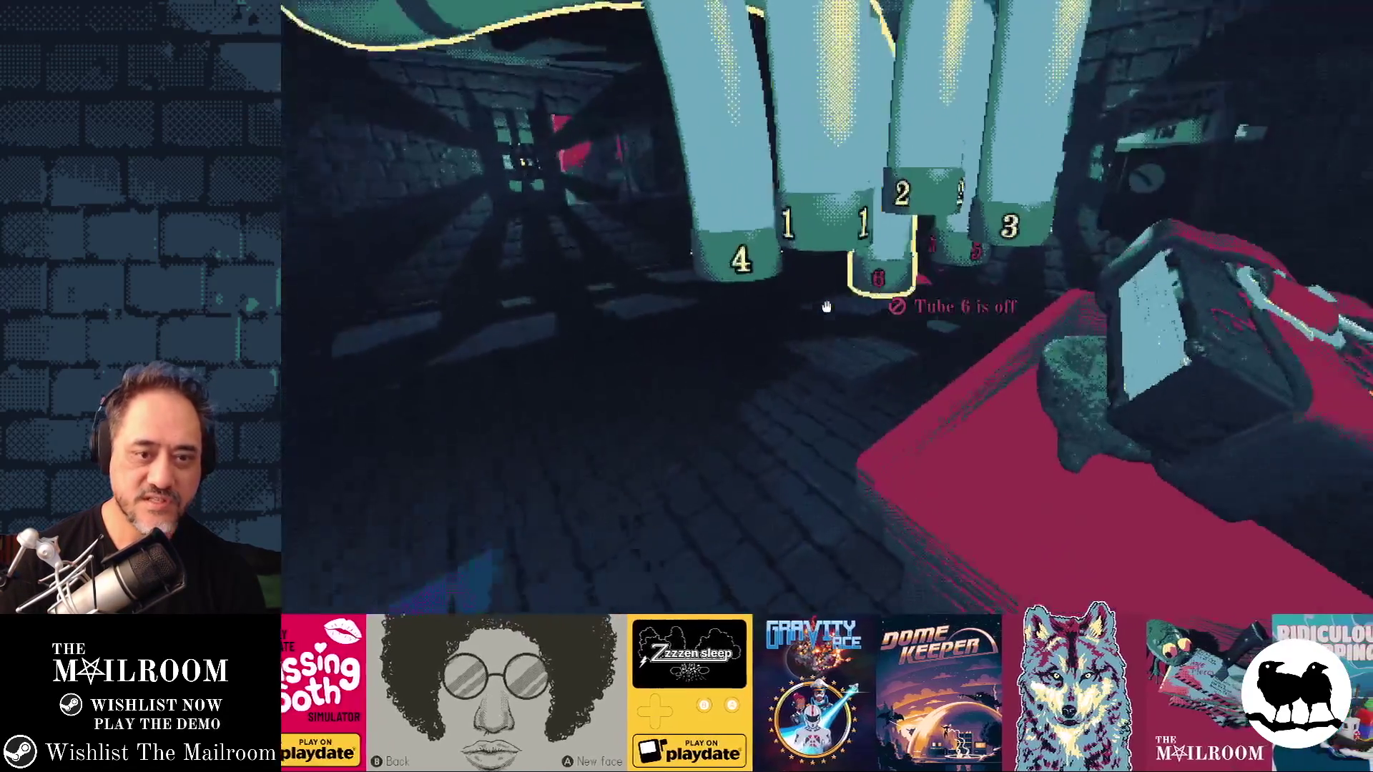
pyautogui.press('`')
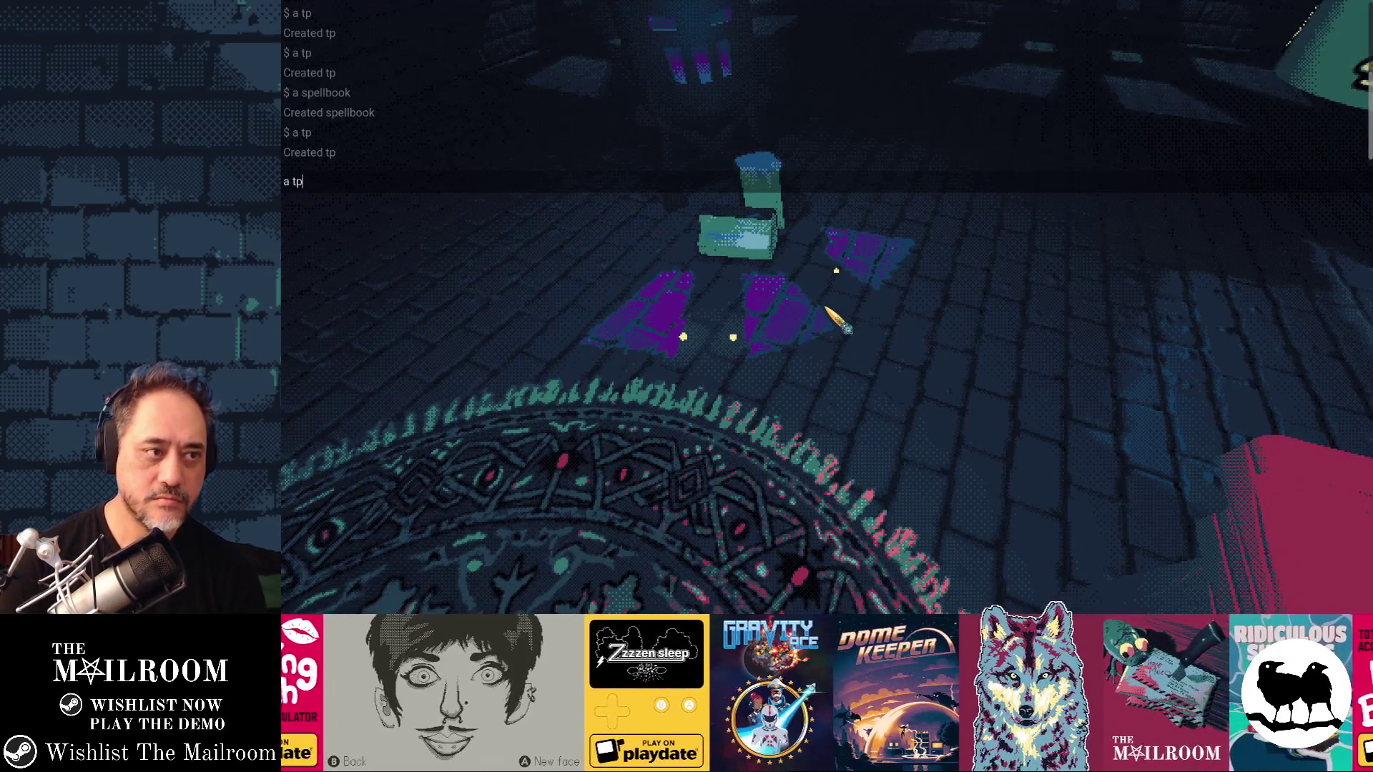
pyautogui.click(827, 308)
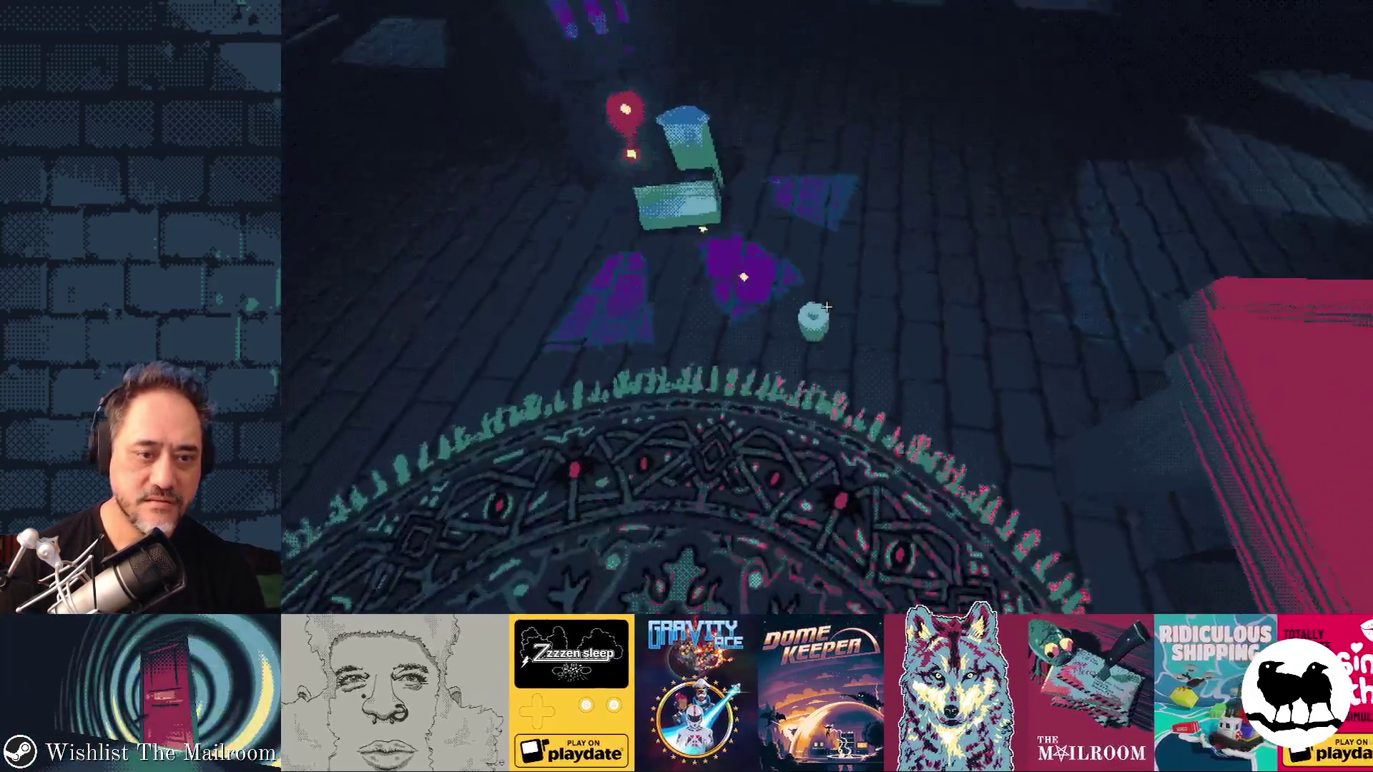
pyautogui.click(826, 307)
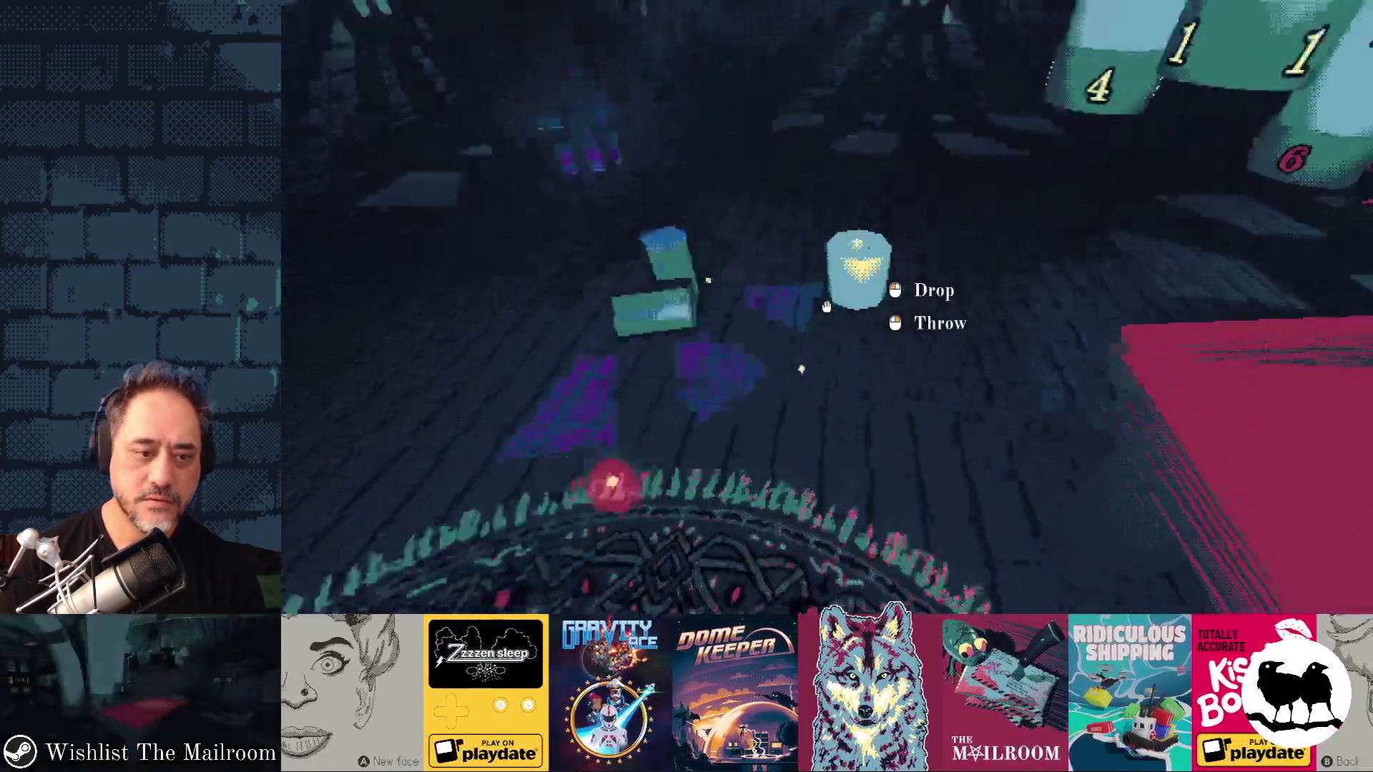
pyautogui.click(826, 308)
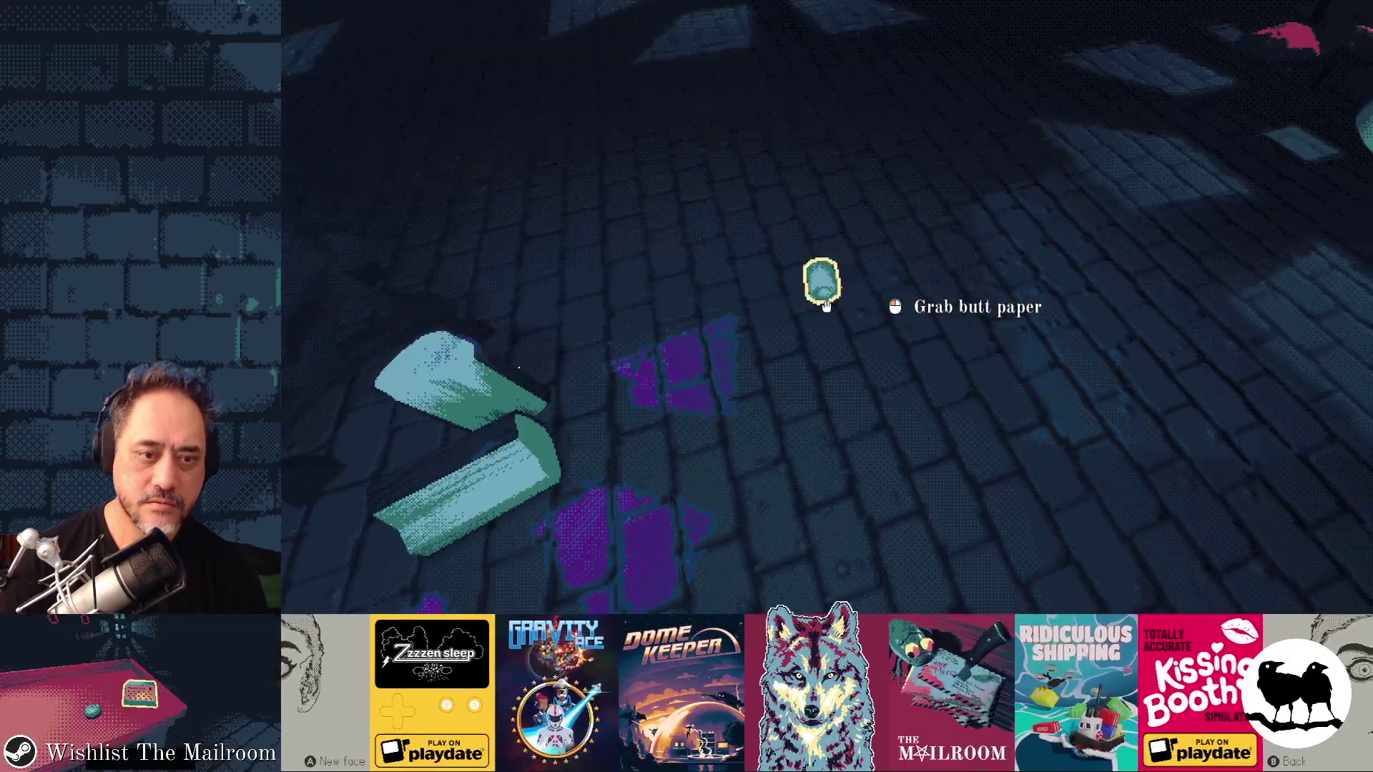
# Step: Grab and light the butt paper, throw the canister away and switch back to Godot
pyautogui.click(826, 307)
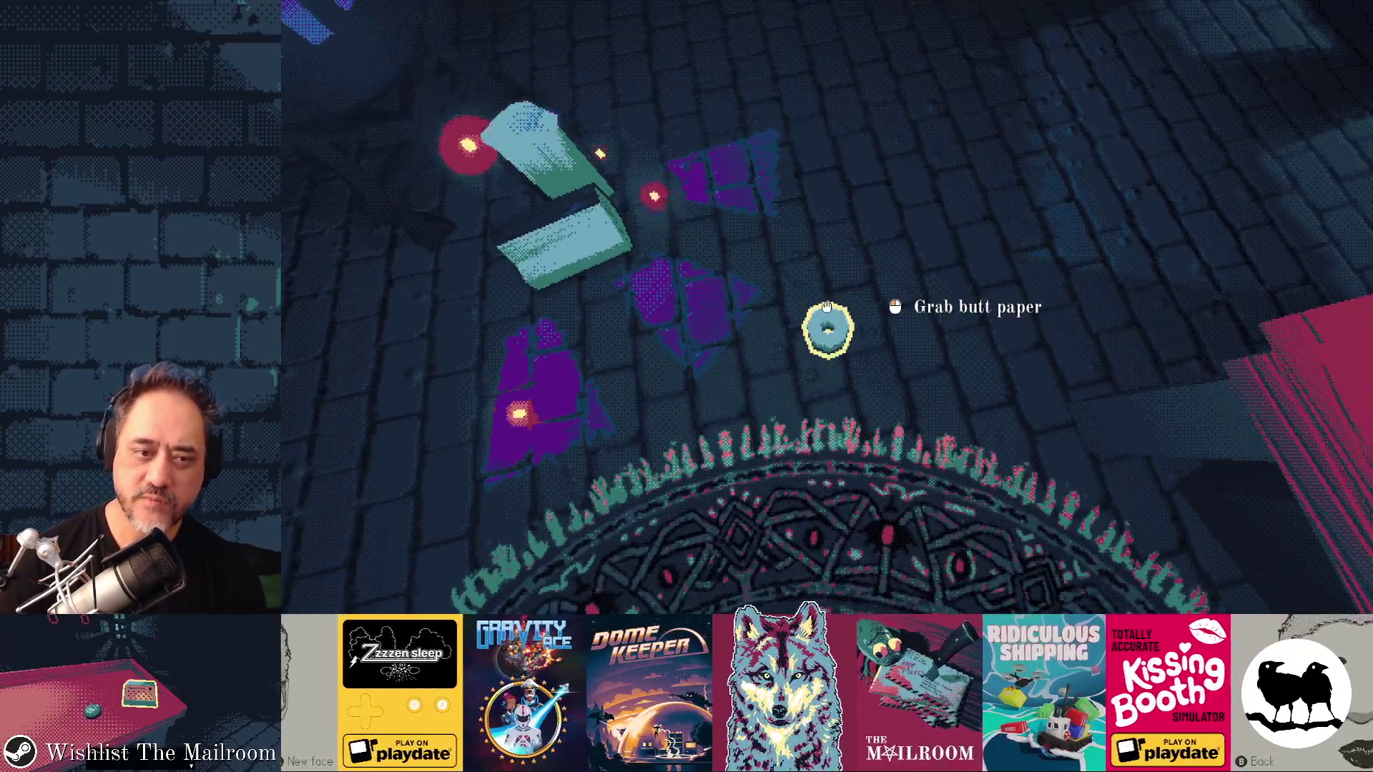
pyautogui.click(826, 307)
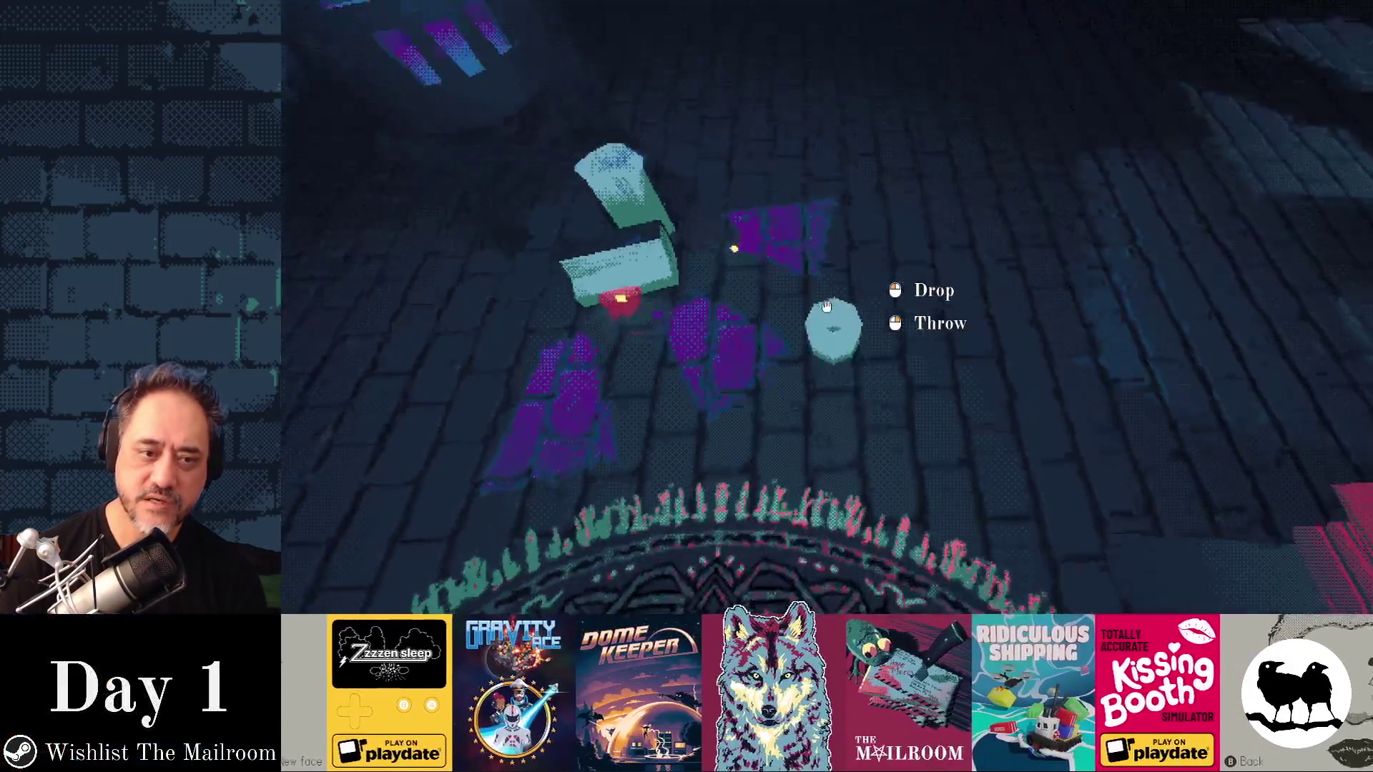
pyautogui.click(826, 308)
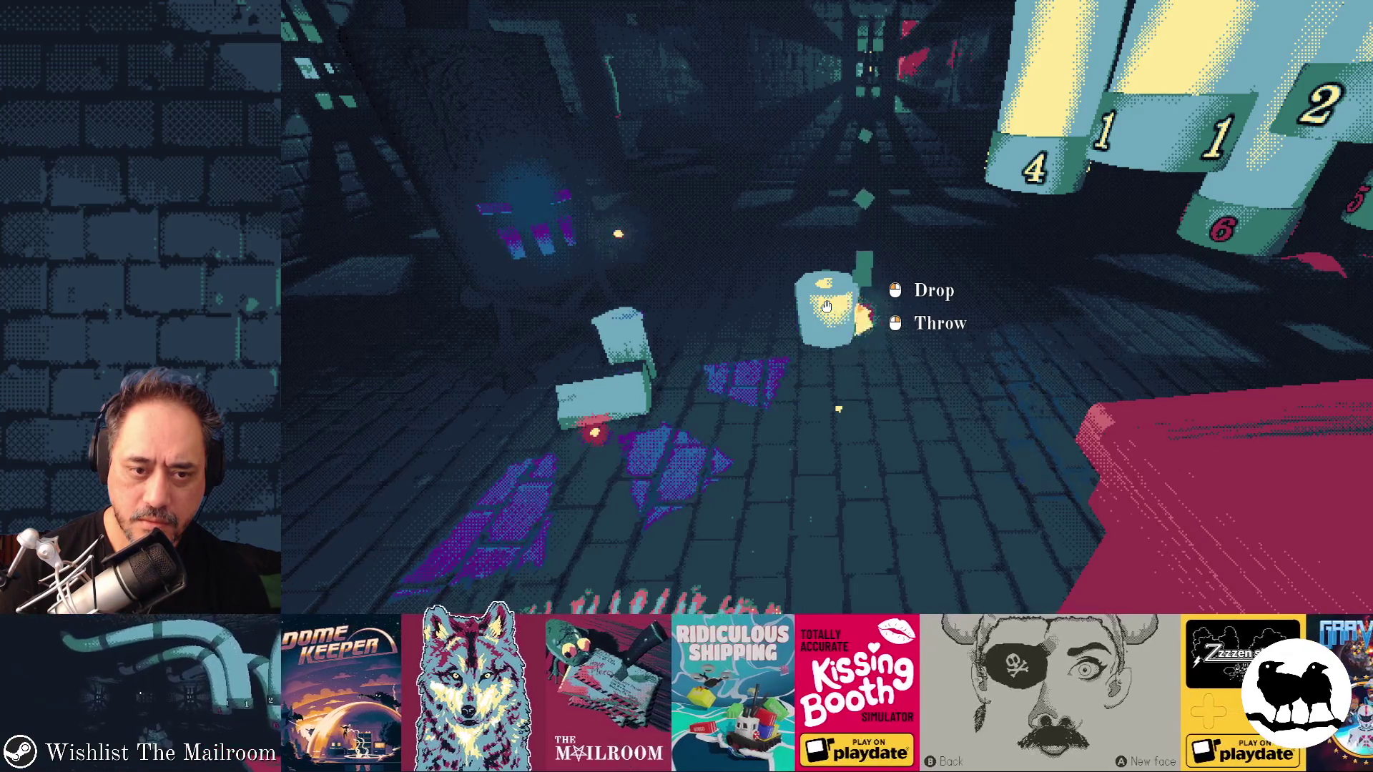
pyautogui.rightClick(826, 307)
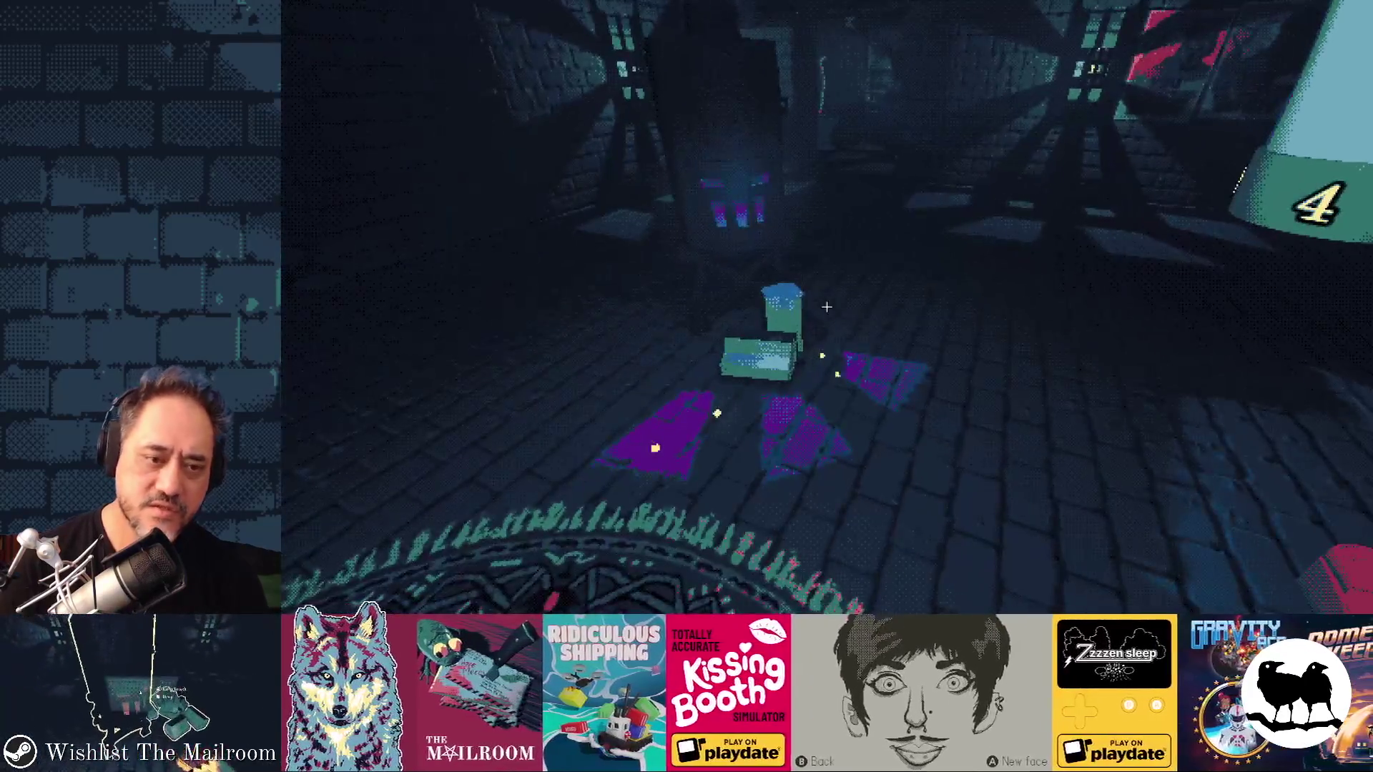
pyautogui.hotkey('alt', 'Tab')
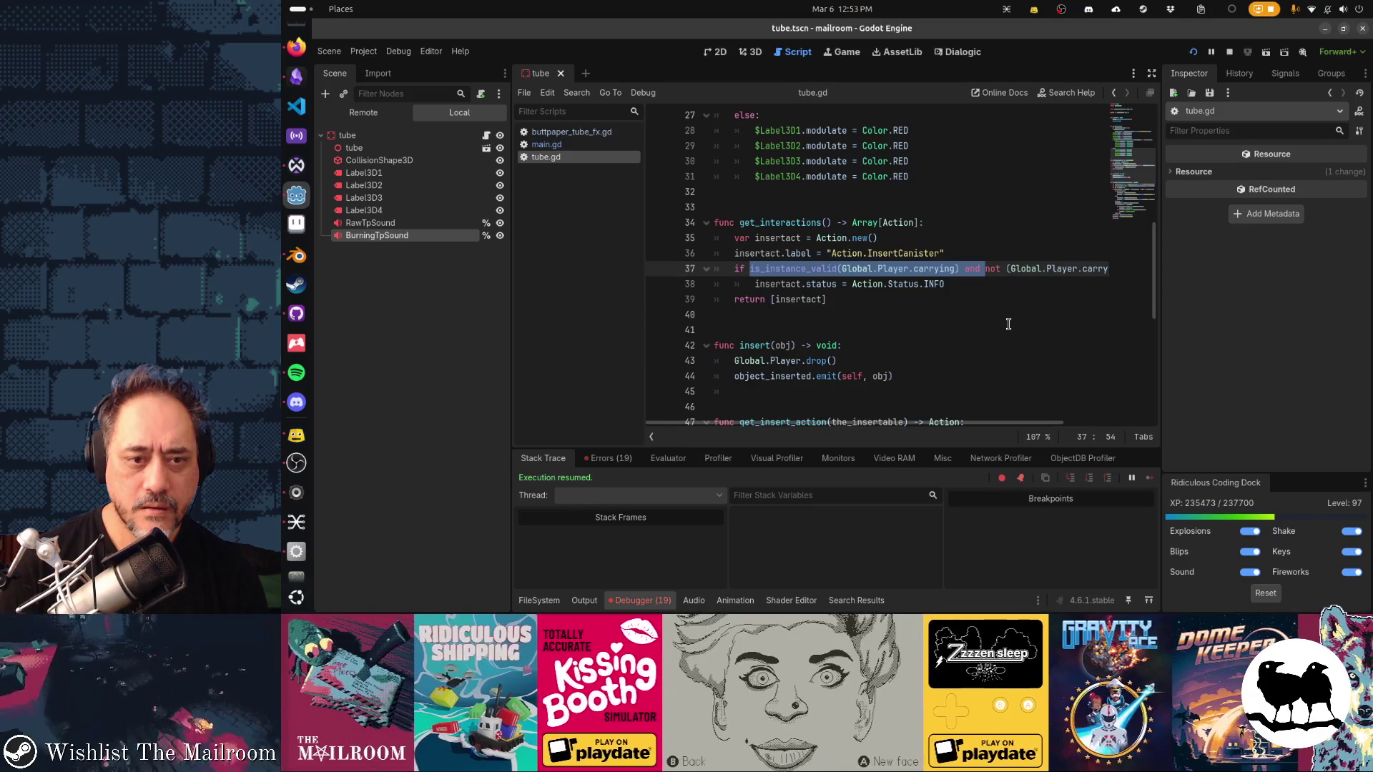
# Step: Remove the is_instance_valid clause from tube.gd's canister check and bring up tp.gd
pyautogui.press('Delete')
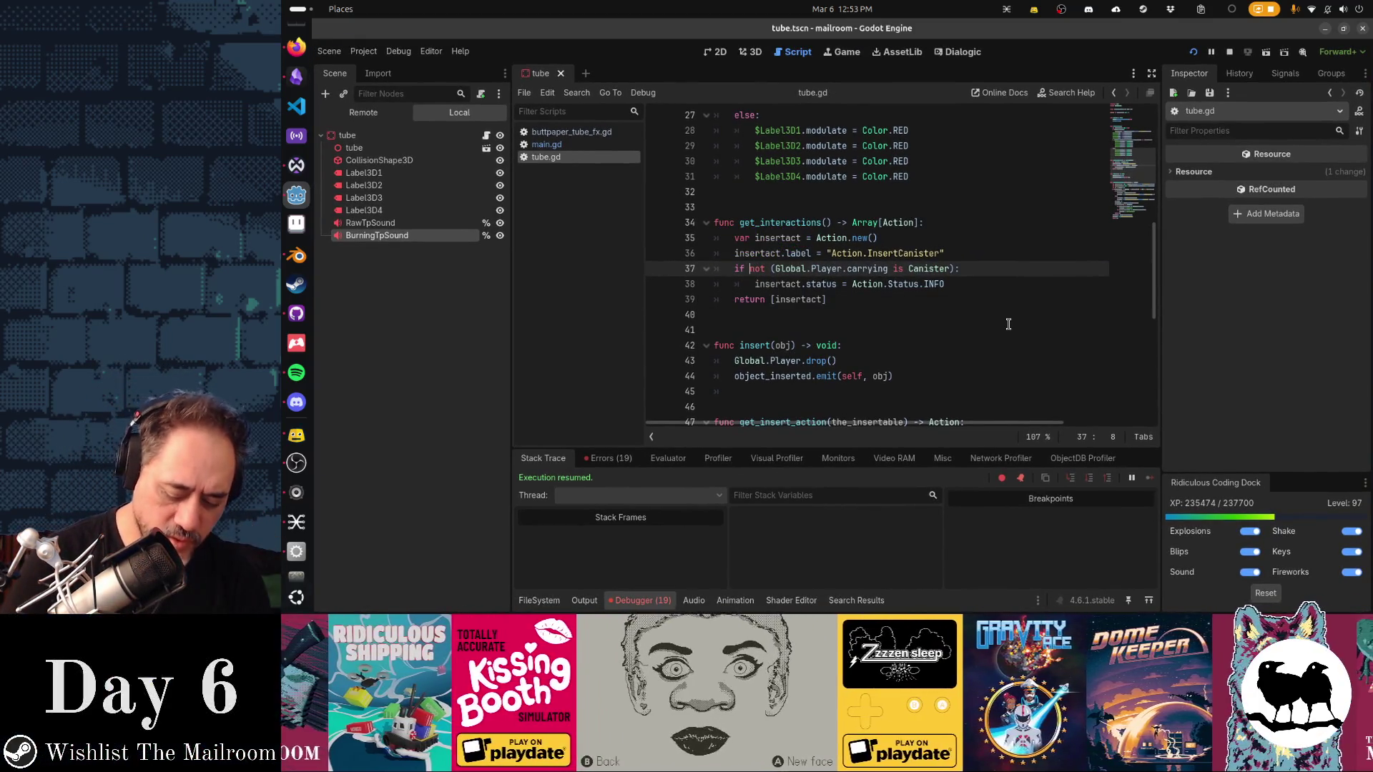
pyautogui.hotkey('shift', 'alt', 'o')
pyautogui.write('tp')
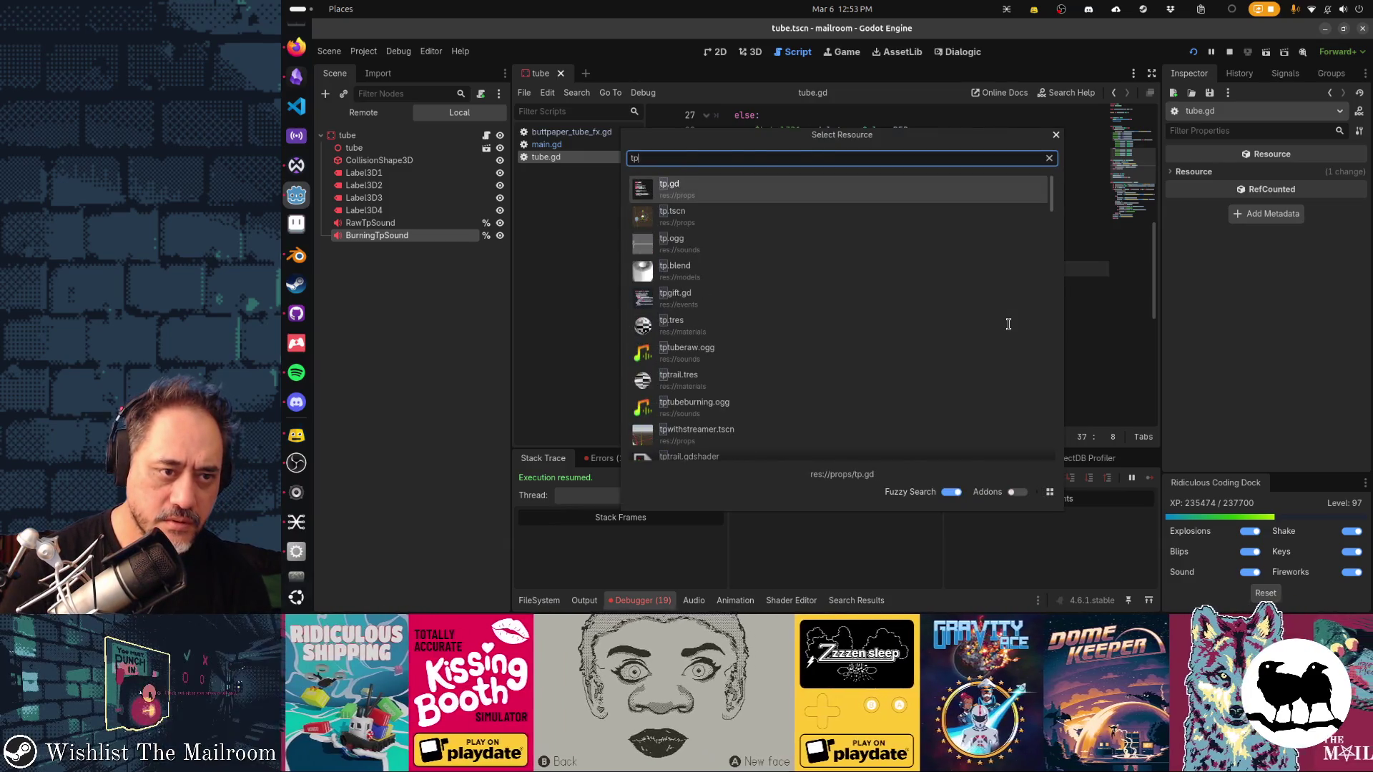
pyautogui.press('Return')
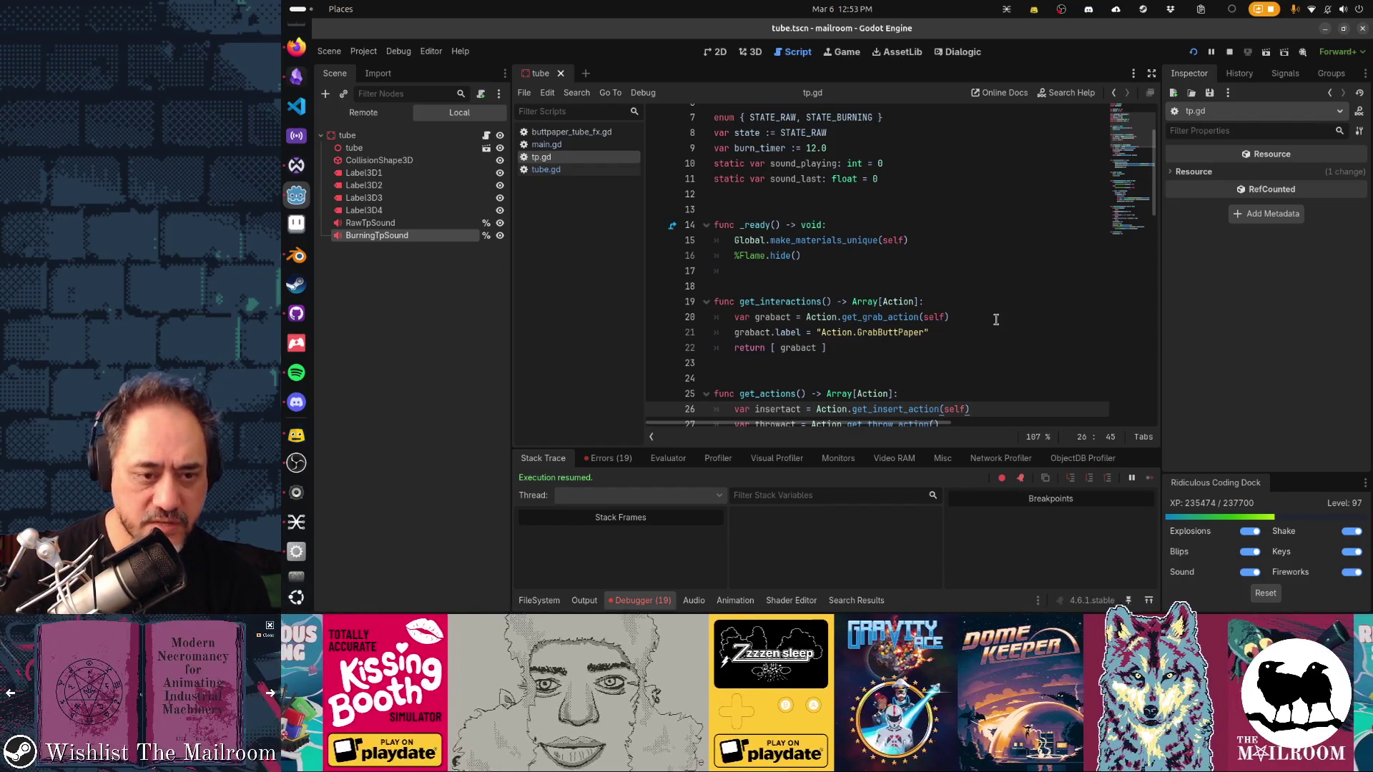
pyautogui.scroll(-3, 995, 319)
pyautogui.scroll(-3, 996, 319)
pyautogui.scroll(-4, 996, 319)
pyautogui.scroll(-5, 996, 318)
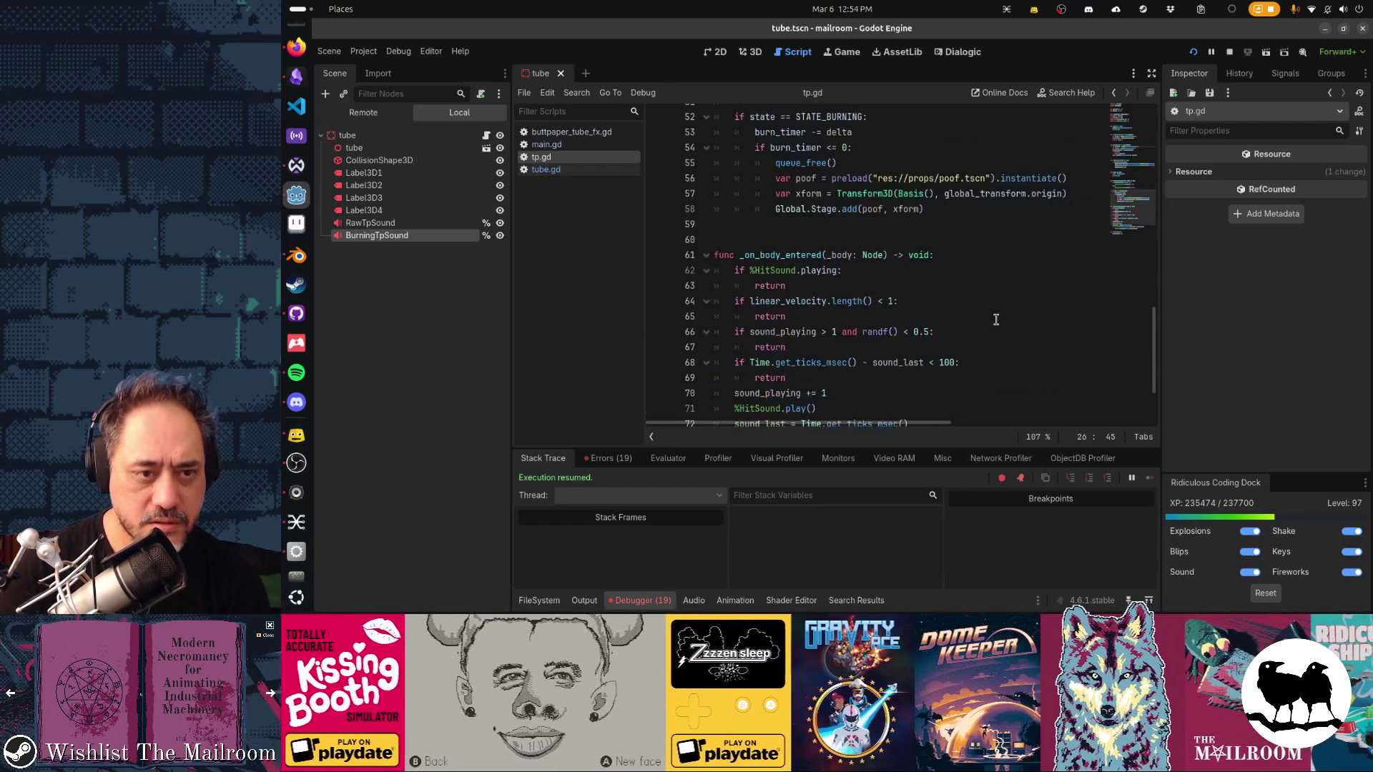
pyautogui.scroll(5, 995, 319)
pyautogui.scroll(4, 996, 318)
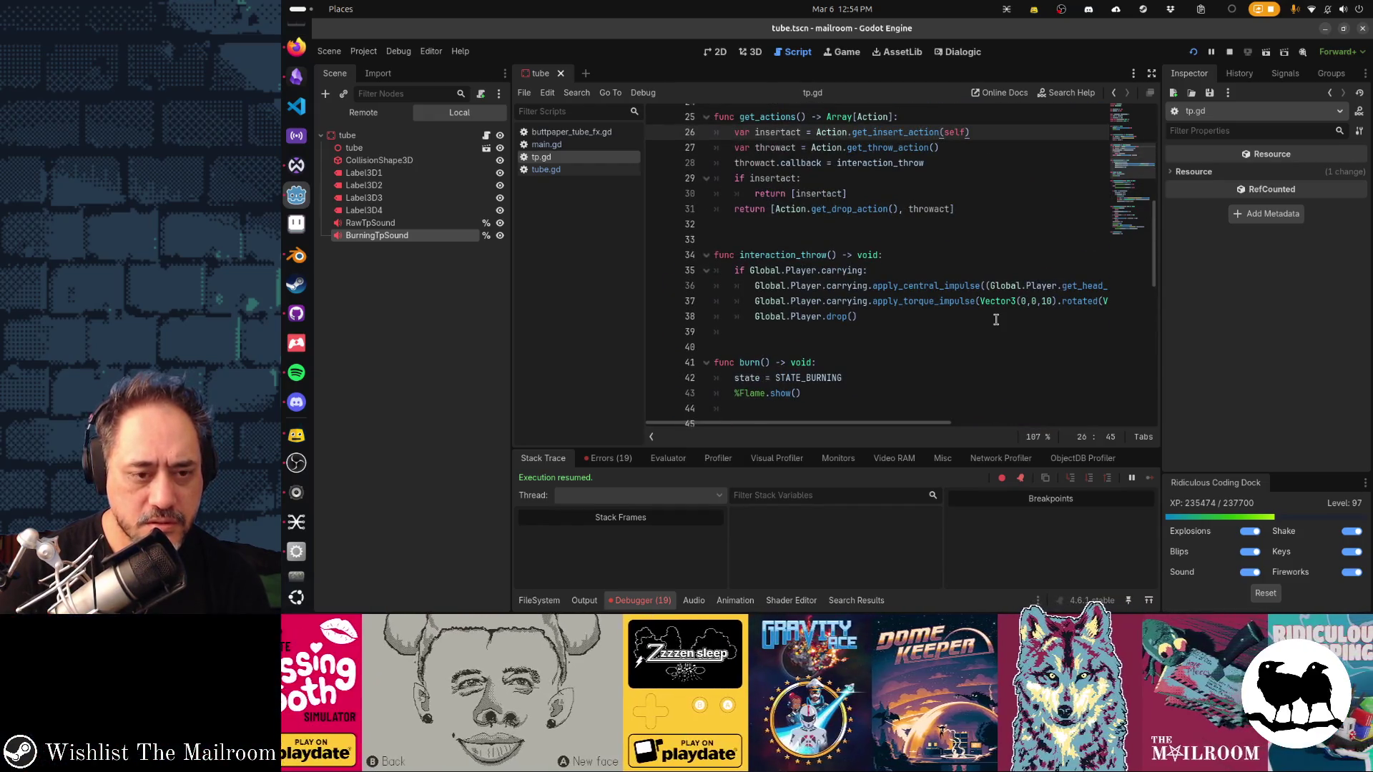
pyautogui.scroll(-1, 995, 319)
pyautogui.scroll(-2, 996, 319)
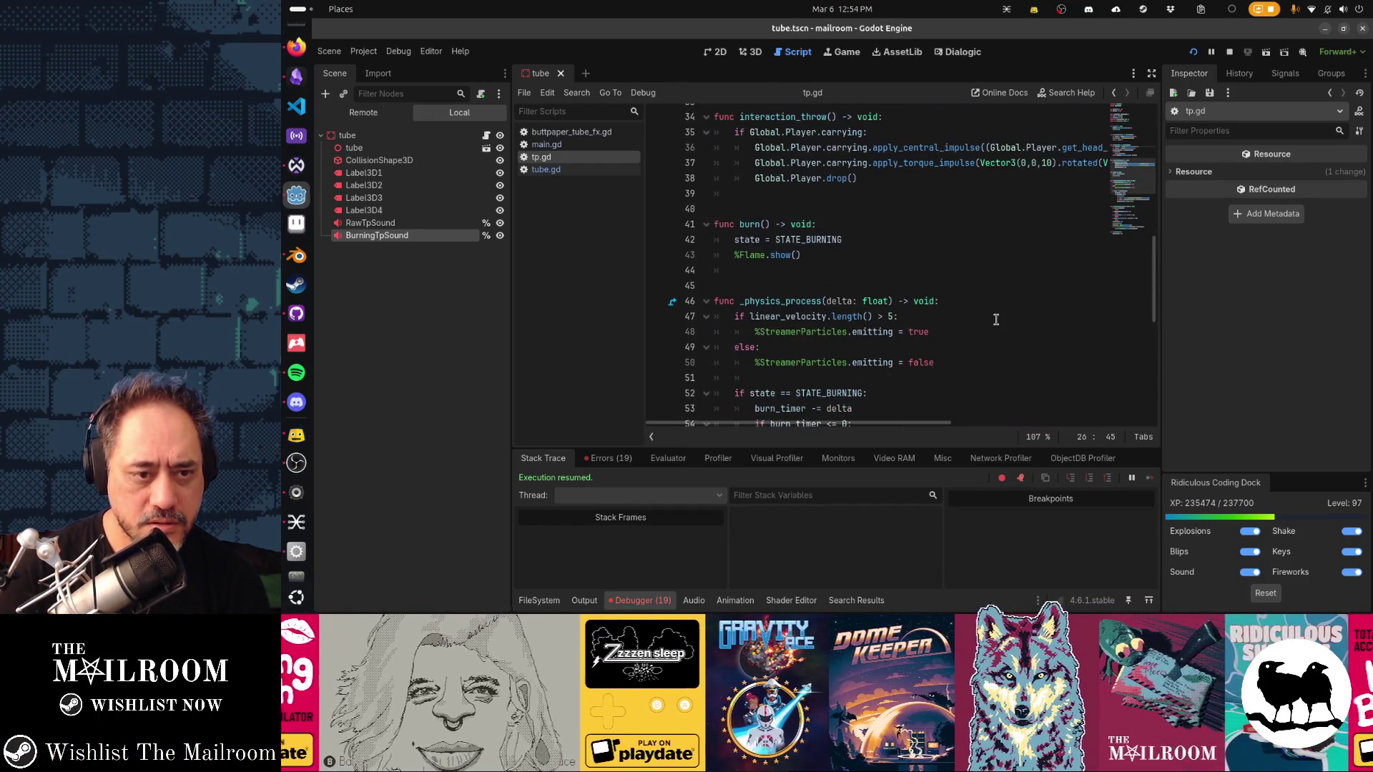
pyautogui.scroll(-4, 996, 319)
pyautogui.scroll(-1, 995, 319)
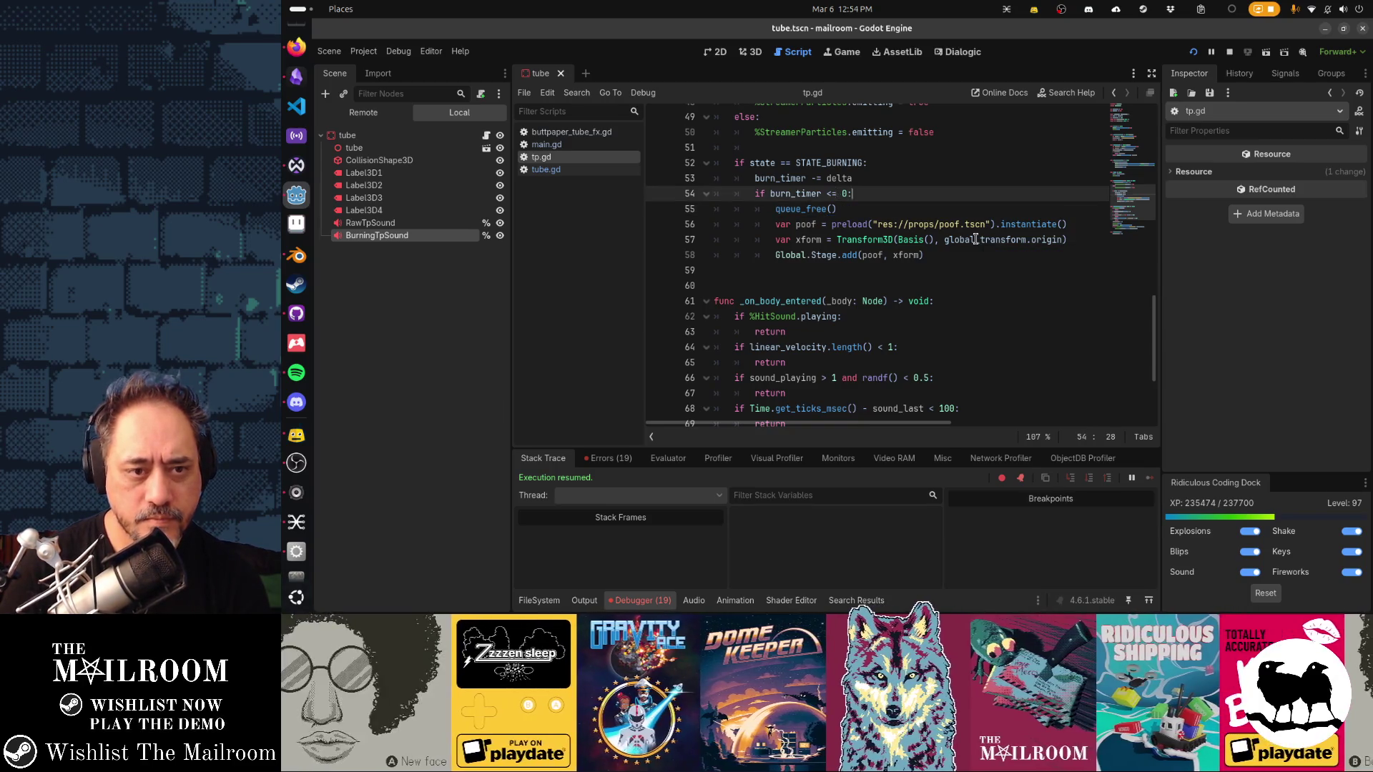
# Step: Add 'if Global.Player.carrying == self: Global.Player.drop()' before queue_free(), then return to the game
pyautogui.hotkey('ctrl', 'shift', 'Return')
pyautogui.write('if Global.Player.carrying == self:')
pyautogui.press('Return')
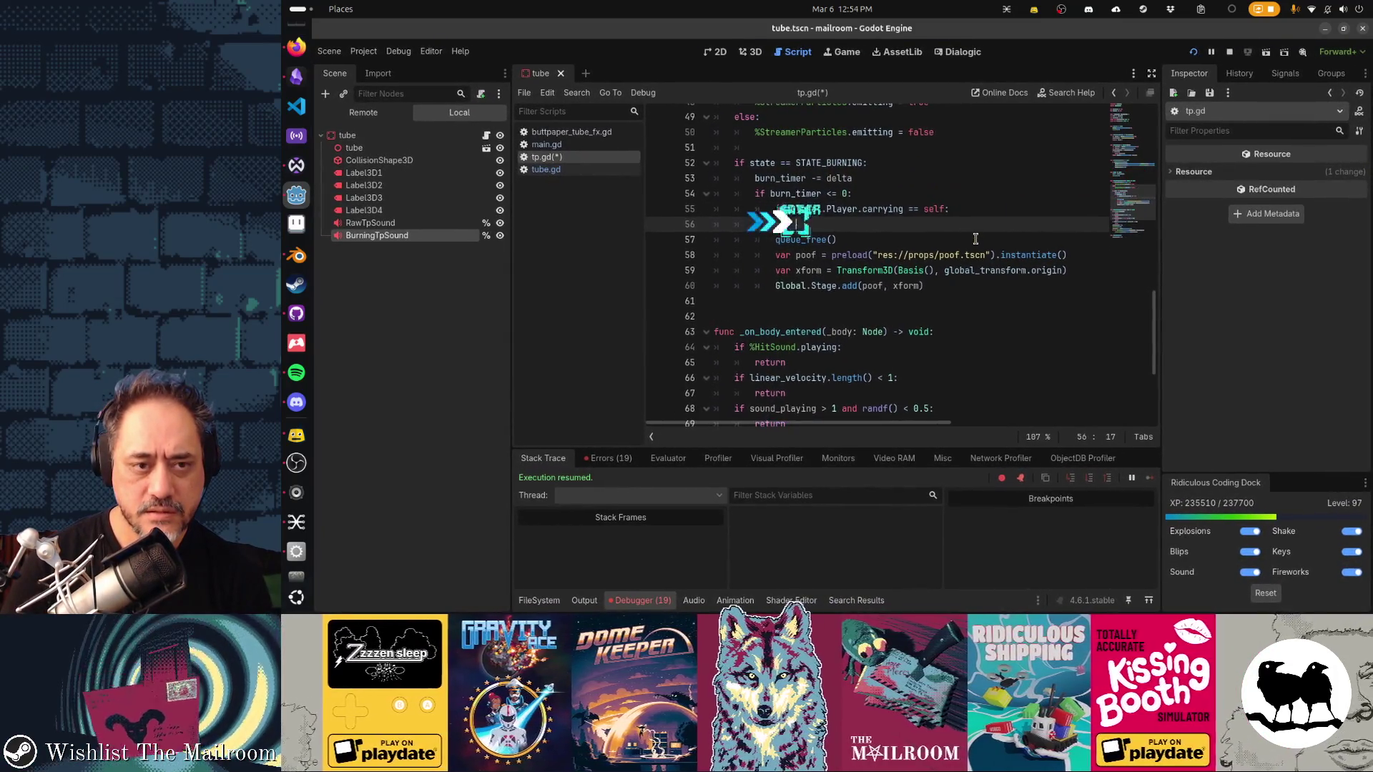
pyautogui.write('Global.Player.drop()')
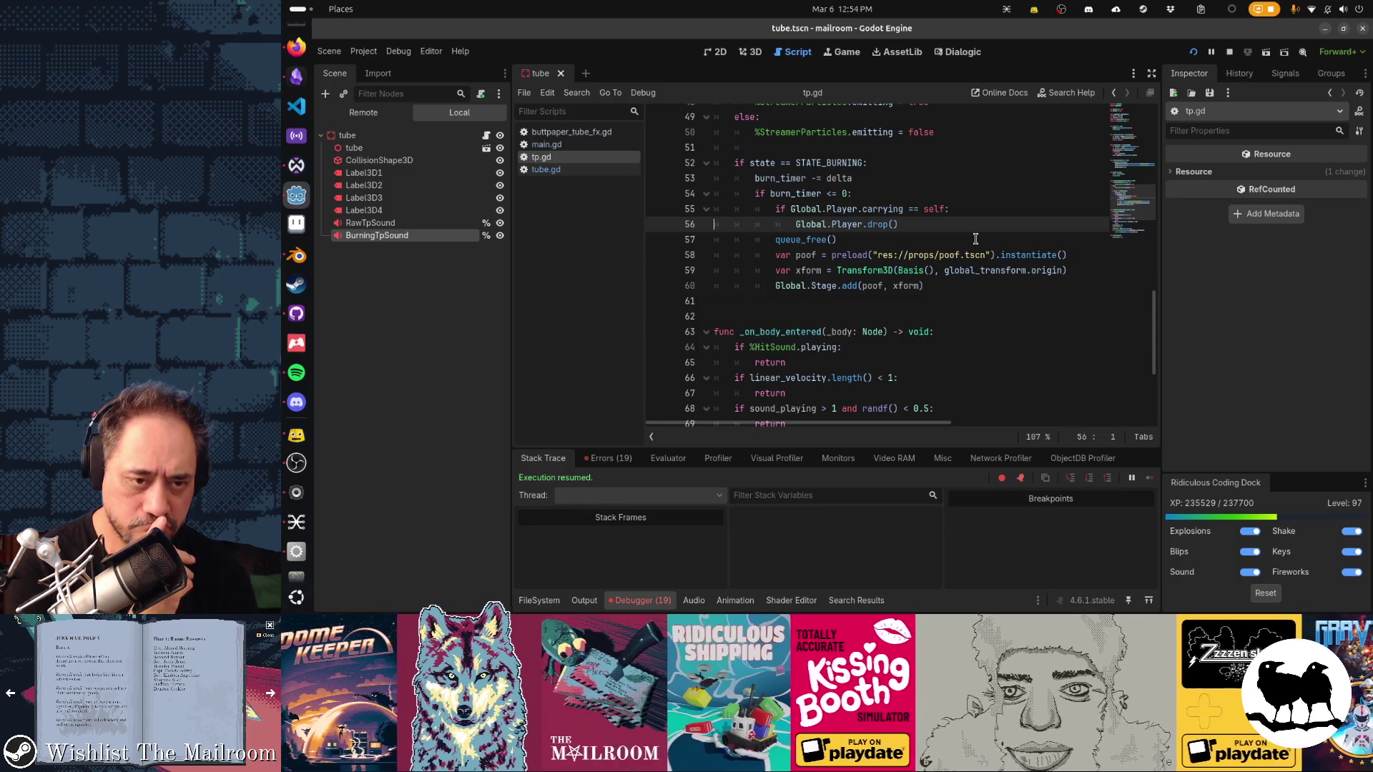
pyautogui.hotkey('alt', 'Tab')
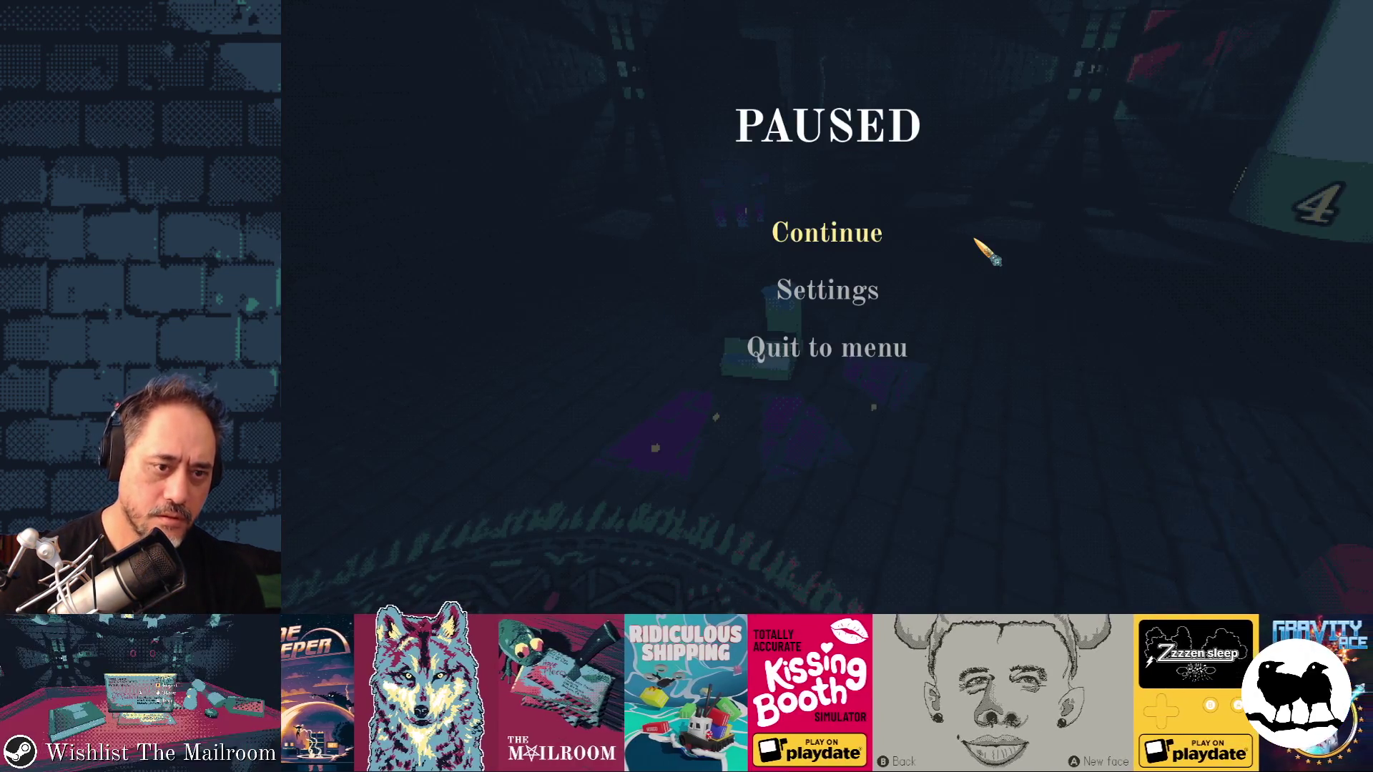
# Step: Resume the game, light the butt paper and deliver it into tube 1
pyautogui.click(913, 242)
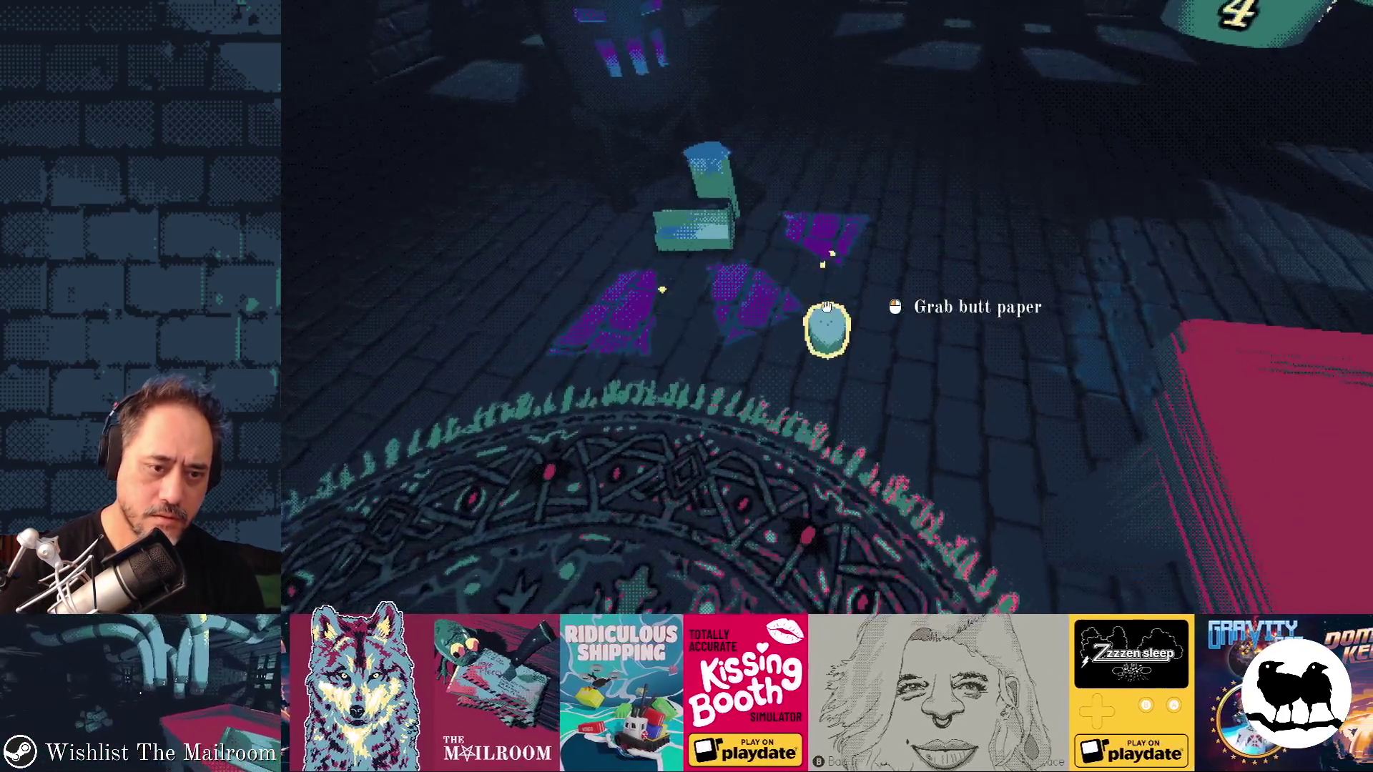
pyautogui.click(826, 307)
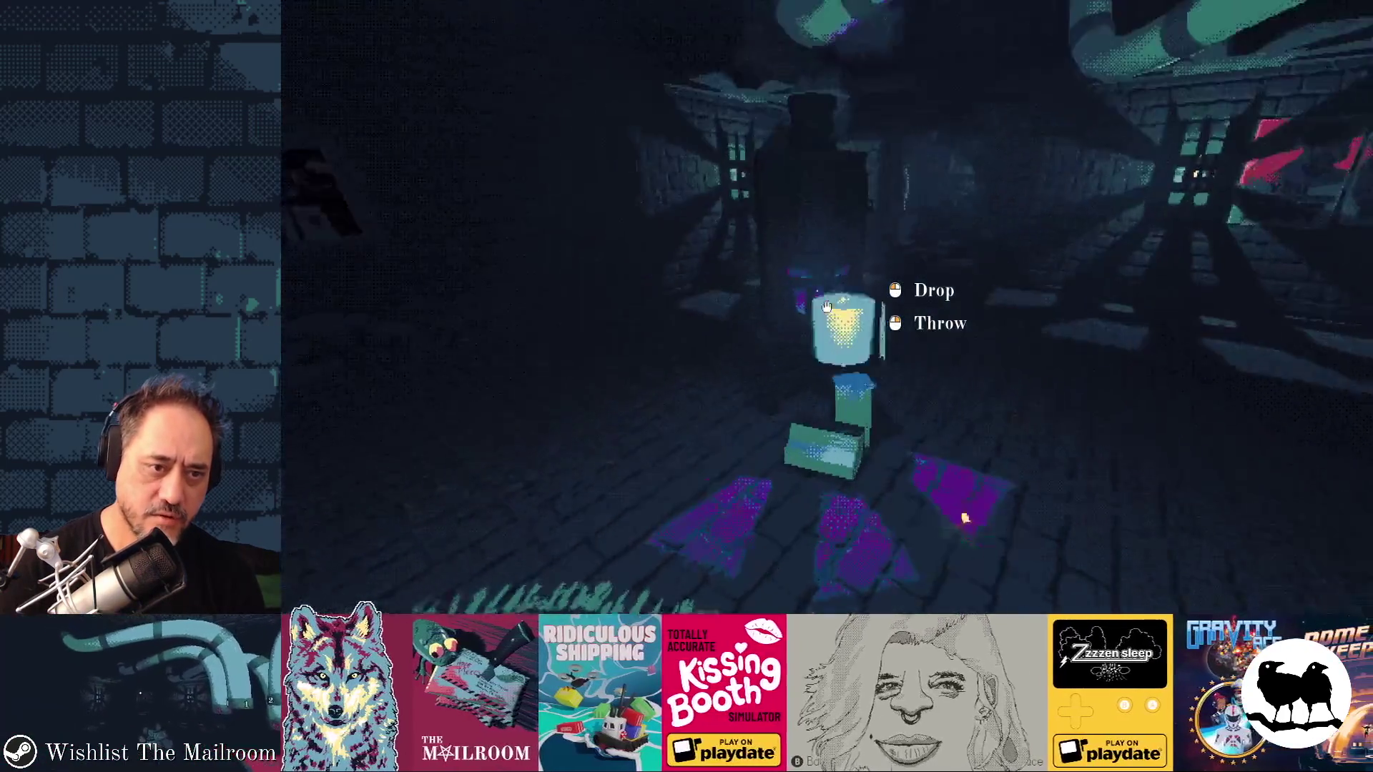
pyautogui.click(826, 308)
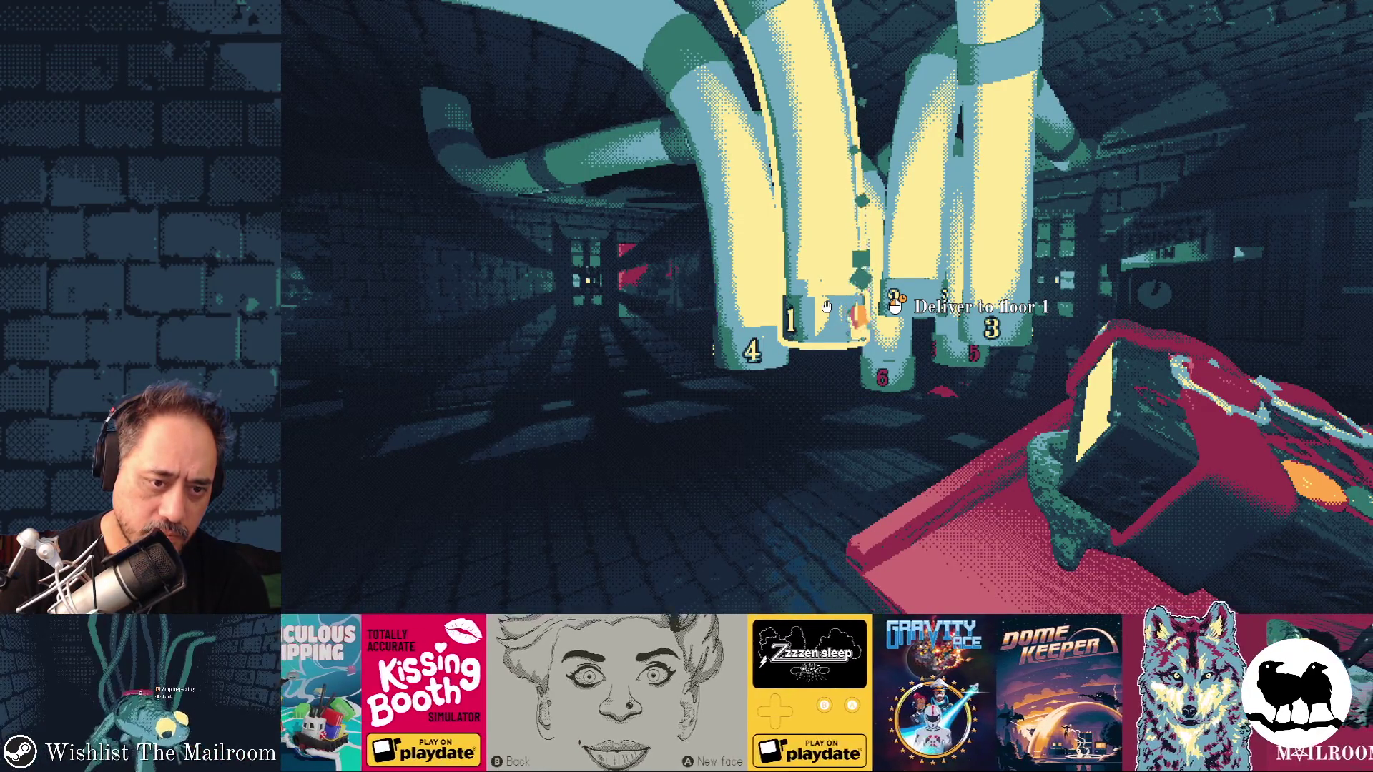
pyautogui.click(826, 307)
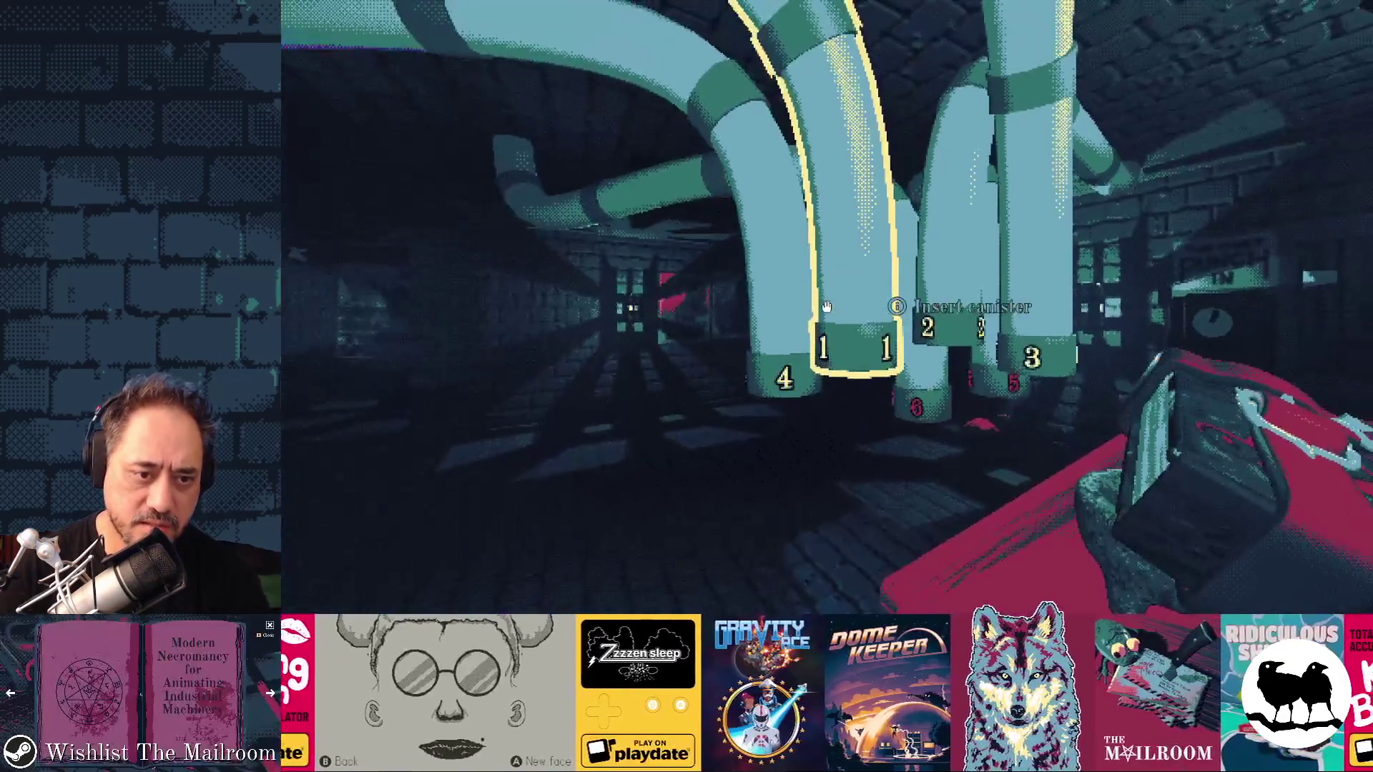
pyautogui.press('Escape')
pyautogui.press('Escape')
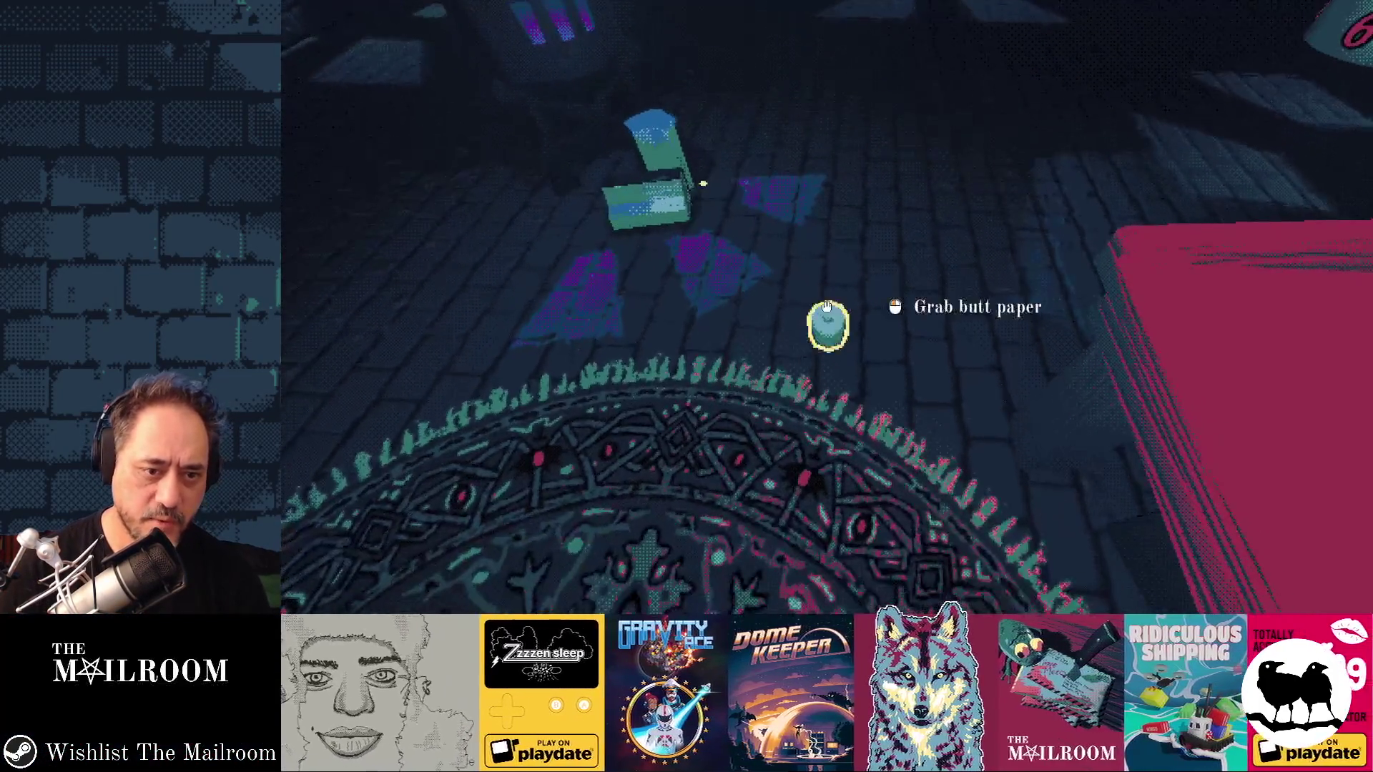
# Step: Light another roll, walk to the numbered tubes and insert it into tube 2
pyautogui.click(826, 308)
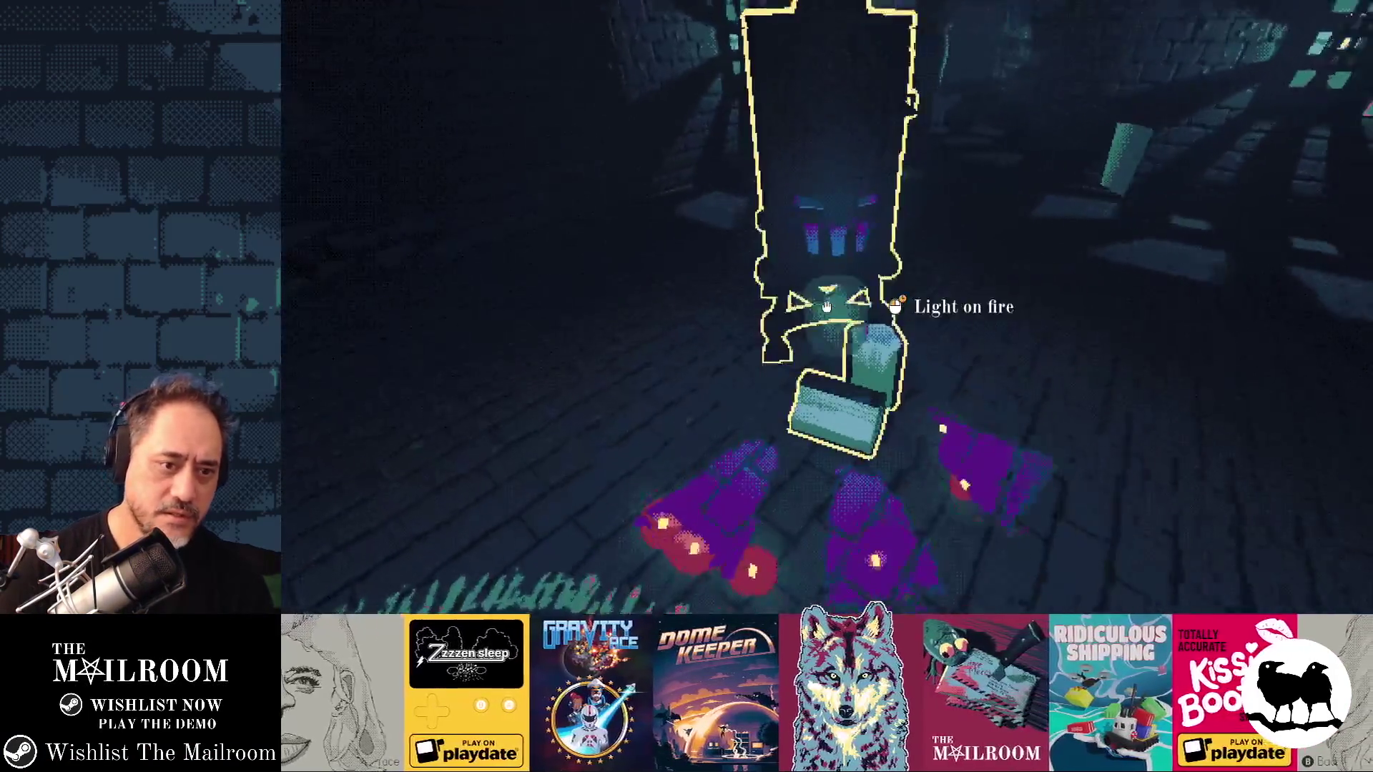
pyautogui.click(826, 308)
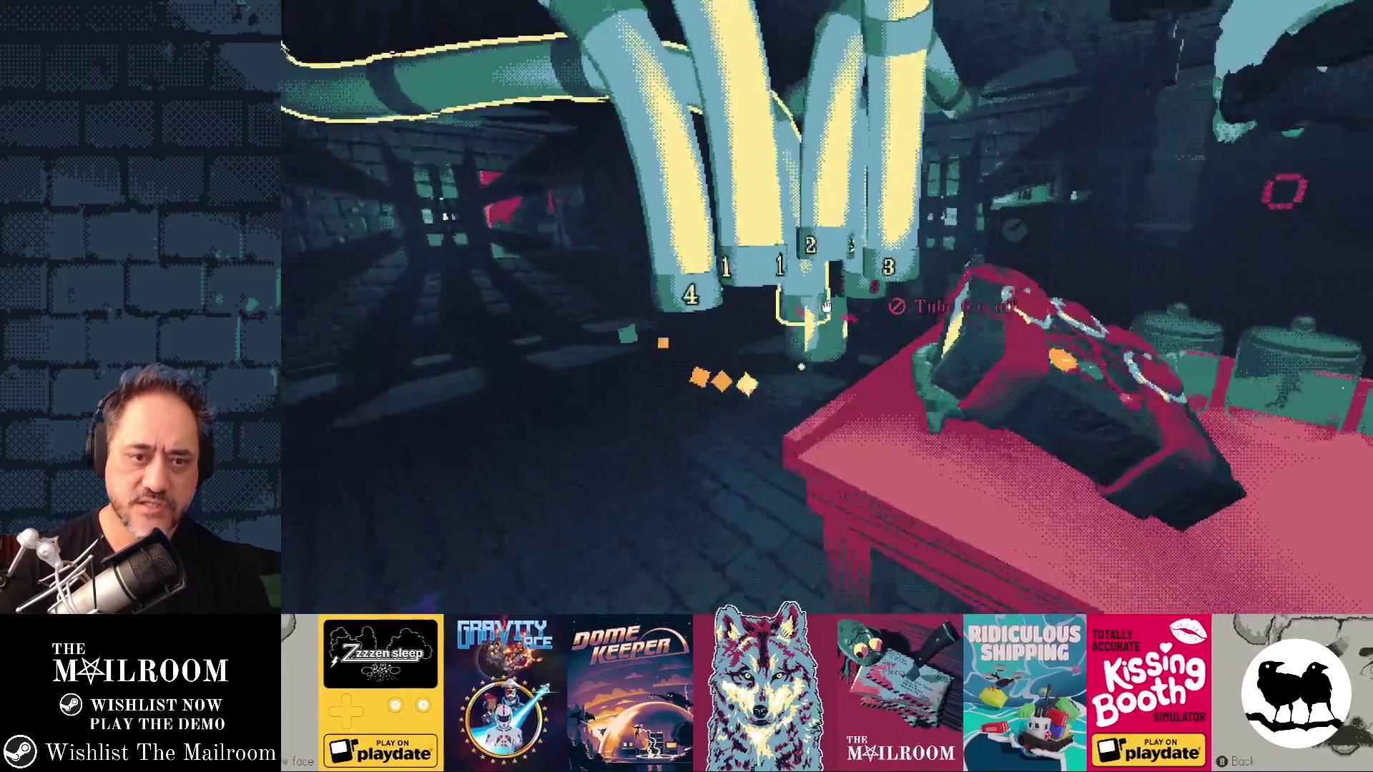
pyautogui.press('w')
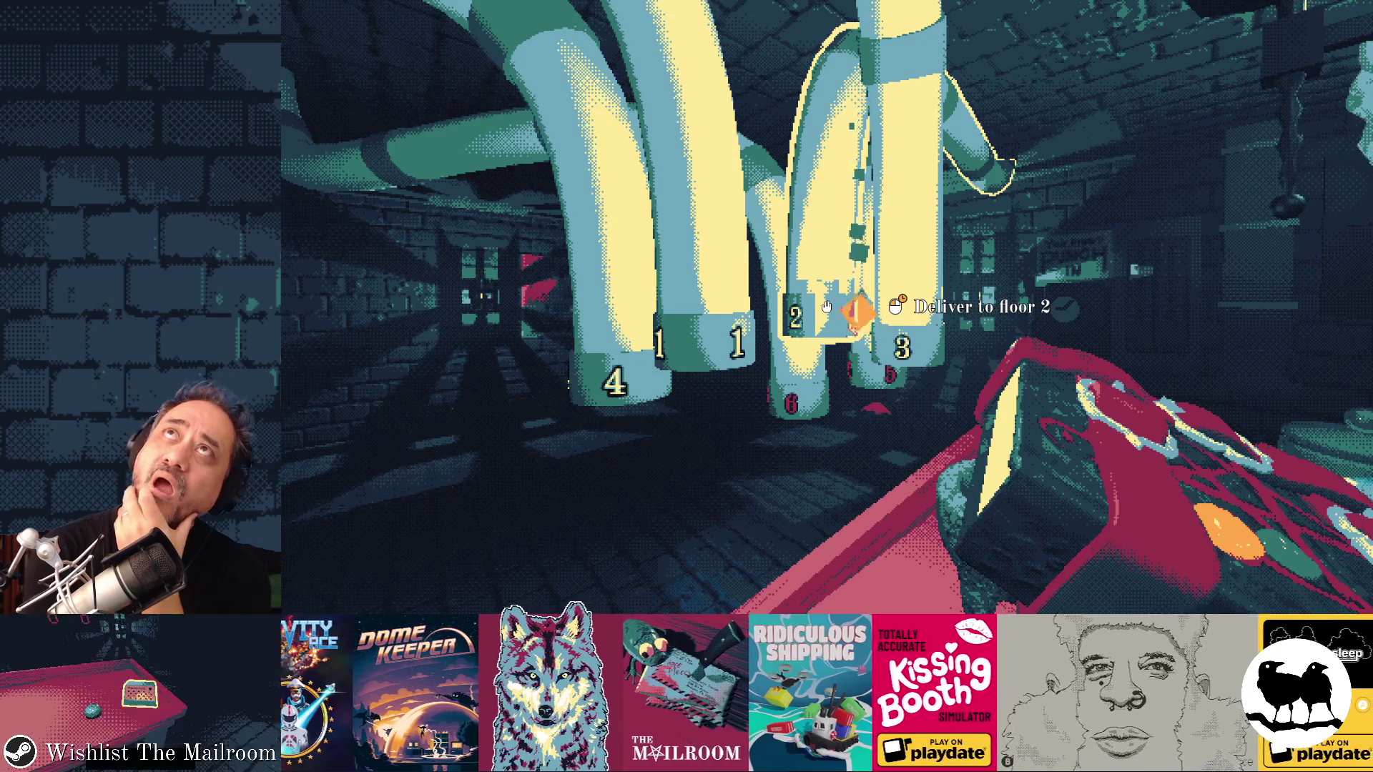
pyautogui.click(827, 306)
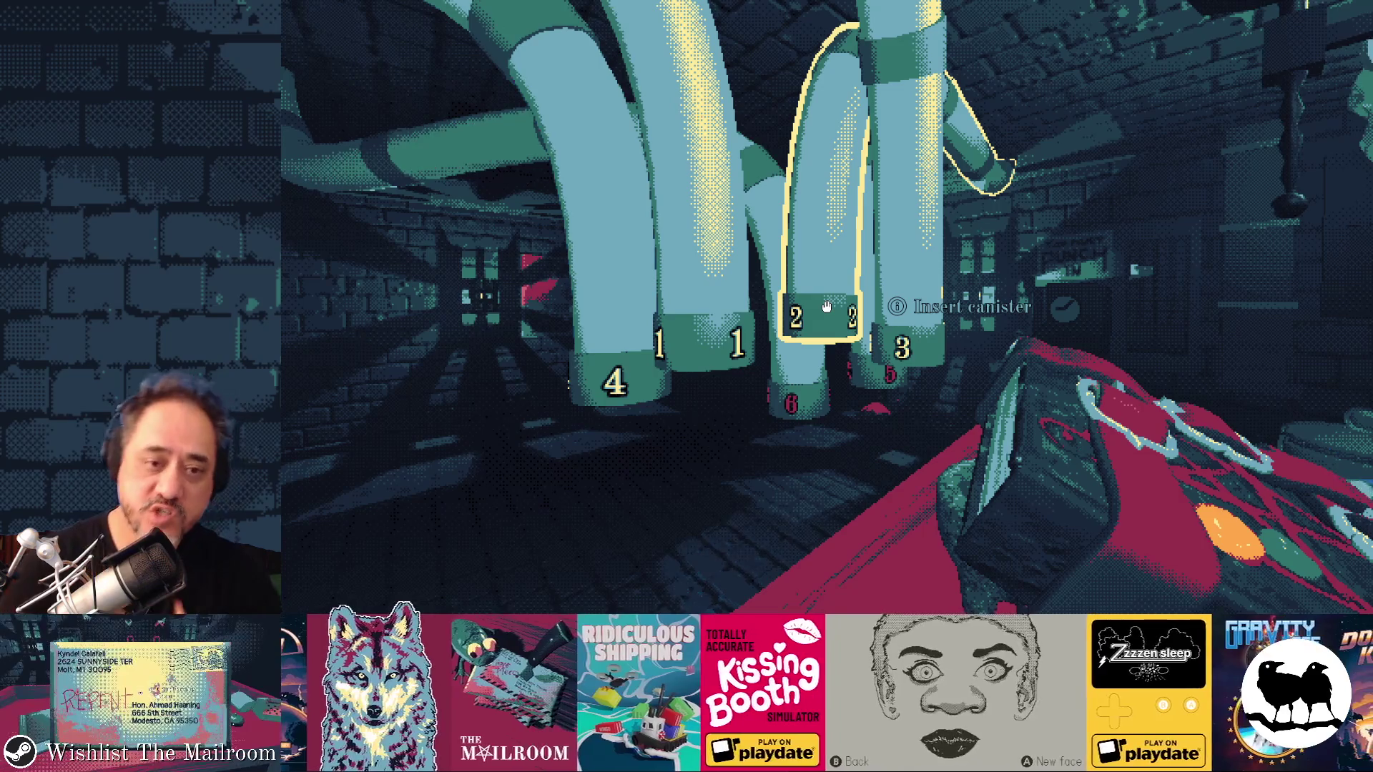
pyautogui.press('`')
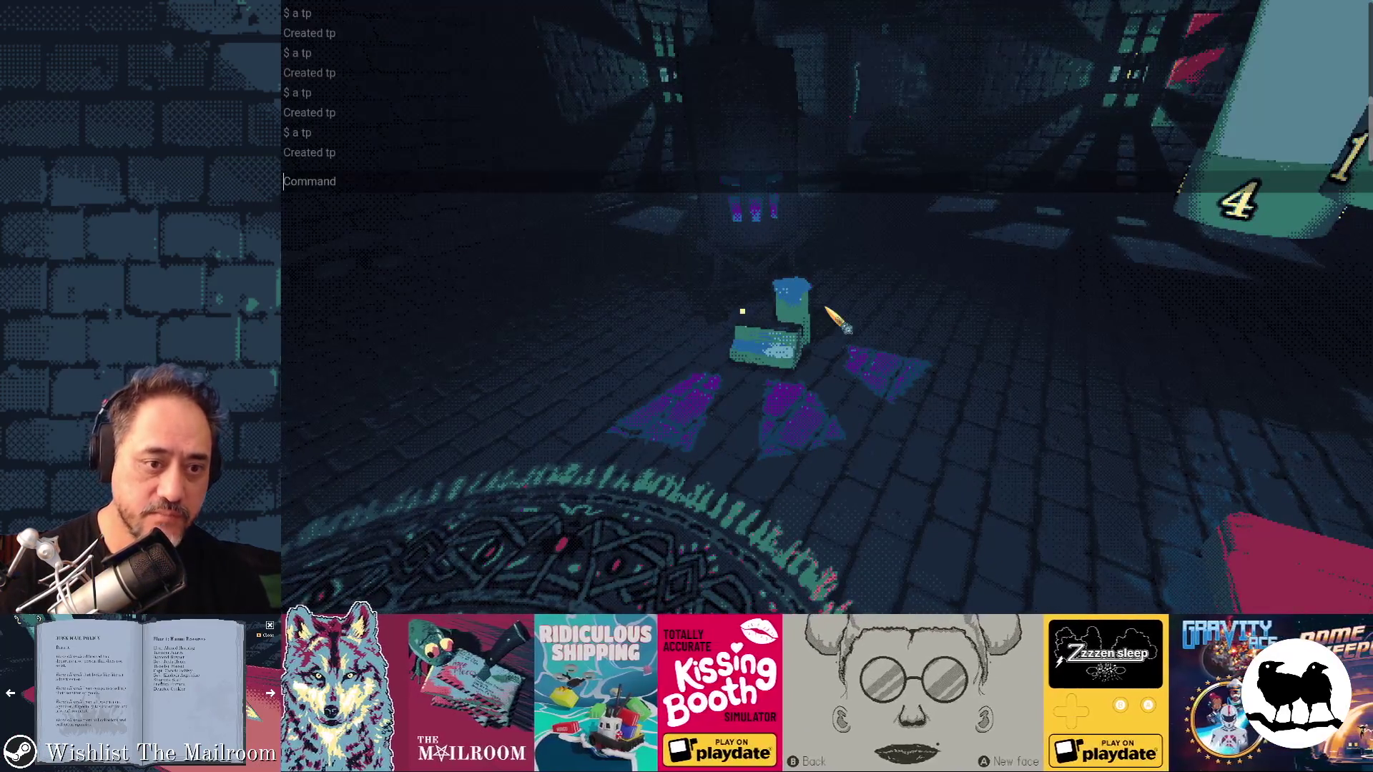
pyautogui.write('a tp')
# Step: Spawn another roll with 'a tp', light it, push it into a tube, then stop the game
pyautogui.press('Return')
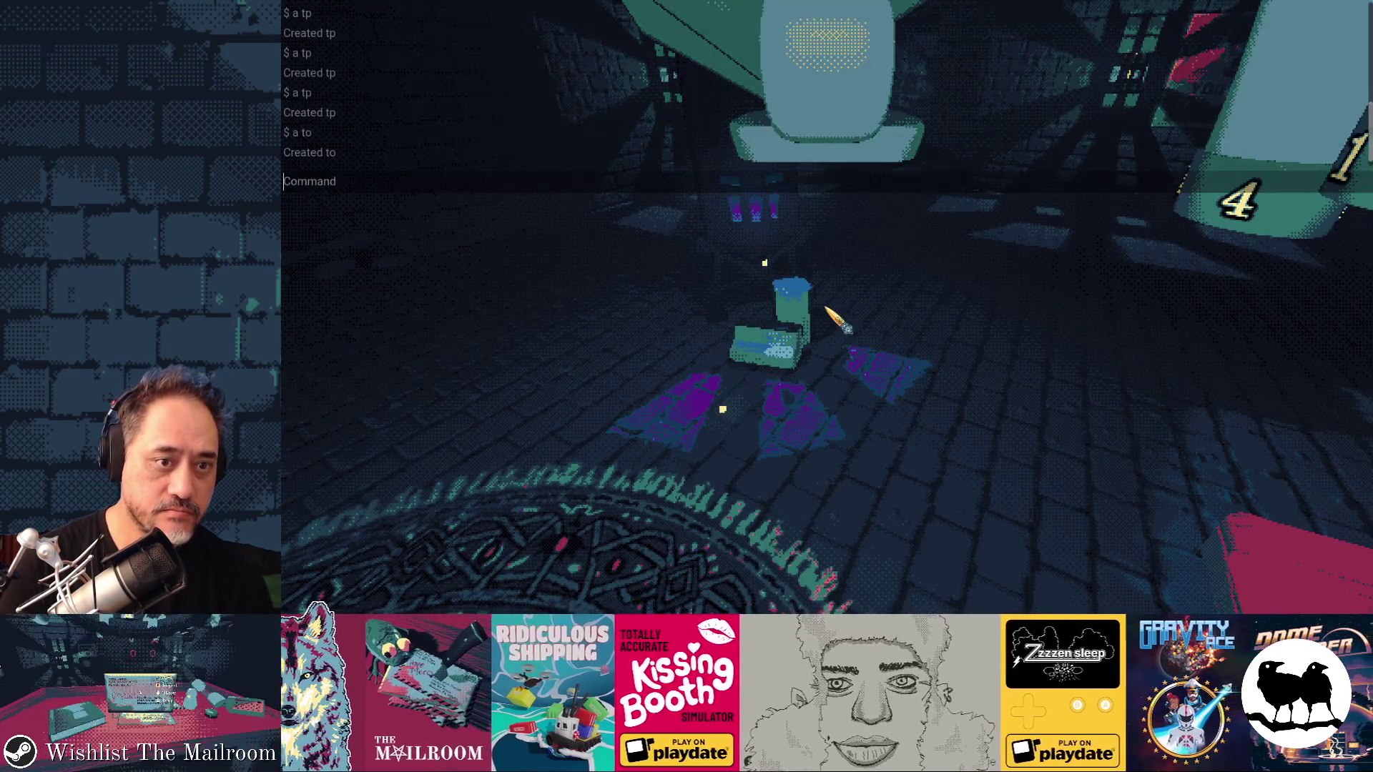
pyautogui.press('Return')
pyautogui.press('`')
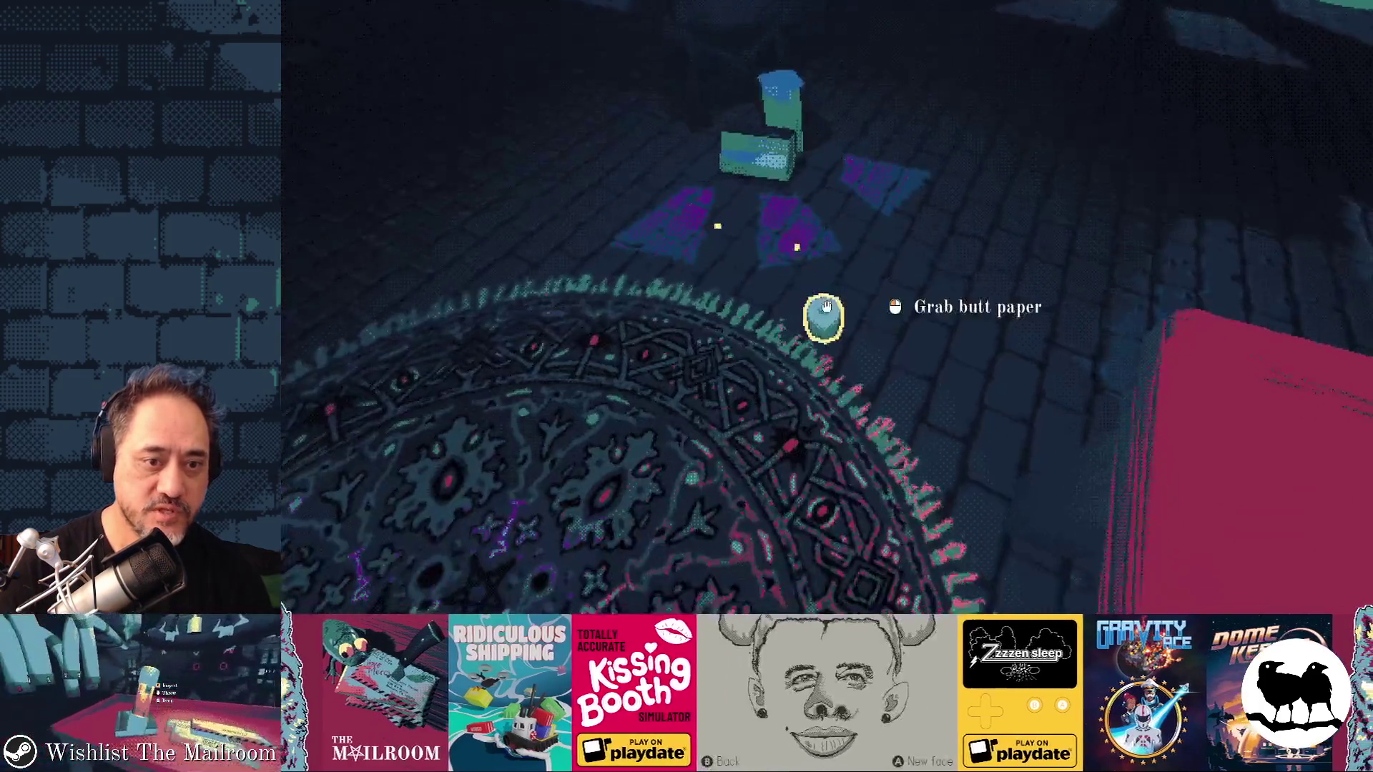
pyautogui.click(826, 308)
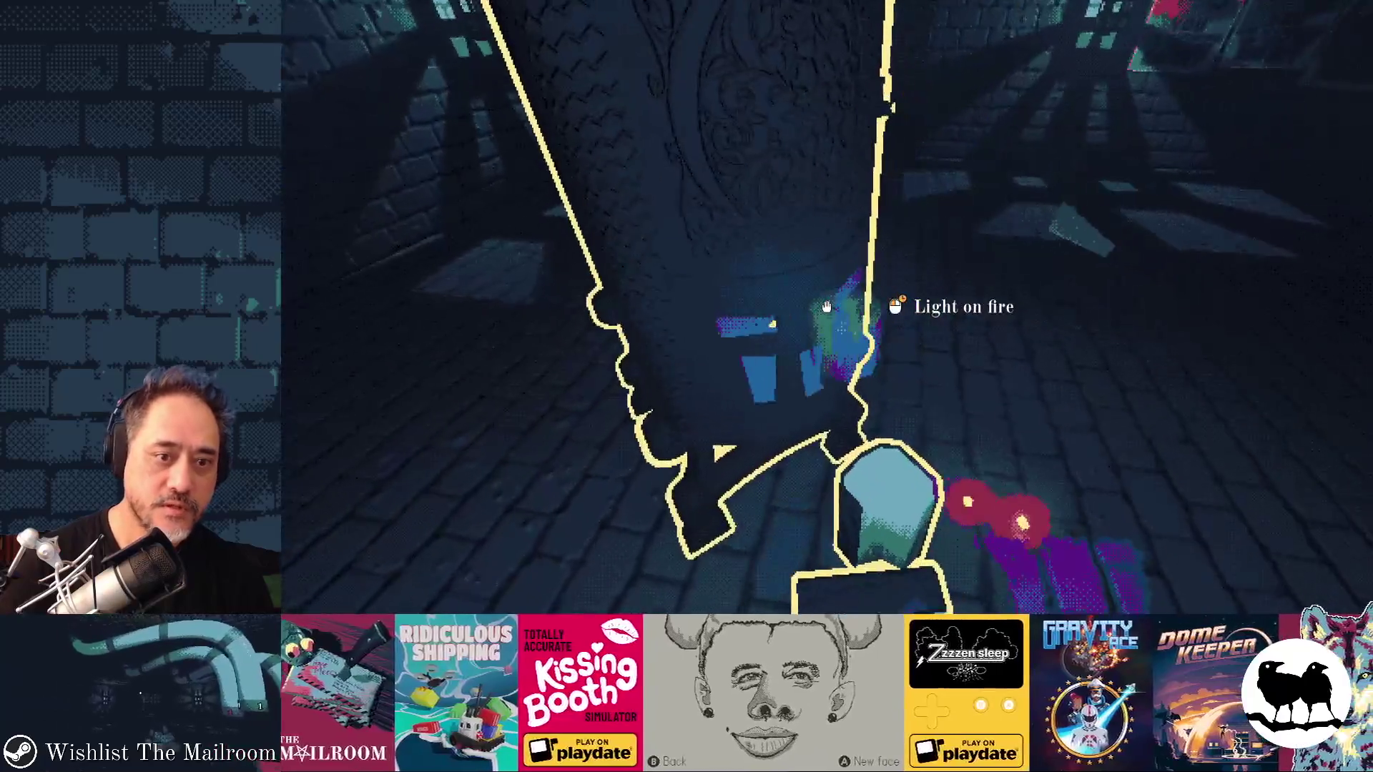
pyautogui.click(826, 307)
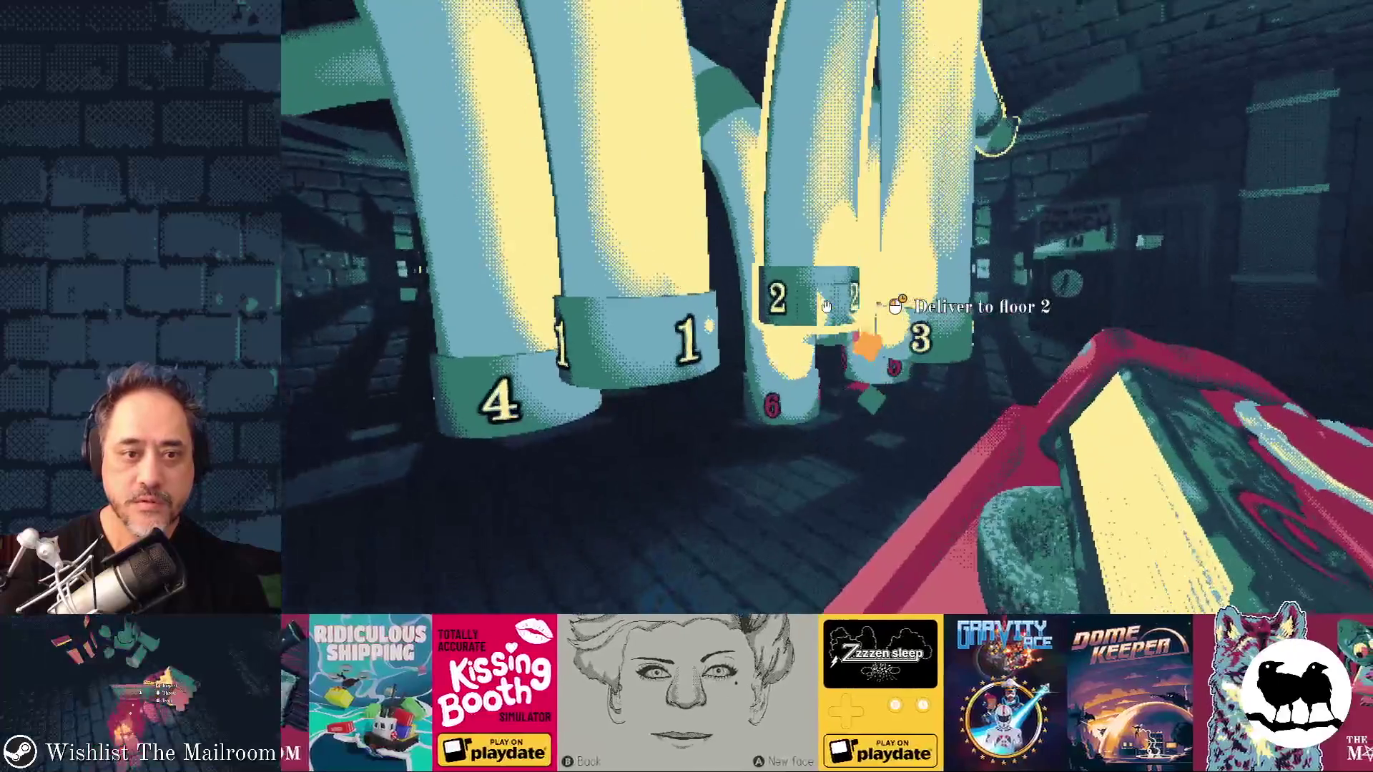
pyautogui.click(827, 308)
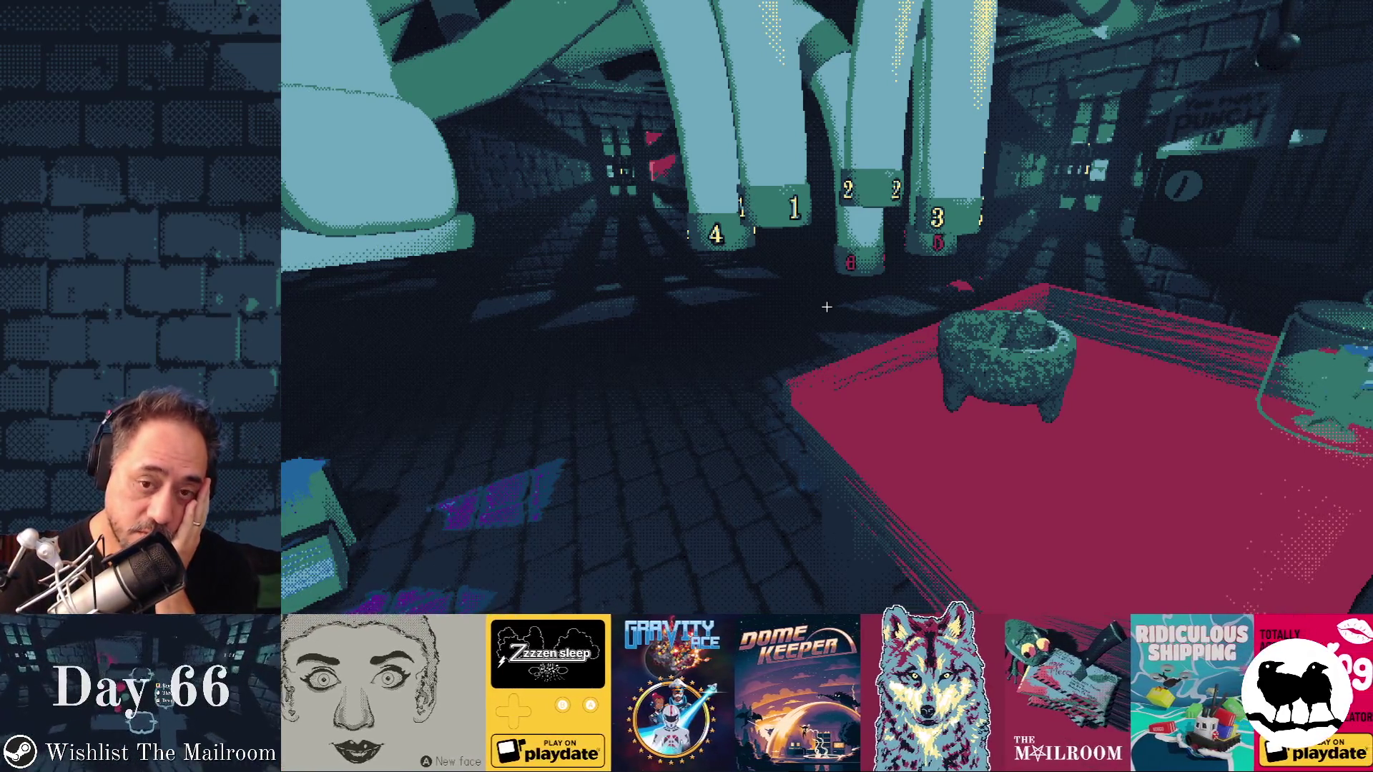
pyautogui.press('F8')
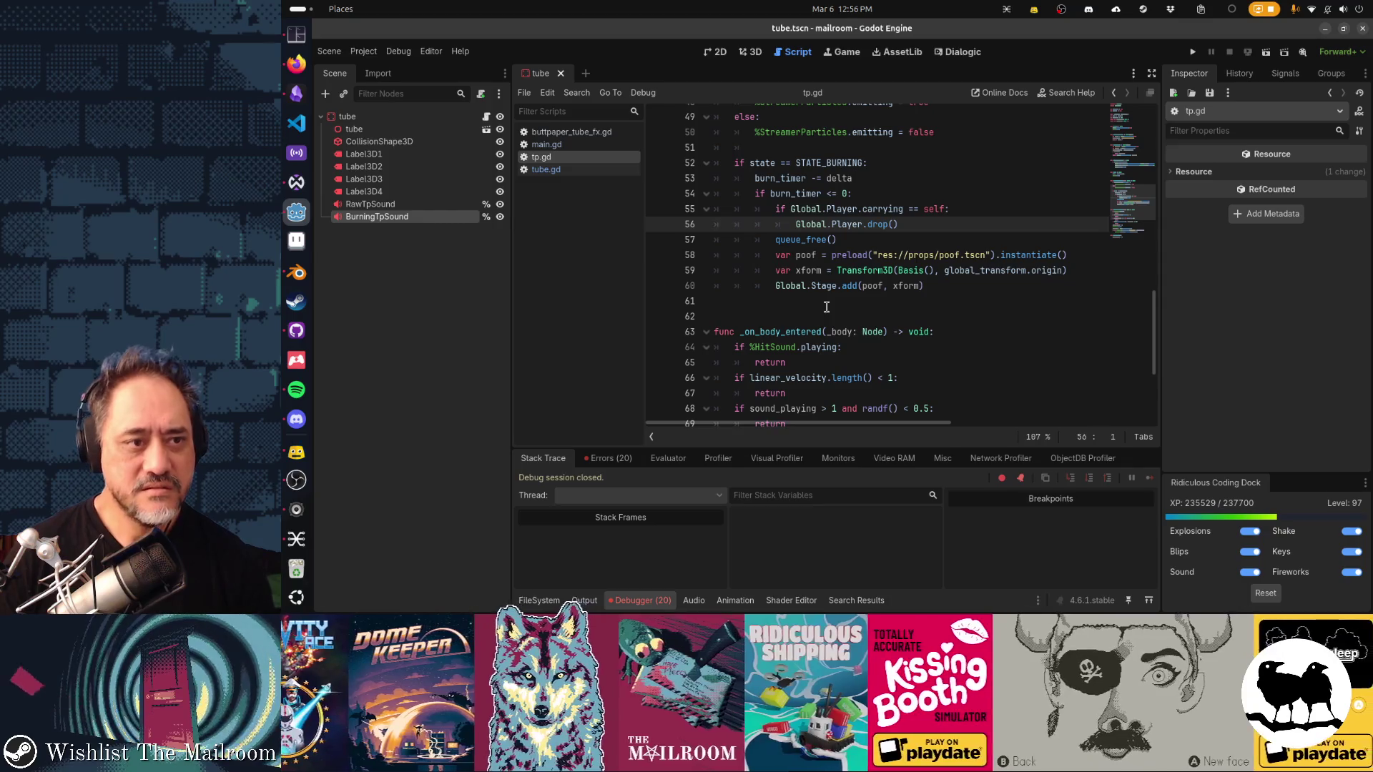
# Step: Search the project for 'buttpaper_tube_fx' and jump to its match in main.gd's on_tube_inserted
pyautogui.click(570, 130)
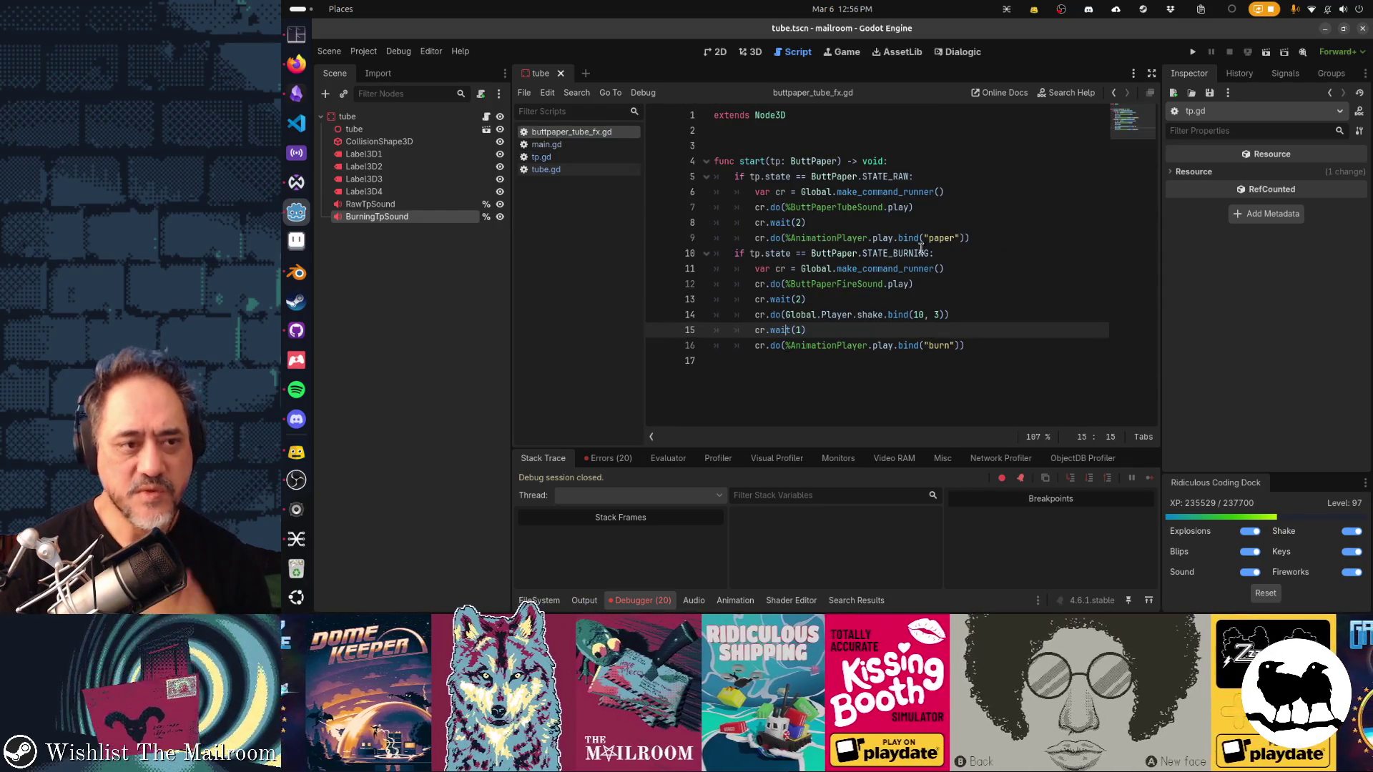
pyautogui.hotkey('ctrl', 'shift', 'f')
pyautogui.write('buttpaper_tu')
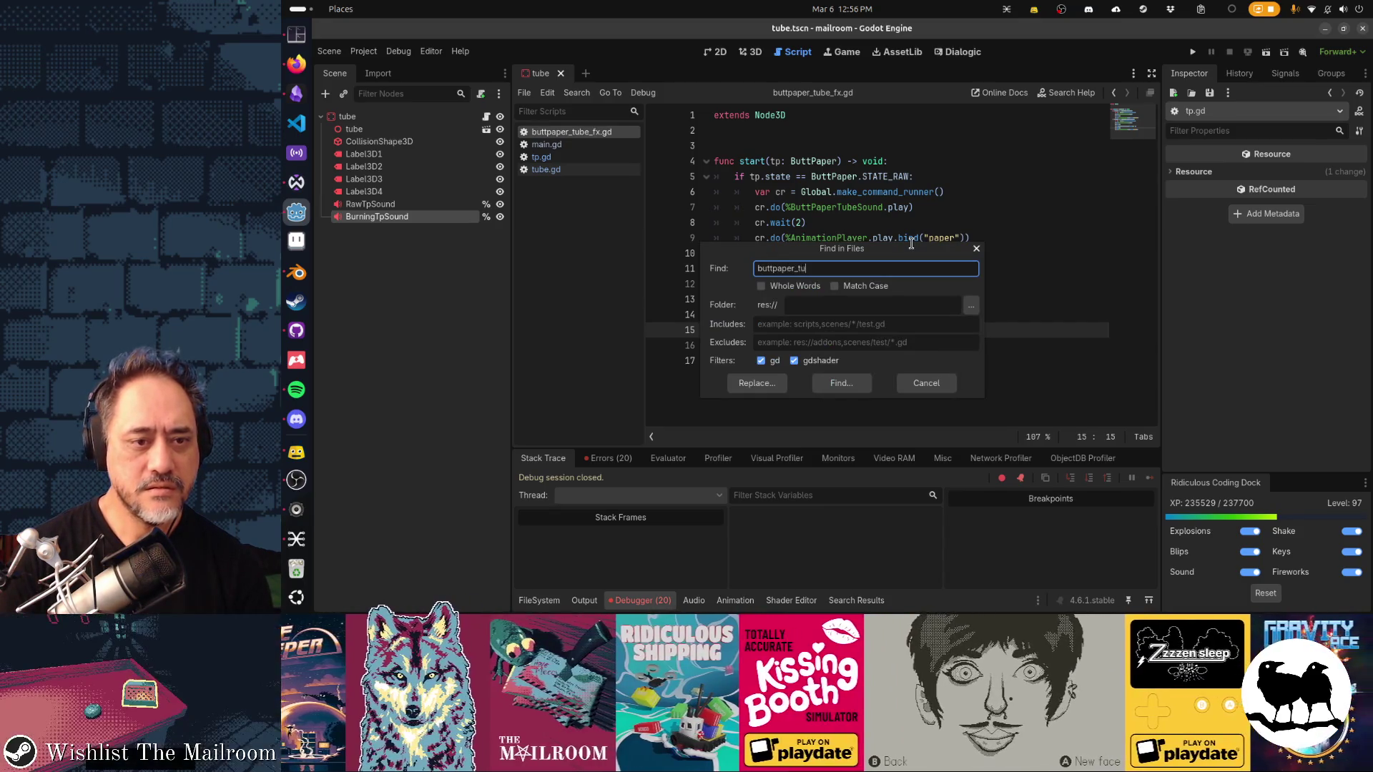
pyautogui.write('be_fx')
pyautogui.press('Return')
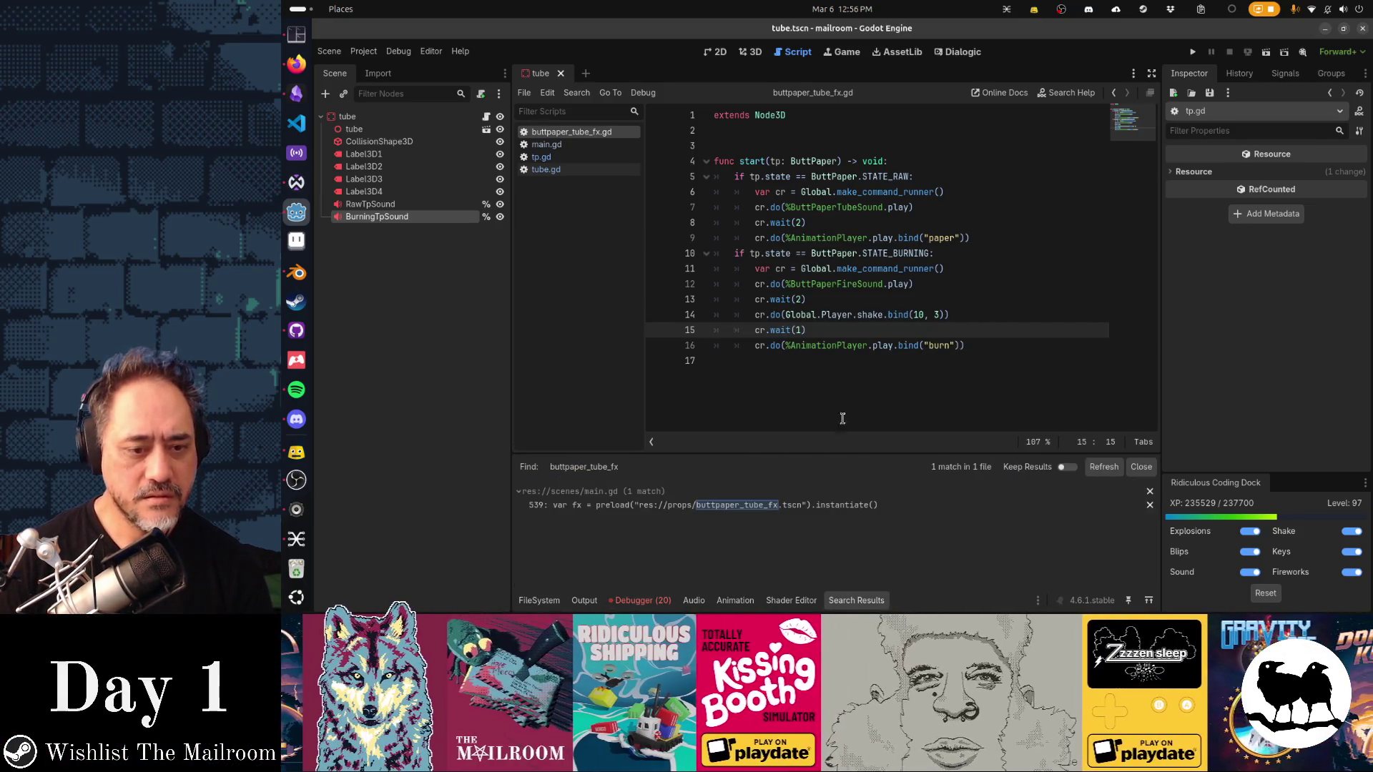
pyautogui.click(840, 503)
# Step: Check the effect's spawn position in main.gd against the tube scene in 3D
pyautogui.click(940, 285)
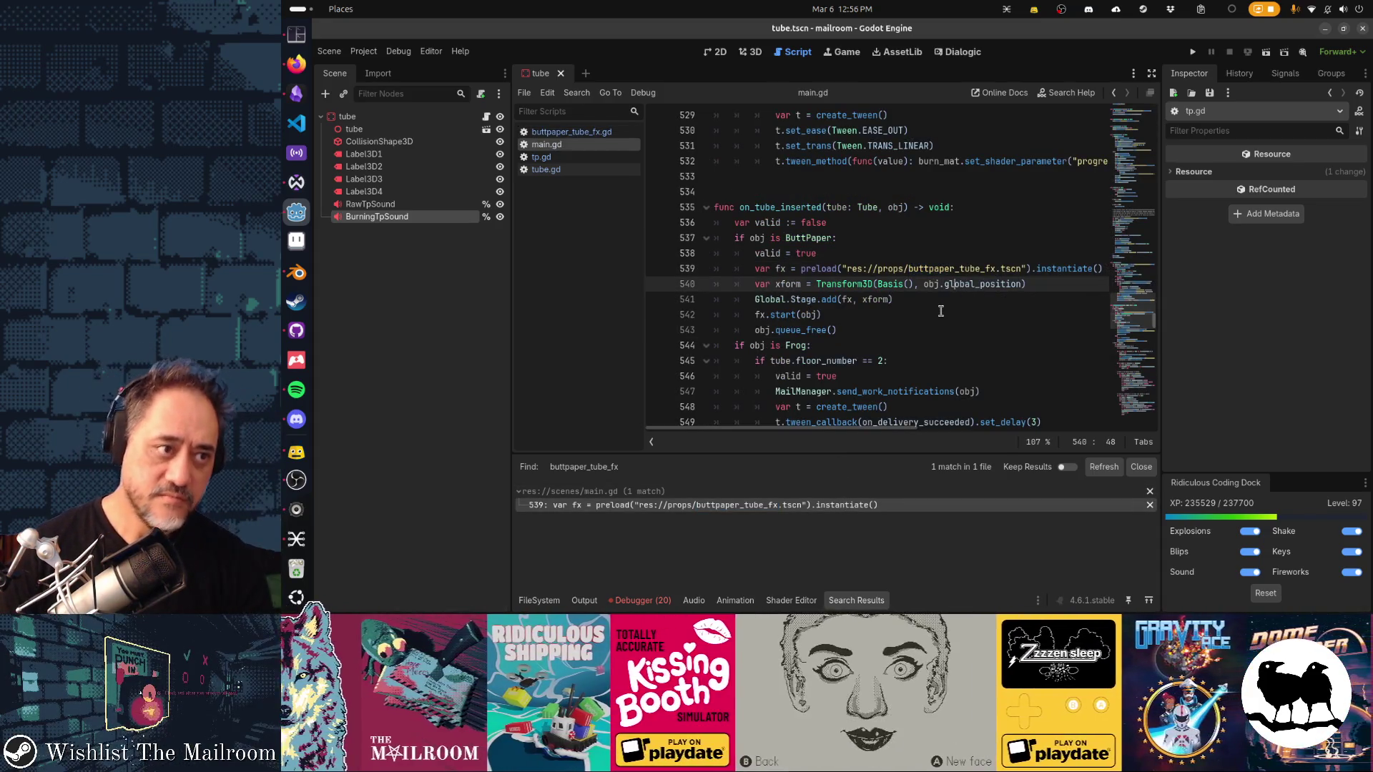
pyautogui.hotkey('ctrl', 'F2')
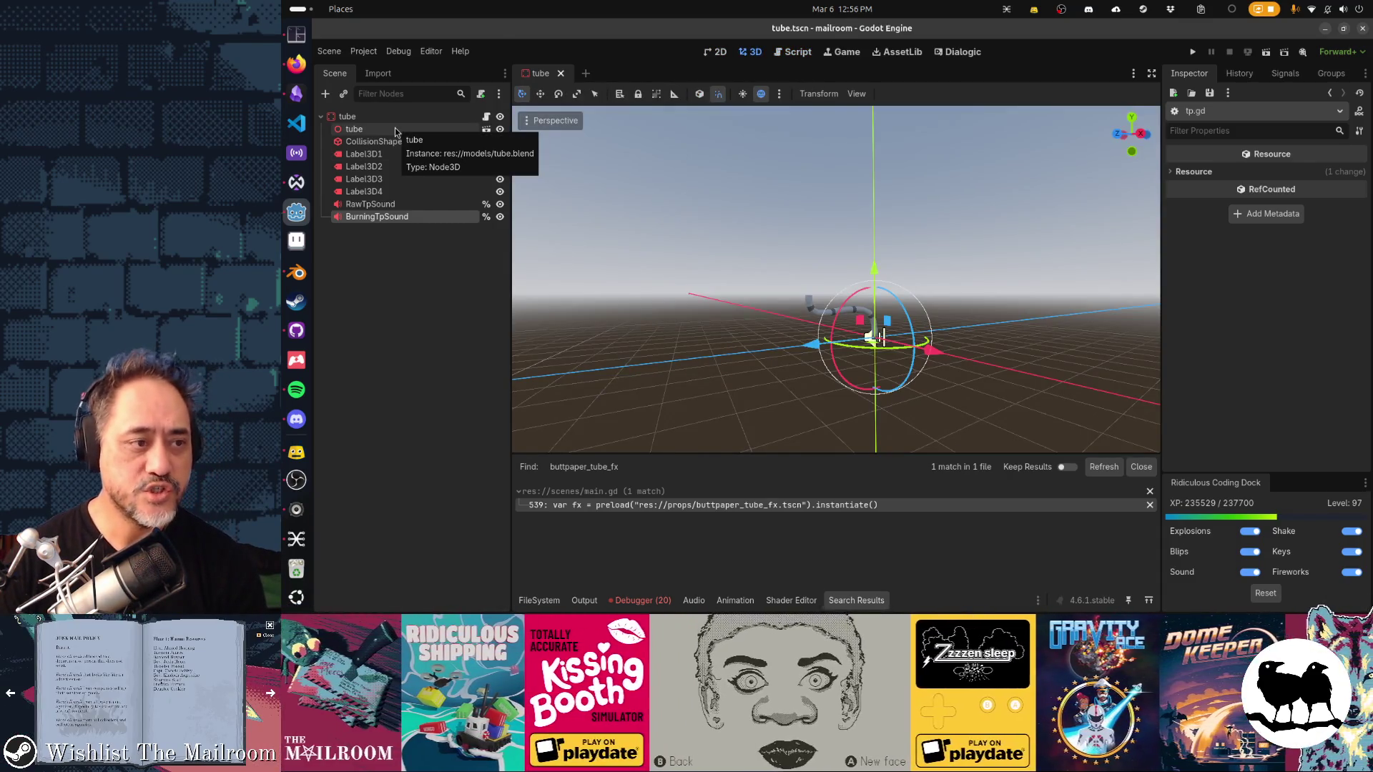
pyautogui.hotkey('ctrl', 'F3')
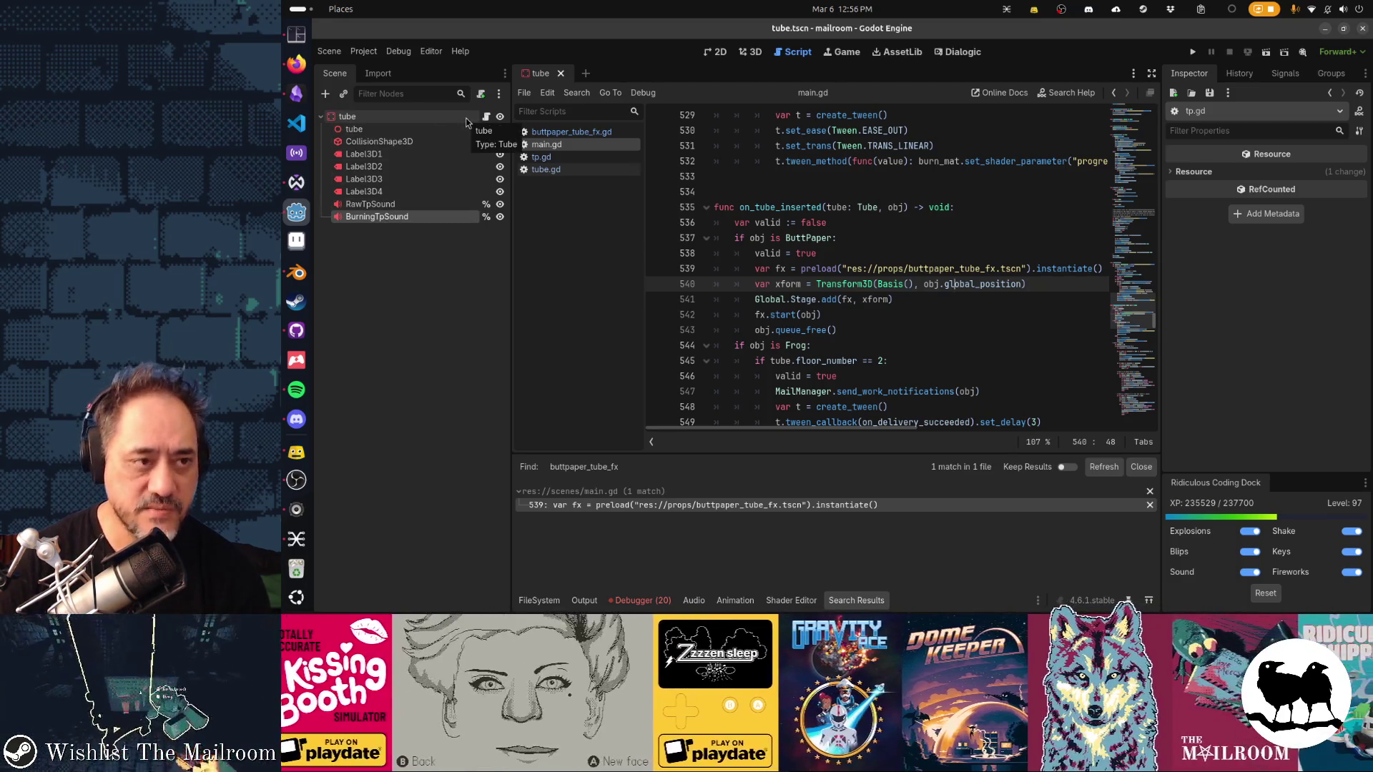
pyautogui.hotkey('ctrl', 'F2')
pyautogui.scroll(-5, 959, 390)
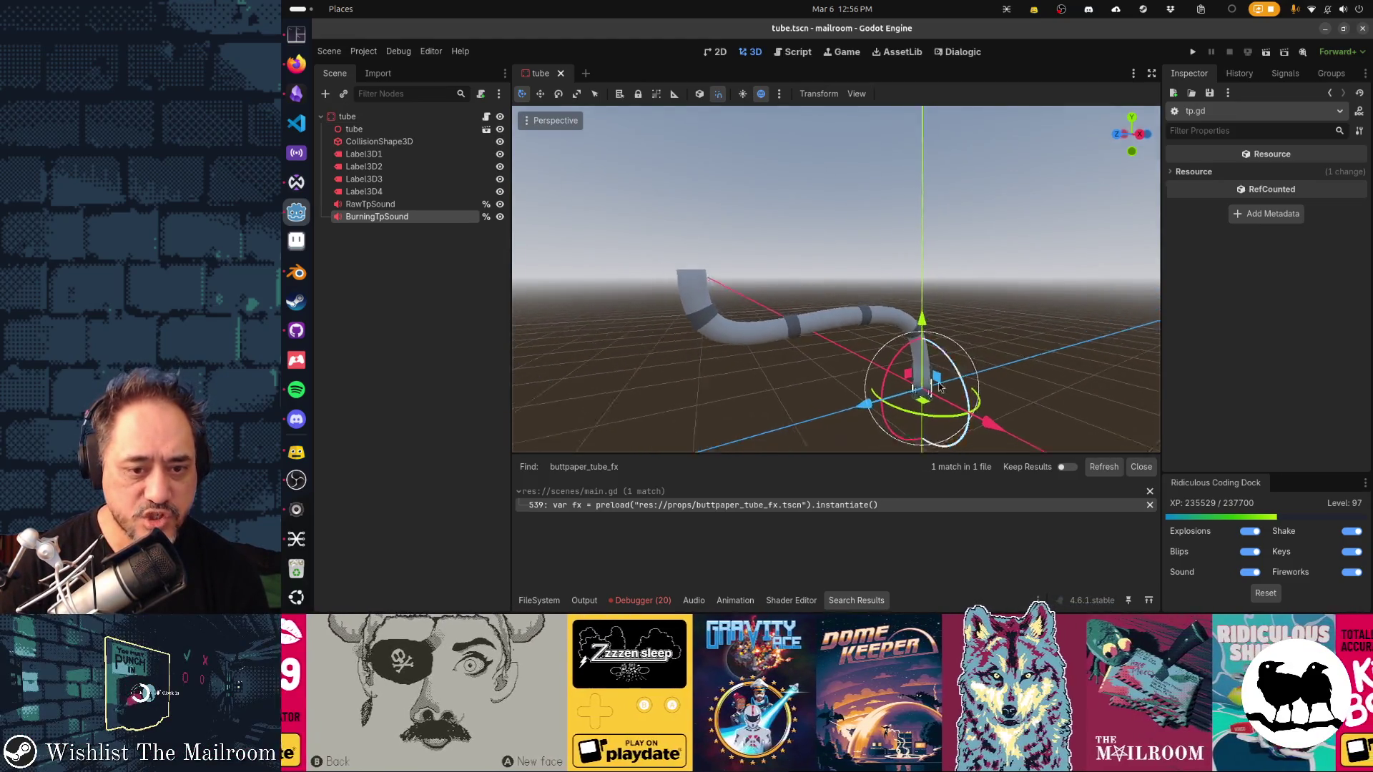
# Step: Orbit close to the tube and inspect its RawTpSound, Label3D and CollisionShape3D nodes
pyautogui.moveTo(853, 222); pyautogui.dragTo(939, 383)
pyautogui.press('f')
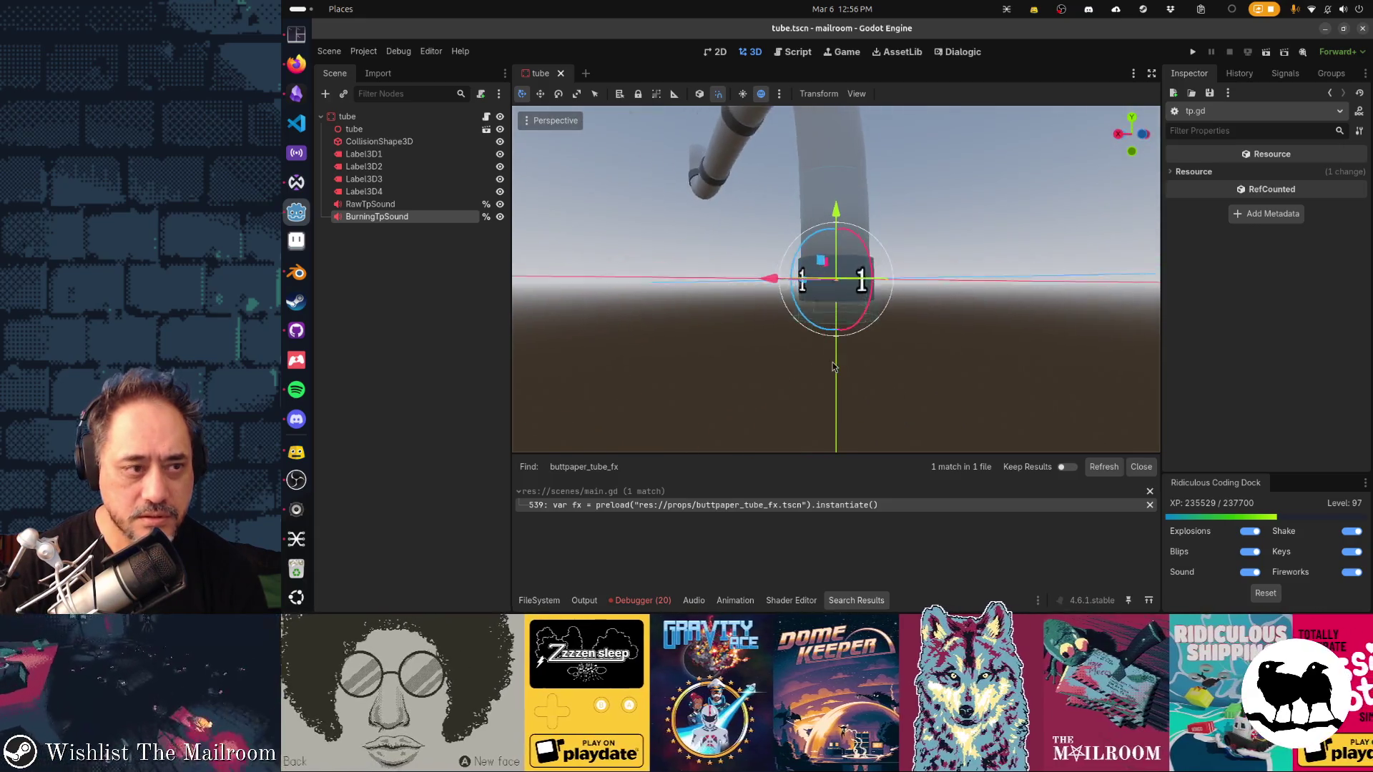
pyautogui.moveTo(864, 359); pyautogui.dragTo(558, 248)
pyautogui.click(396, 212)
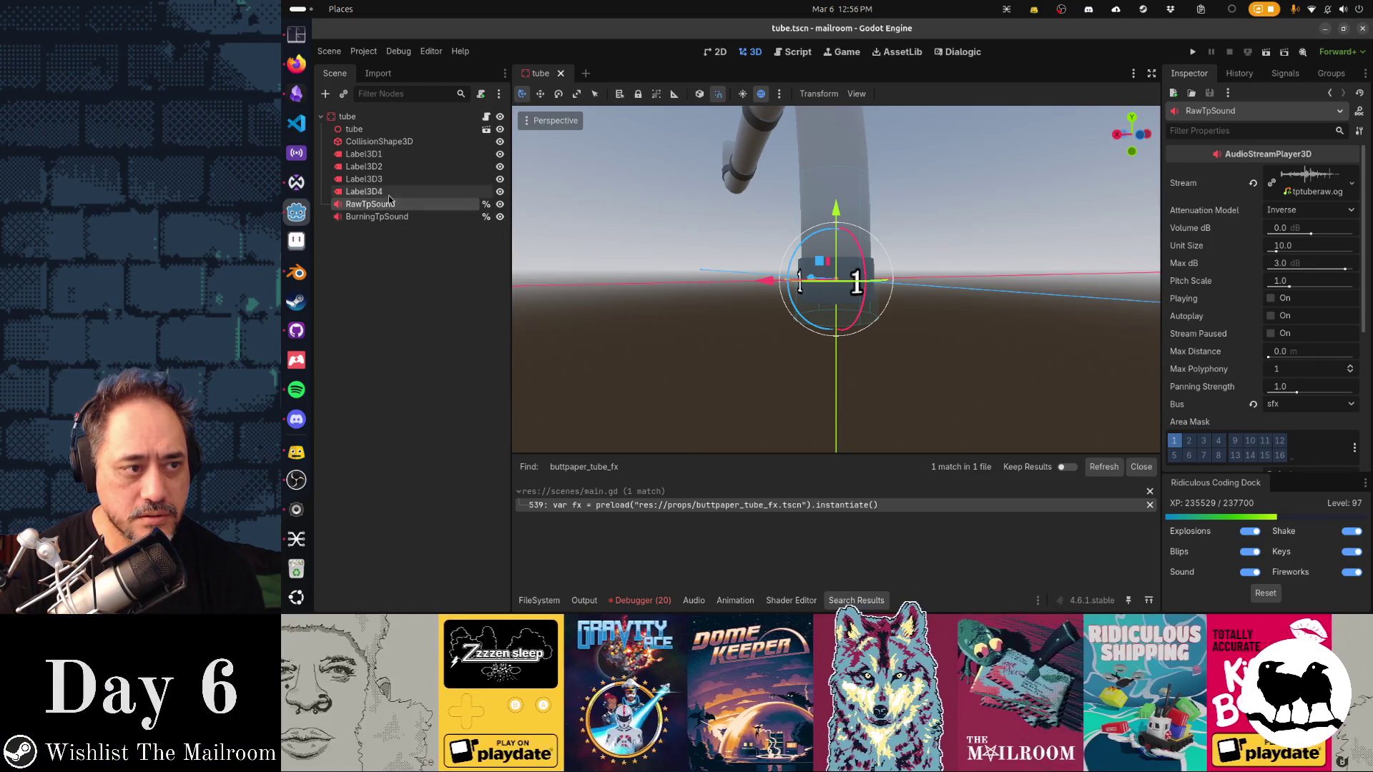
pyautogui.click(386, 179)
pyautogui.click(385, 143)
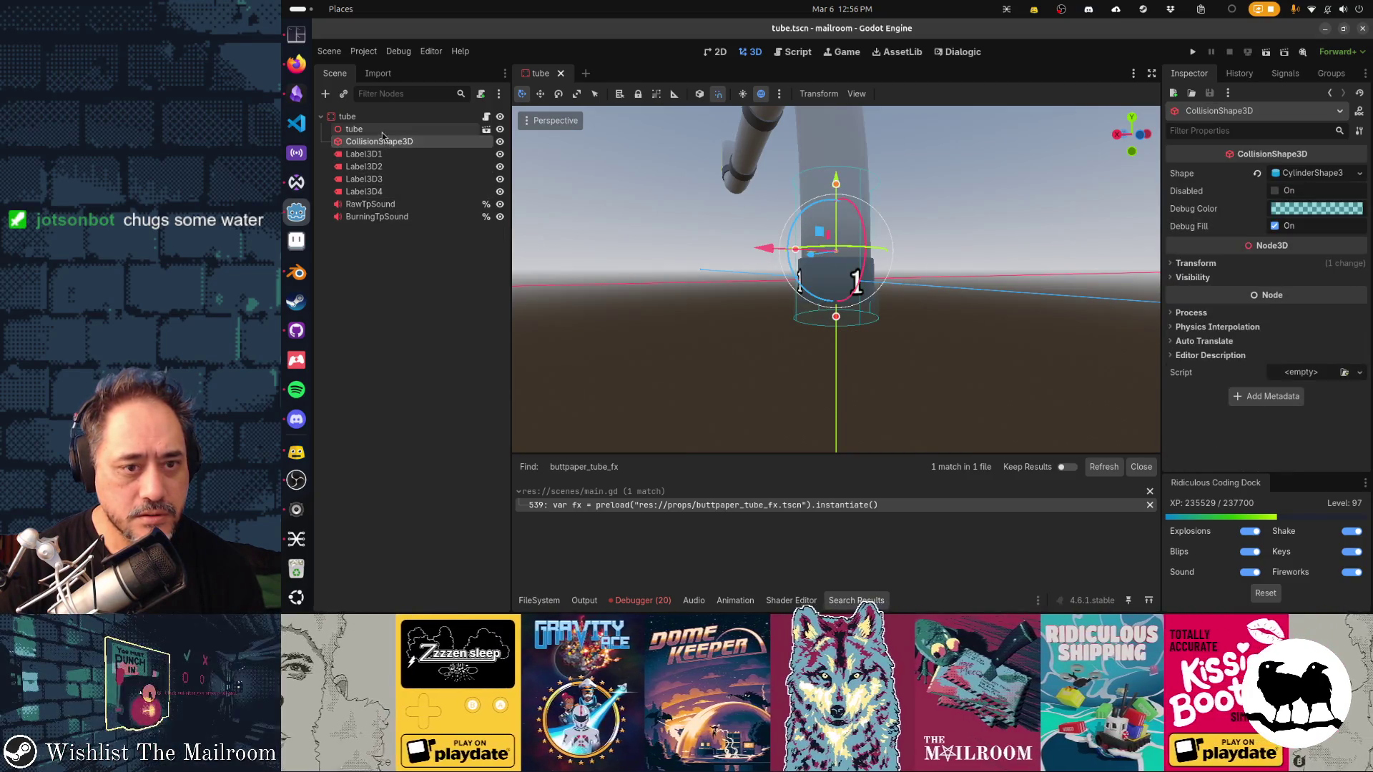
# Step: Inspect the tube mesh and root Tube node, then bring up tube.gd
pyautogui.click(354, 129)
pyautogui.moveTo(825, 255)
pyautogui.mouseDown()
pyautogui.moveTo(929, 254)
pyautogui.moveTo(939, 208)
pyautogui.mouseUp()
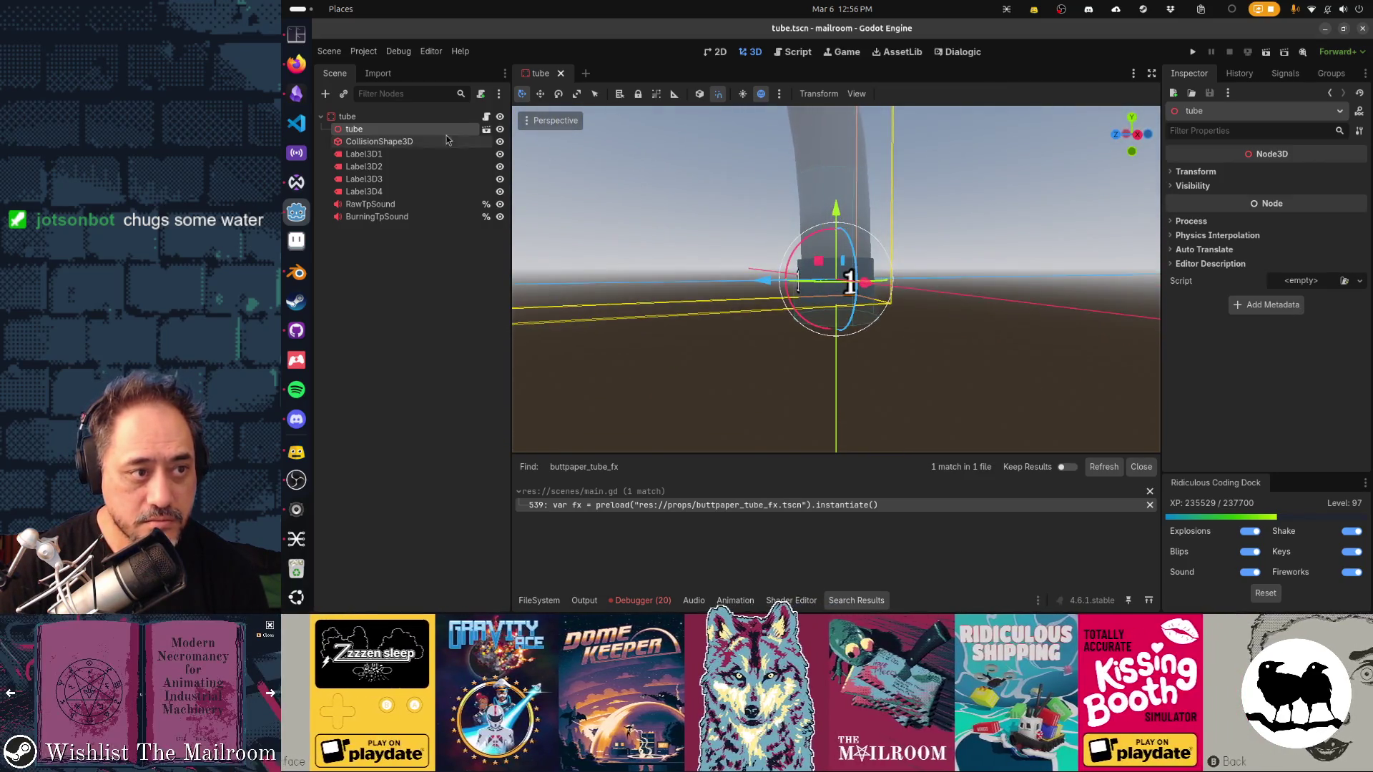
pyautogui.click(403, 120)
pyautogui.moveTo(683, 217)
pyautogui.mouseDown()
pyautogui.moveTo(713, 361)
pyautogui.moveTo(588, 306)
pyautogui.moveTo(626, 252)
pyautogui.moveTo(741, 251)
pyautogui.moveTo(774, 284)
pyautogui.moveTo(613, 211)
pyautogui.mouseUp()
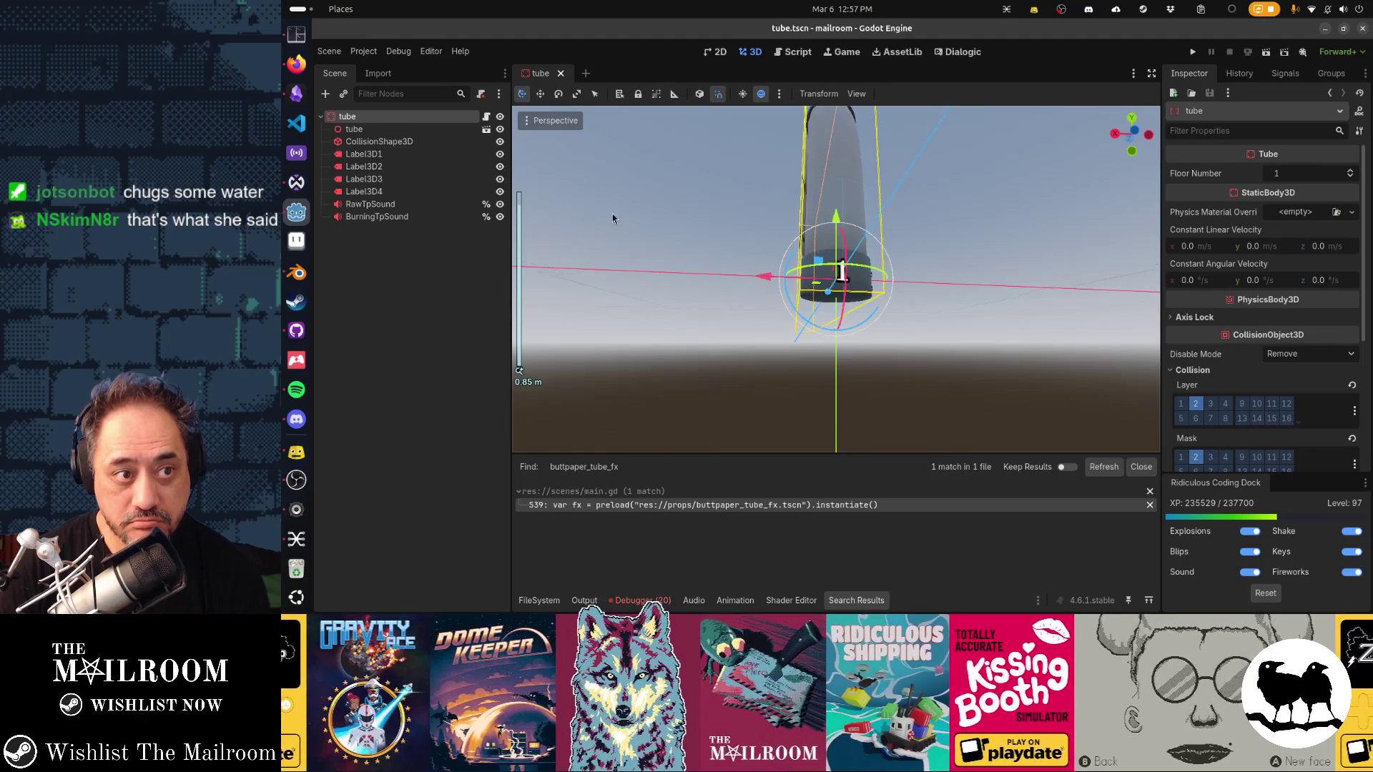
pyautogui.click(485, 116)
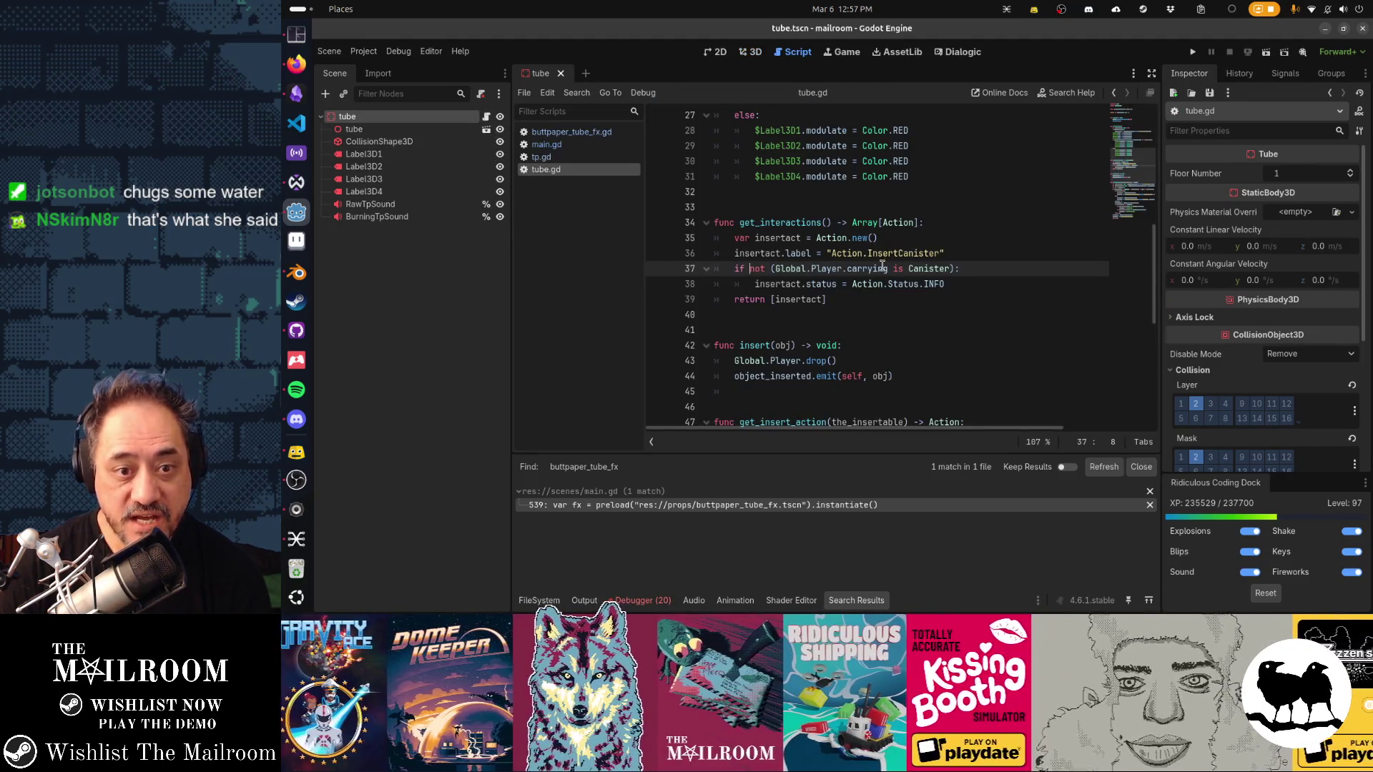
# Step: Make line 540's Transform3D use tube's position instead of obj, save main.gd and run the game
pyautogui.click(574, 133)
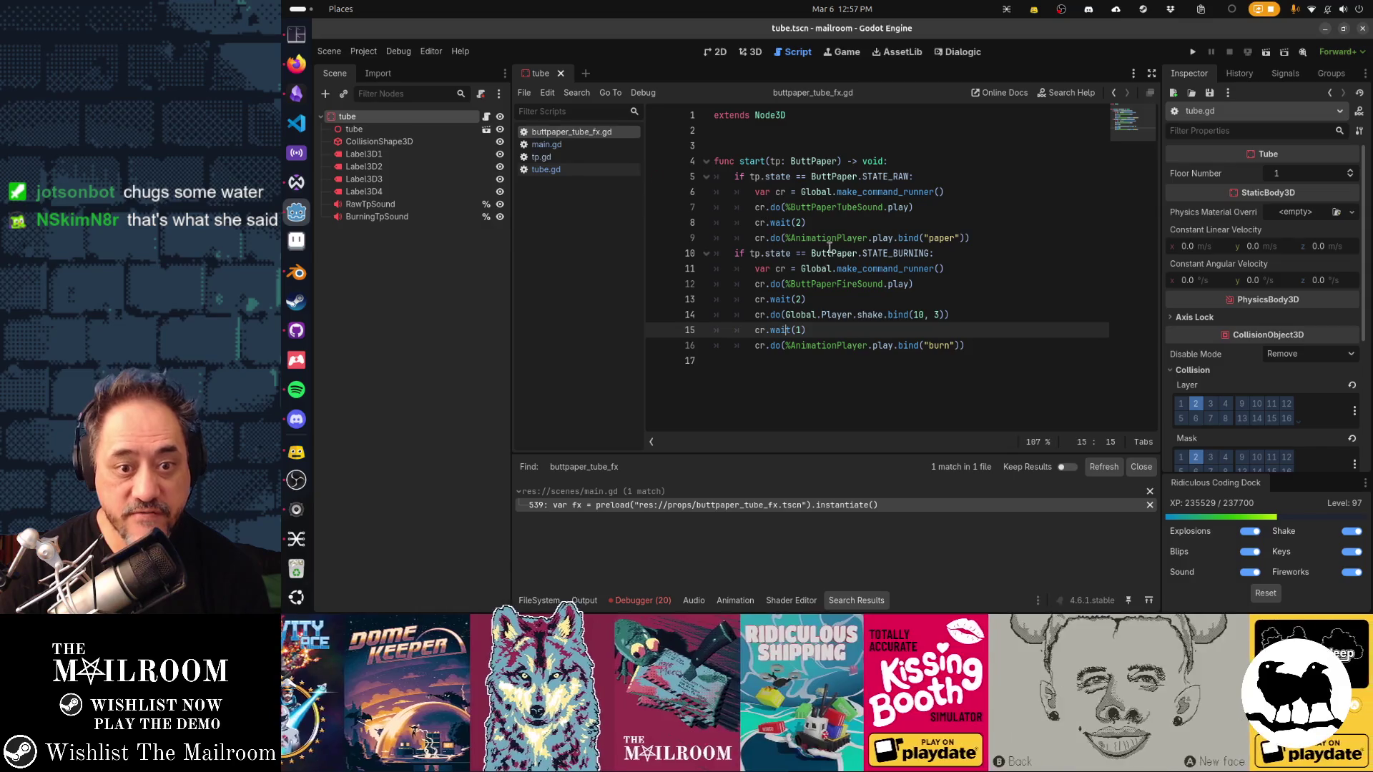
pyautogui.click(613, 150)
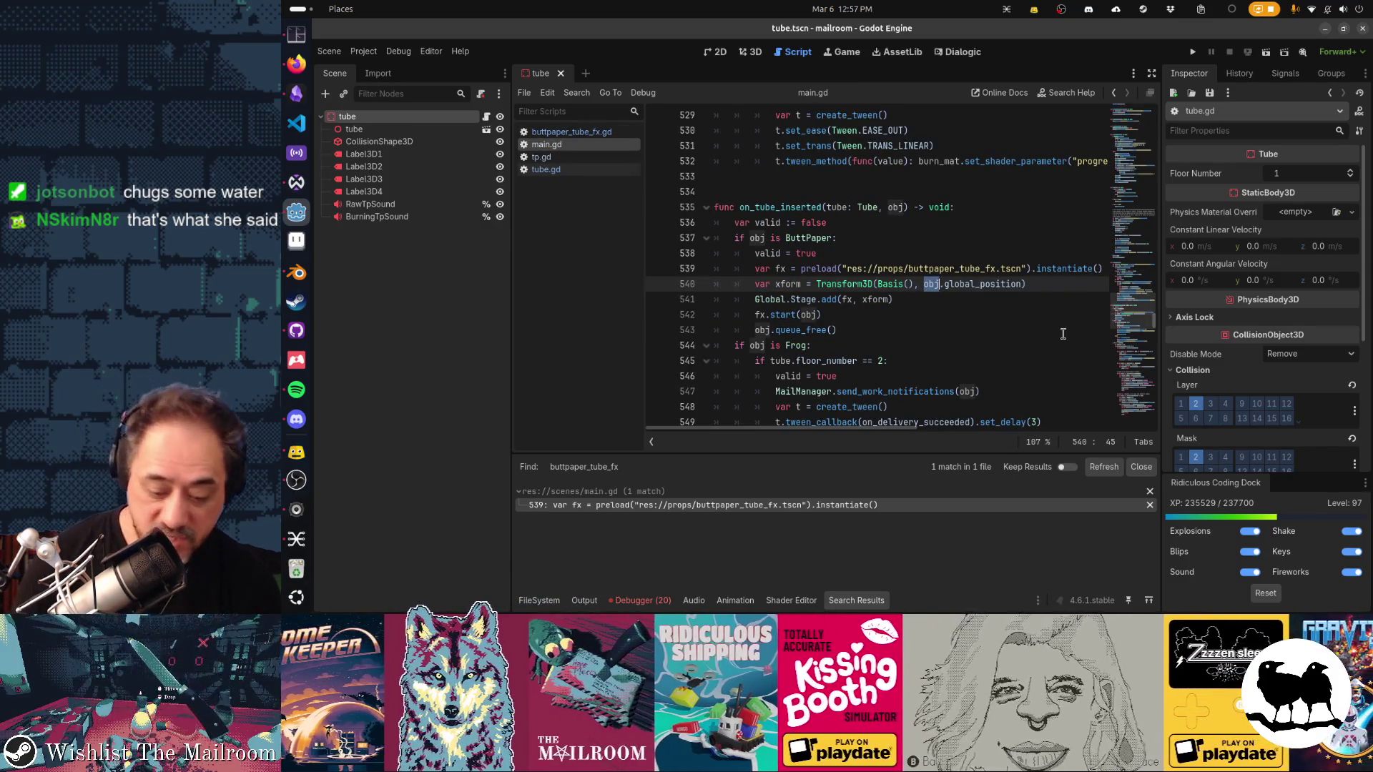
pyautogui.write('tube')
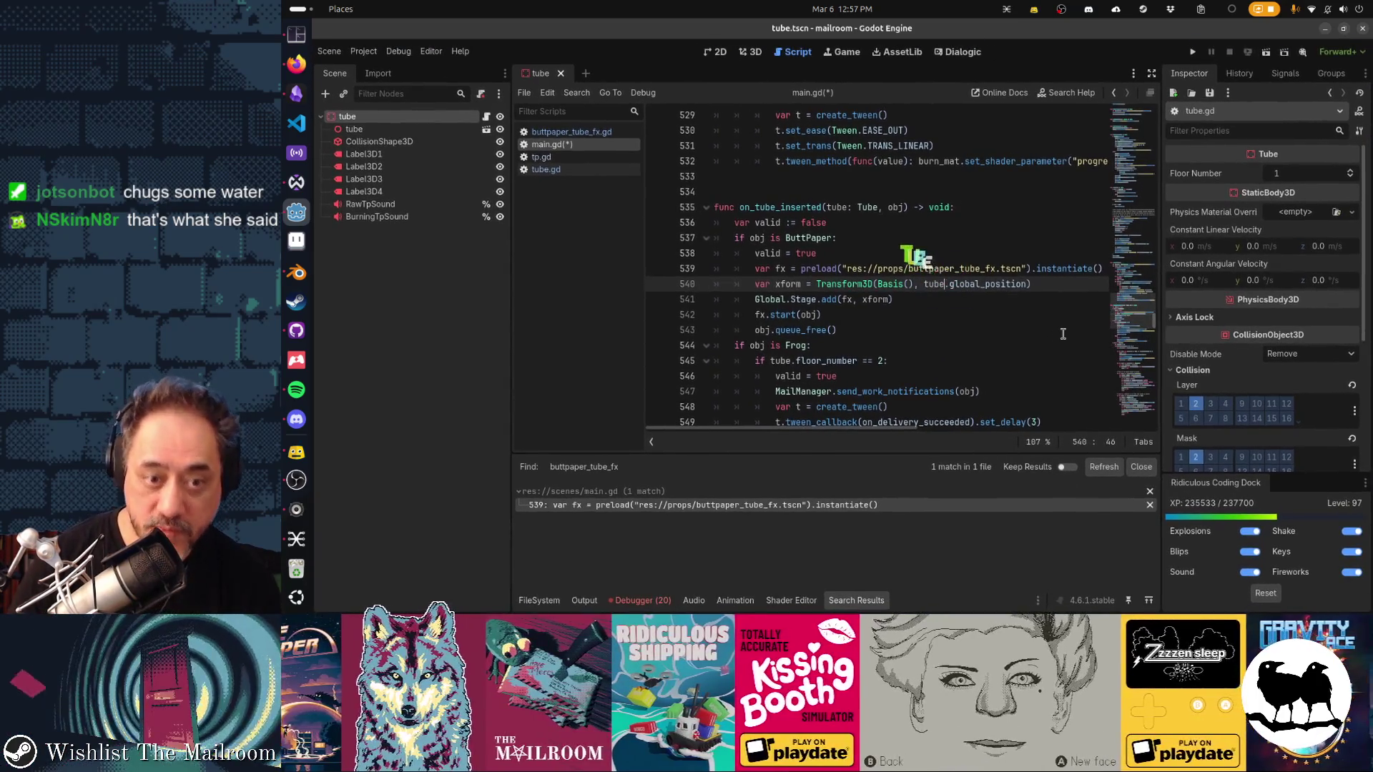
pyautogui.hotkey('ctrl', 's')
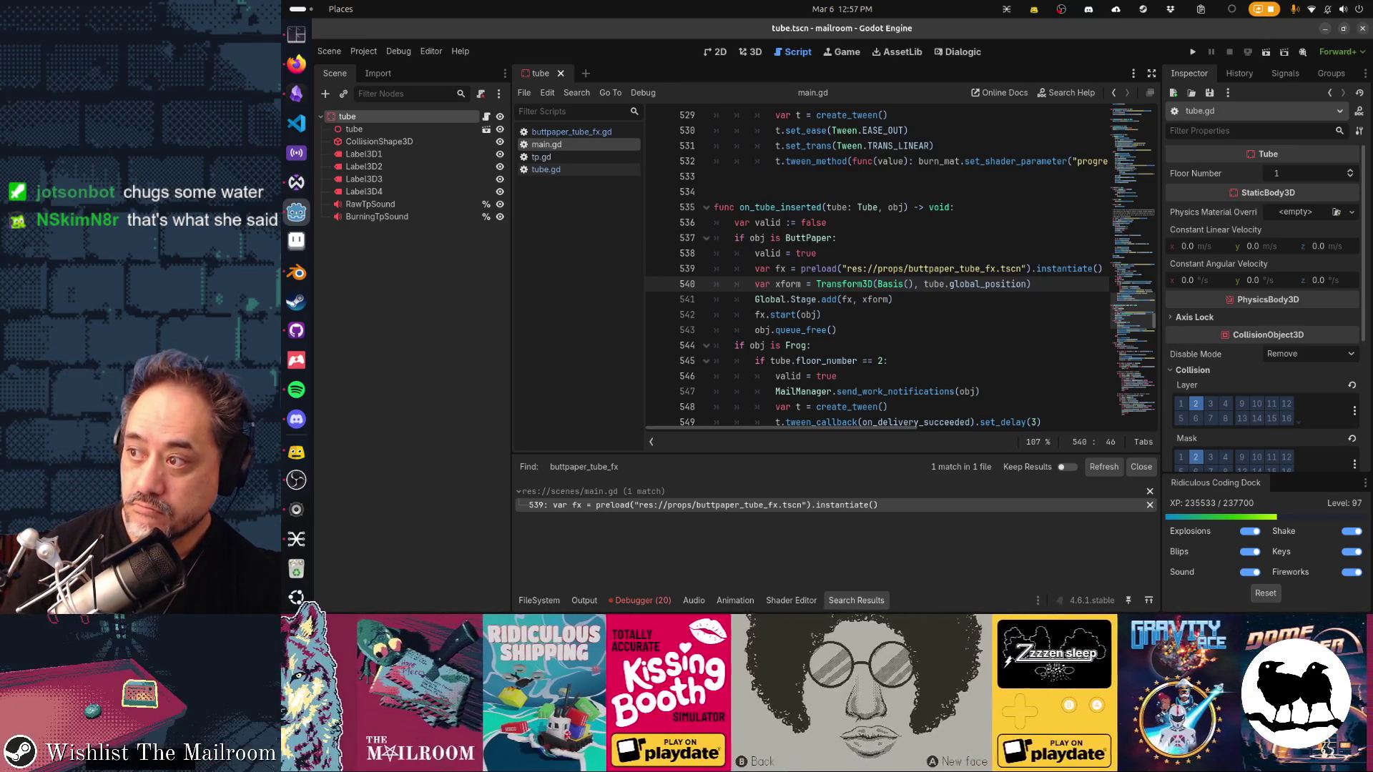
pyautogui.click(949, 318)
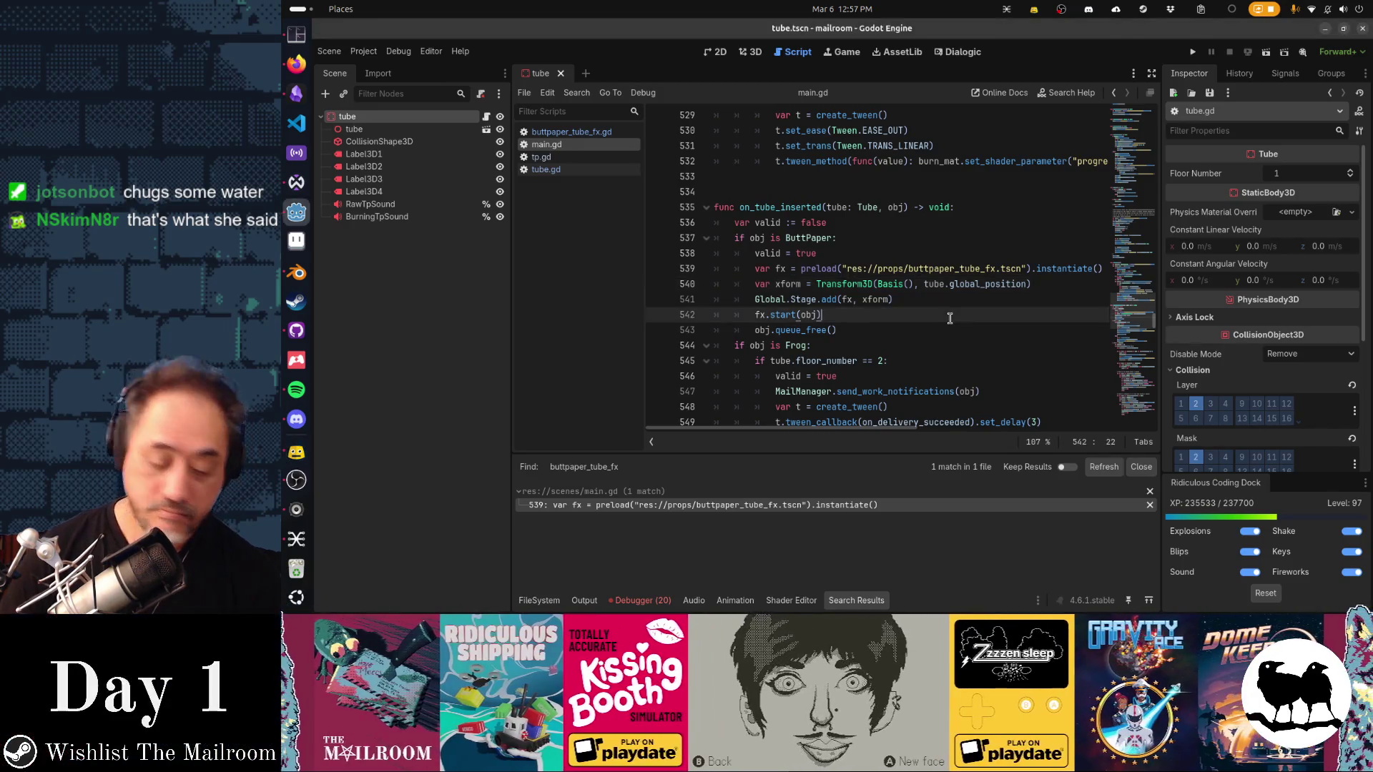
pyautogui.press('F5')
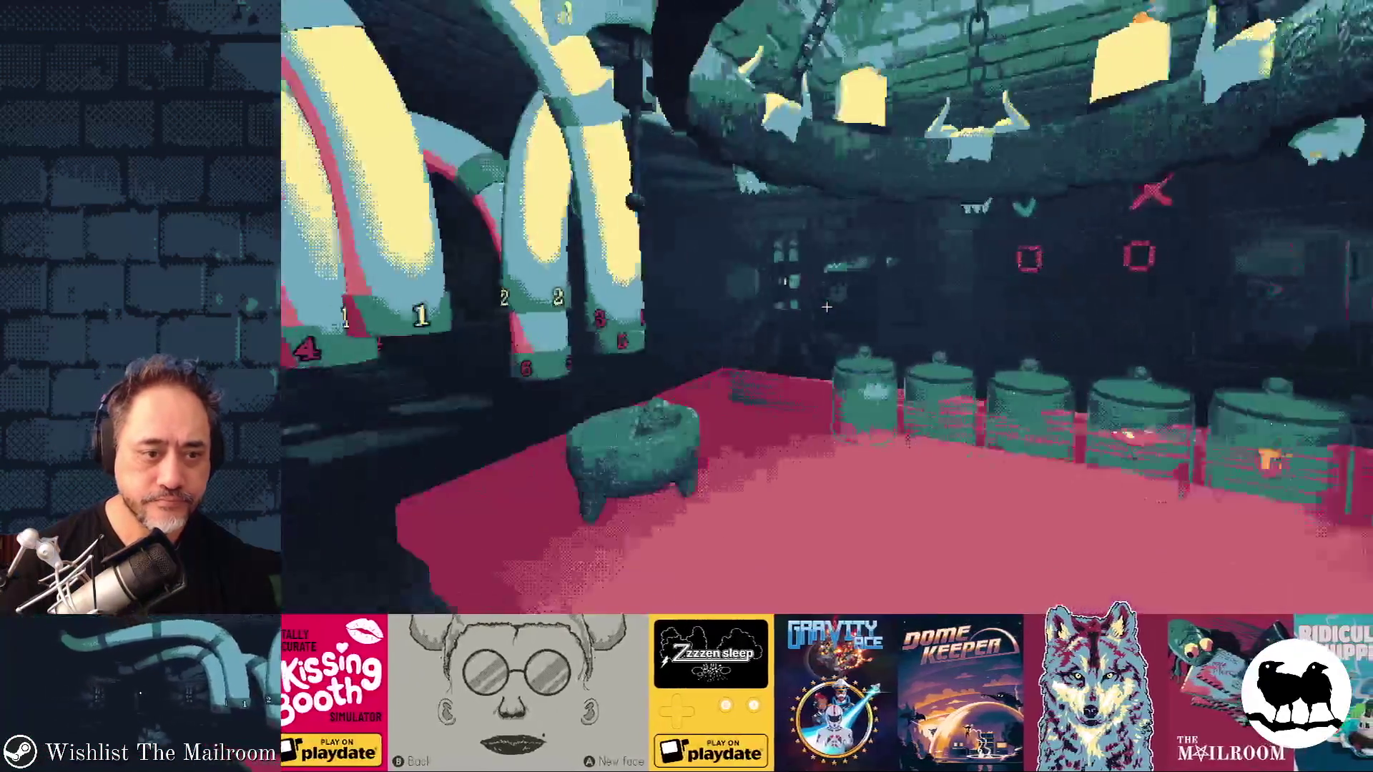
# Step: Spawn tp and the spellbook, cast the spell and pick up the butt paper roll
pyautogui.press('`')
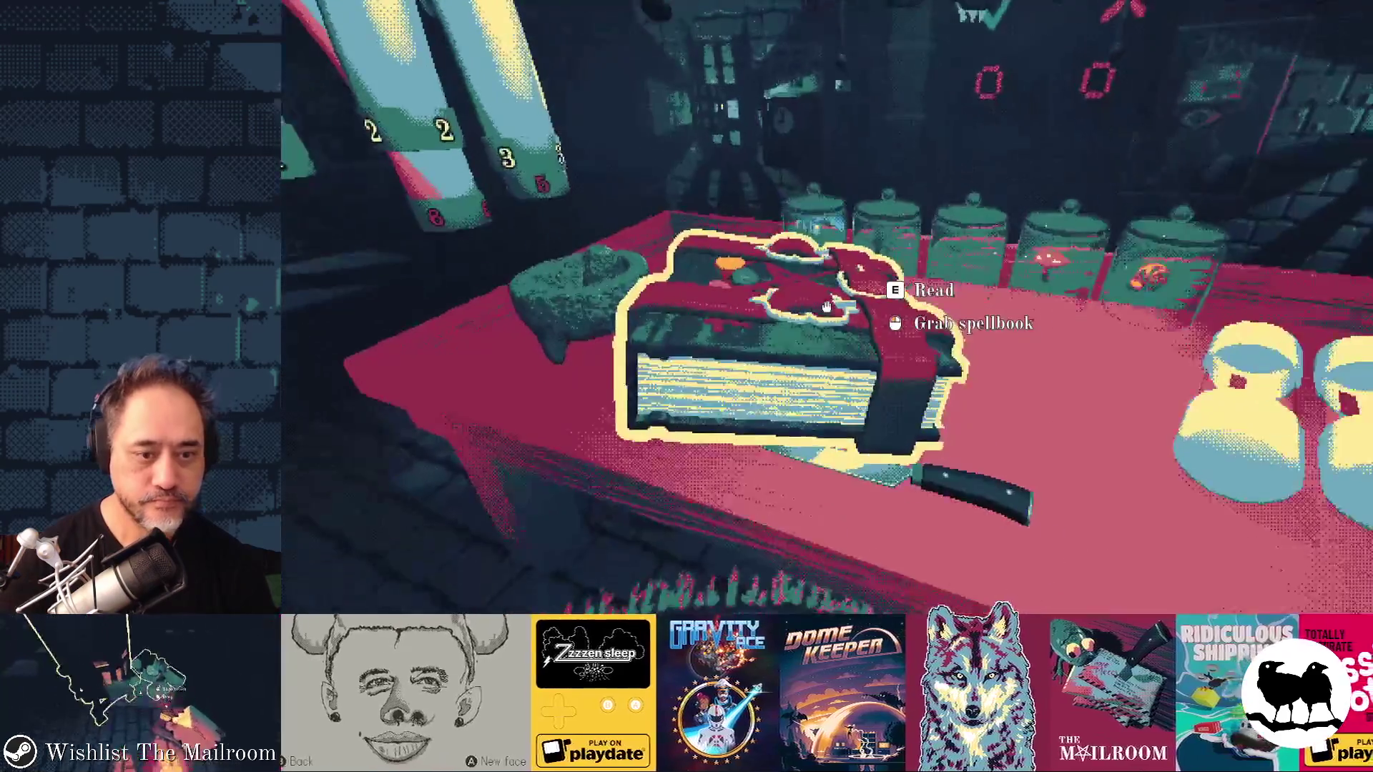
pyautogui.click(837, 322)
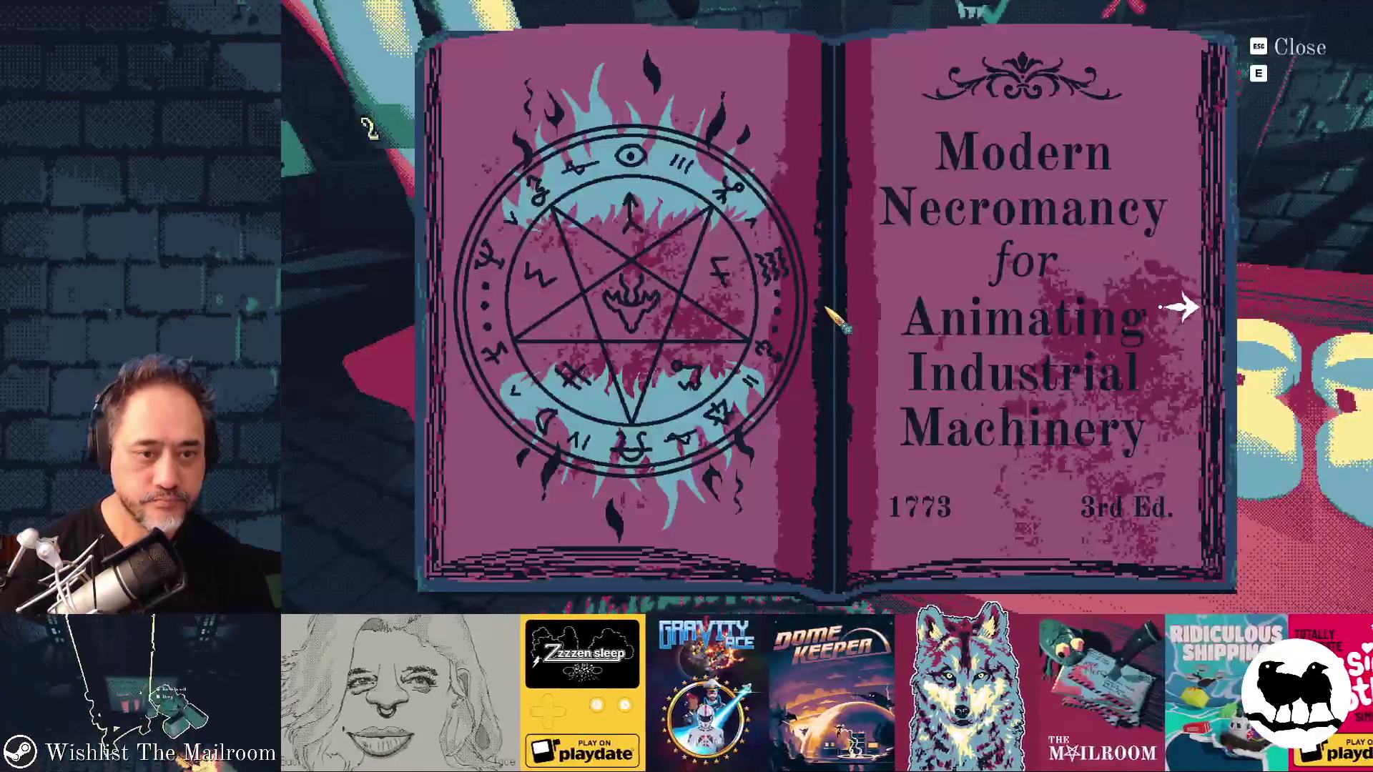
pyautogui.click(1181, 310)
pyautogui.click(593, 94)
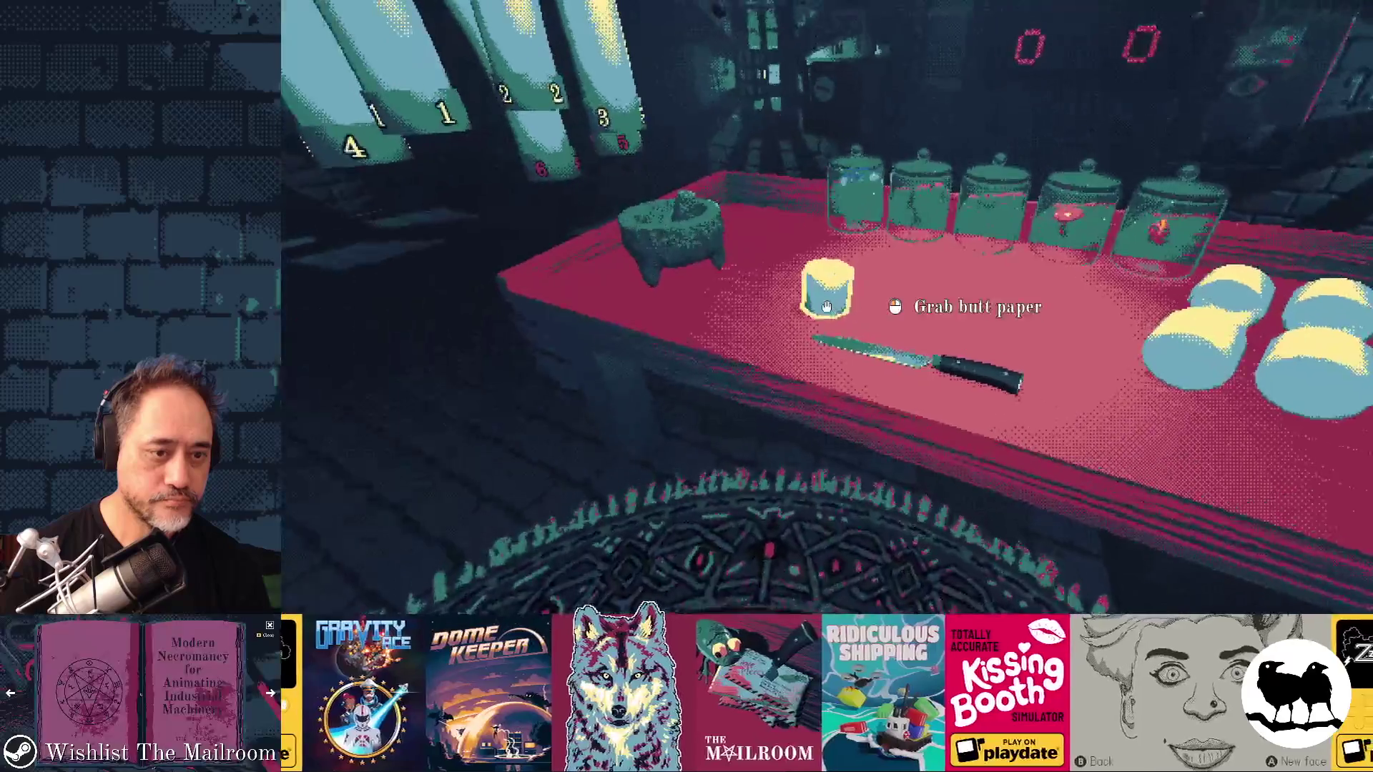
pyautogui.click(826, 308)
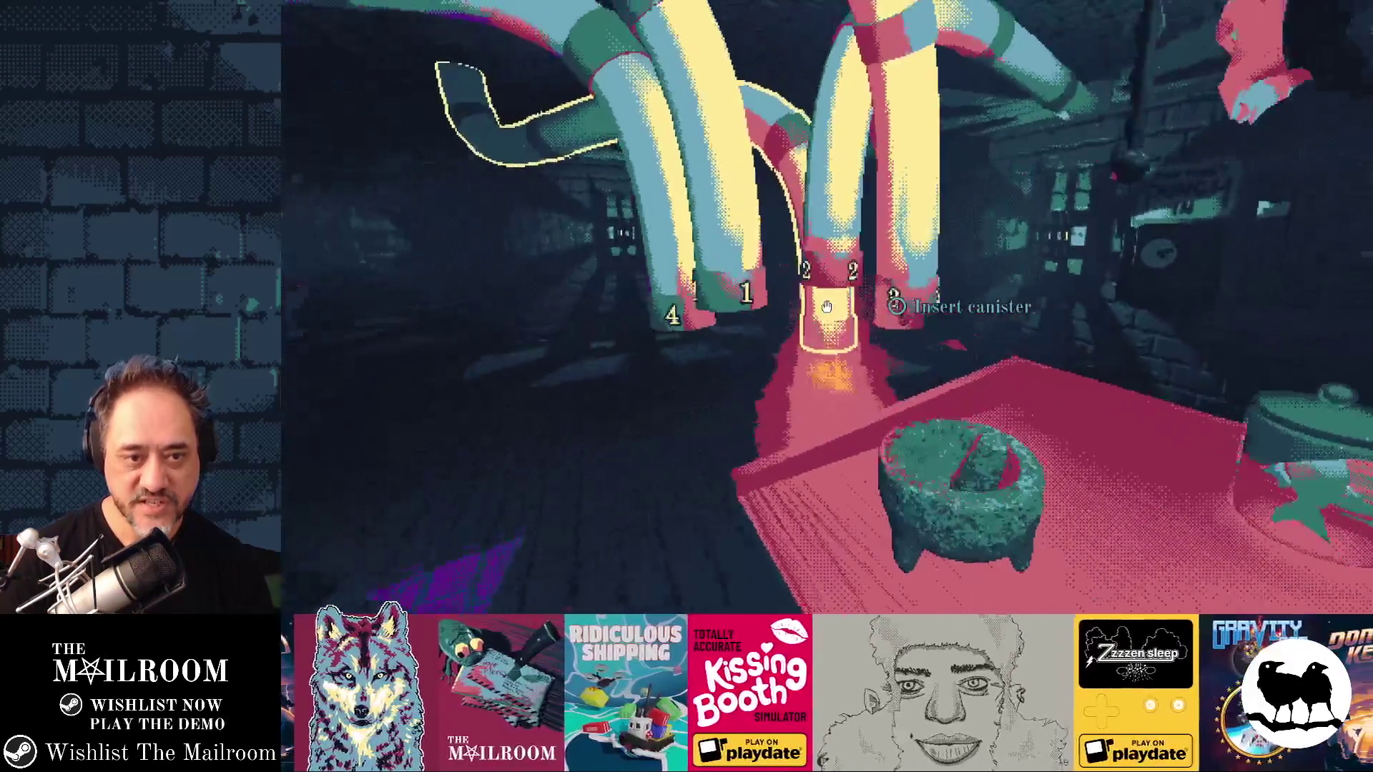
# Step: Spawn a roll, light it at the furnace and deliver it into tube 1
pyautogui.press('e')
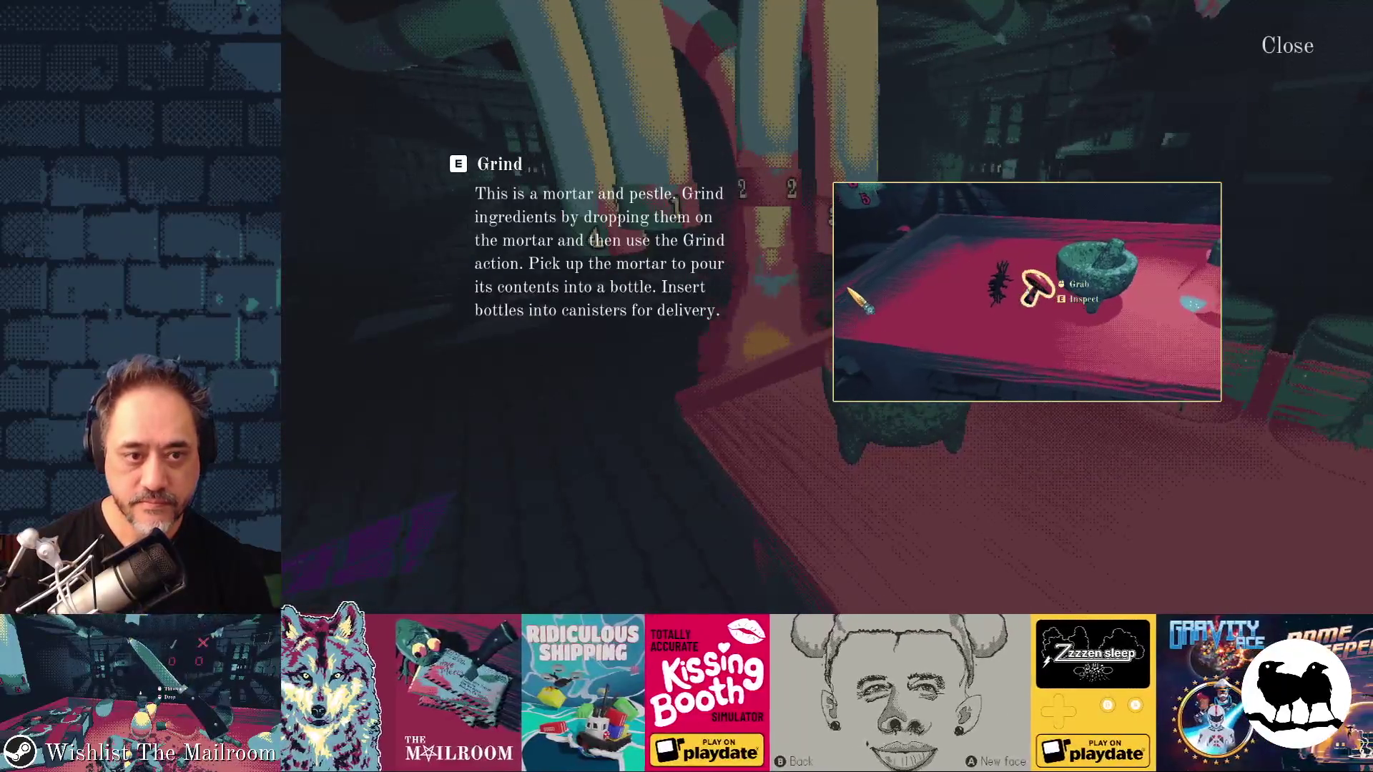
pyautogui.press('Escape')
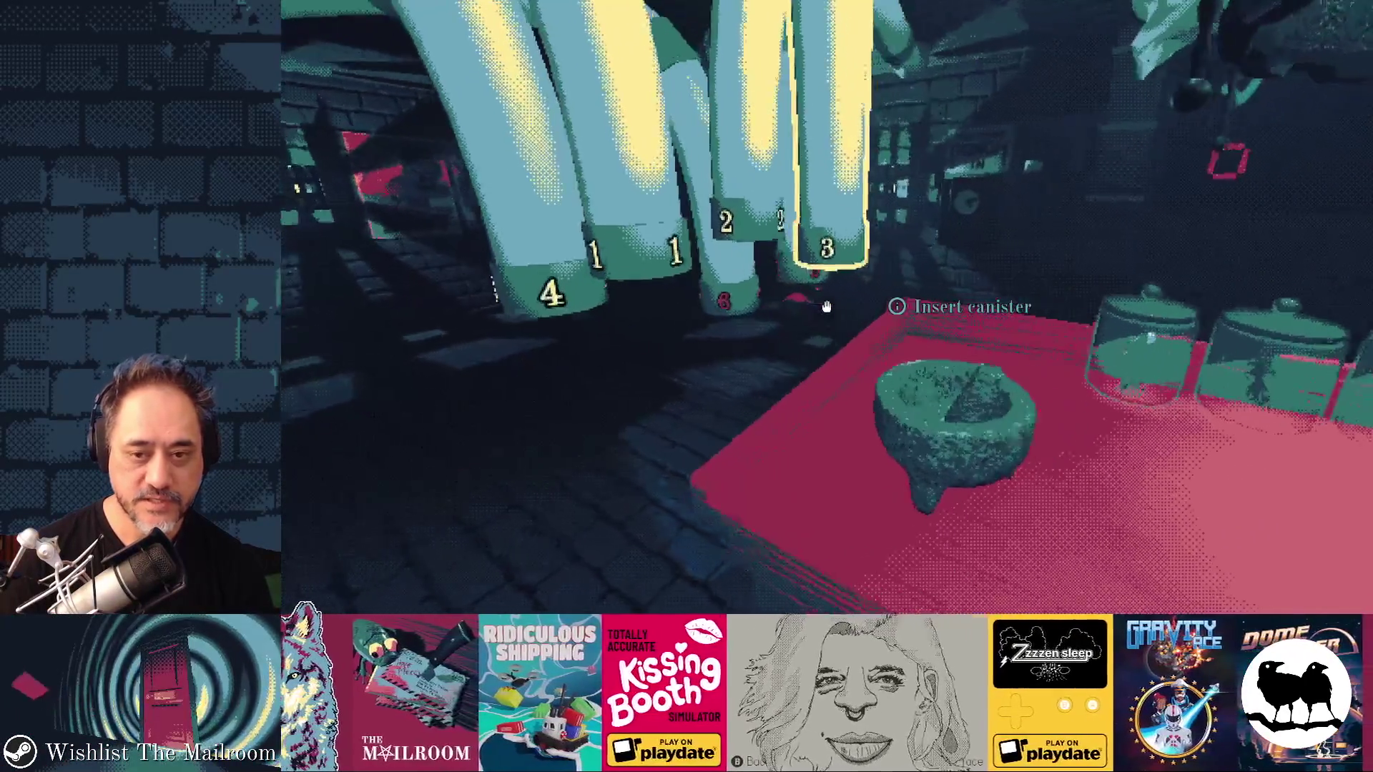
pyautogui.write('a')
pyautogui.press('Return')
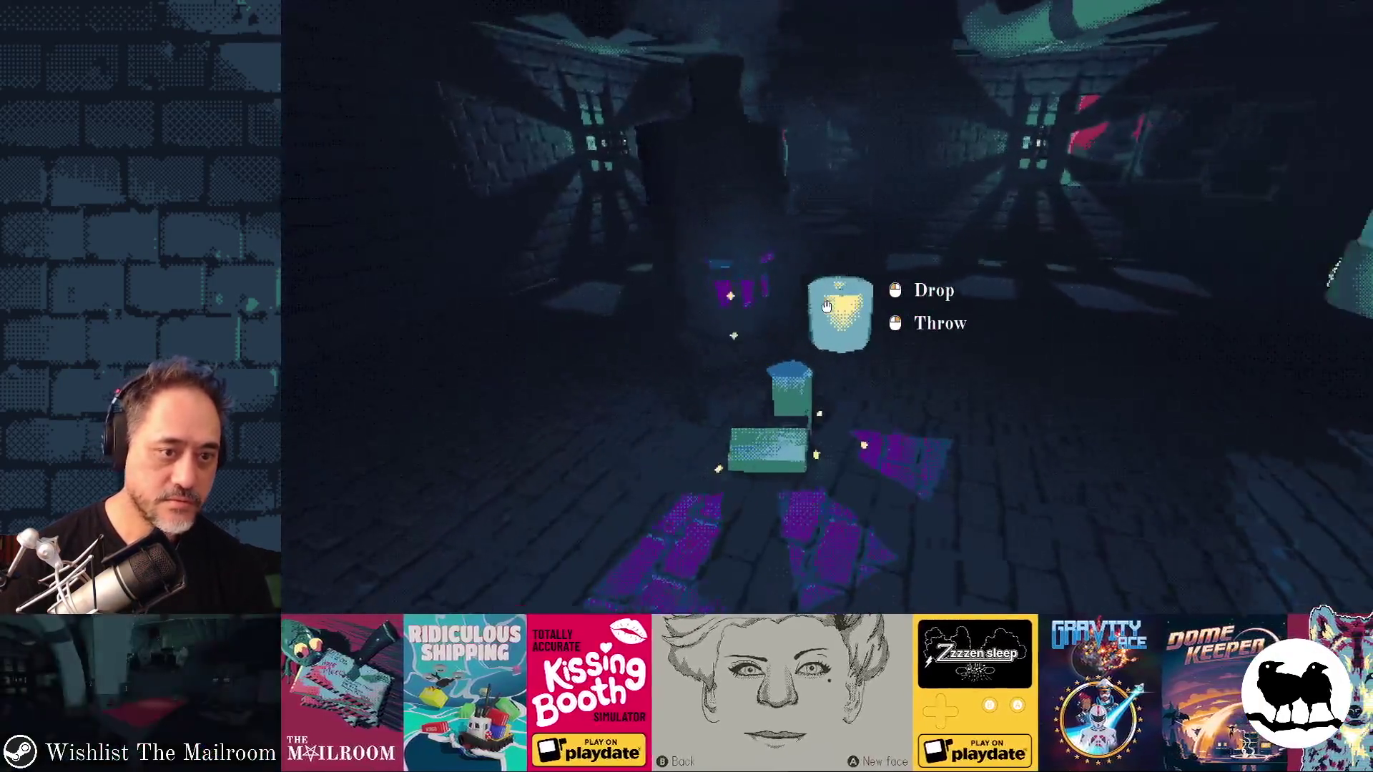
pyautogui.click(826, 306)
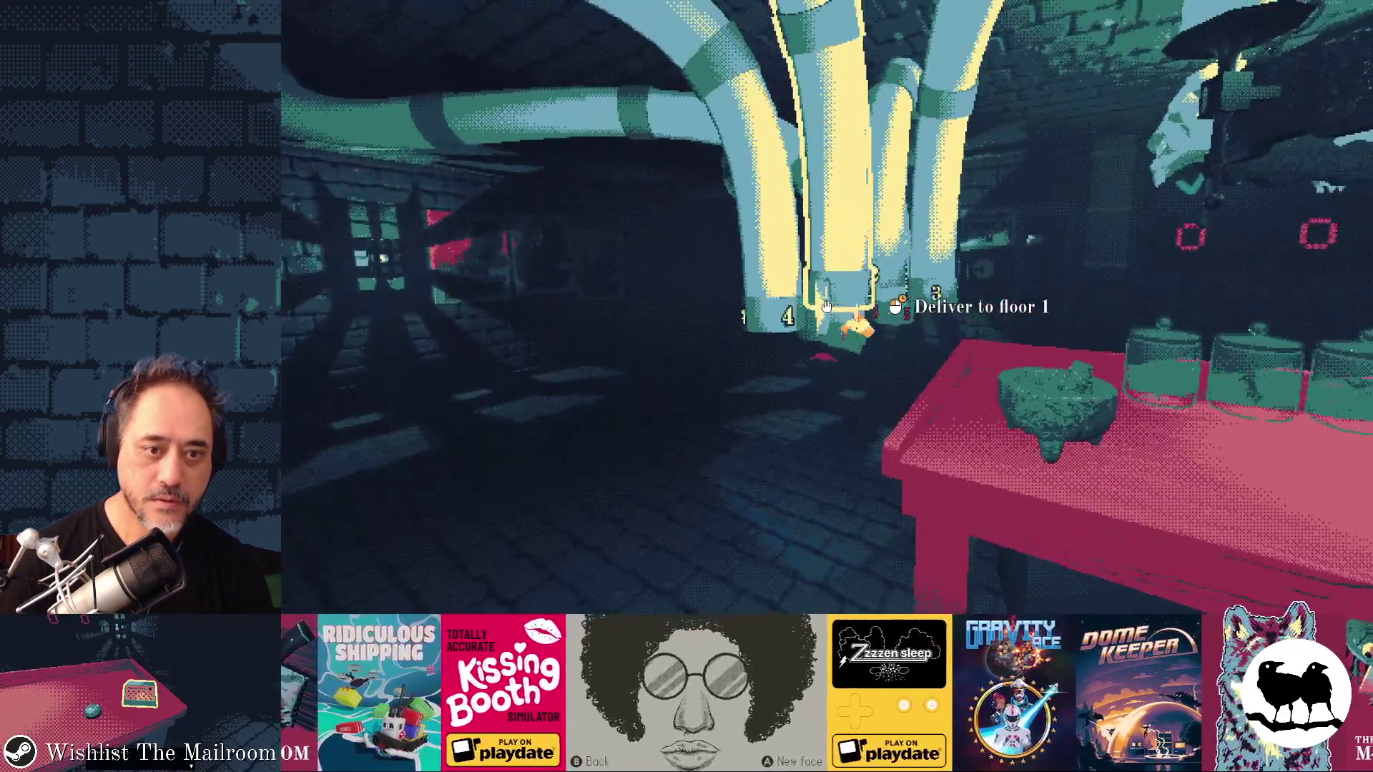
pyautogui.click(826, 308)
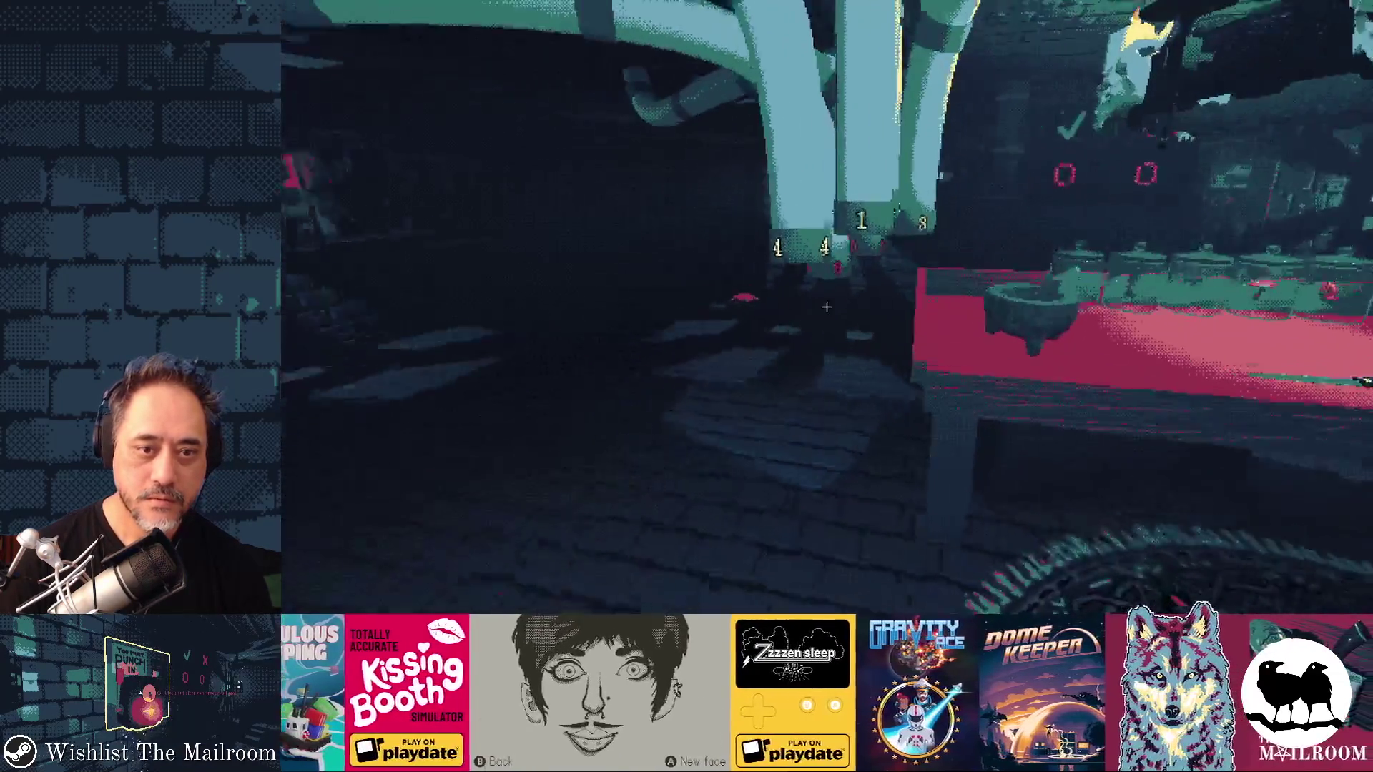
pyautogui.press('w')
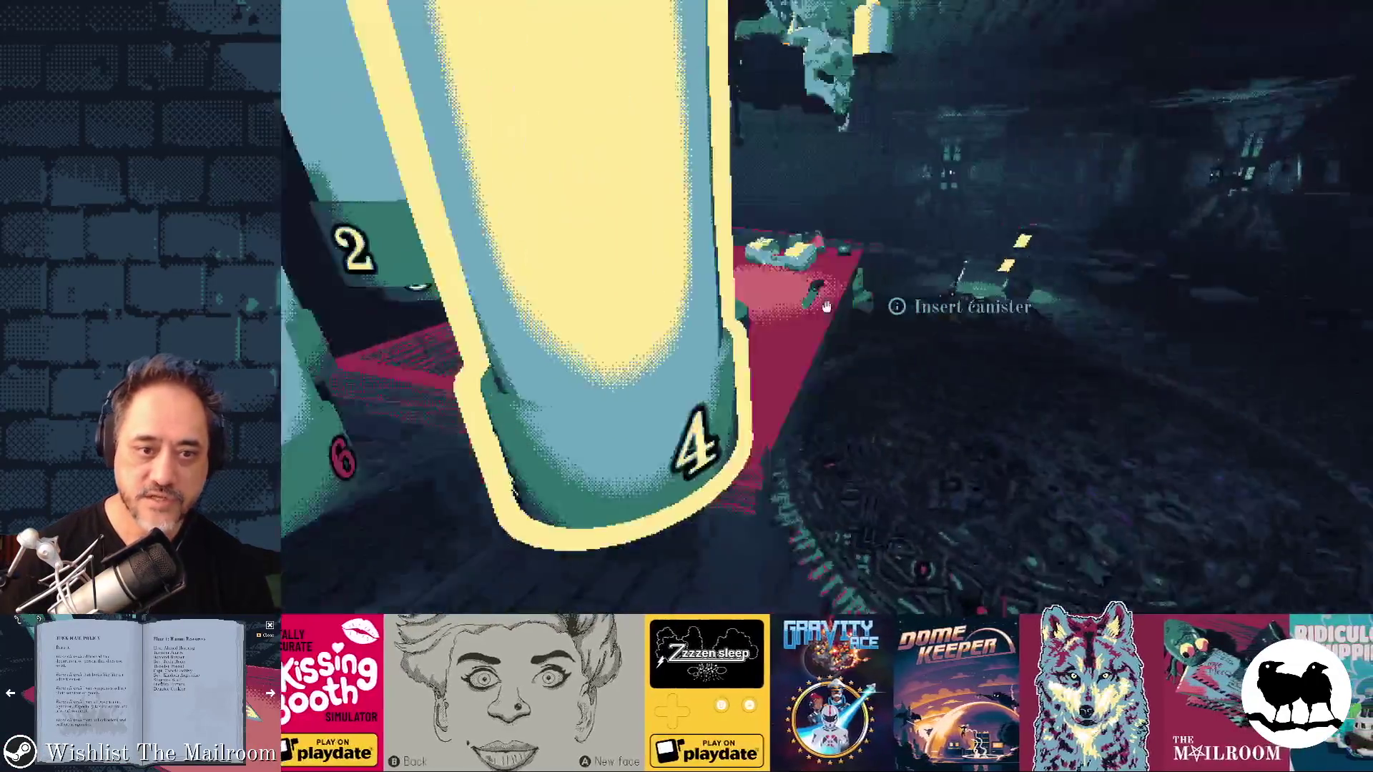
# Step: Spawn another roll with 'a tp', grab it and light it at the furnace
pyautogui.press('`')
pyautogui.write('a tp')
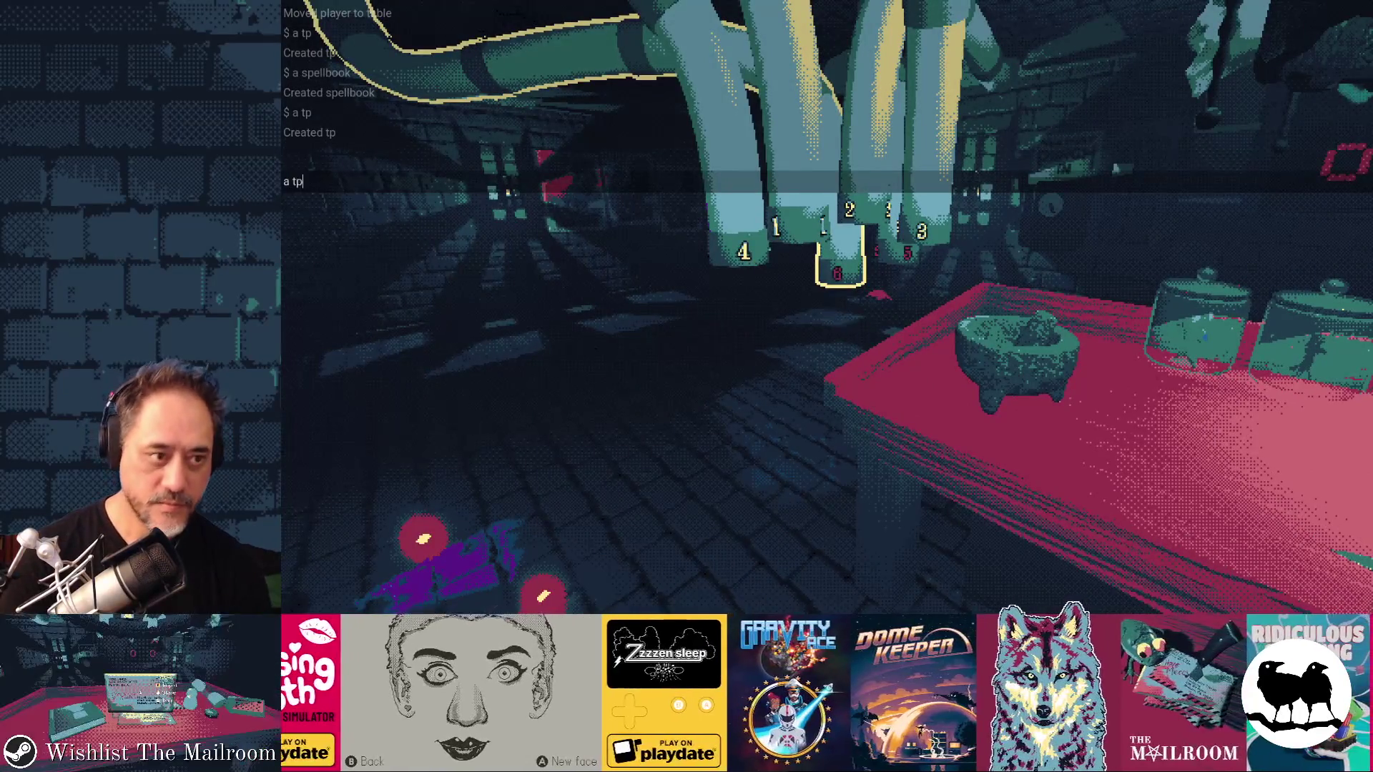
pyautogui.press('Return')
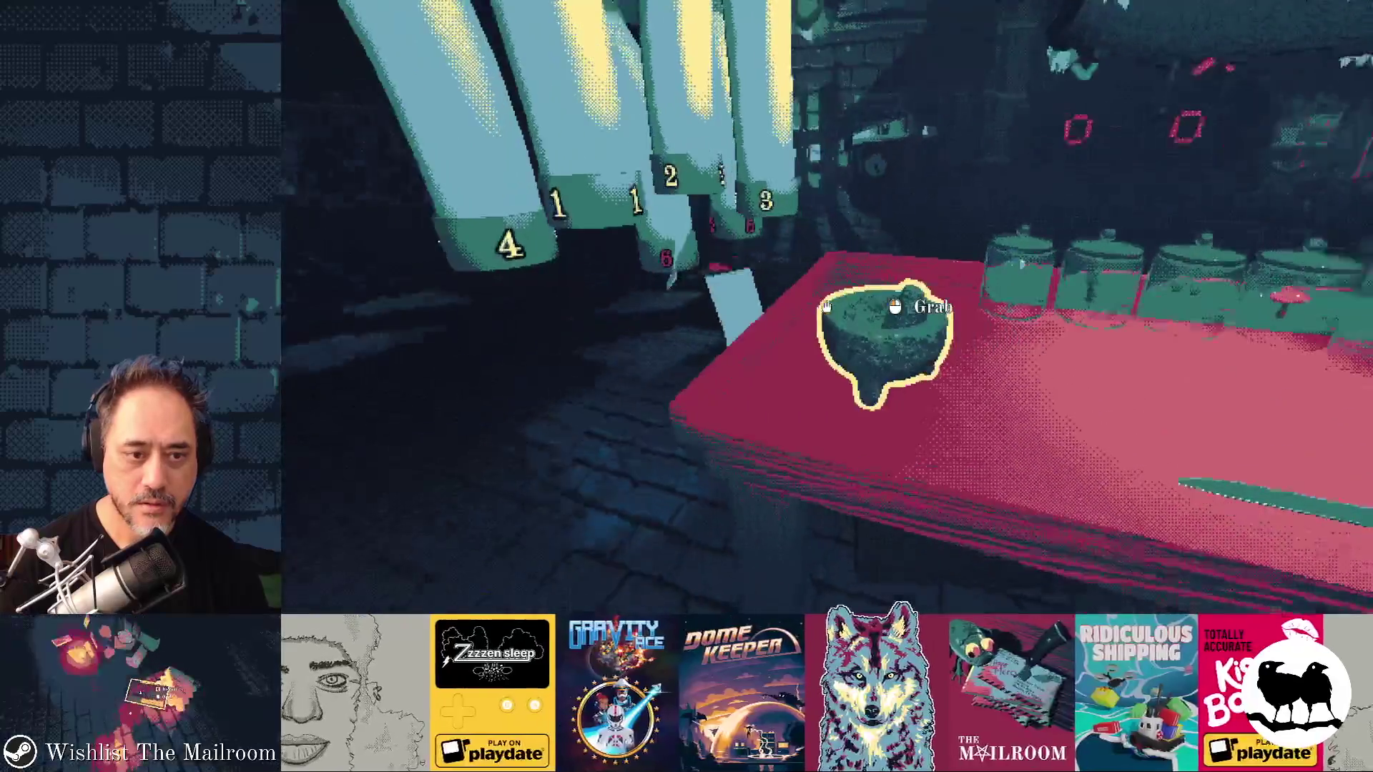
pyautogui.press('`')
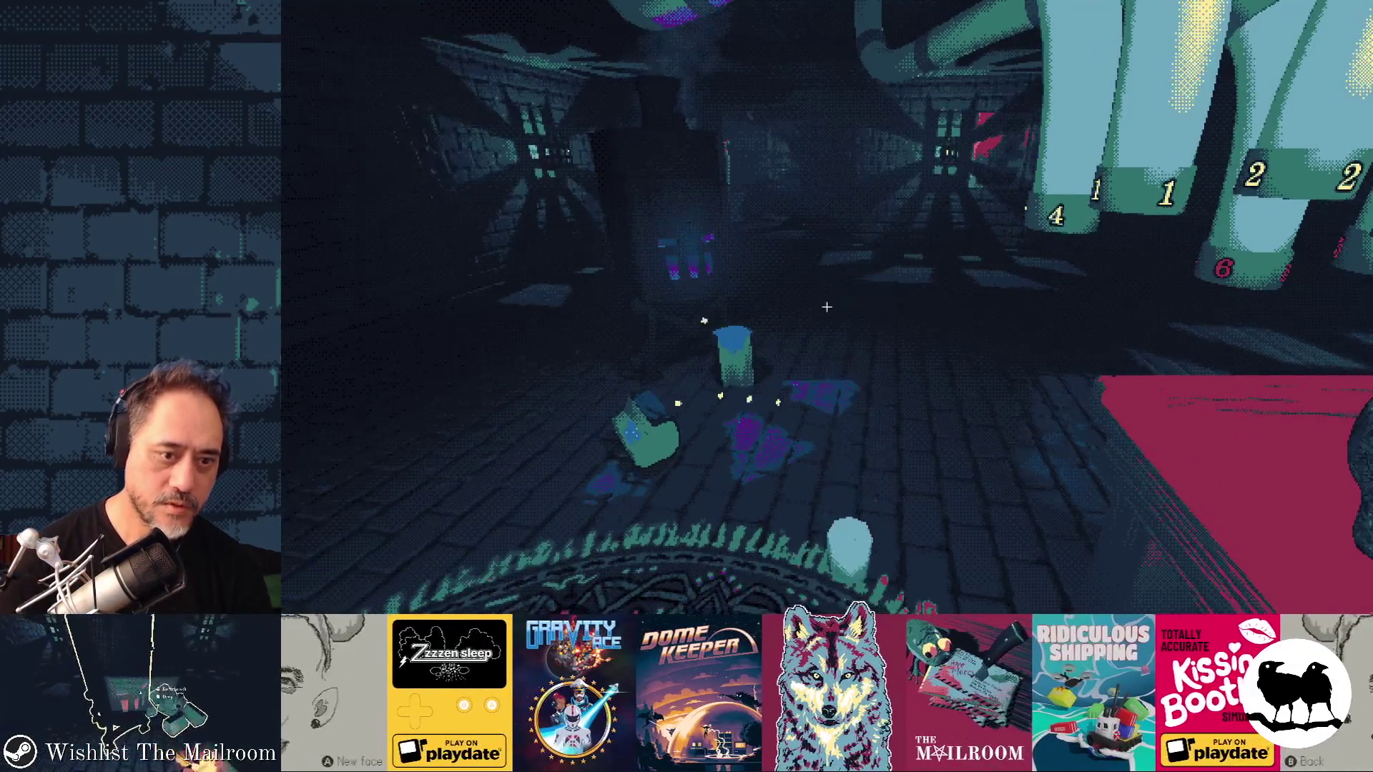
pyautogui.click(826, 307)
pyautogui.click(826, 308)
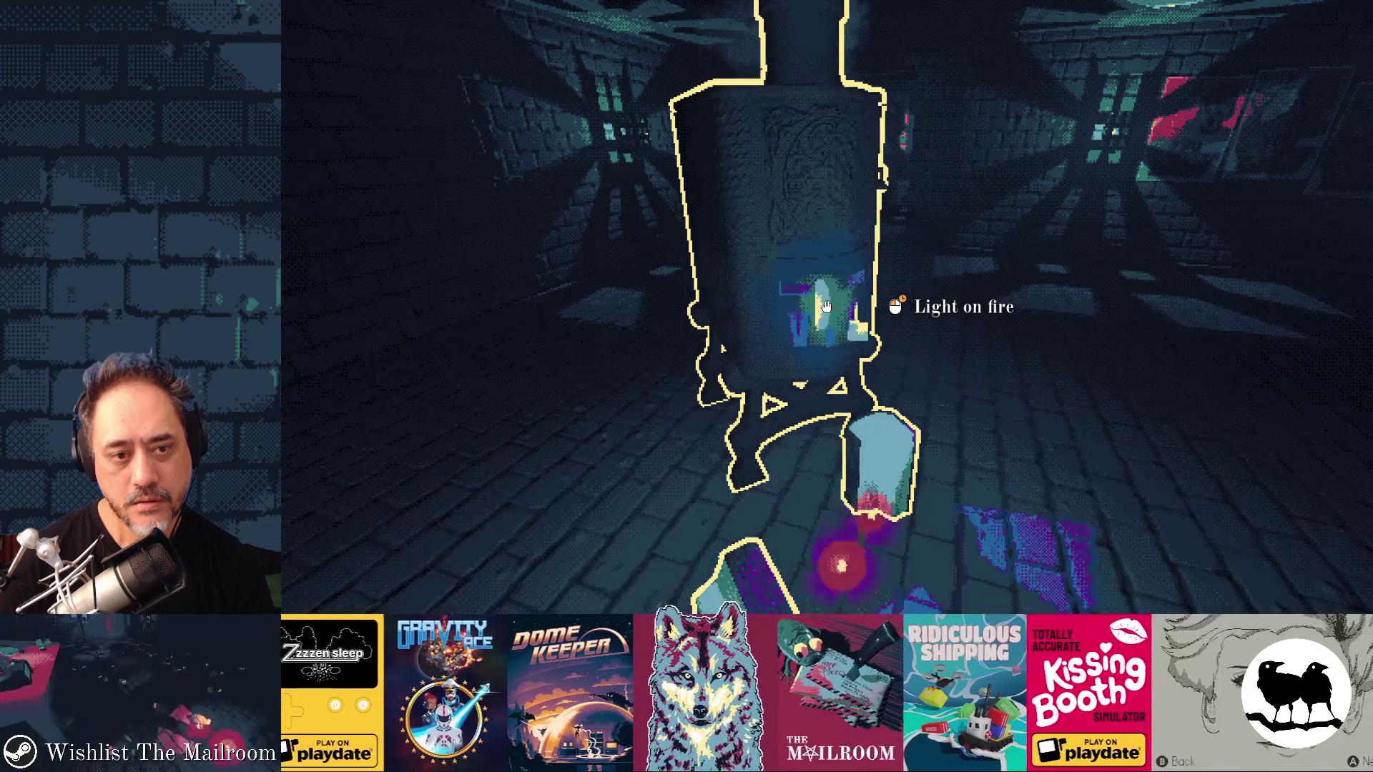
pyautogui.click(827, 307)
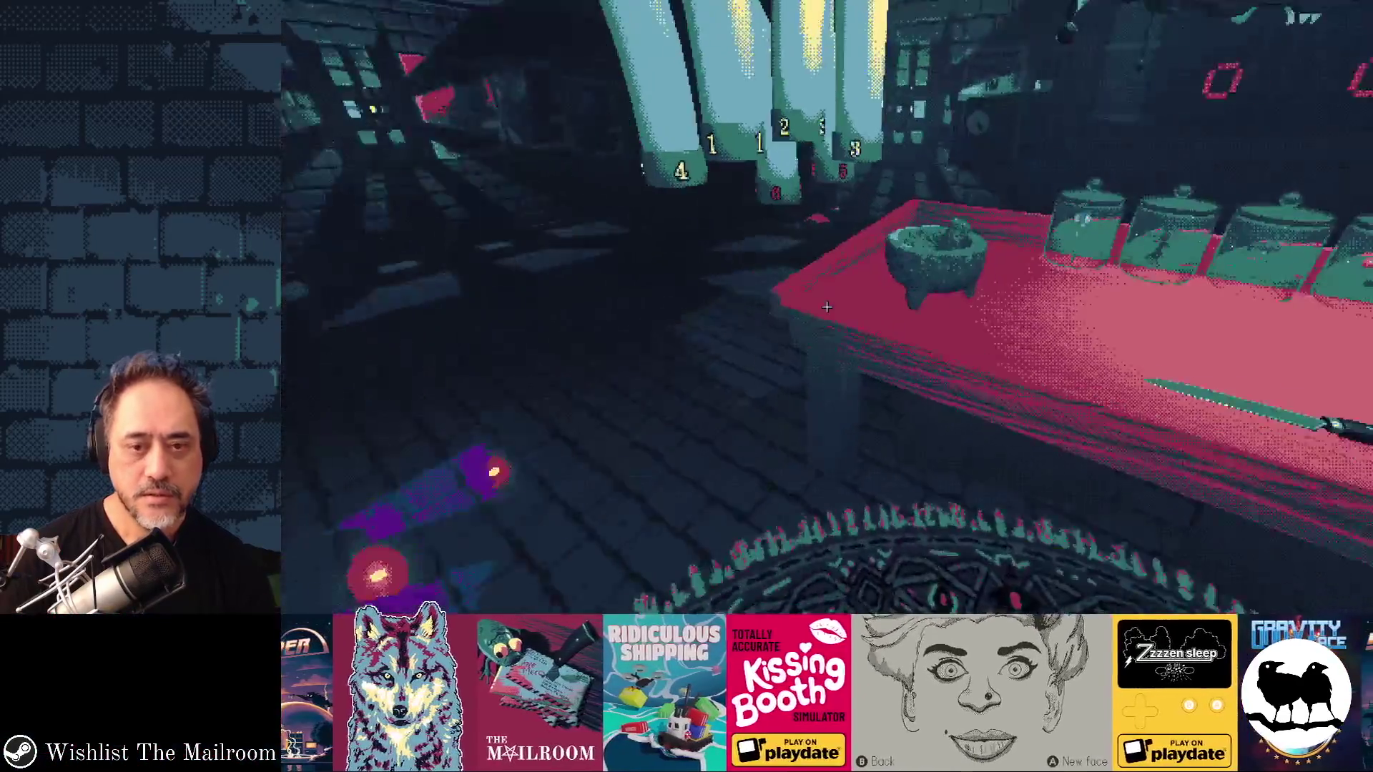
# Step: Pick up another roll, set it alight and walk over to tube 1
pyautogui.press('`')
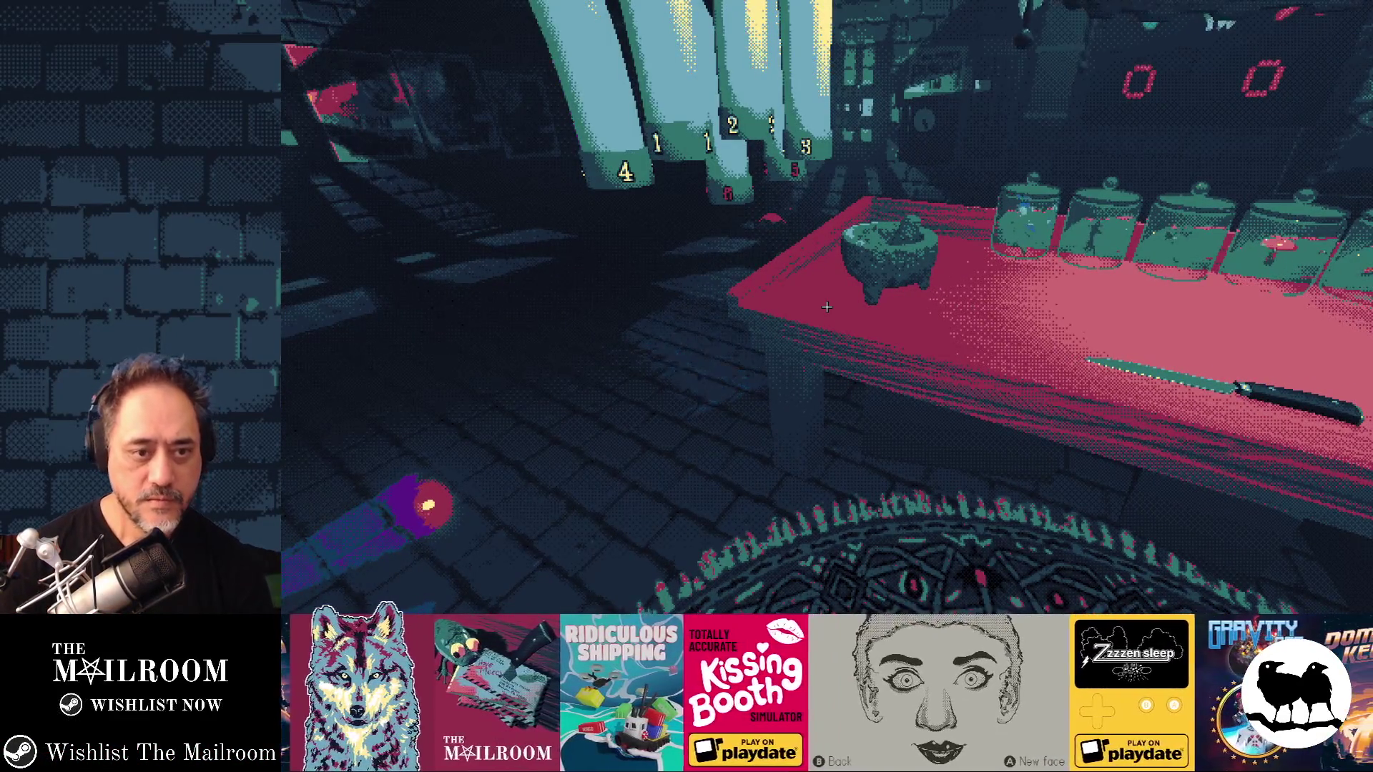
pyautogui.click(826, 308)
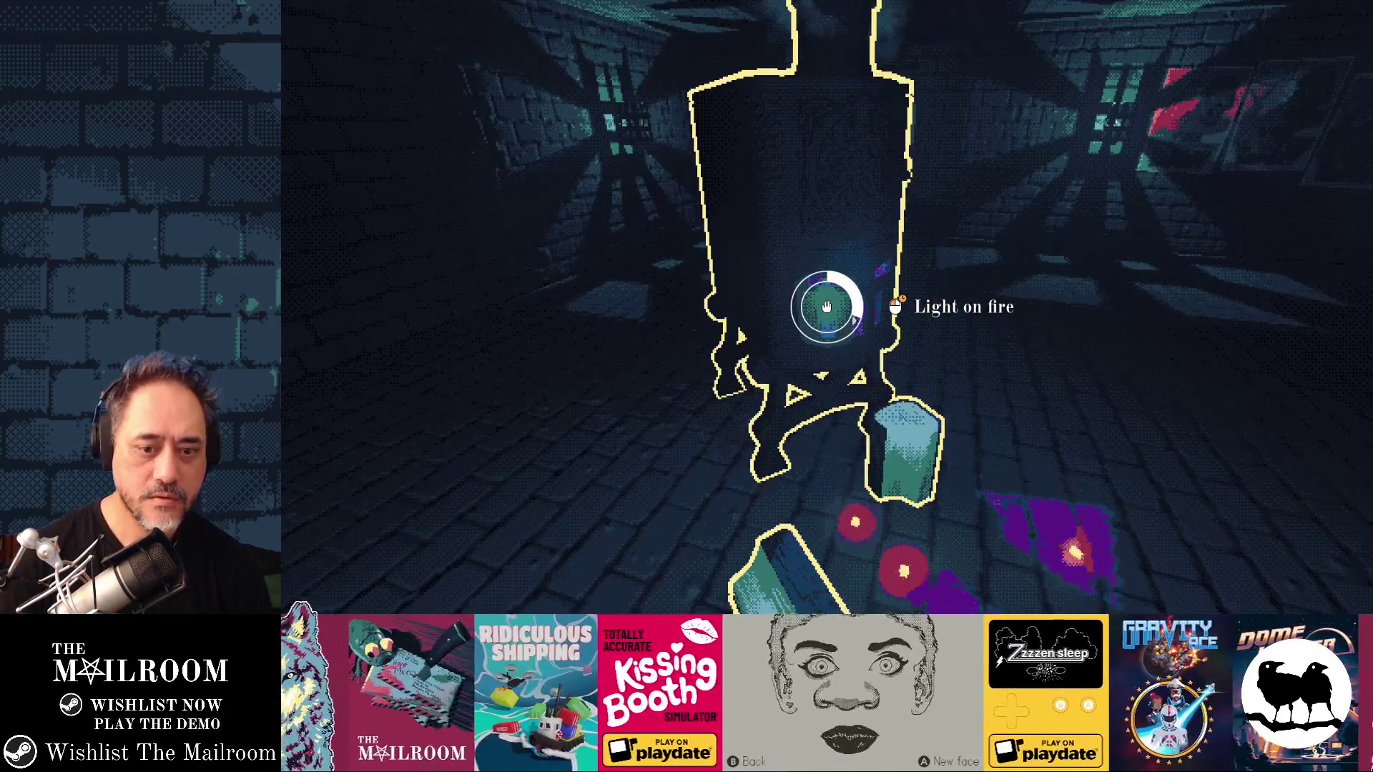
pyautogui.click(826, 308)
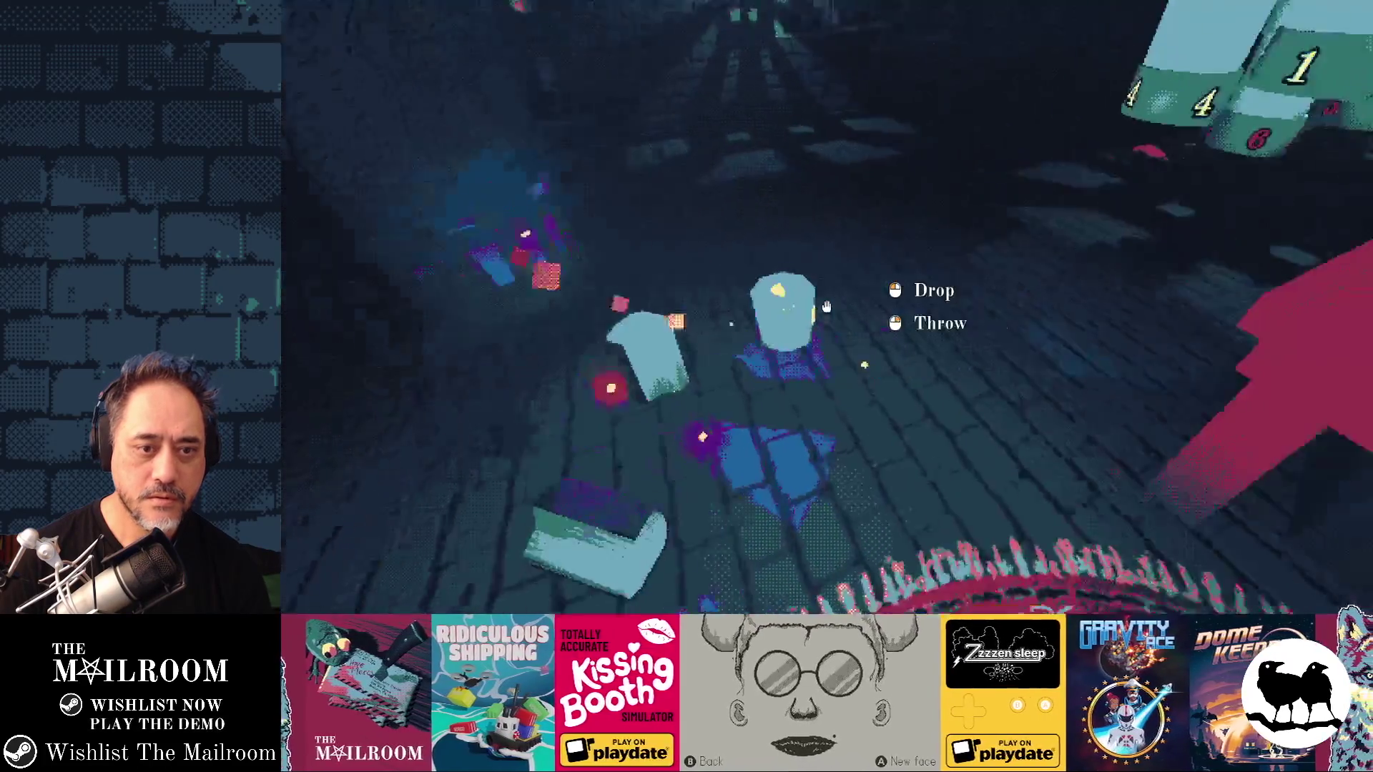
pyautogui.press('w')
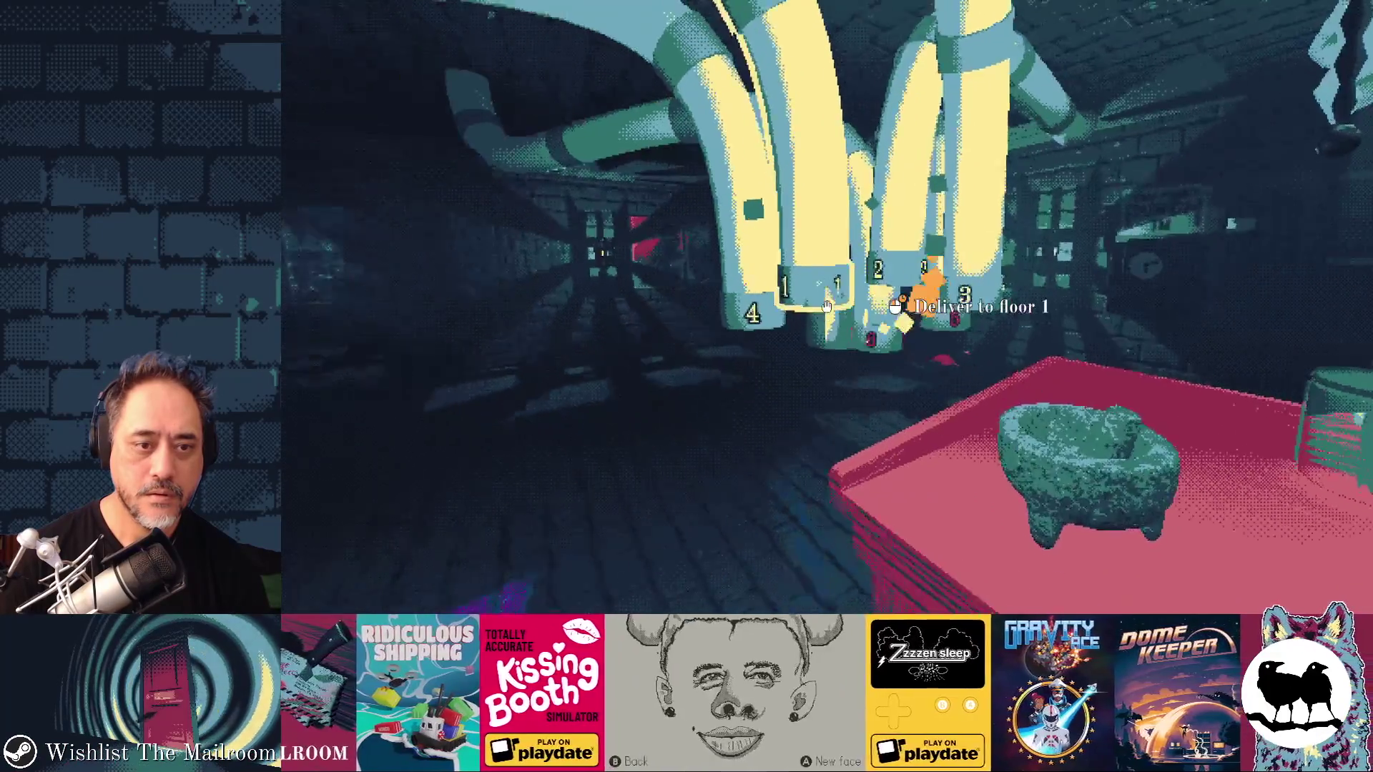
# Step: Deliver the burning paper into tube 1, spawn another roll and feed it in too
pyautogui.click(826, 308)
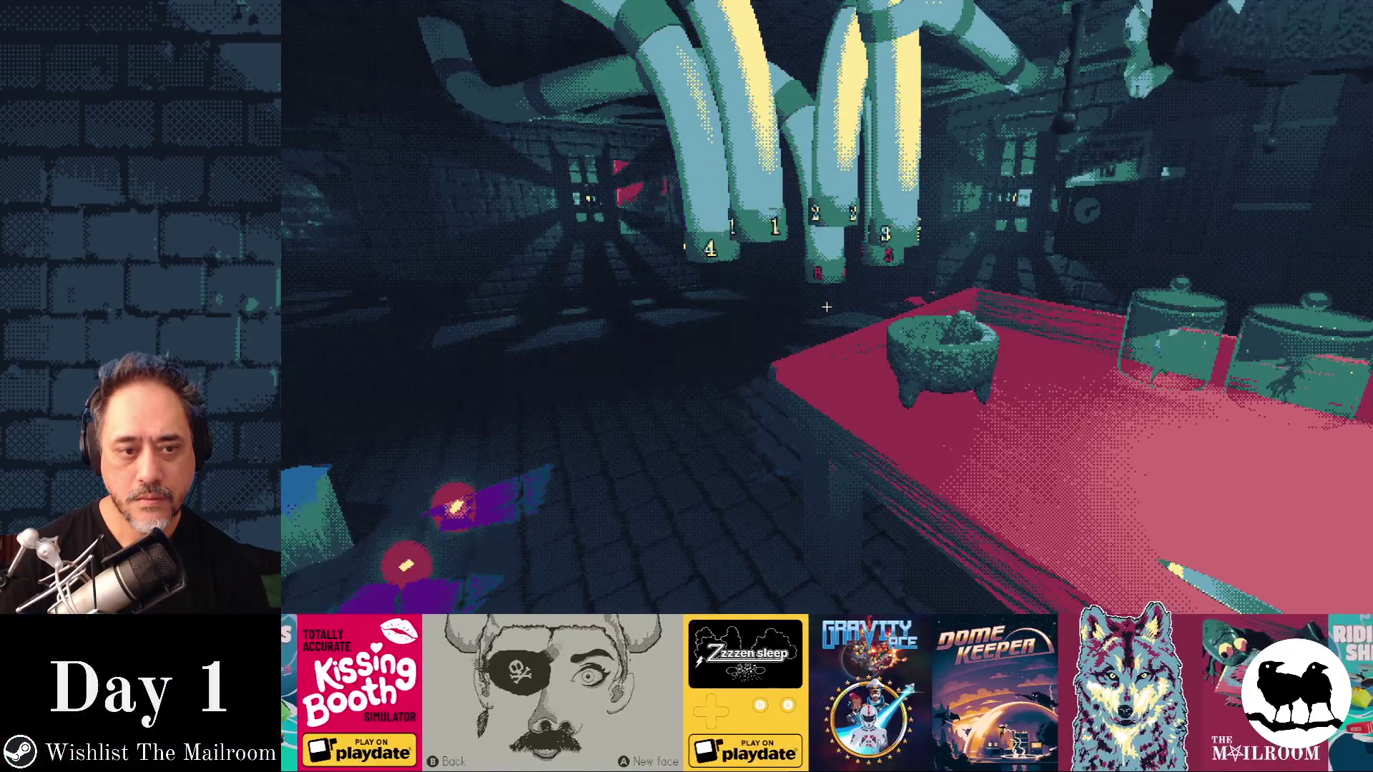
pyautogui.press('`')
pyautogui.write('p')
pyautogui.press('Return')
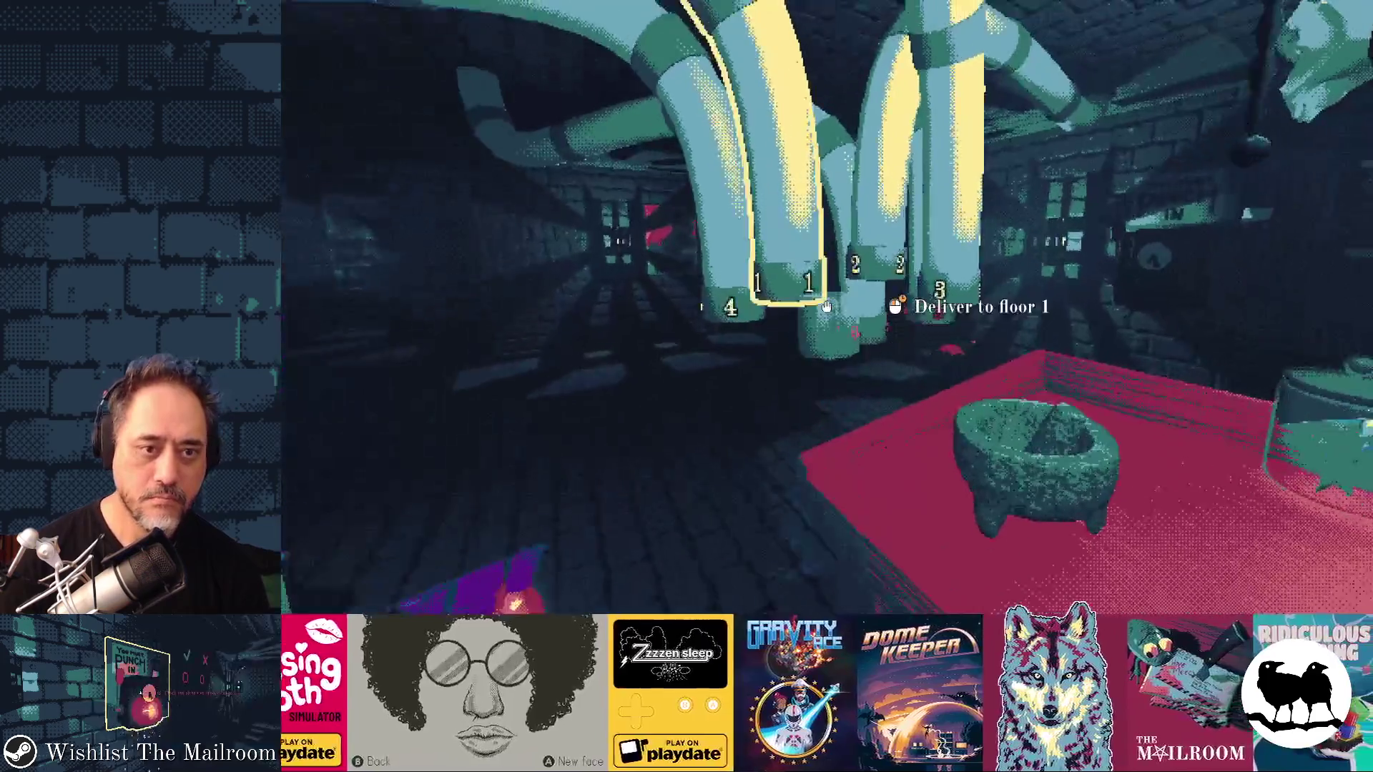
pyautogui.click(827, 308)
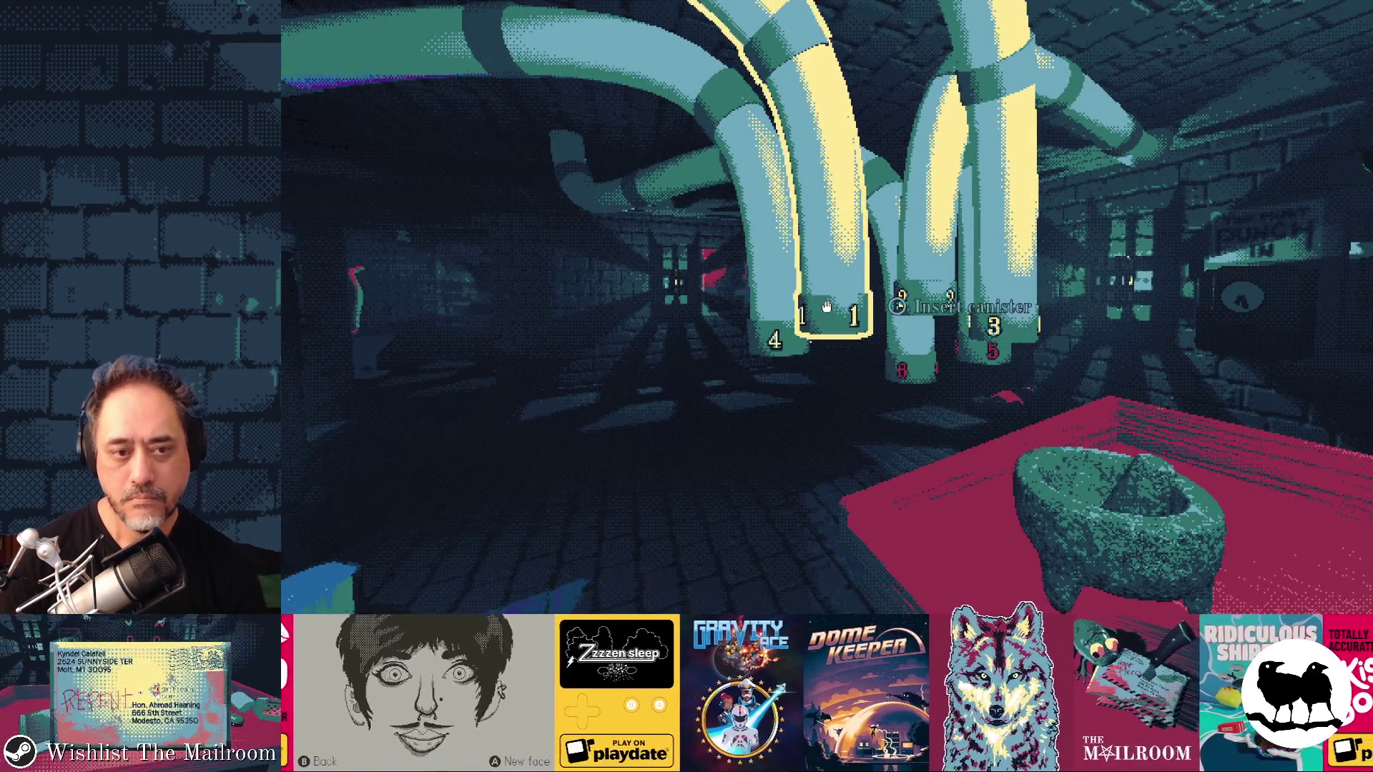
# Step: Spawn and light one more roll, then stop the game to return to main.gd
pyautogui.press('`')
pyautogui.write('tp')
pyautogui.press('Return')
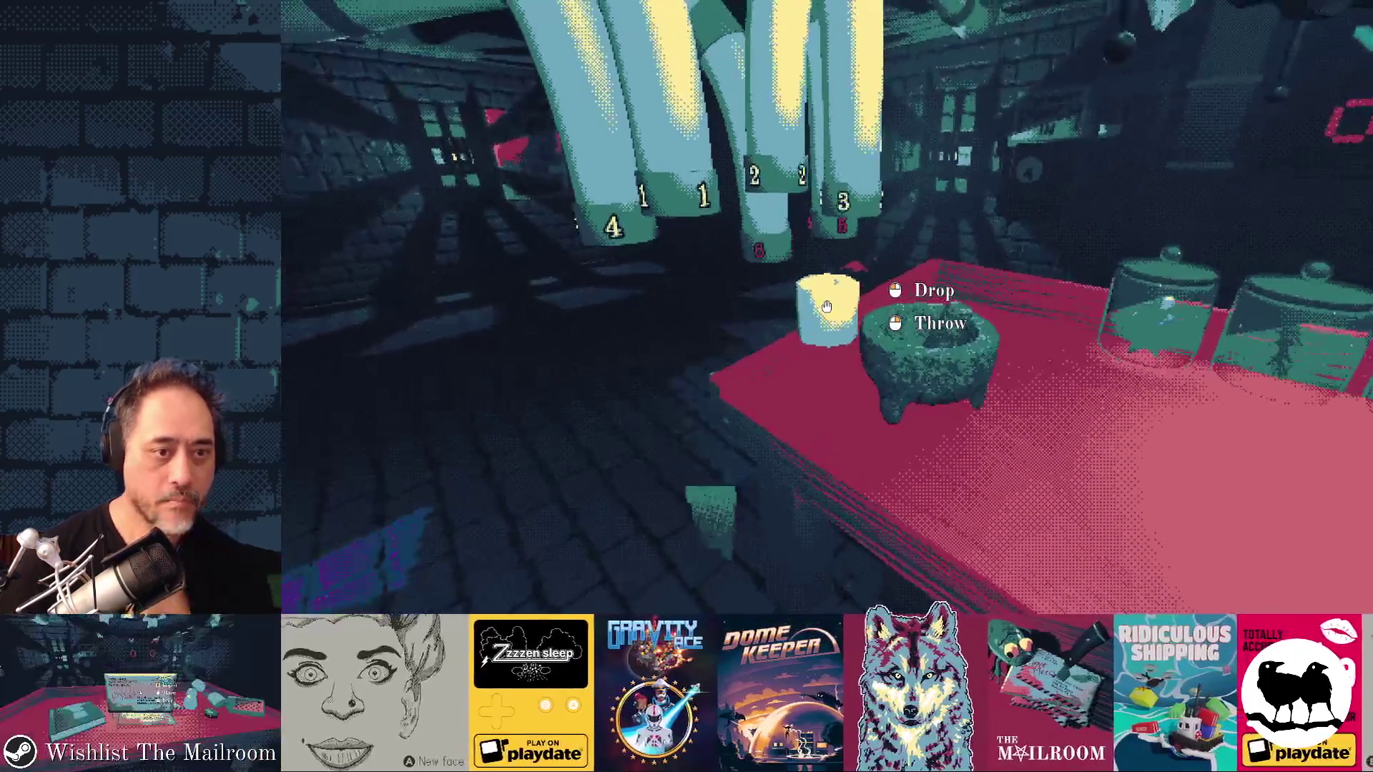
pyautogui.click(827, 307)
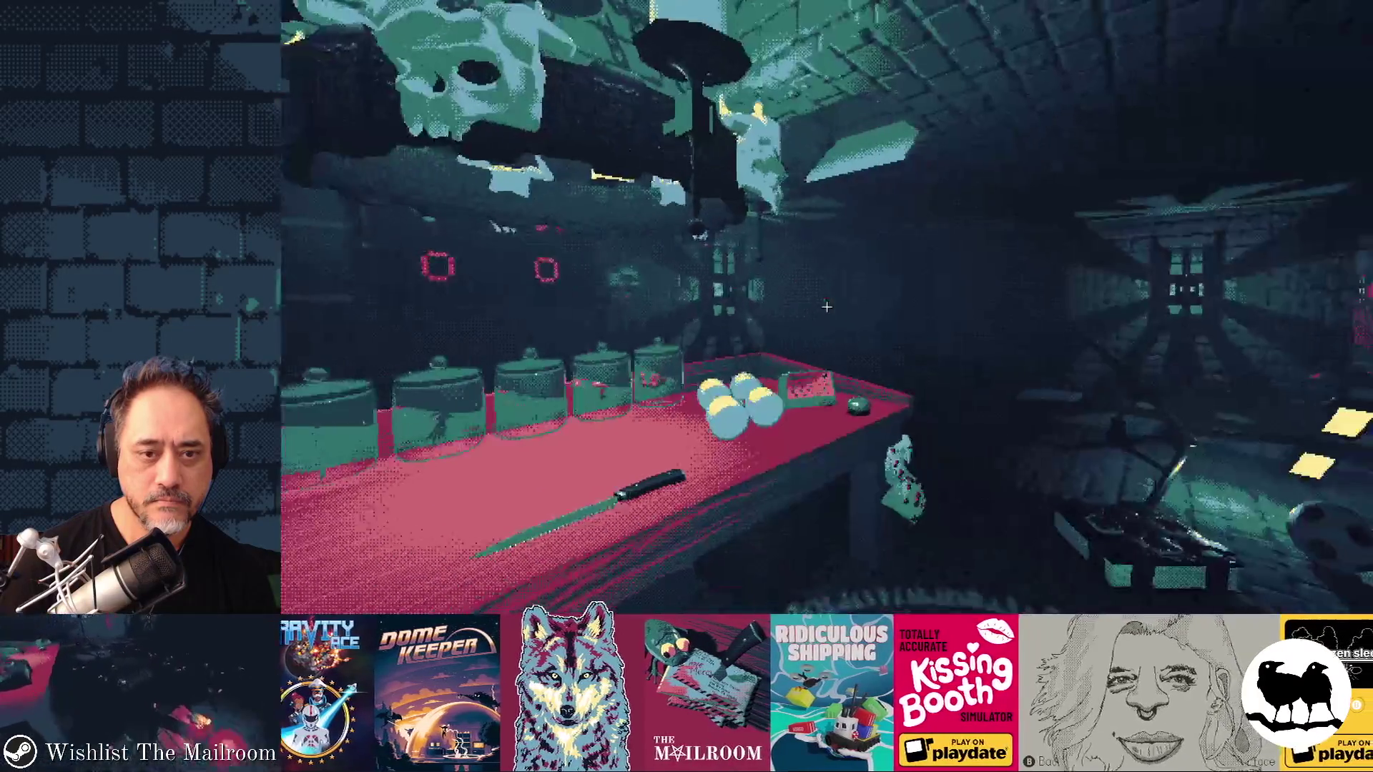
pyautogui.press('s')
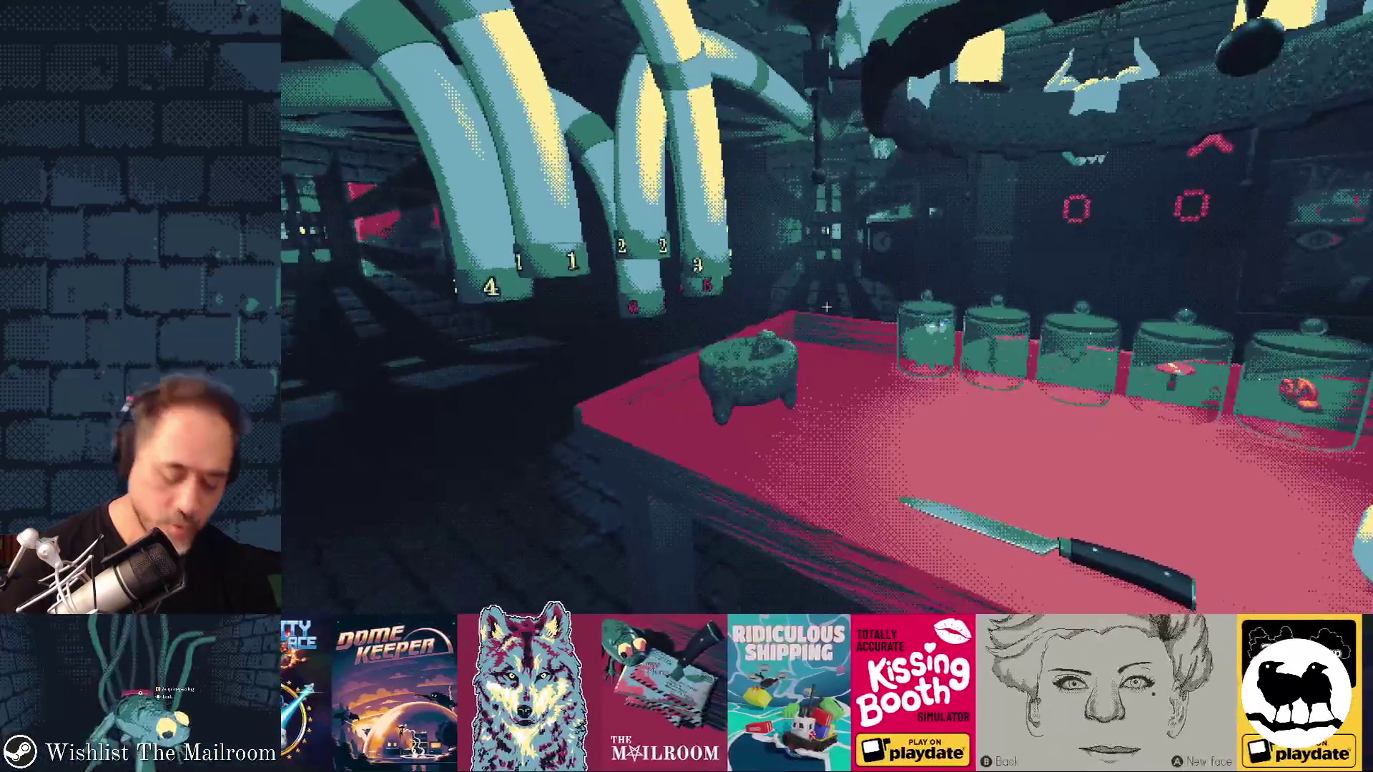
pyautogui.press('F8')
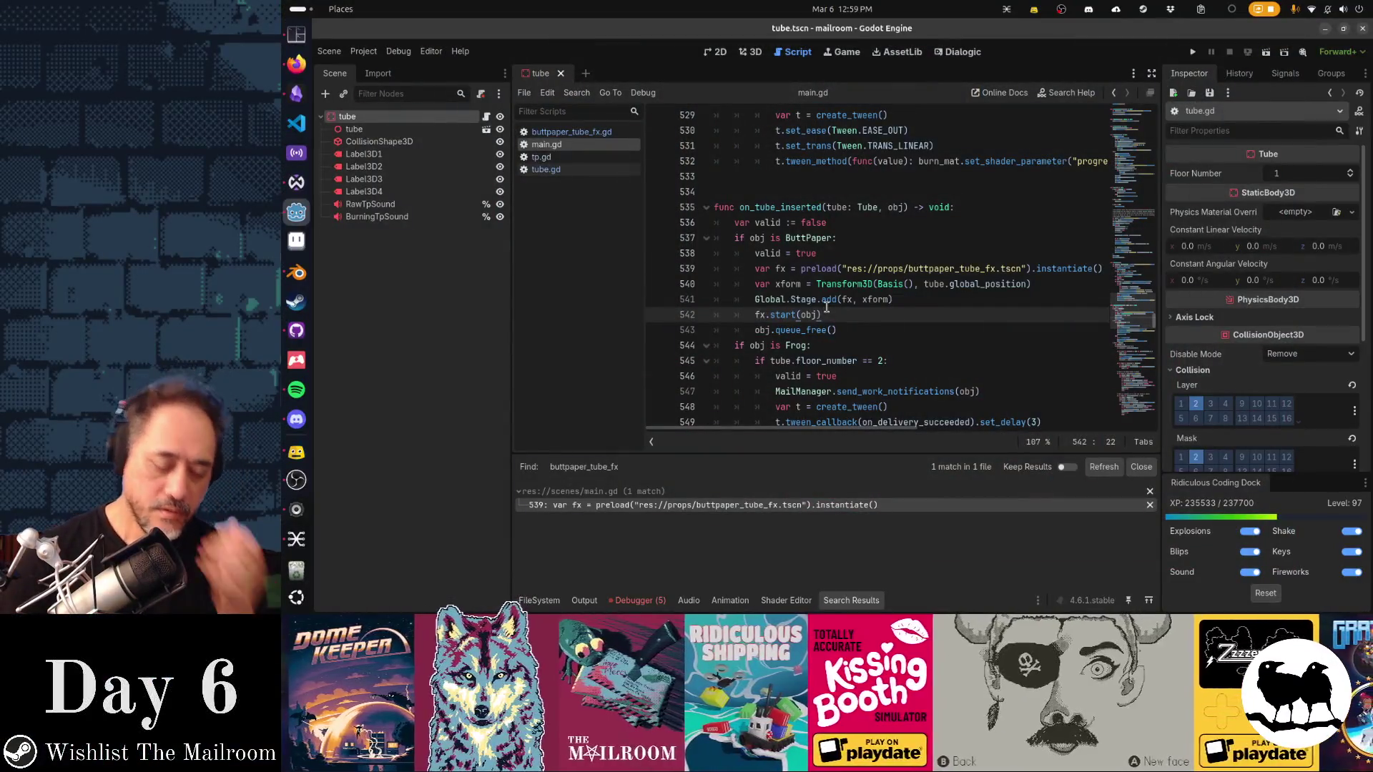
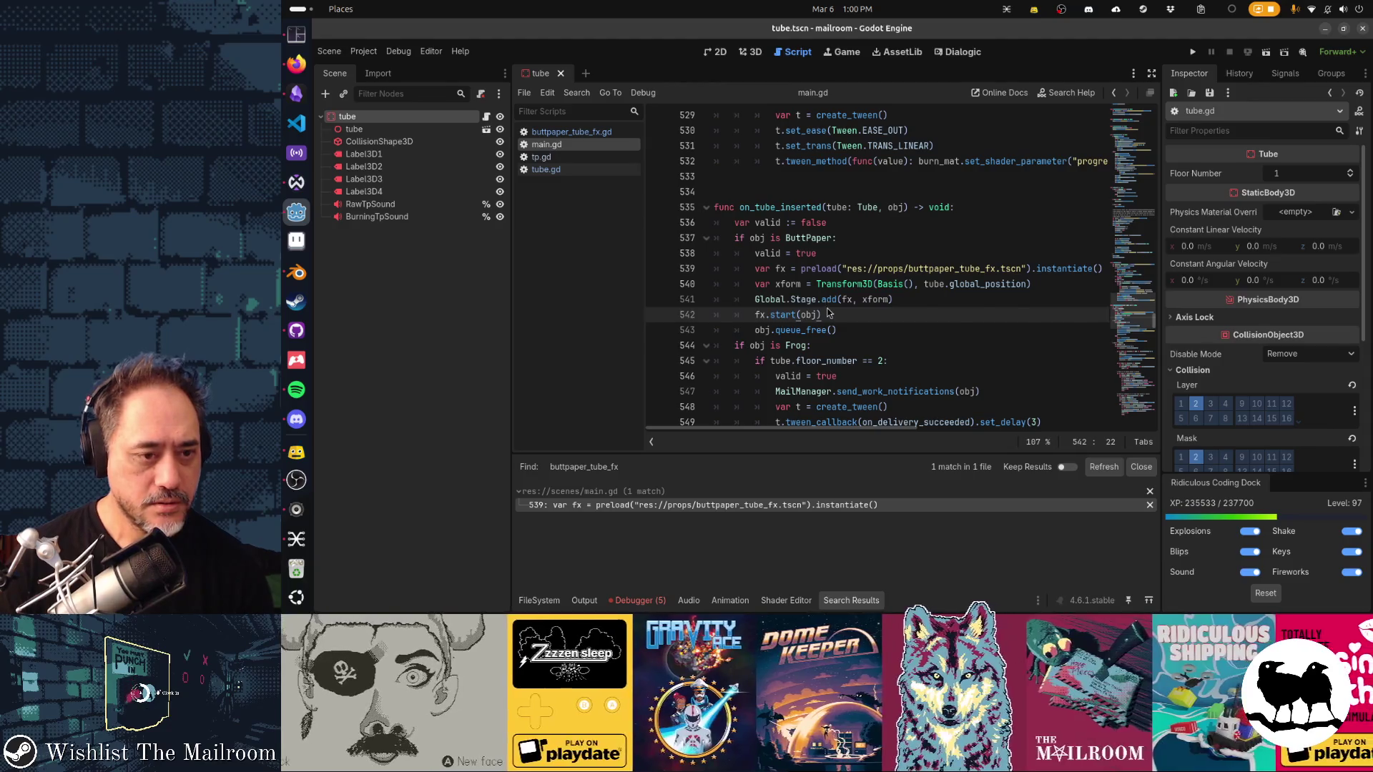
# Step: Switch from the Godot script editor to the Waveform PRO window
pyautogui.hotkey('alt', 'Tab')
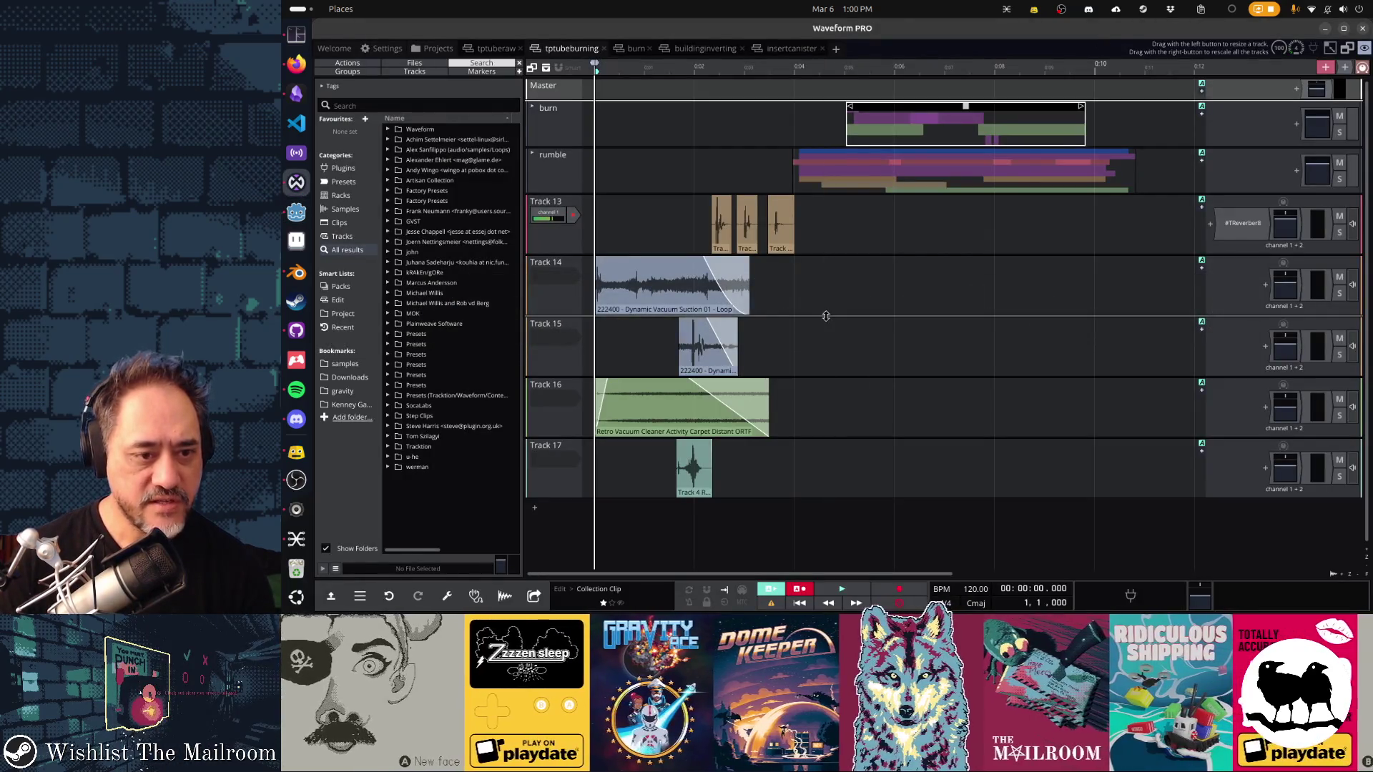
# Step: Solo Track 15, audition it, then unsolo it
pyautogui.click(709, 342)
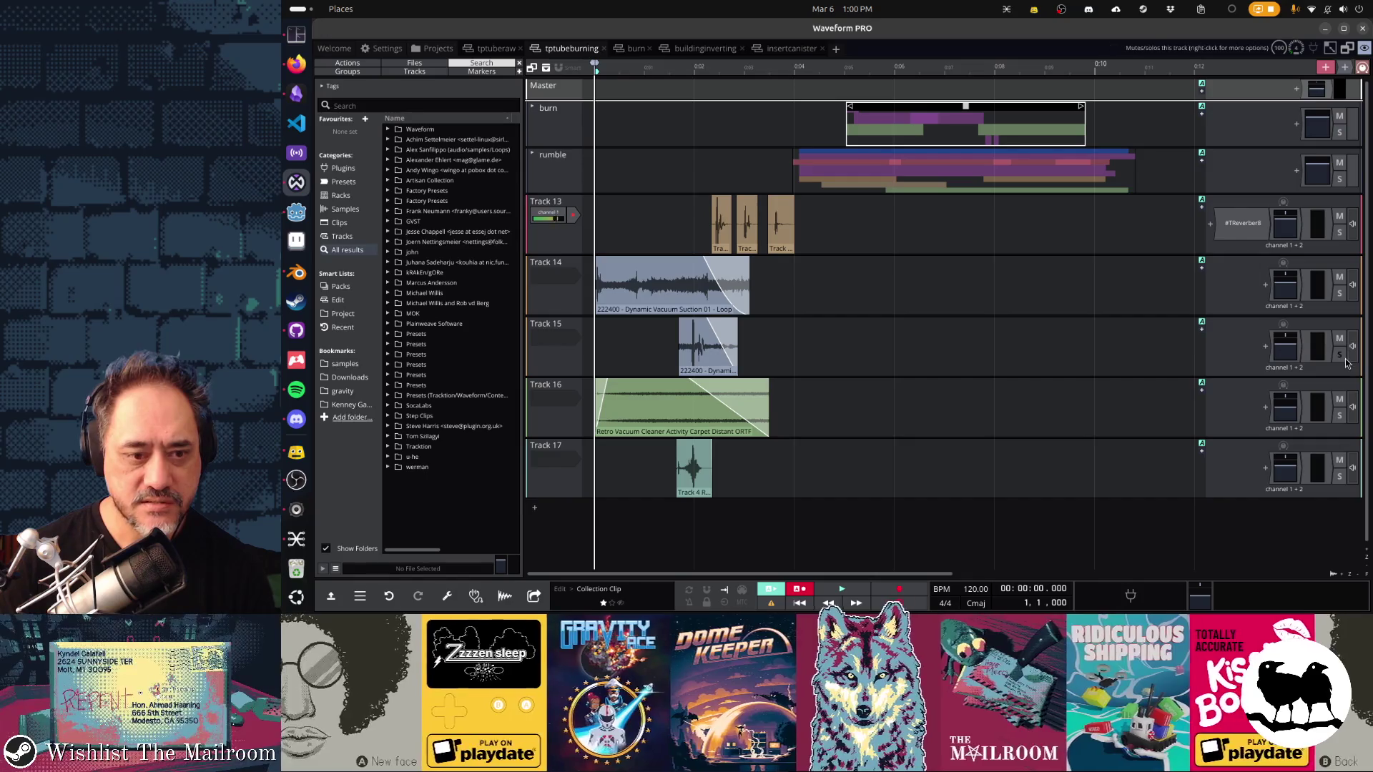
pyautogui.click(1339, 354)
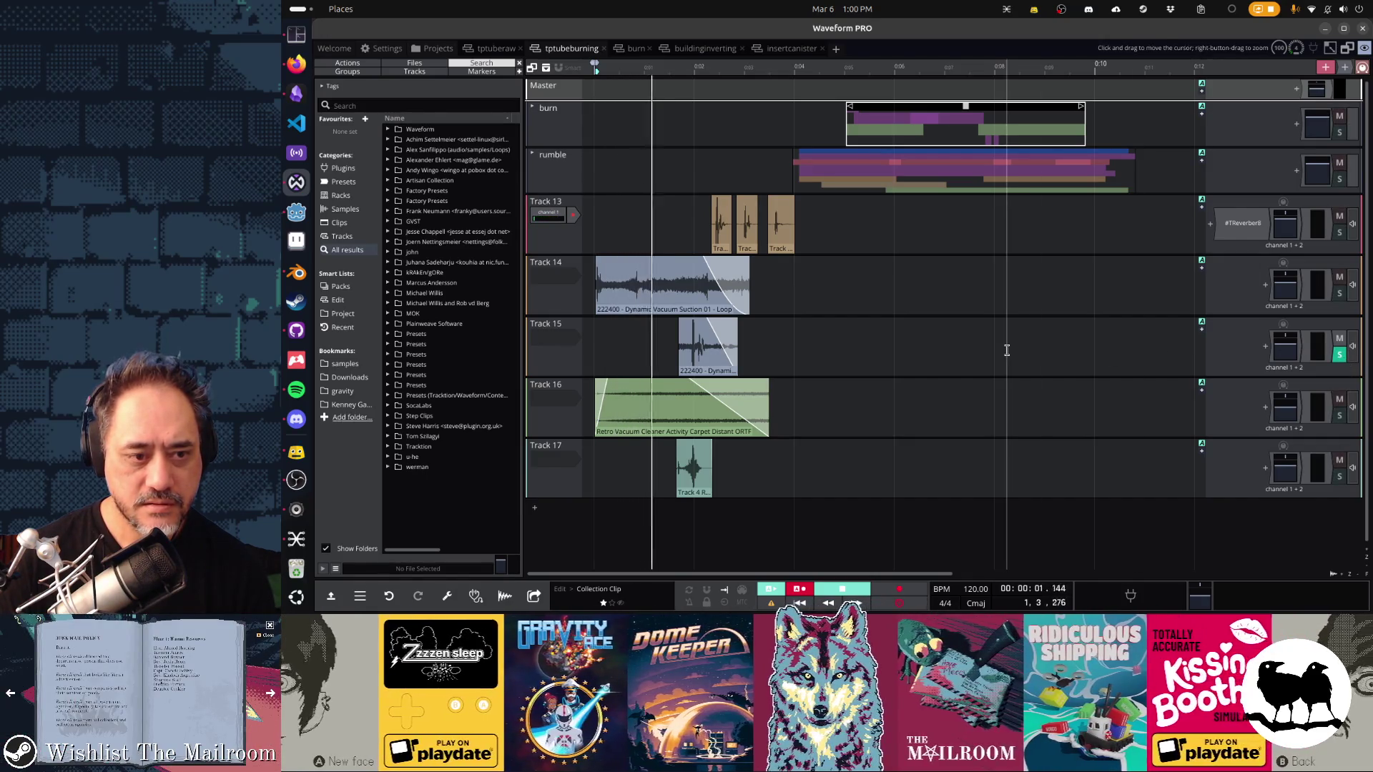
pyautogui.press('space')
pyautogui.click(1338, 354)
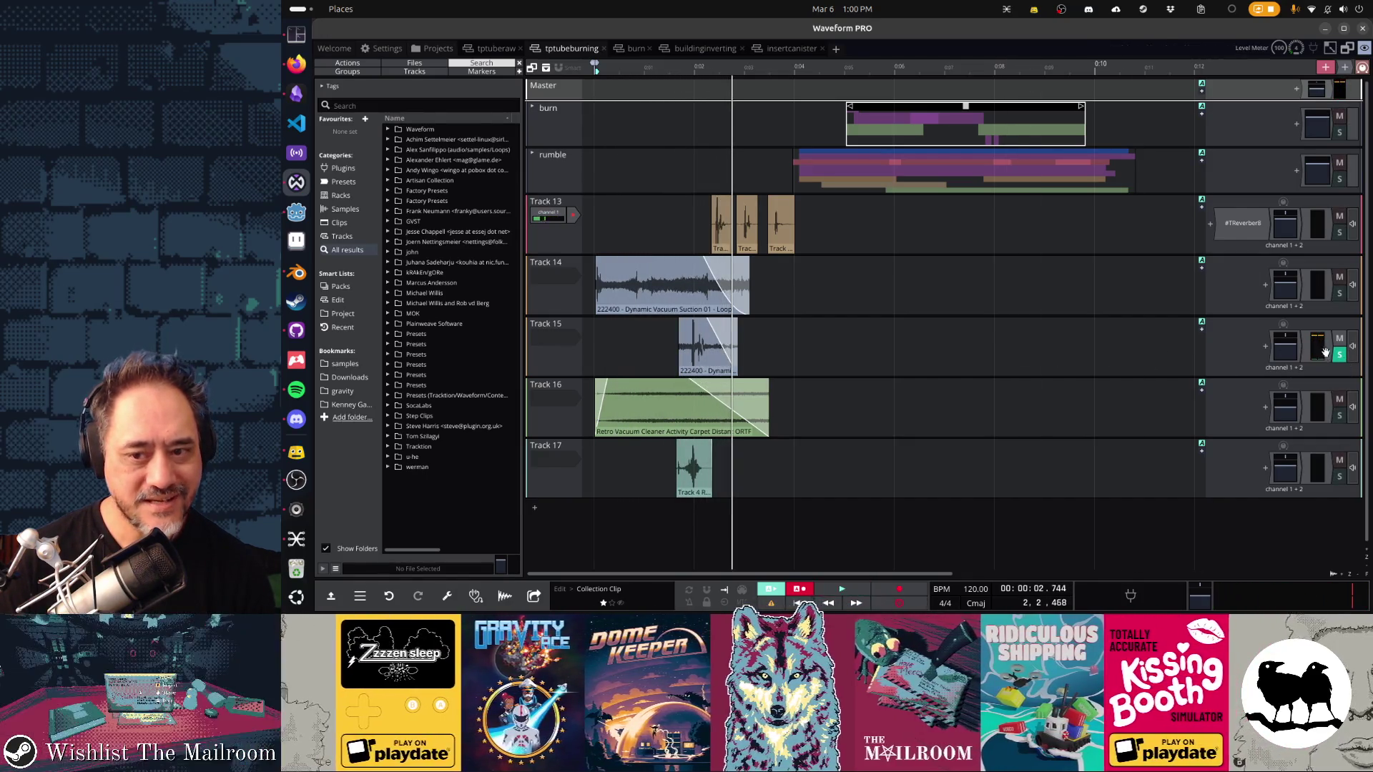
# Step: Solo Track 17, audition it, then move to the tptuberaw project
pyautogui.click(1339, 461)
pyautogui.press('space')
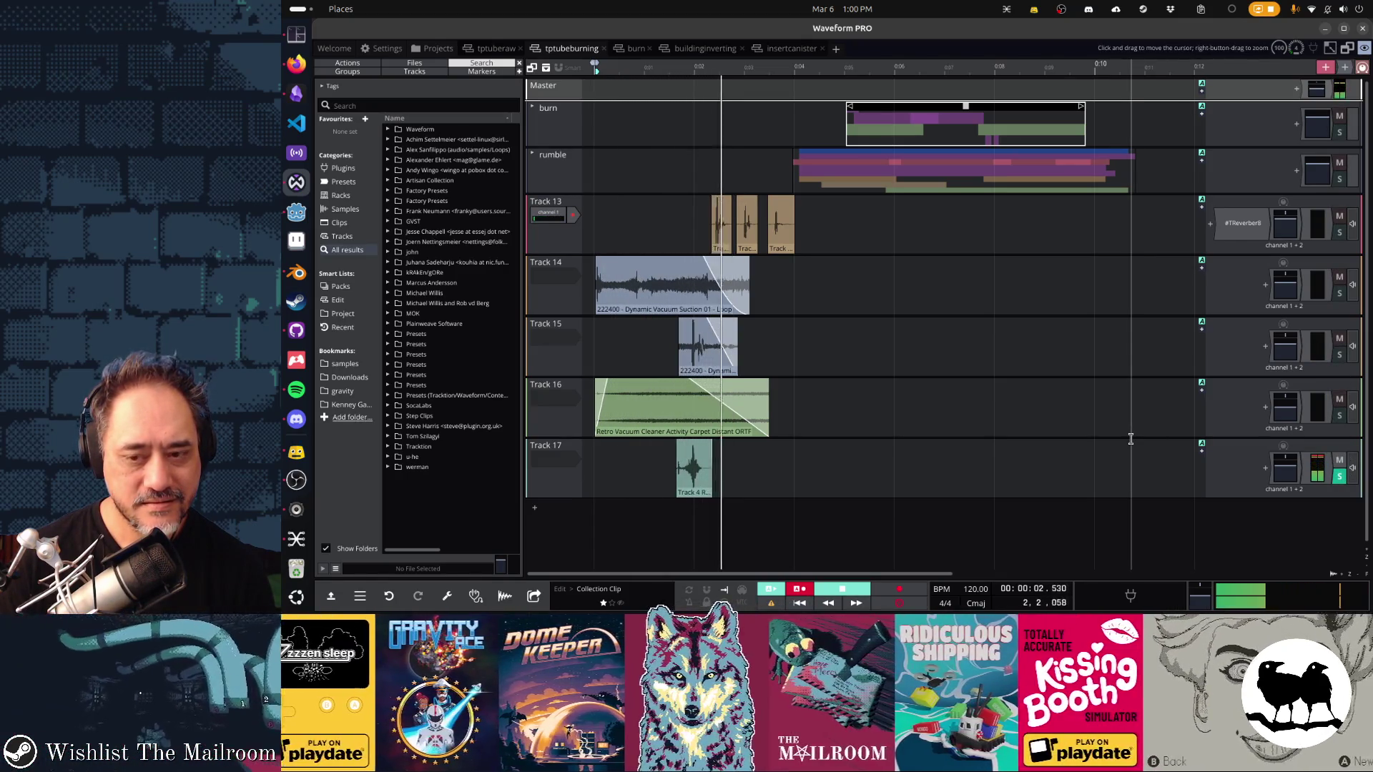
pyautogui.press('space')
pyautogui.click(687, 451)
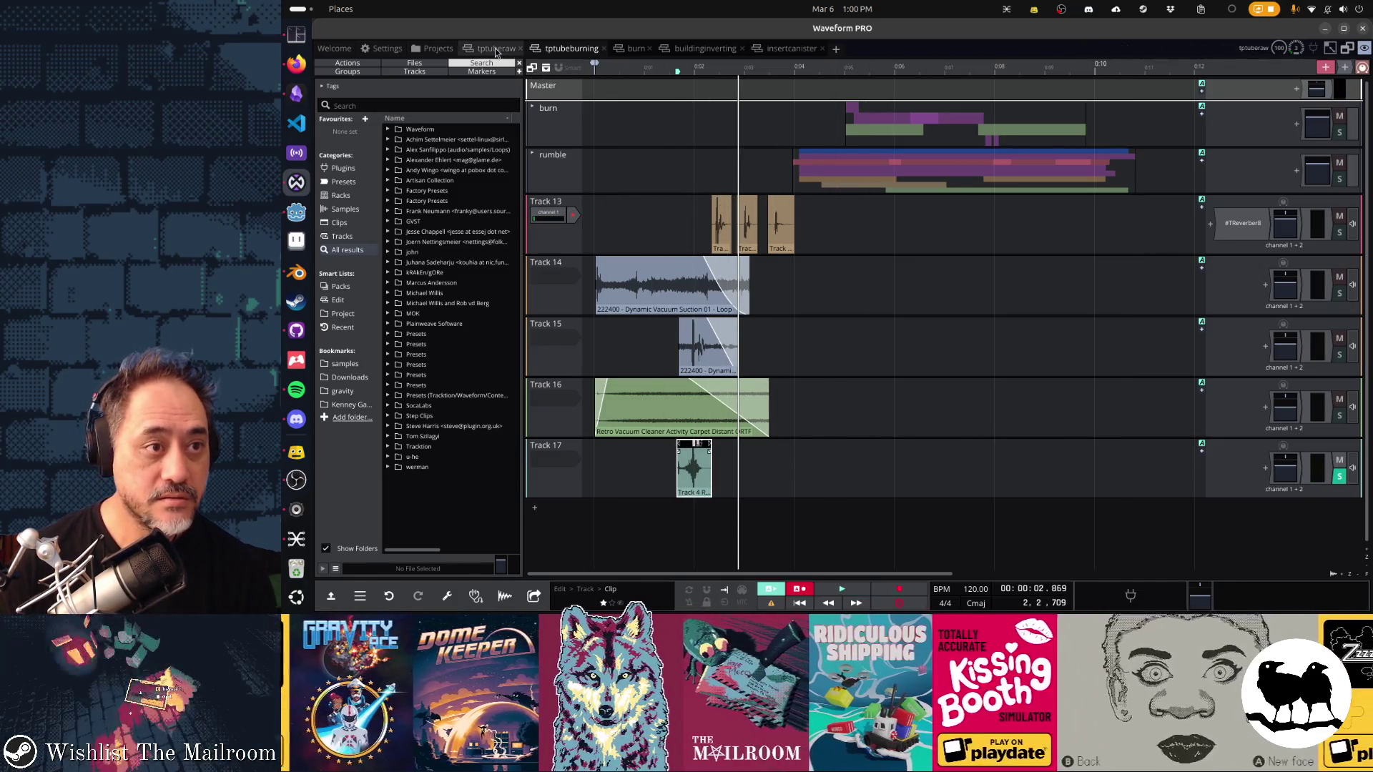
pyautogui.click(497, 49)
# Step: Delete the Mouth Pop 2 clip and paste Track 4 Recording 1 onto Track 1, nudged slightly later
pyautogui.click(965, 107)
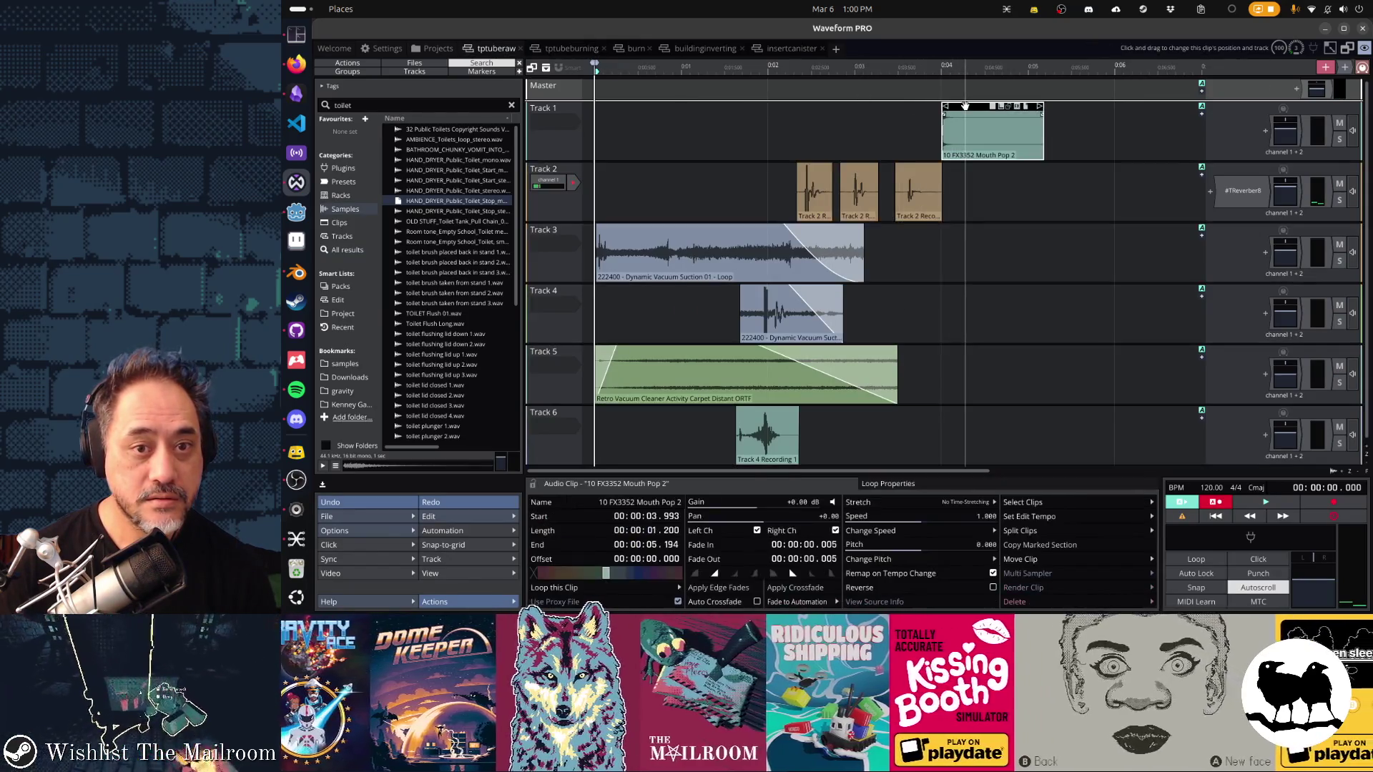
pyautogui.press('Delete')
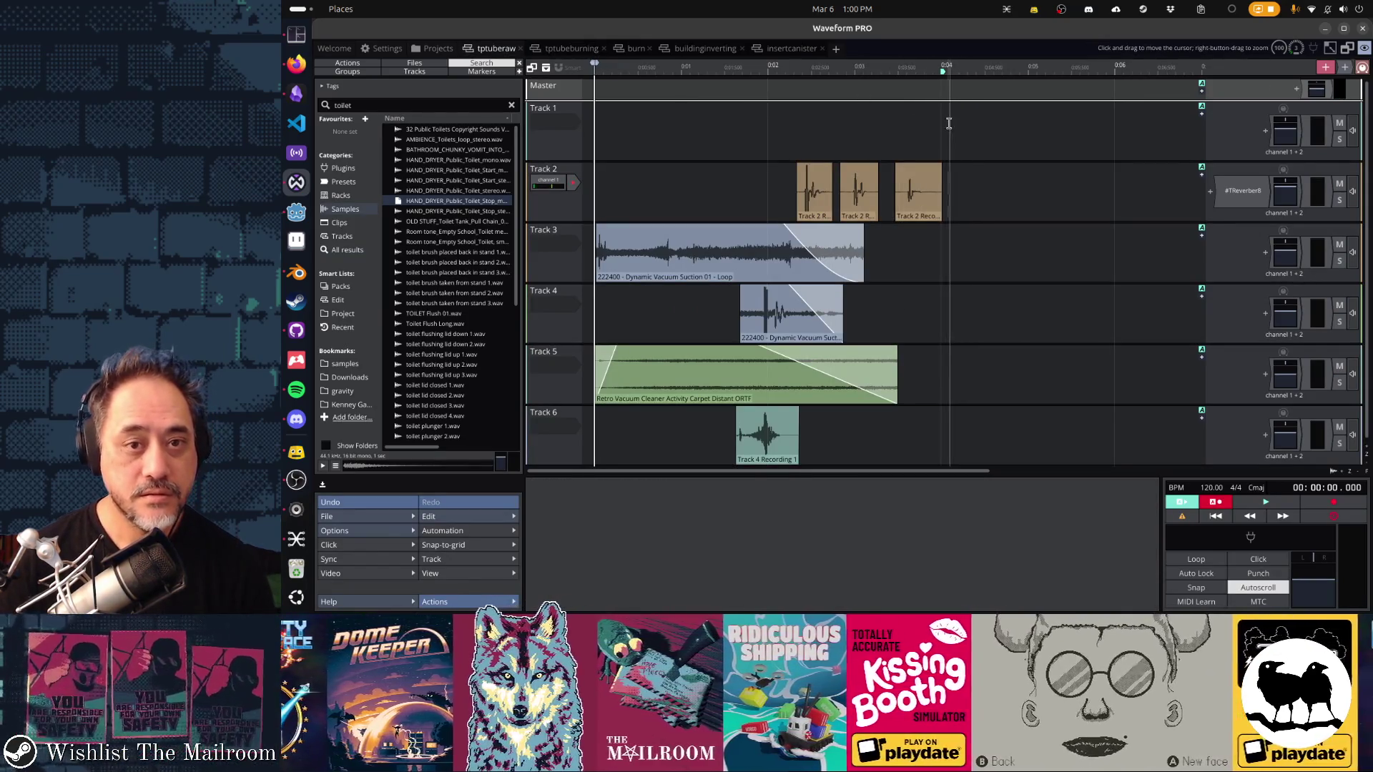
pyautogui.hotkey('ctrl', 'v')
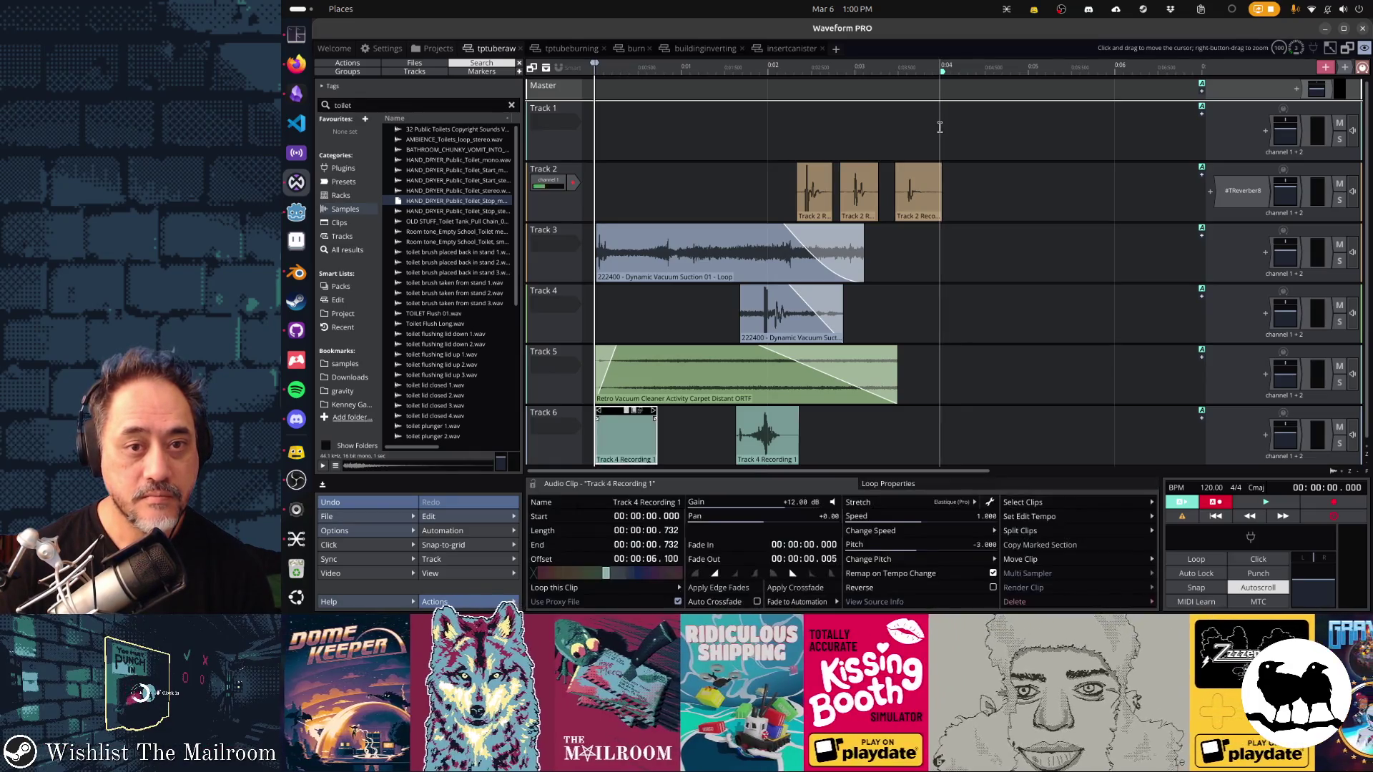
pyautogui.press('Delete')
pyautogui.click(857, 129)
pyautogui.hotkey('ctrl', 'v')
pyautogui.moveTo(882, 109); pyautogui.dragTo(934, 108)
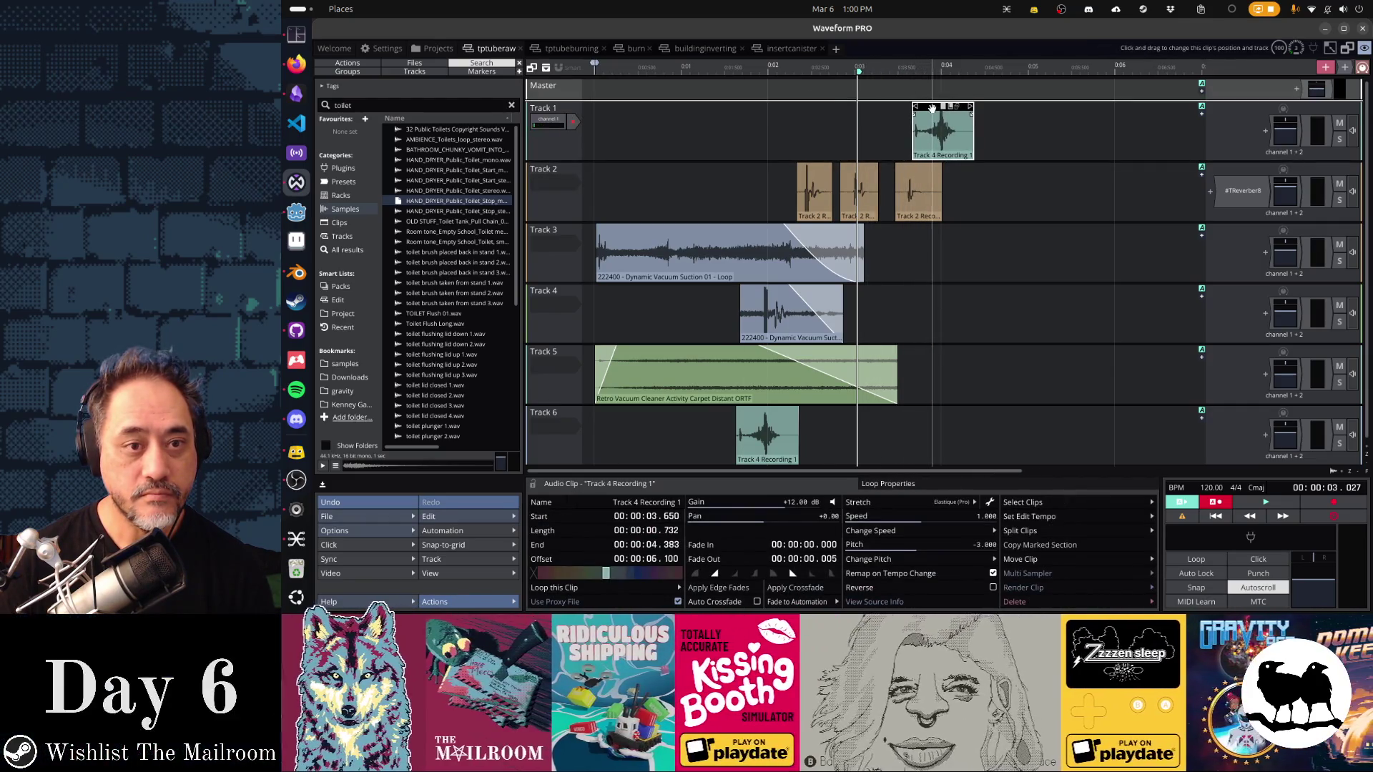
# Step: Play back from just before the new Track 1 clip several times to audition it
pyautogui.click(774, 147)
pyautogui.press('space')
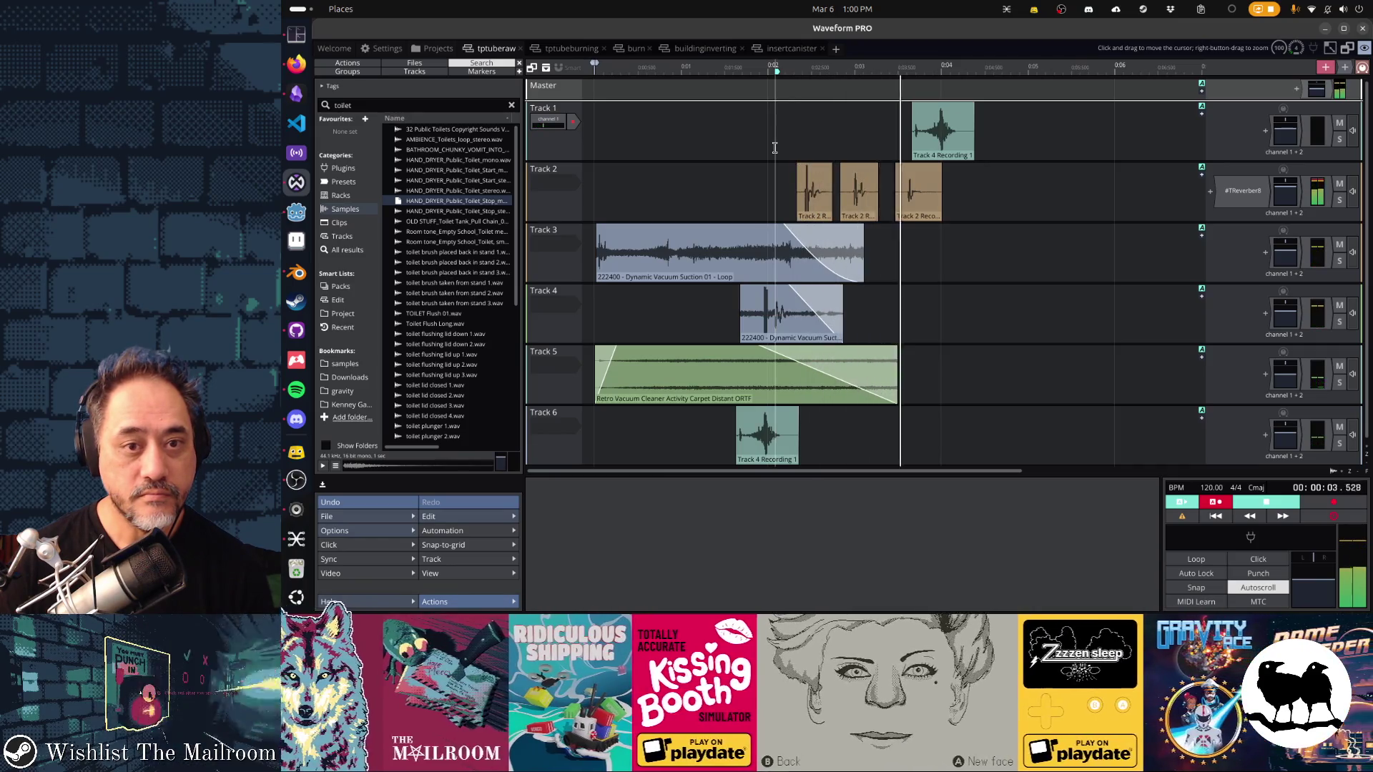
pyautogui.click(720, 175)
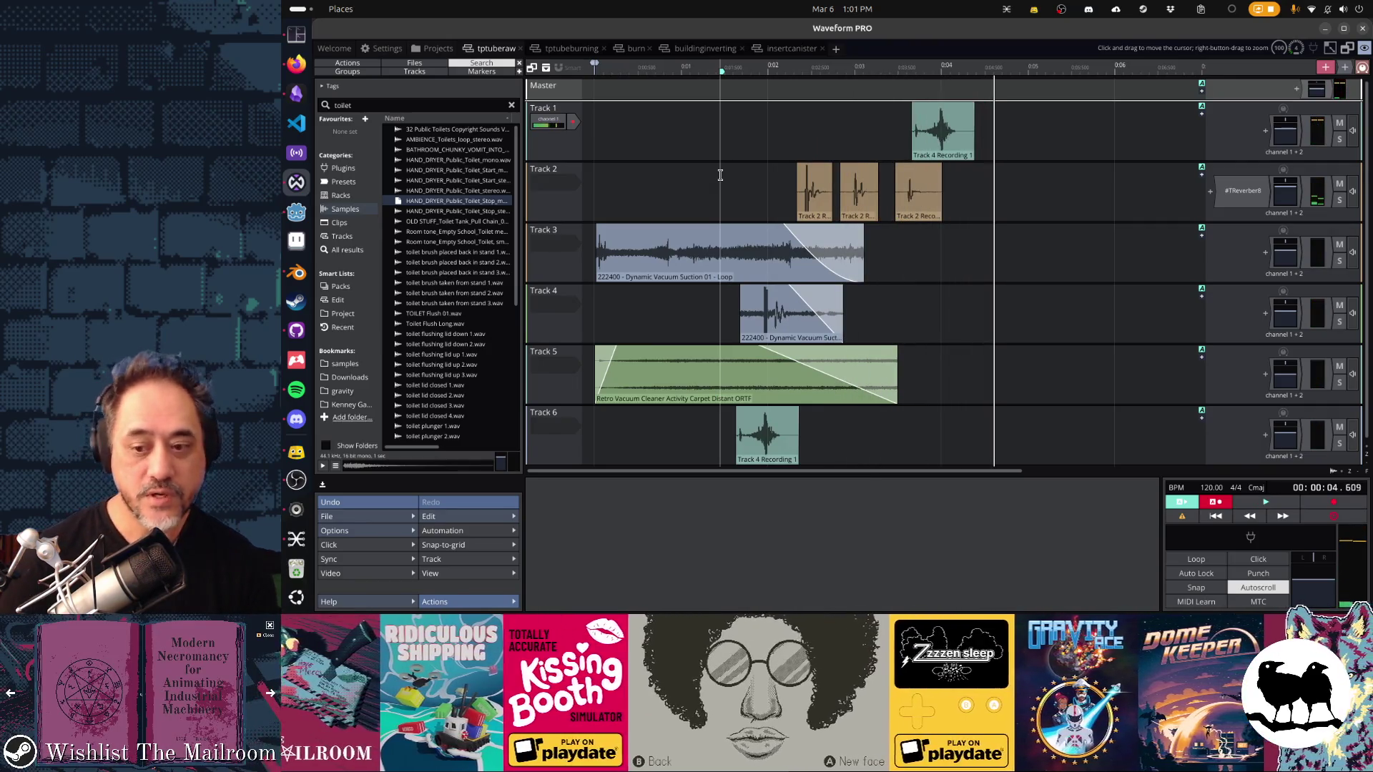
pyautogui.click(721, 175)
pyautogui.click(889, 139)
pyautogui.click(895, 139)
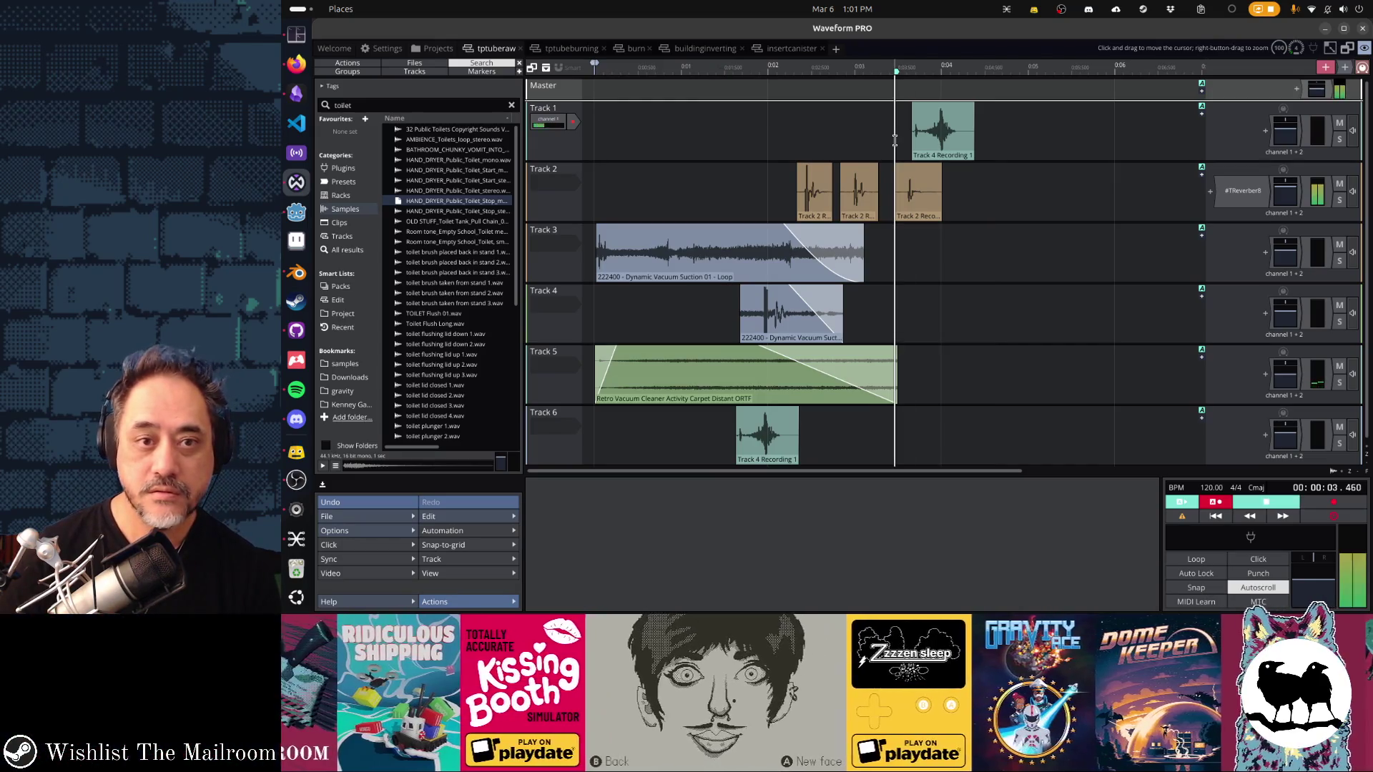
pyautogui.click(931, 109)
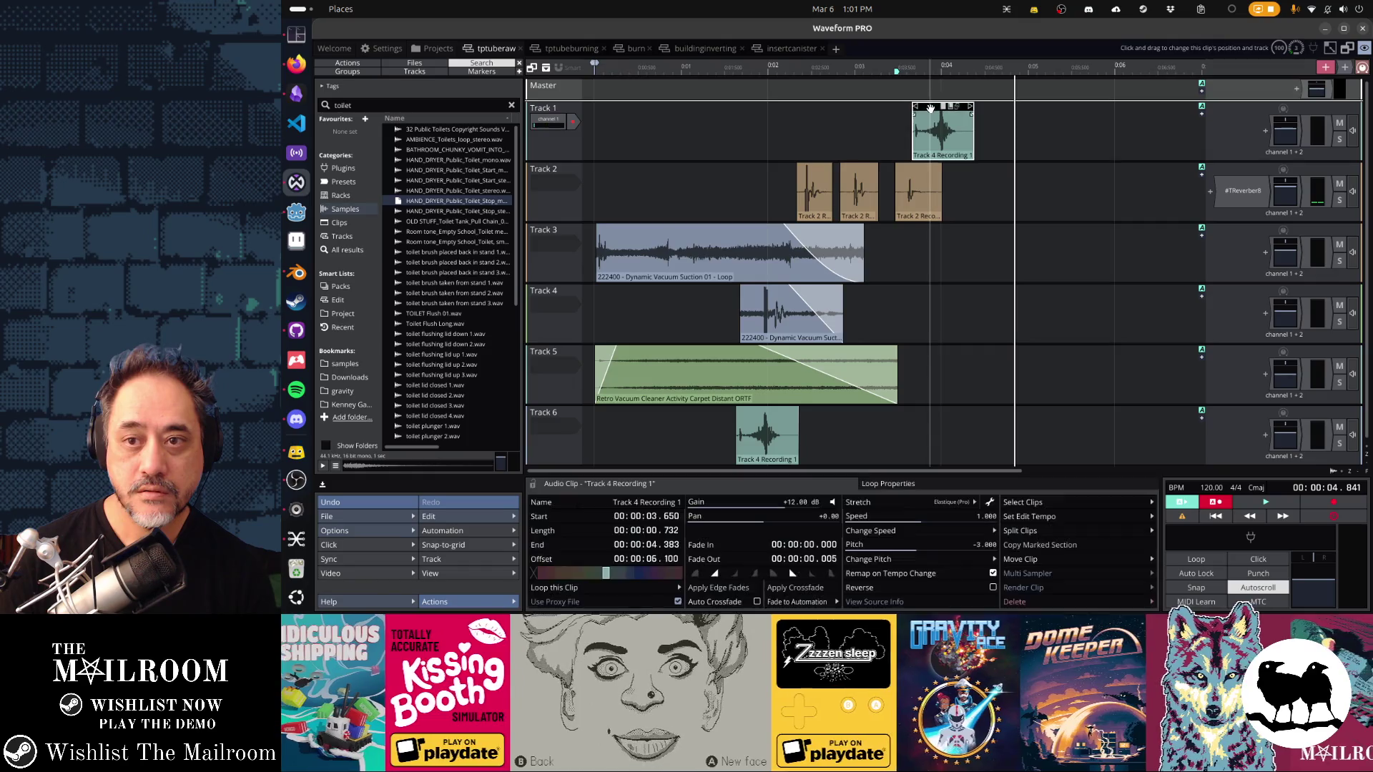
# Step: Lower Track 1's volume slightly and replay the clip to check its level
pyautogui.click(1288, 130)
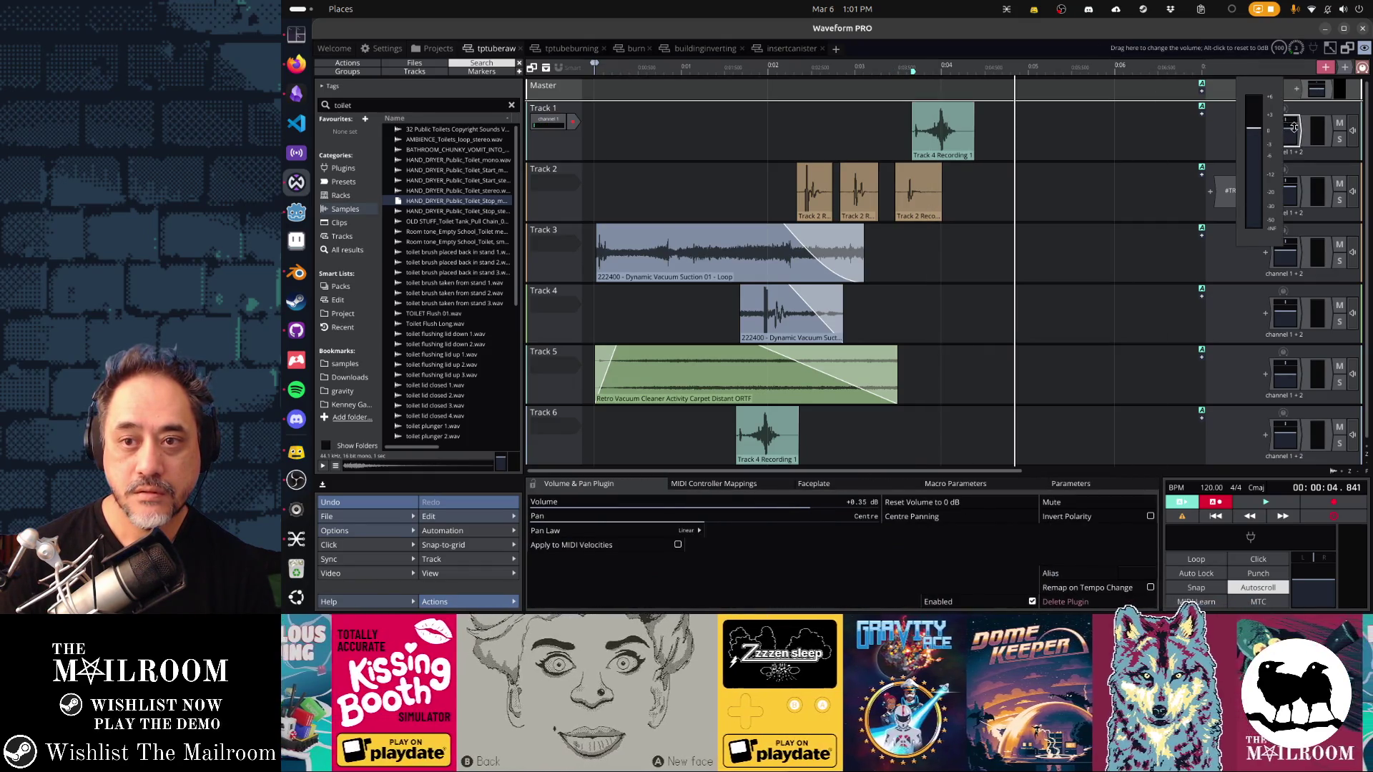
pyautogui.moveTo(1292, 127); pyautogui.dragTo(988, 117)
pyautogui.click(934, 106)
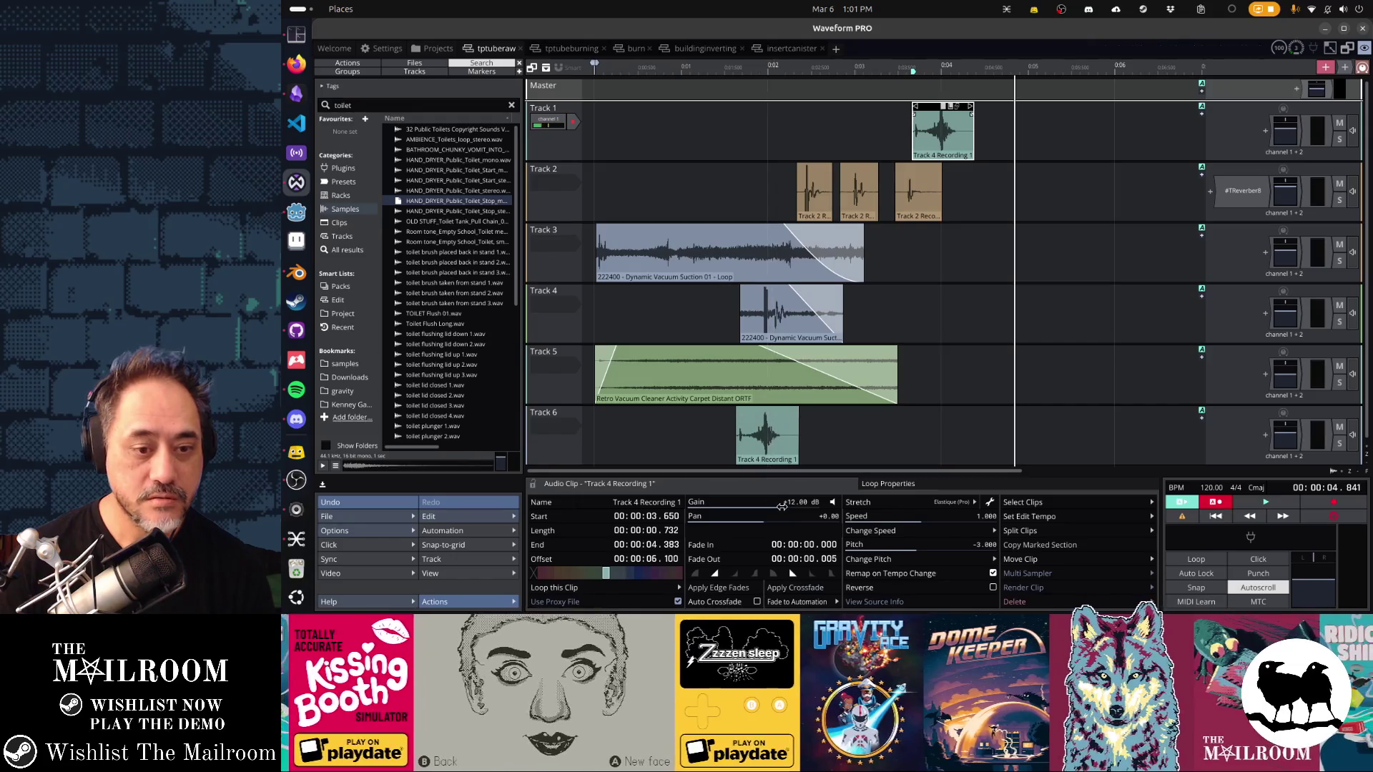
pyautogui.click(888, 141)
pyautogui.press('space')
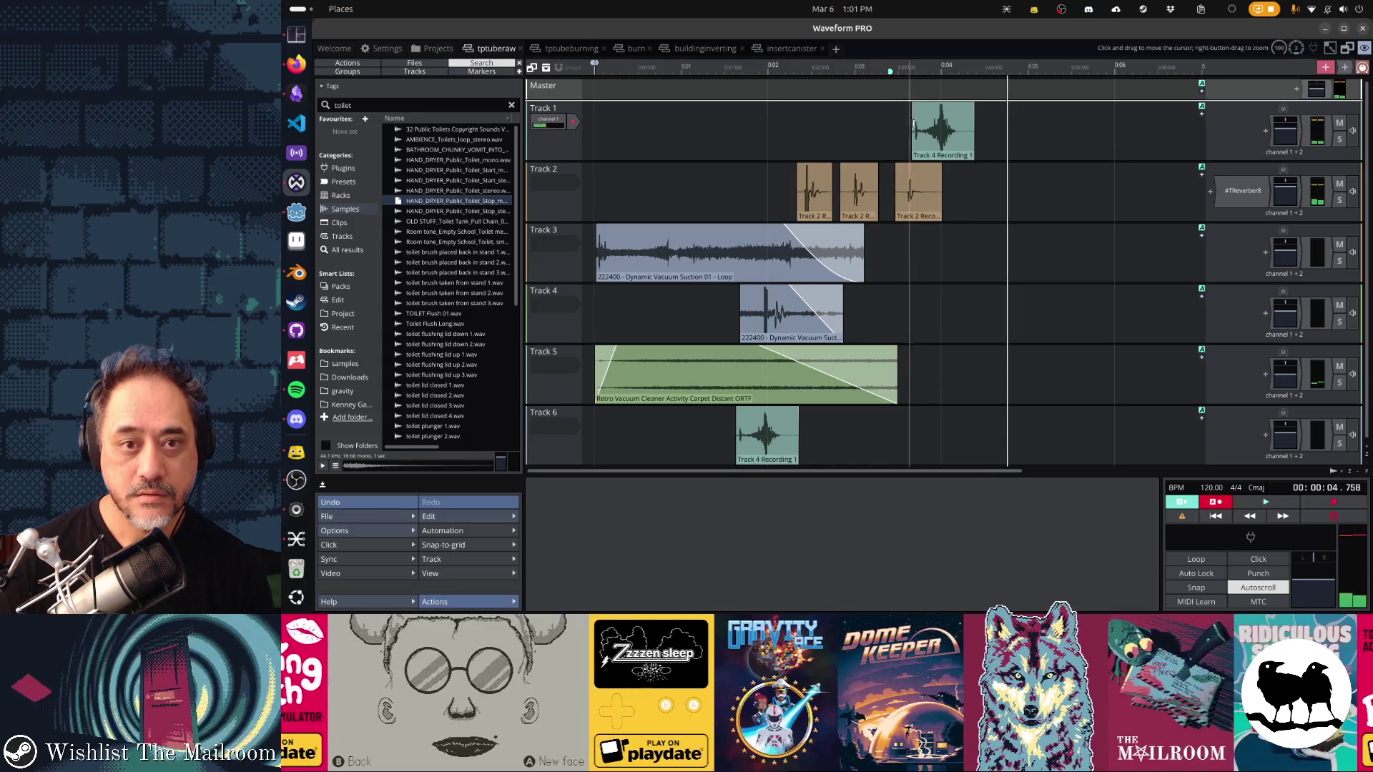
pyautogui.click(942, 126)
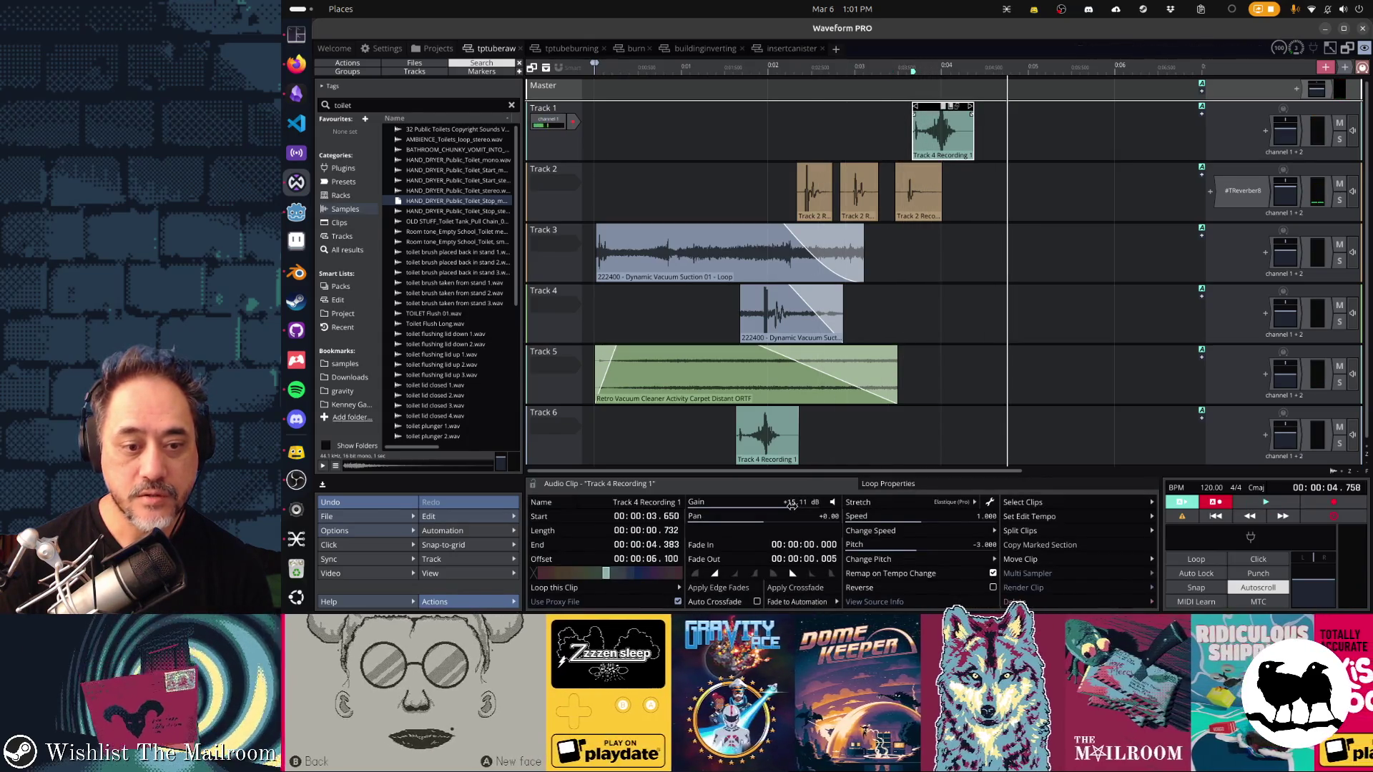
pyautogui.scroll(-3, 786, 506)
pyautogui.click(894, 143)
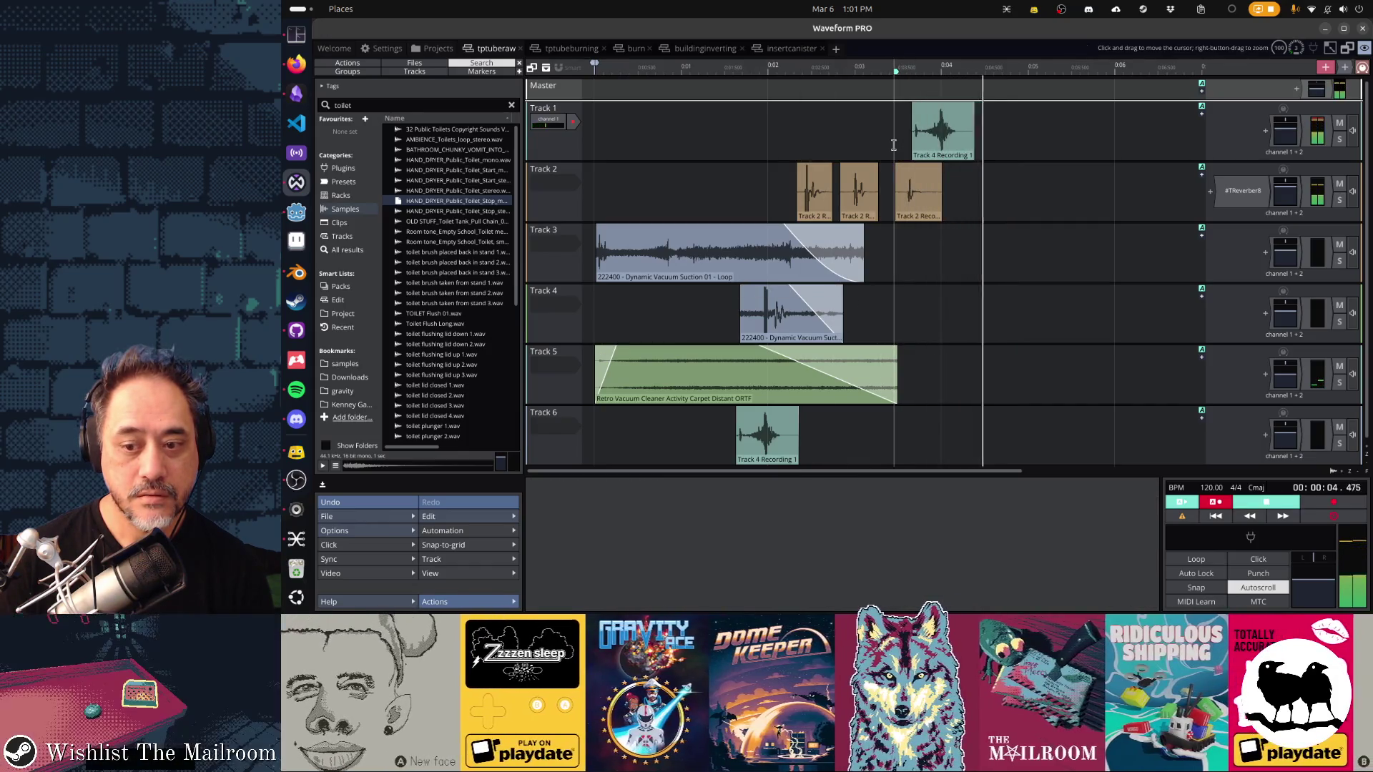
pyautogui.click(941, 126)
pyautogui.click(935, 108)
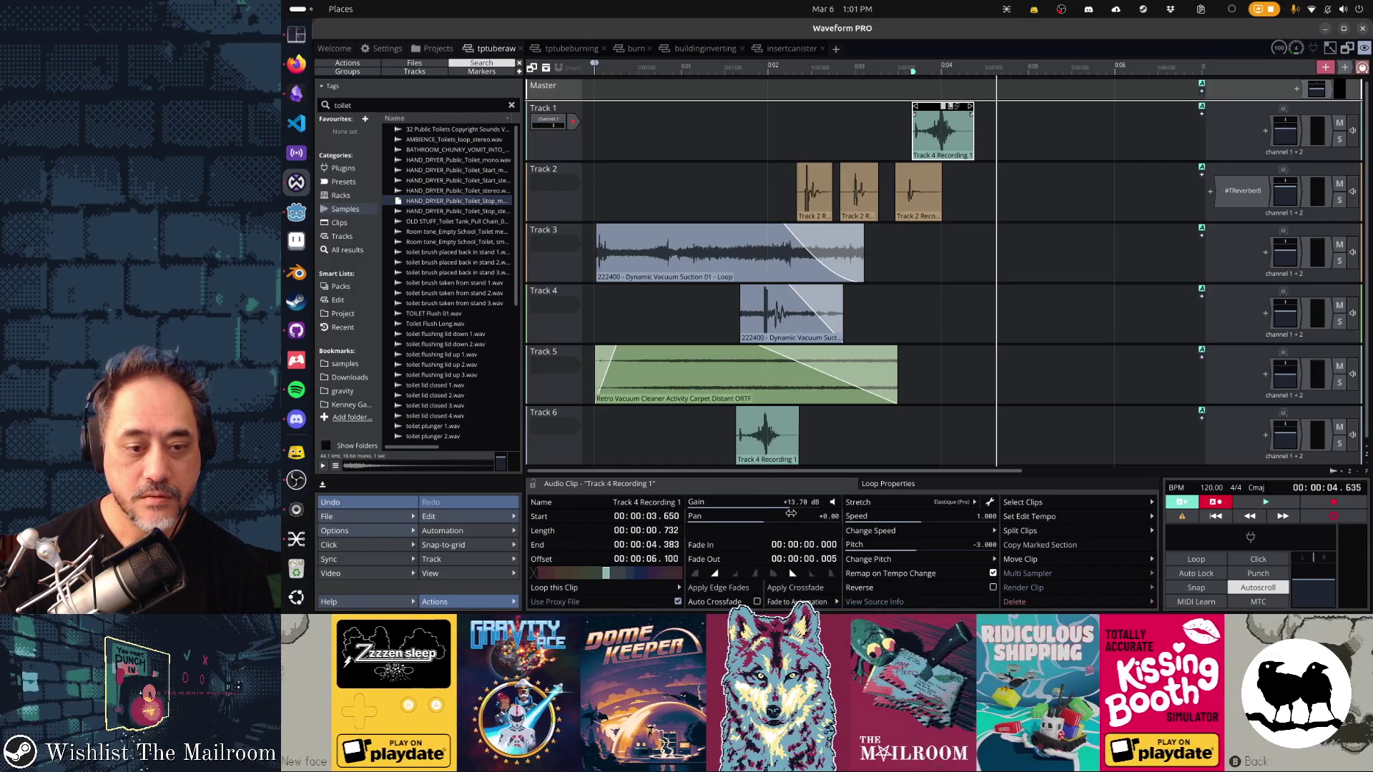
pyautogui.click(889, 134)
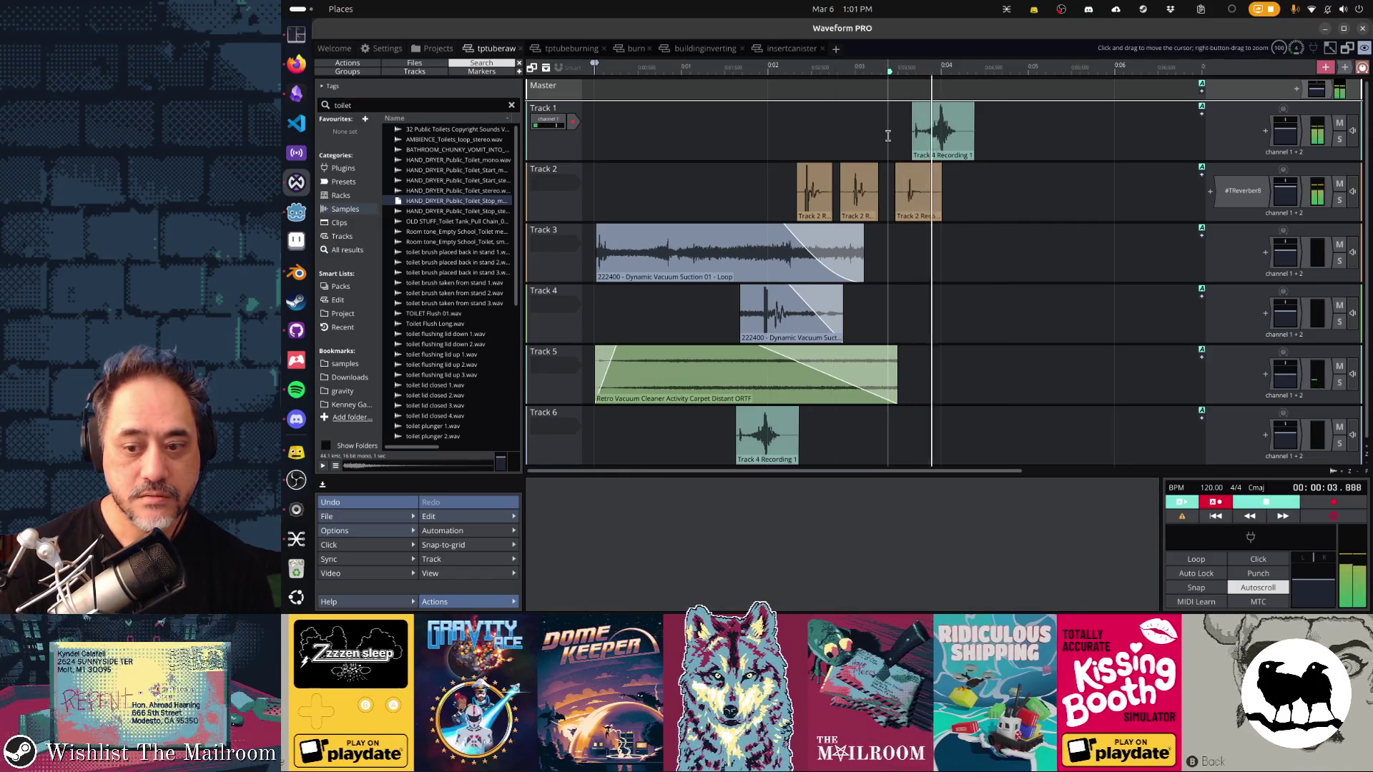
pyautogui.press('space')
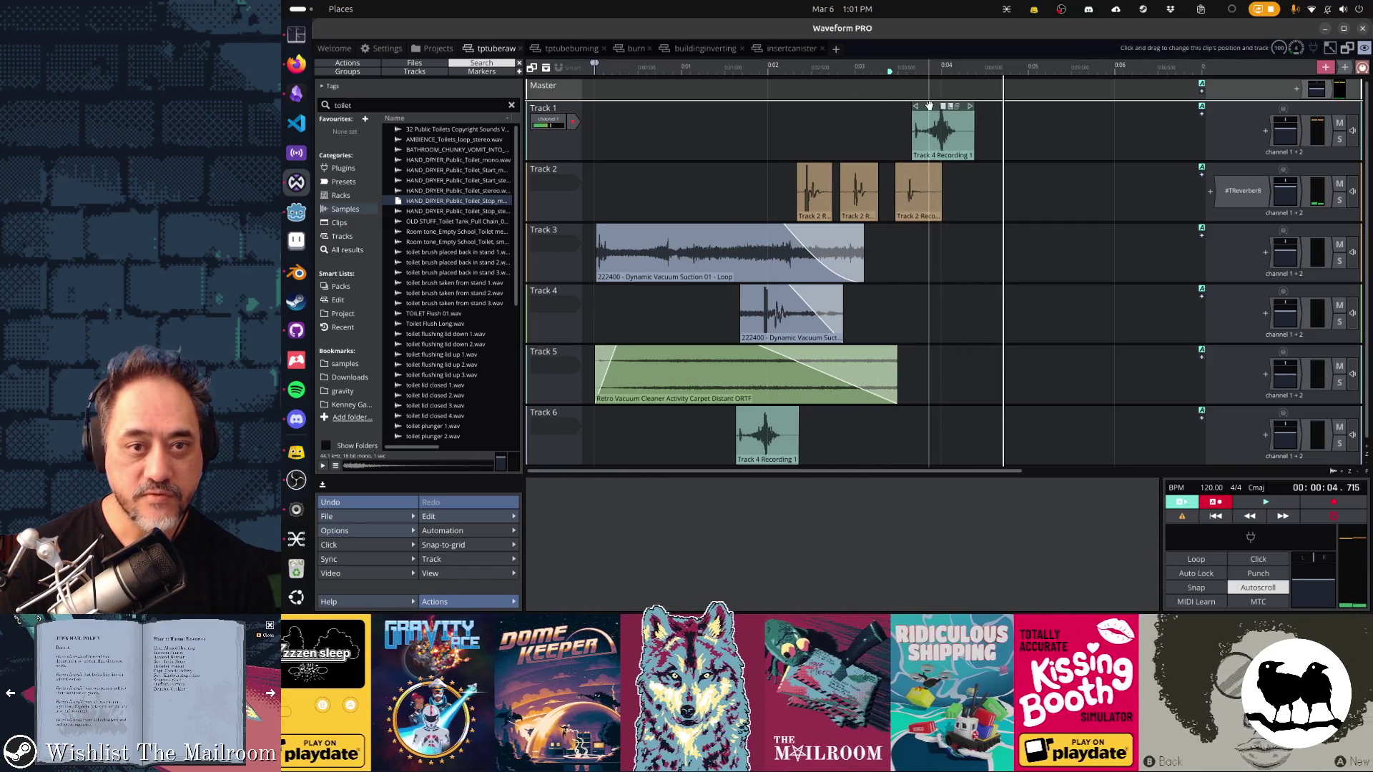
# Step: Raise the Track 1 clip's gain to +13.50 dB and audition it
pyautogui.click(929, 108)
pyautogui.moveTo(791, 499); pyautogui.dragTo(794, 492)
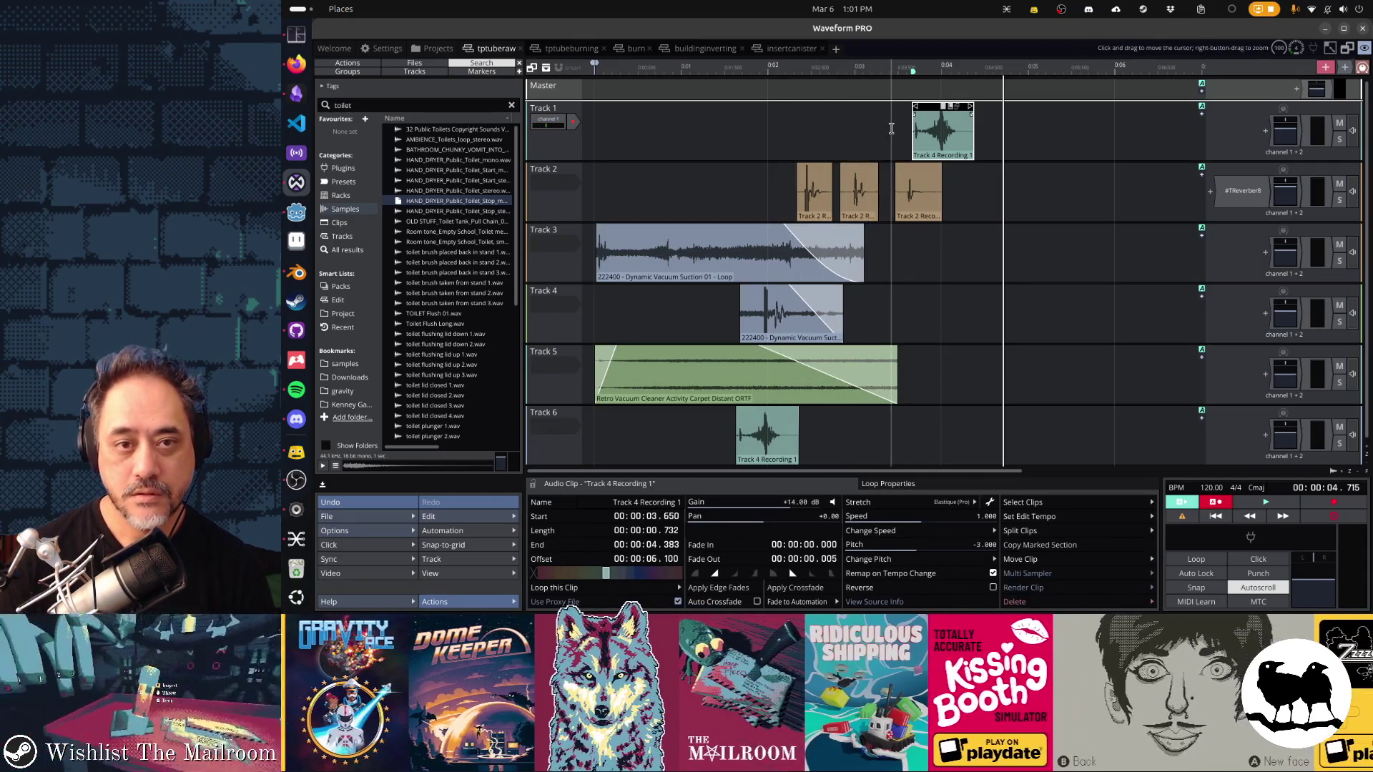
pyautogui.press('space')
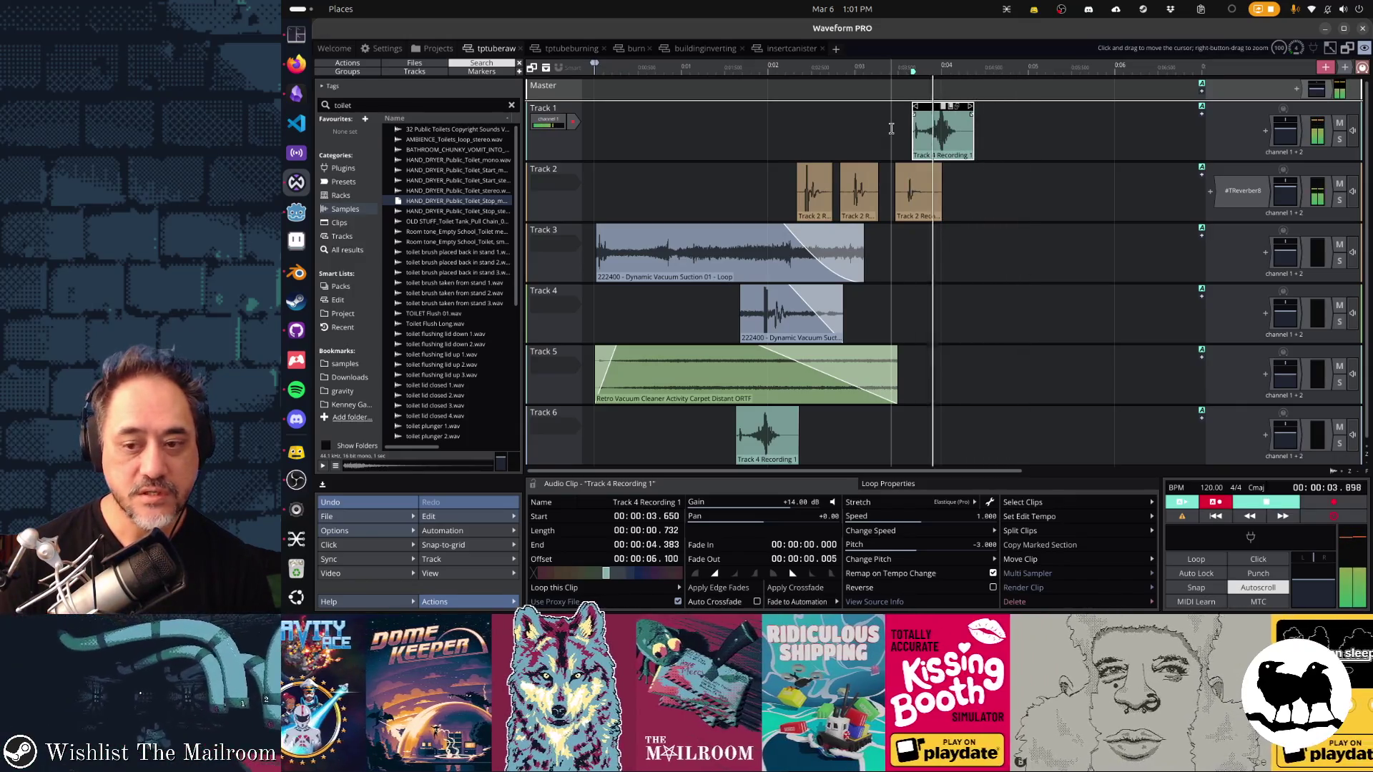
pyautogui.press('space')
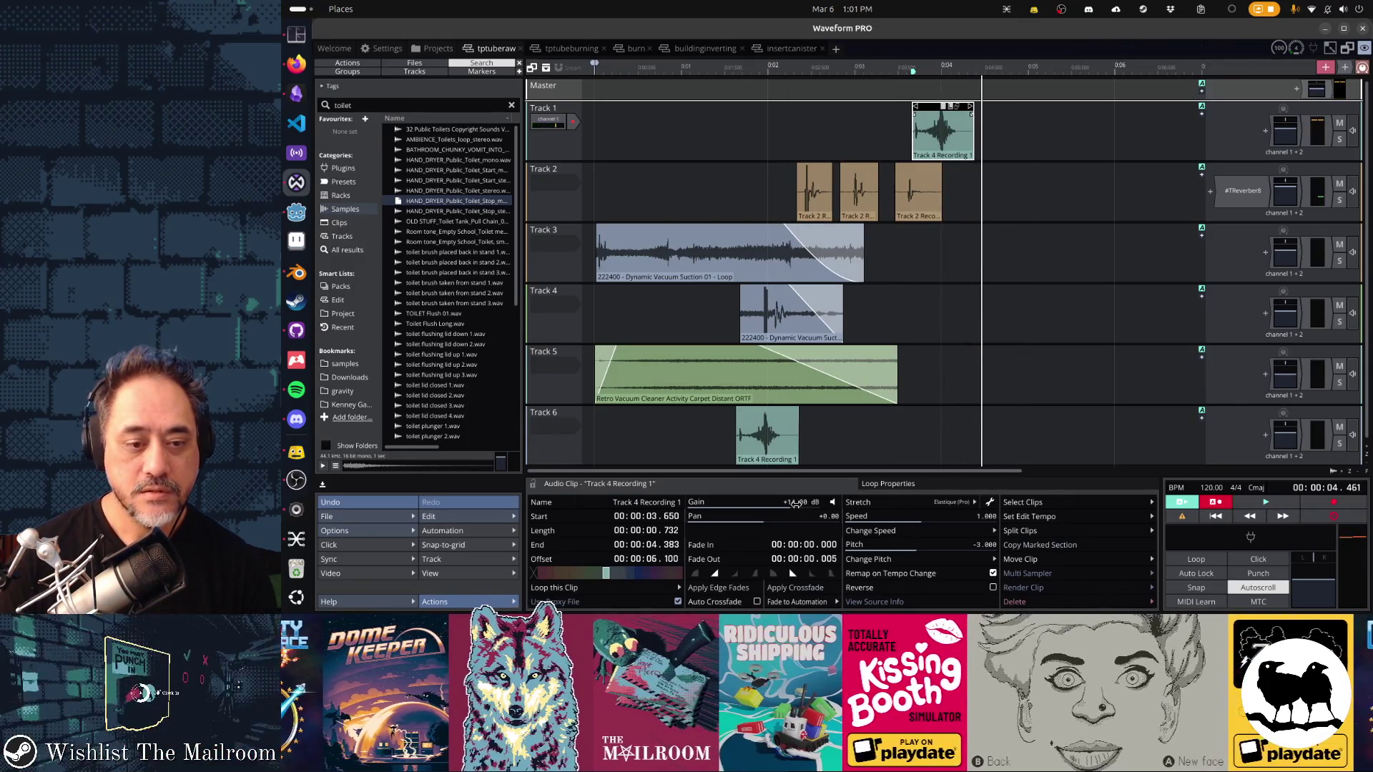
pyautogui.write('13.5')
pyautogui.press('Return')
pyautogui.press('space')
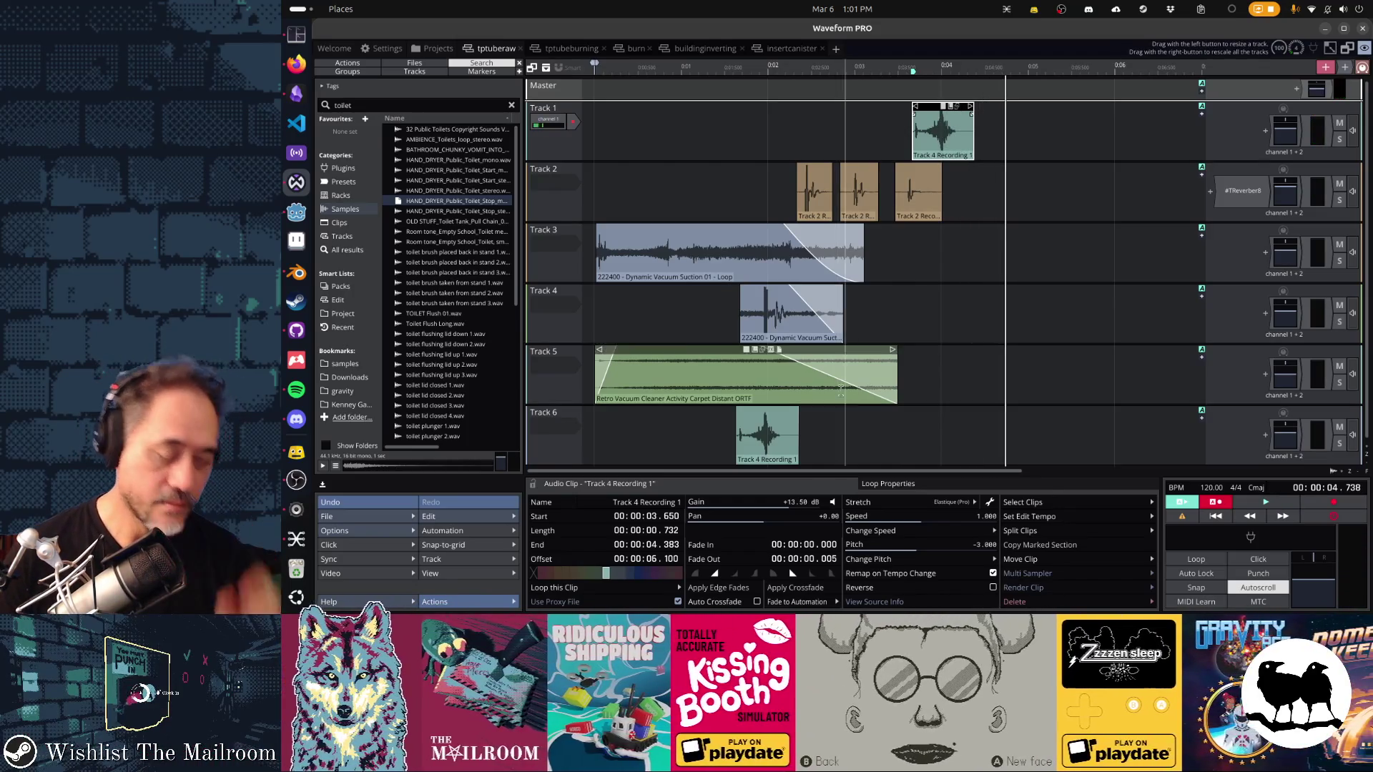
pyautogui.click(878, 128)
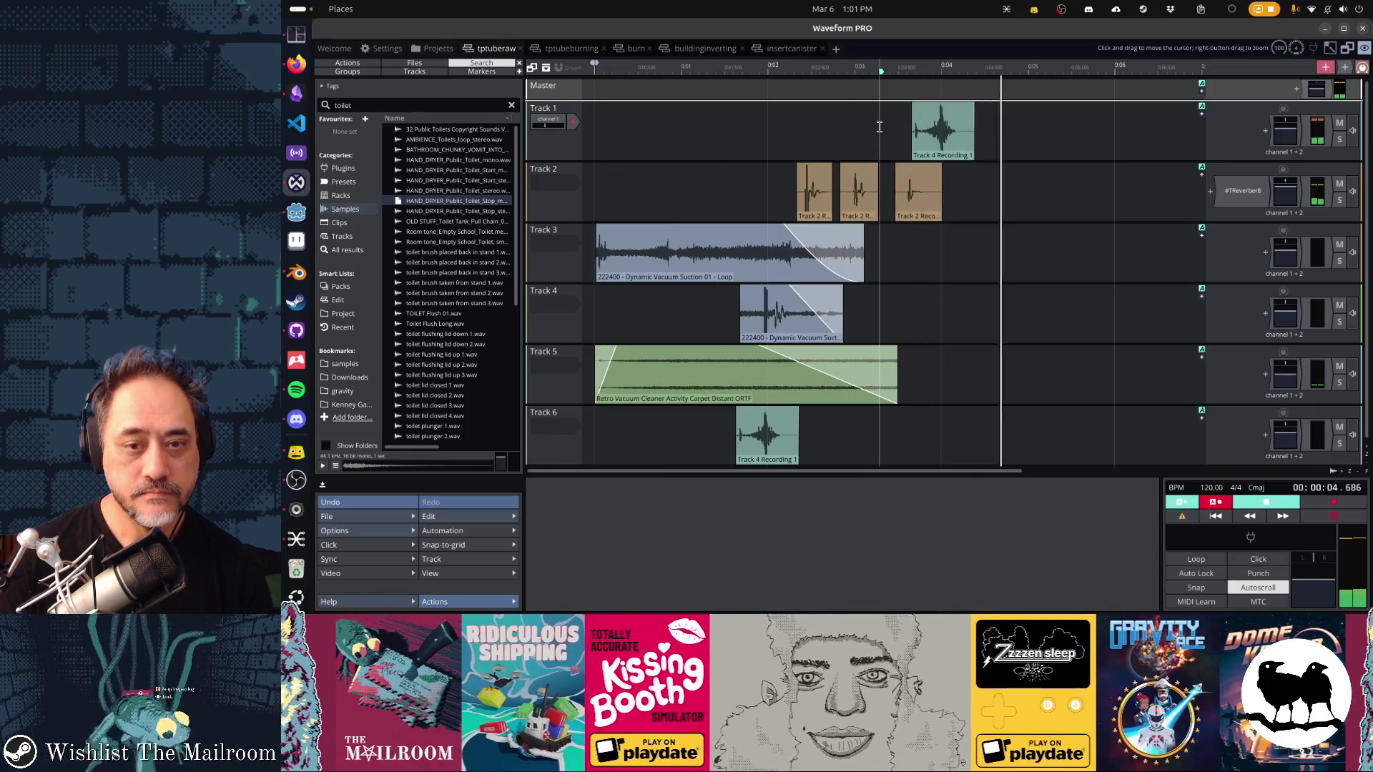
pyautogui.press('space')
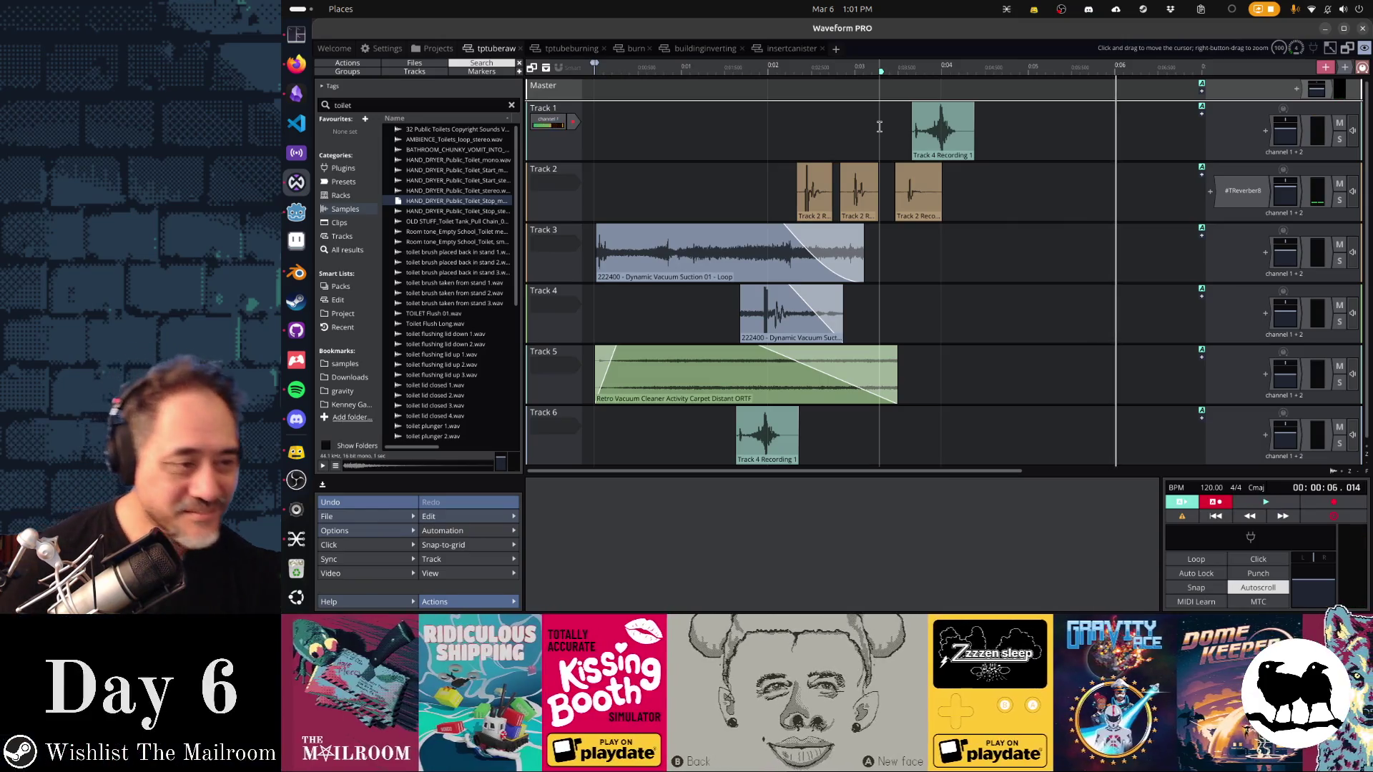
# Step: Search the sample library for 'whistle' and preview Jiggy, Celtic and siren whistle samples
pyautogui.click(470, 100)
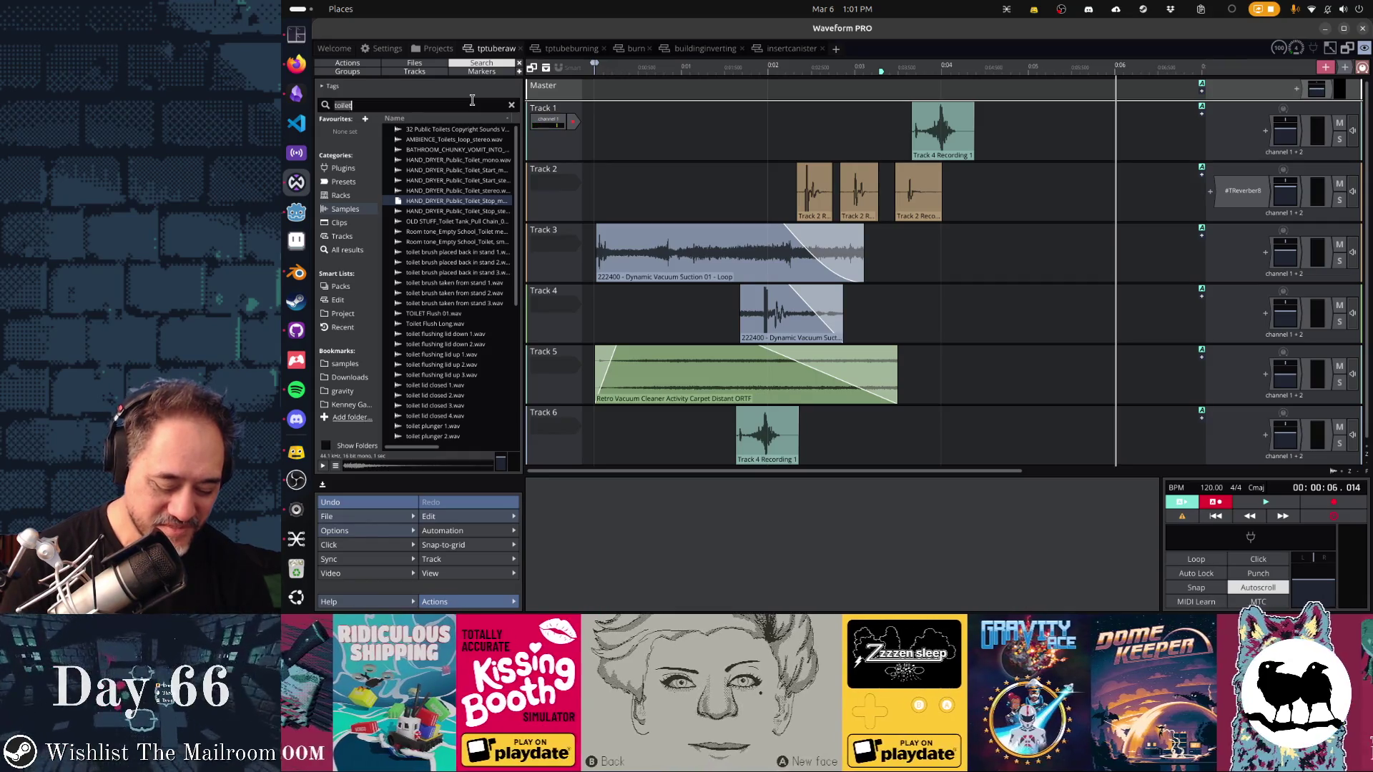
pyautogui.write('kazoo')
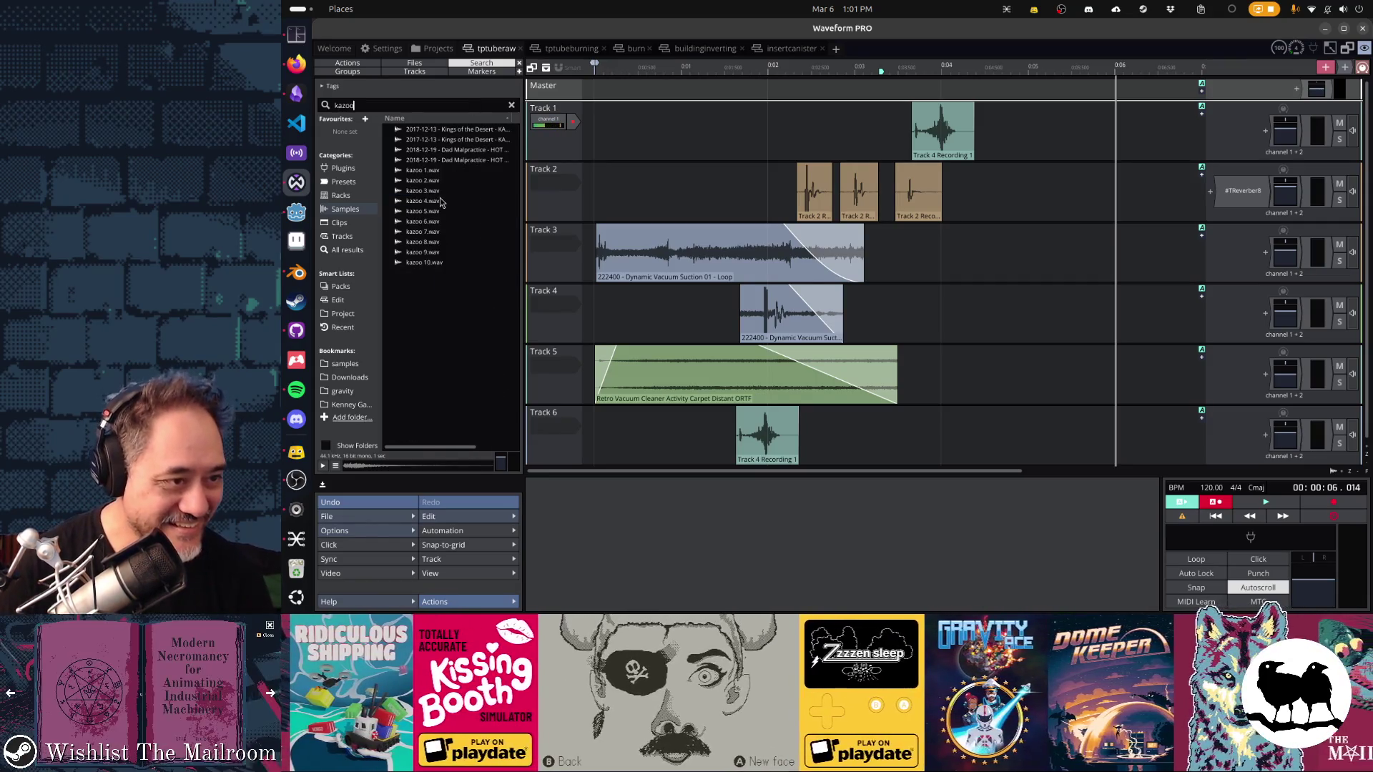
pyautogui.click(427, 104)
pyautogui.write('slide')
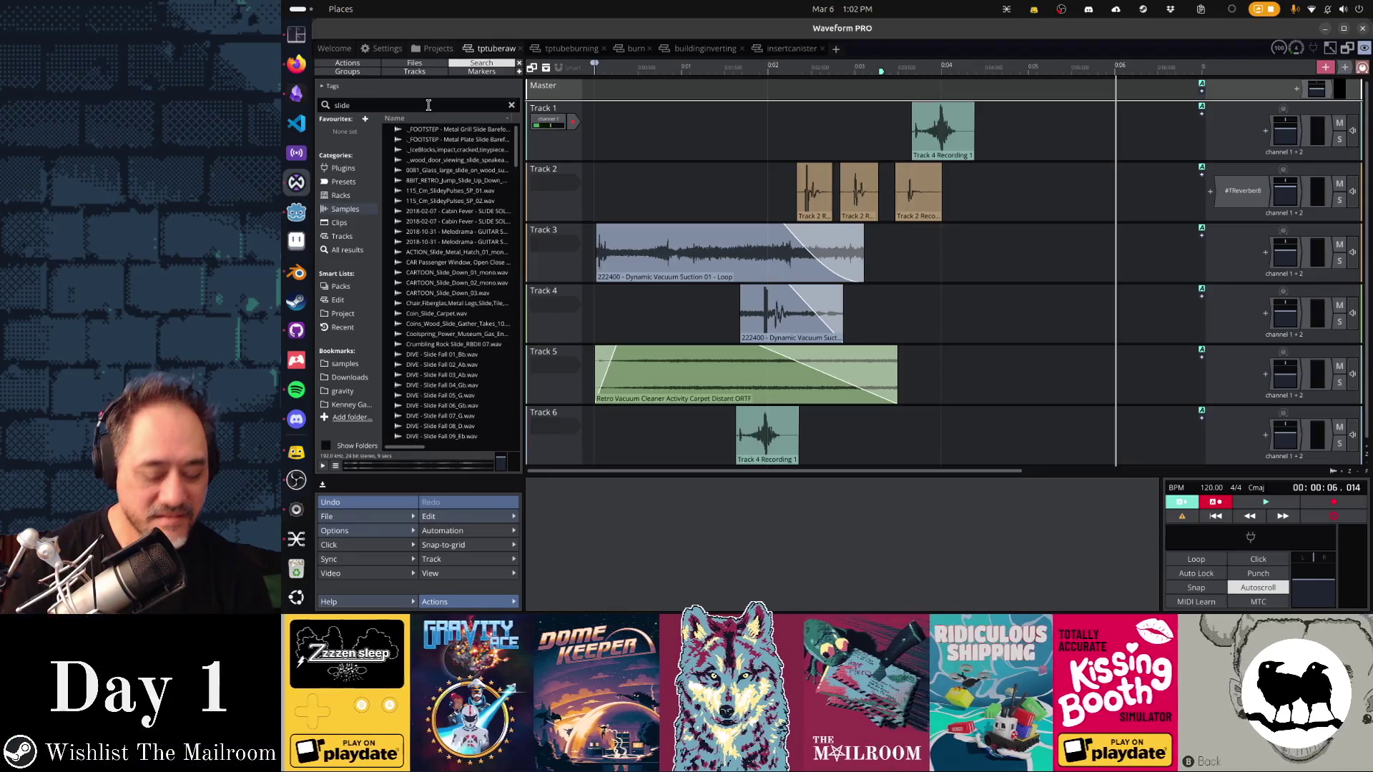
pyautogui.write('istle')
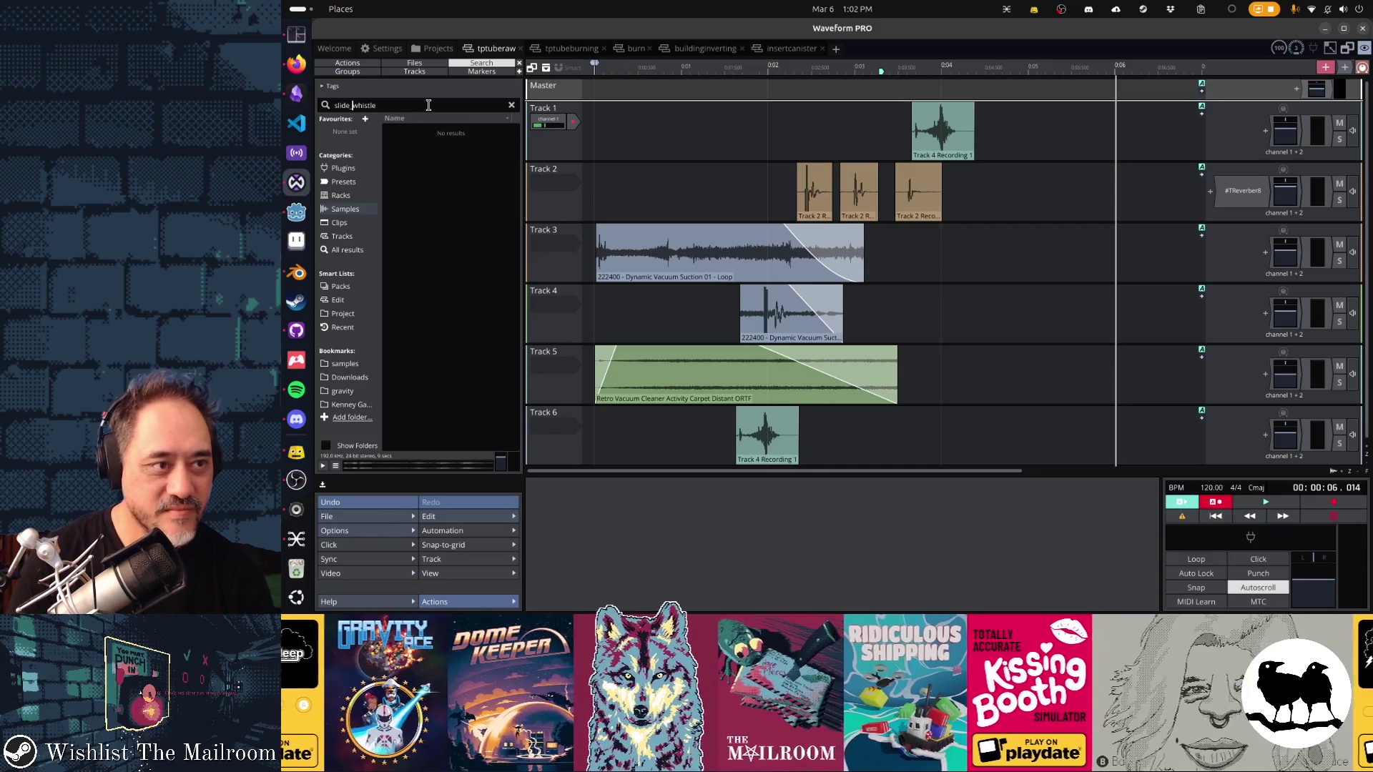
pyautogui.write('_')
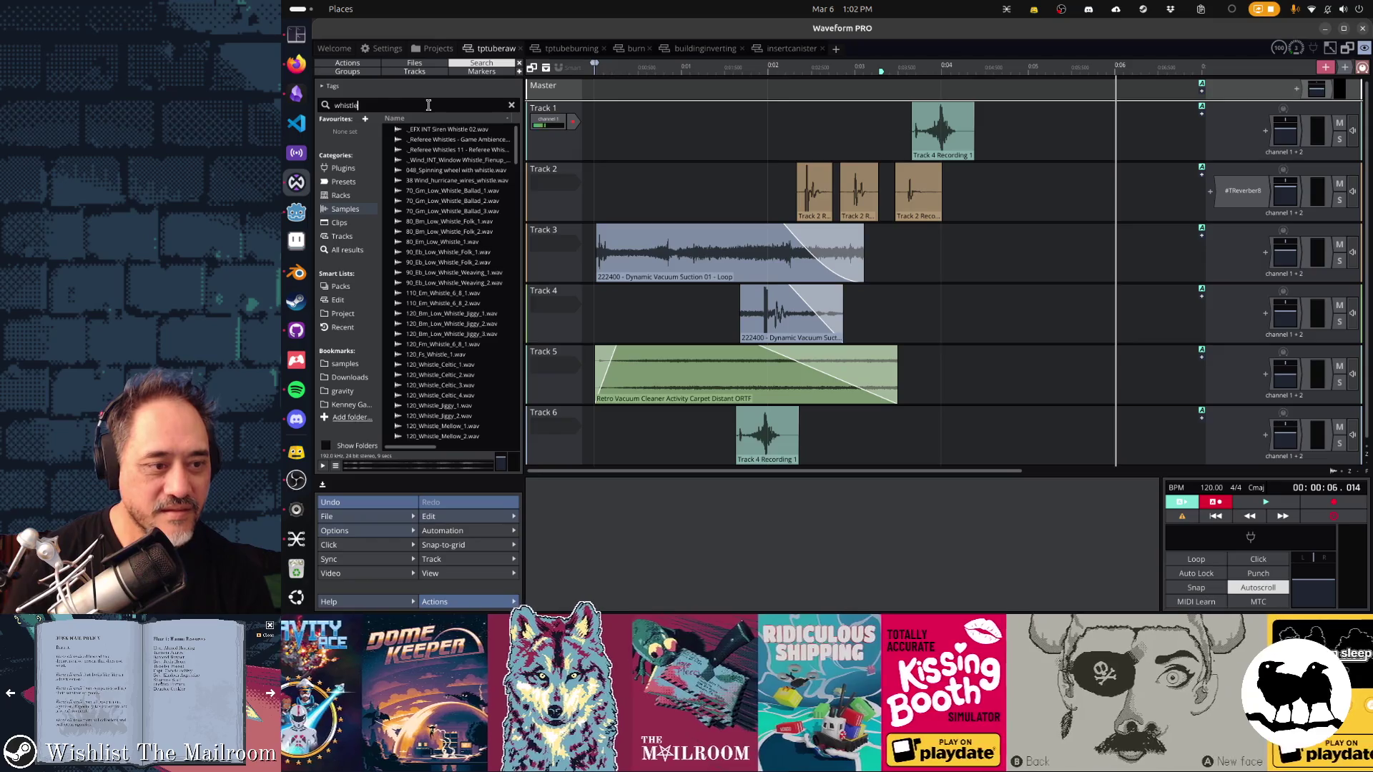
pyautogui.click(440, 405)
pyautogui.scroll(-5, 455, 323)
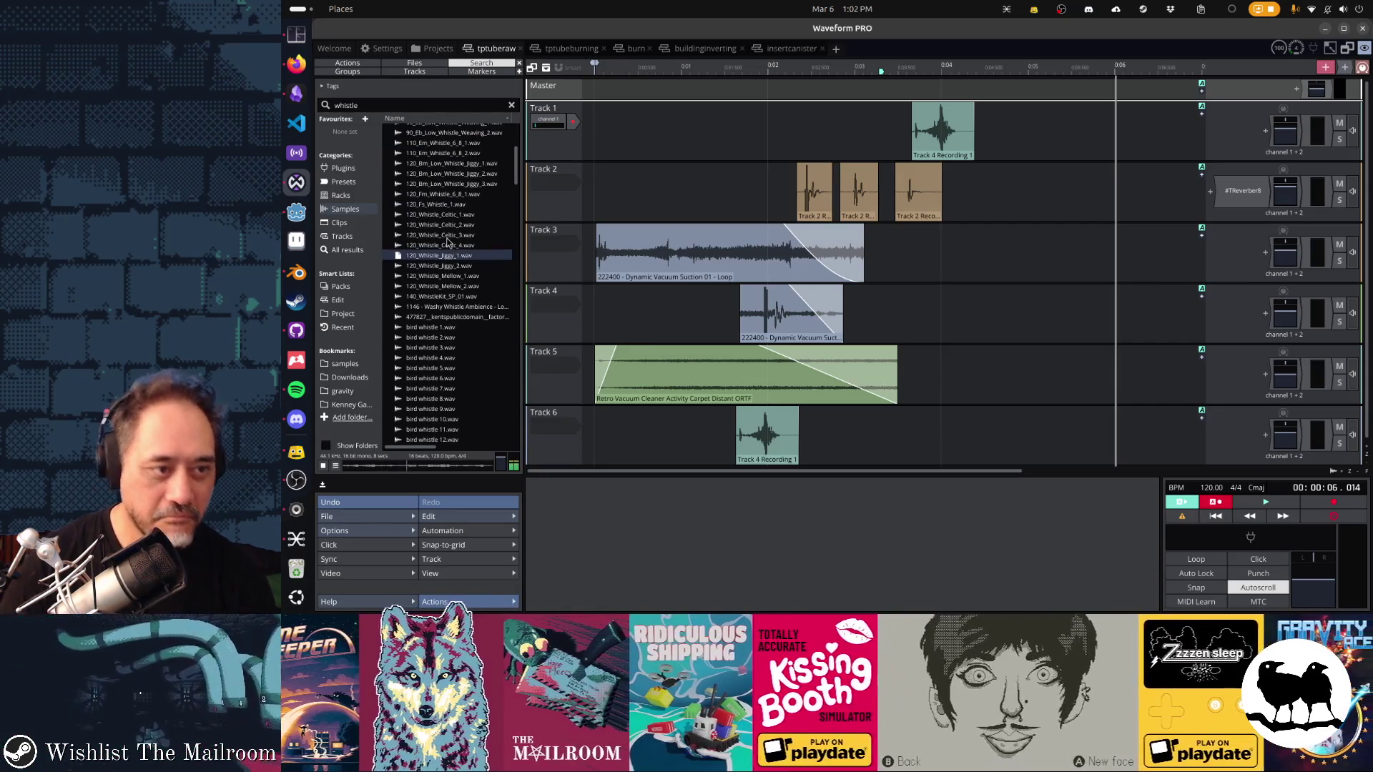
pyautogui.click(448, 236)
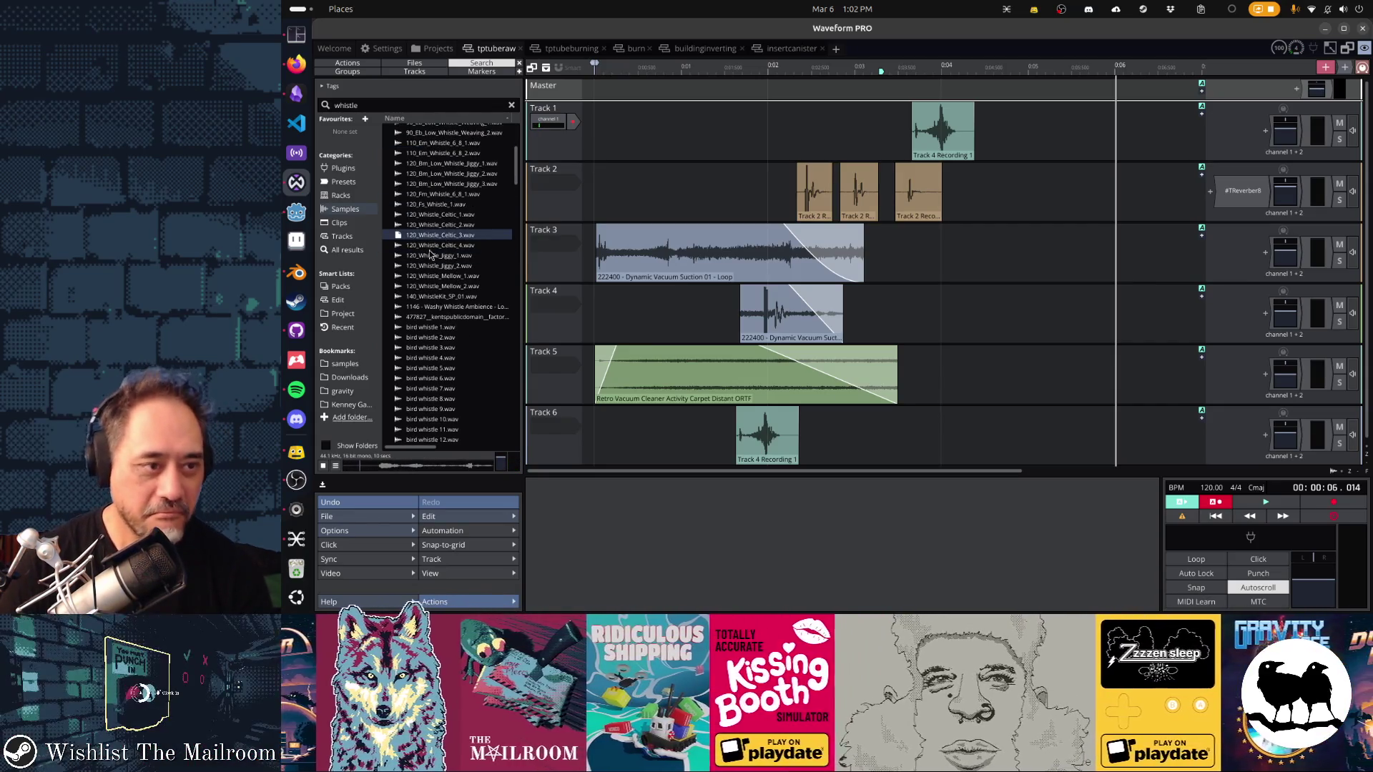
pyautogui.press('Down')
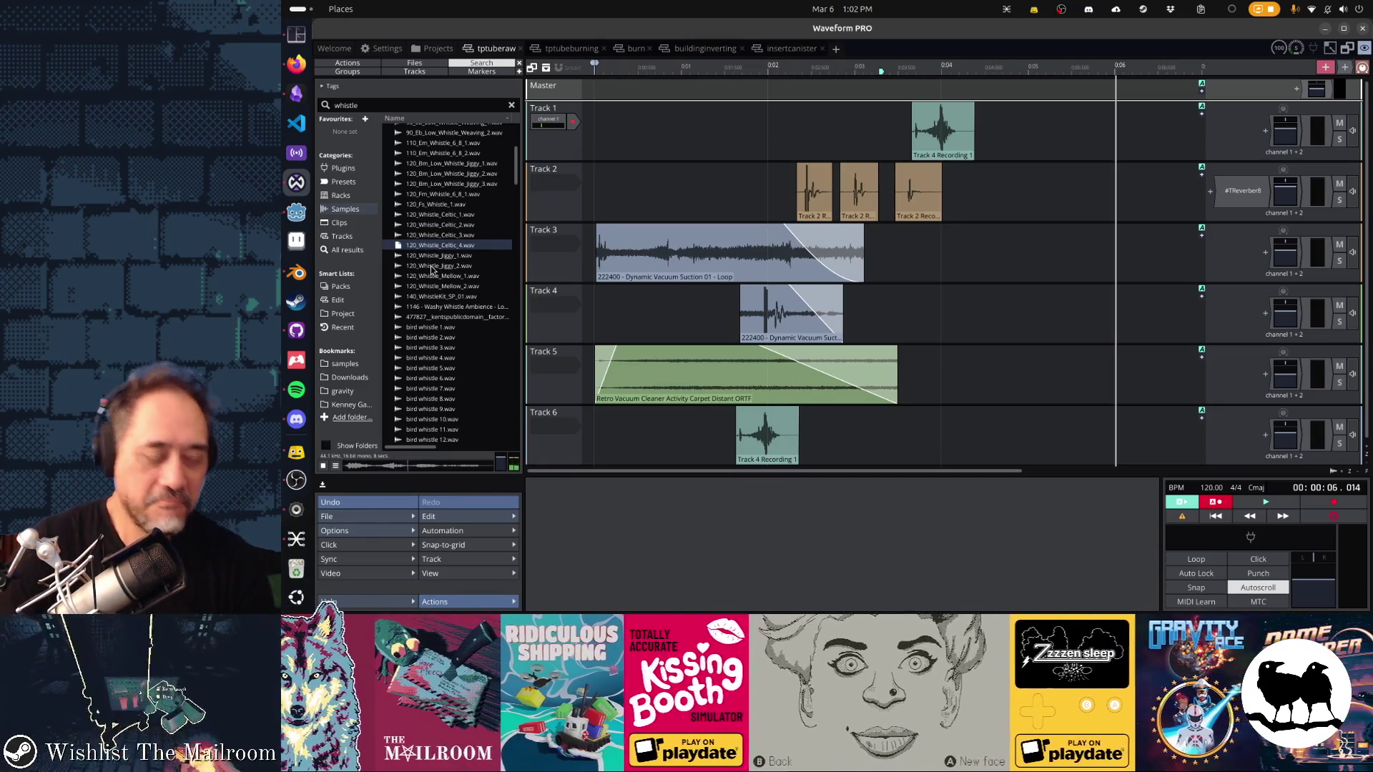
pyautogui.scroll(-5, 432, 271)
pyautogui.scroll(-5, 432, 272)
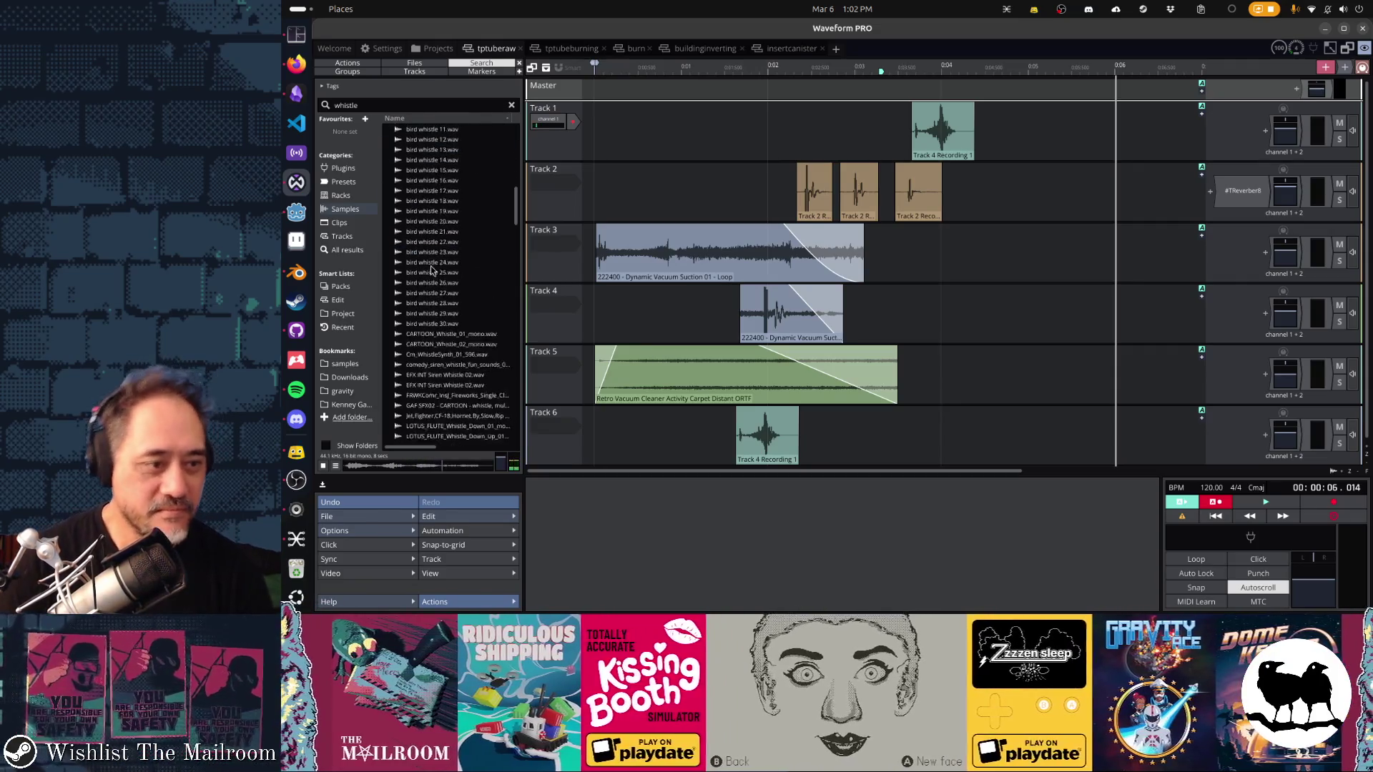
pyautogui.scroll(-5, 432, 273)
pyautogui.scroll(-5, 432, 272)
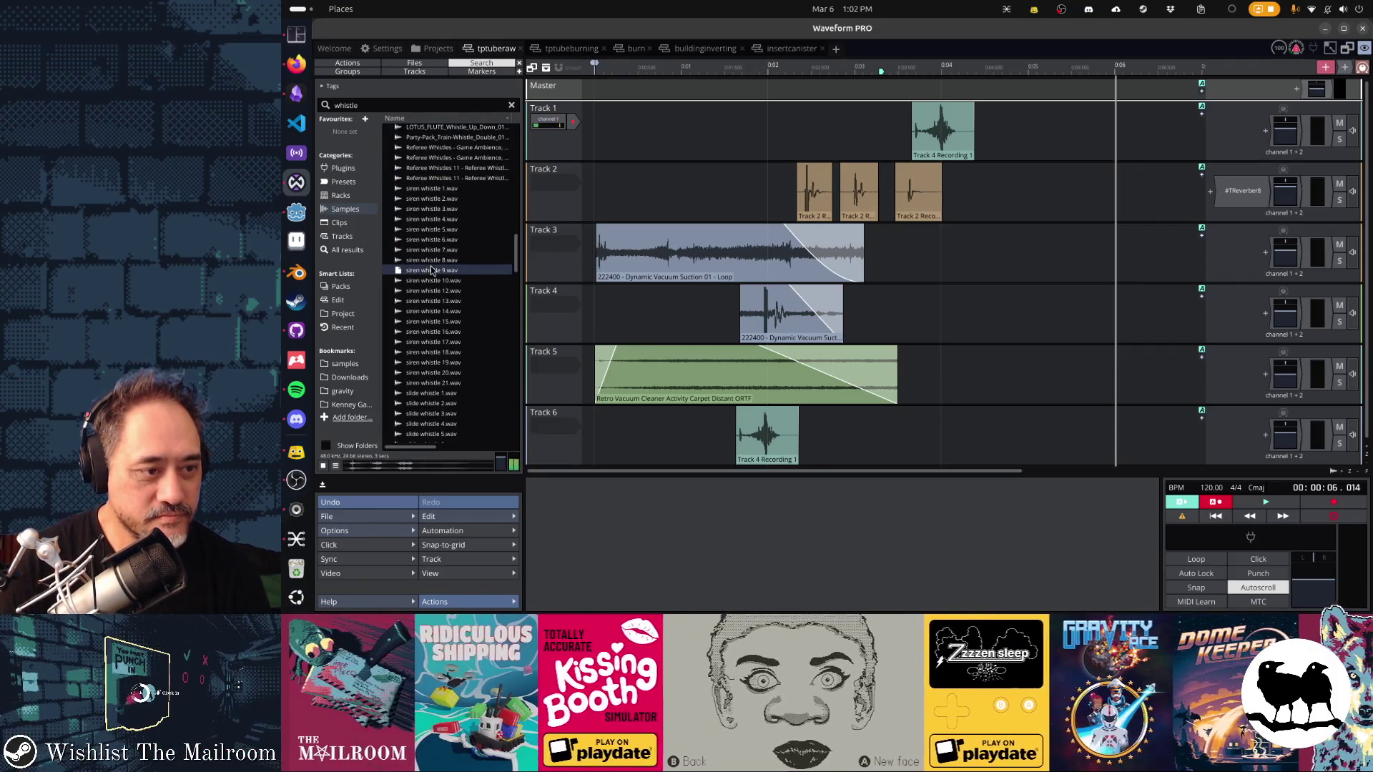
pyautogui.scroll(-2, 432, 271)
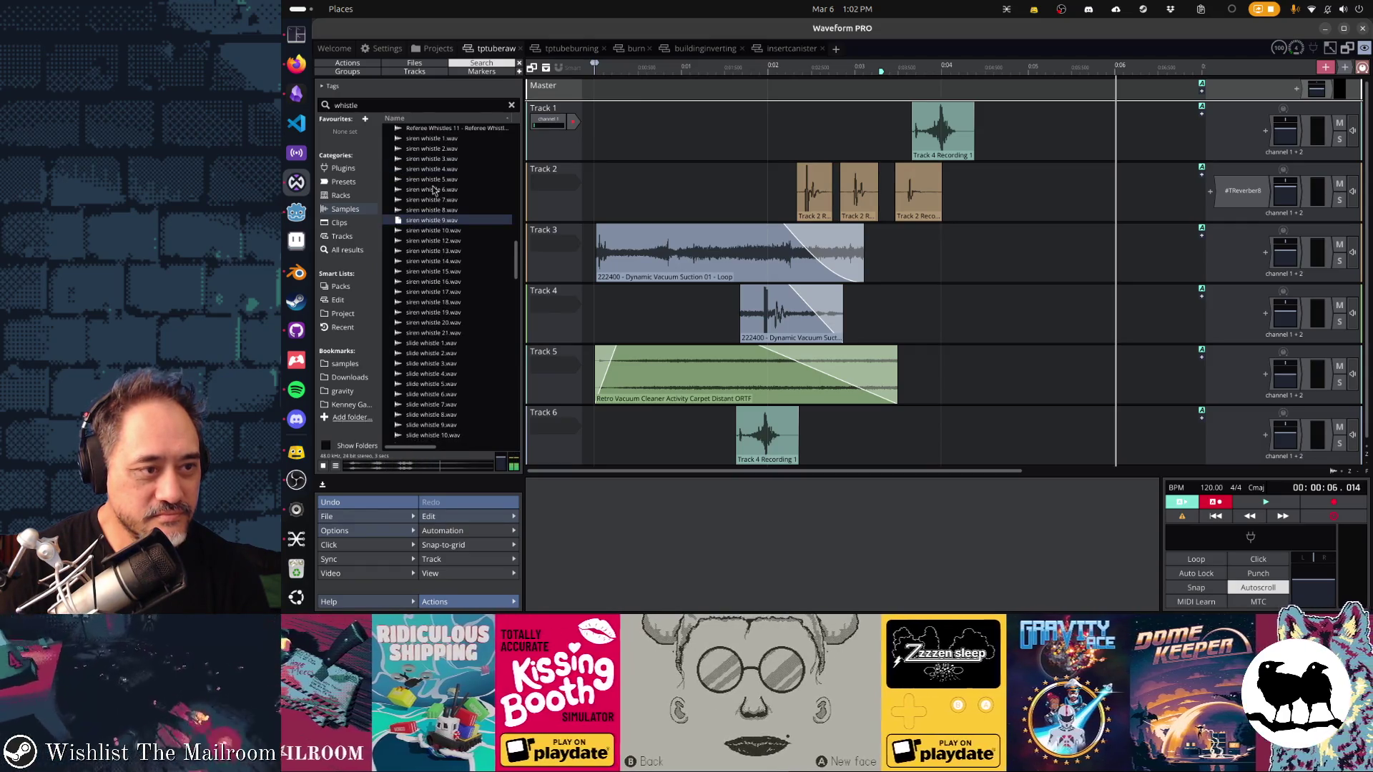
pyautogui.click(434, 171)
pyautogui.scroll(5, 435, 182)
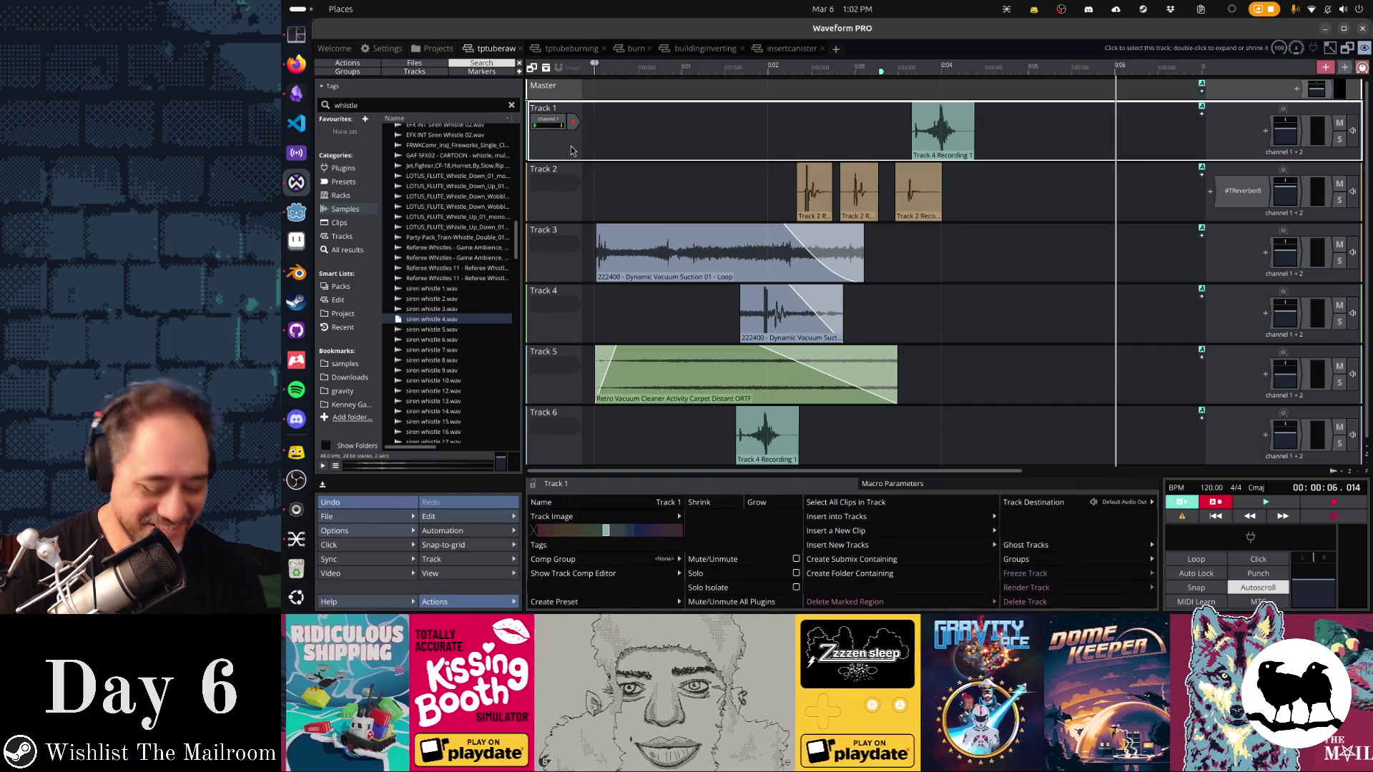
# Step: Insert a new track, place slide whistle 11 on Track 2 and play it back
pyautogui.hotkey('ctrl', 't')
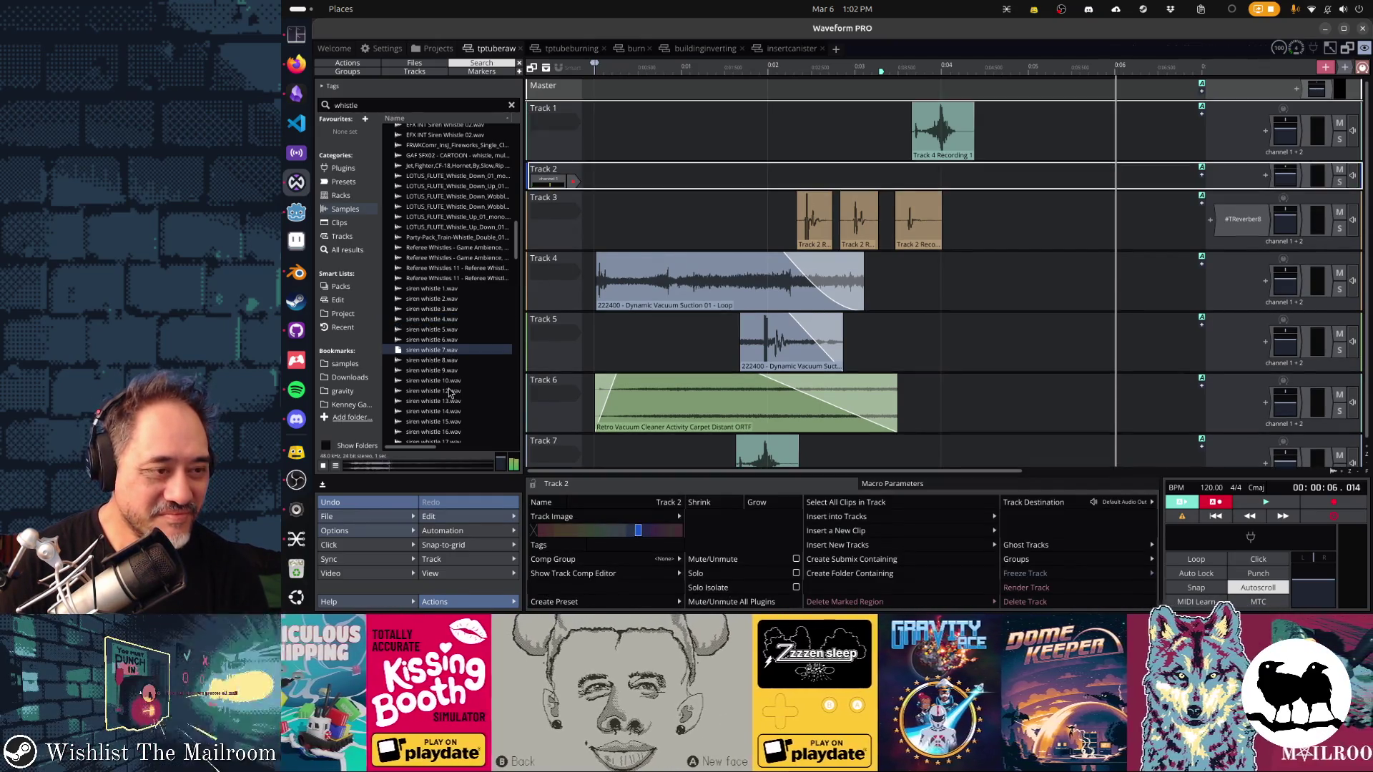
pyautogui.scroll(-8, 455, 418)
pyautogui.click(435, 357)
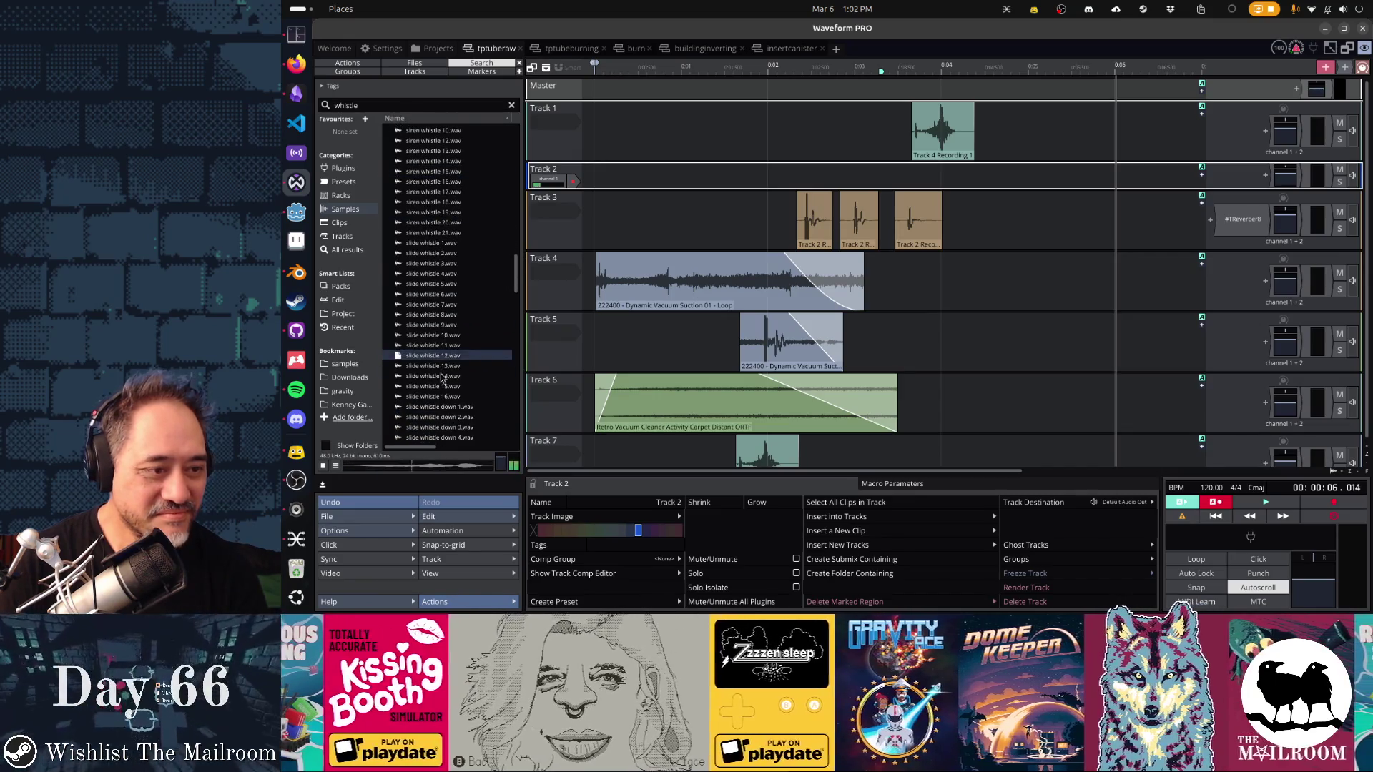
pyautogui.click(436, 349)
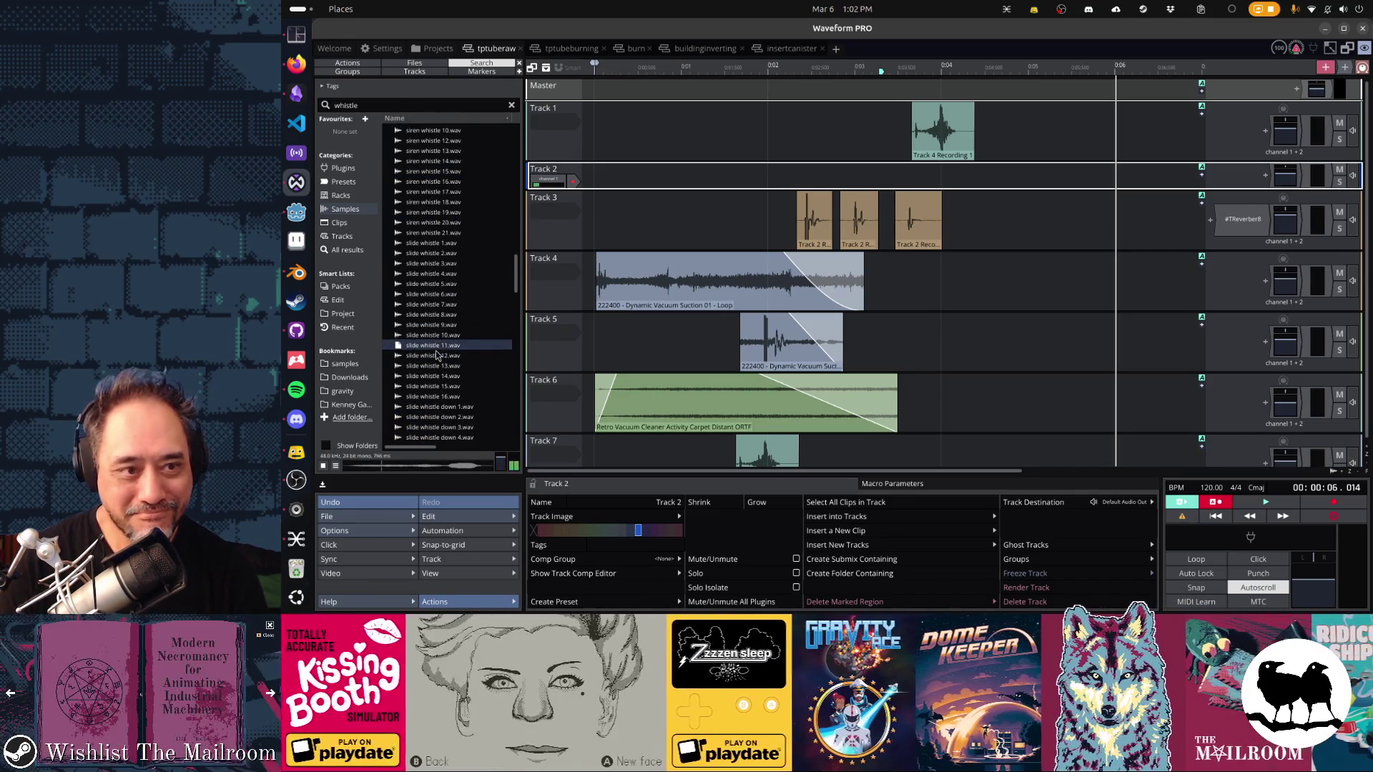
pyautogui.moveTo(468, 335); pyautogui.dragTo(889, 175)
pyautogui.click(778, 171)
pyautogui.press('space')
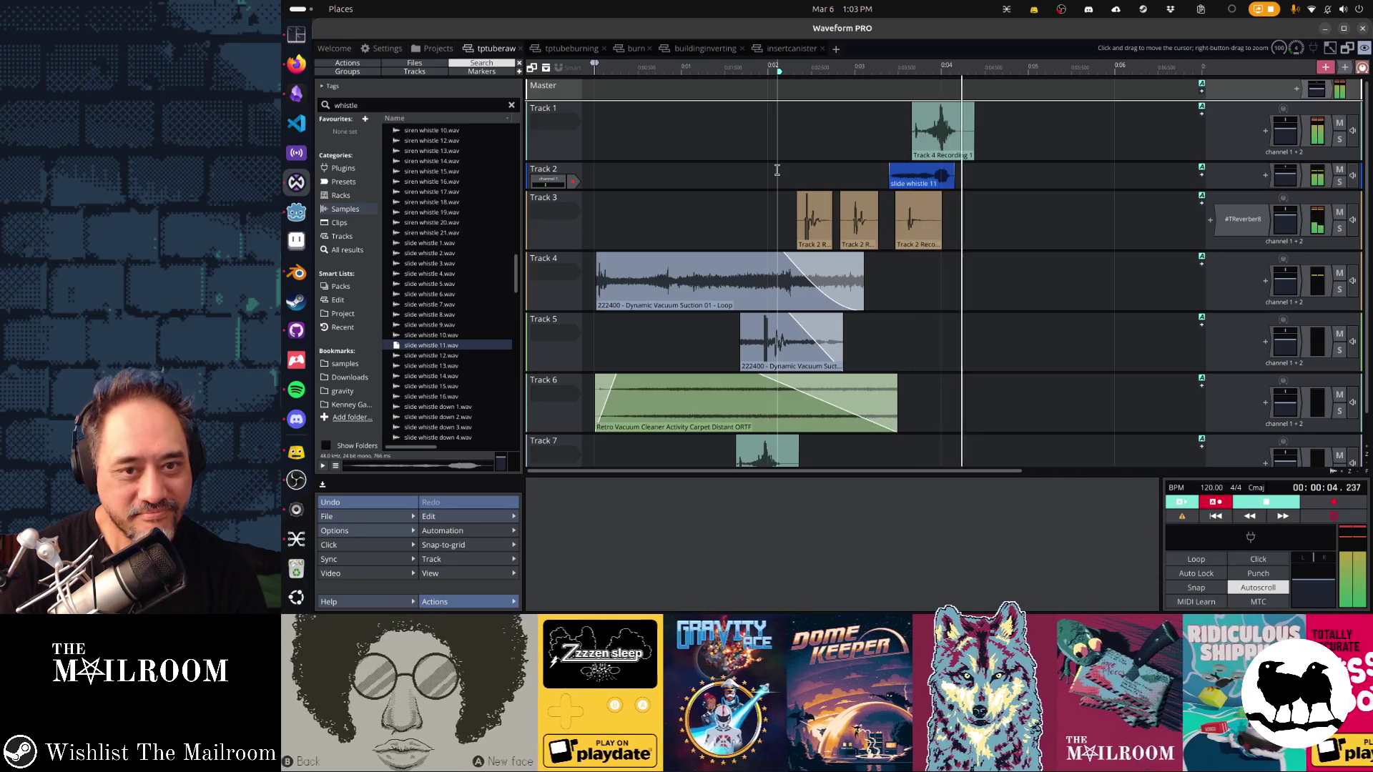
pyautogui.press('space')
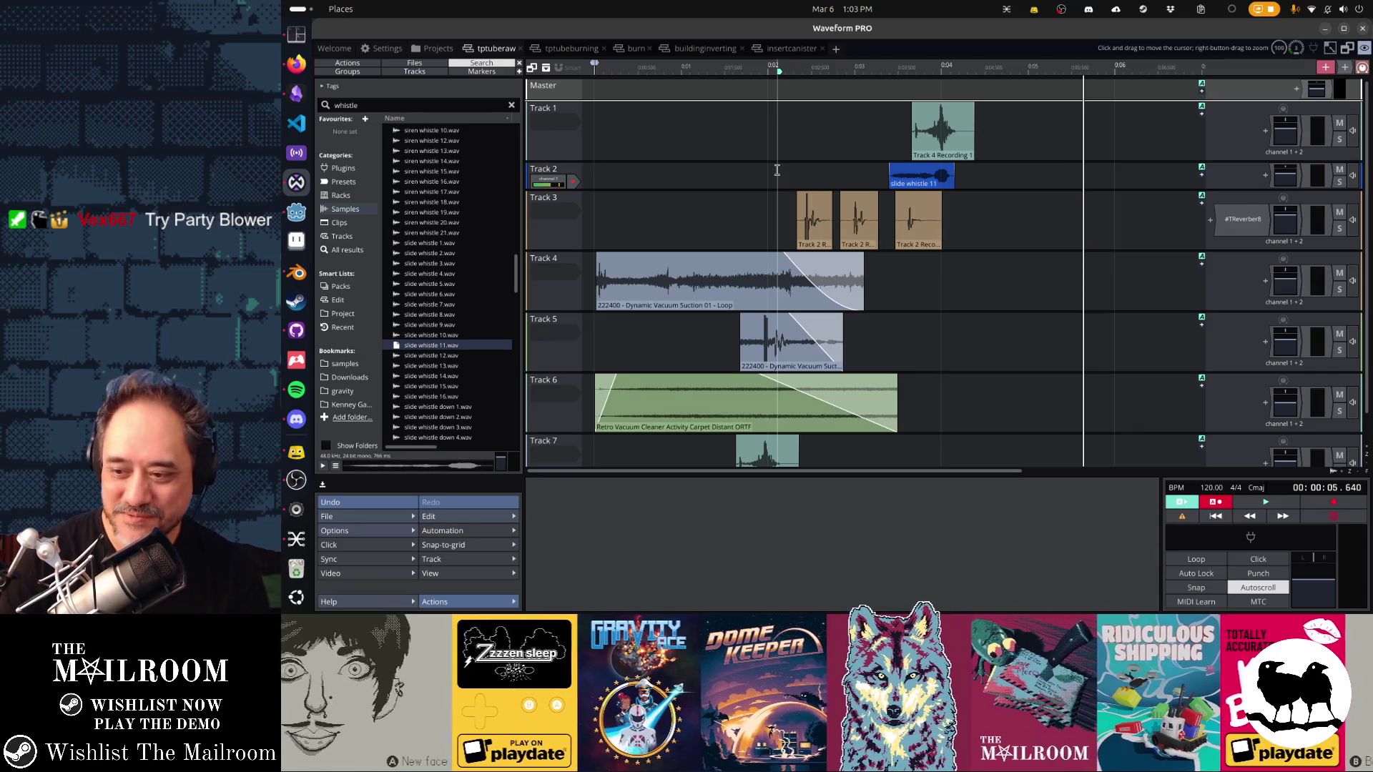
pyautogui.scroll(-10, 424, 331)
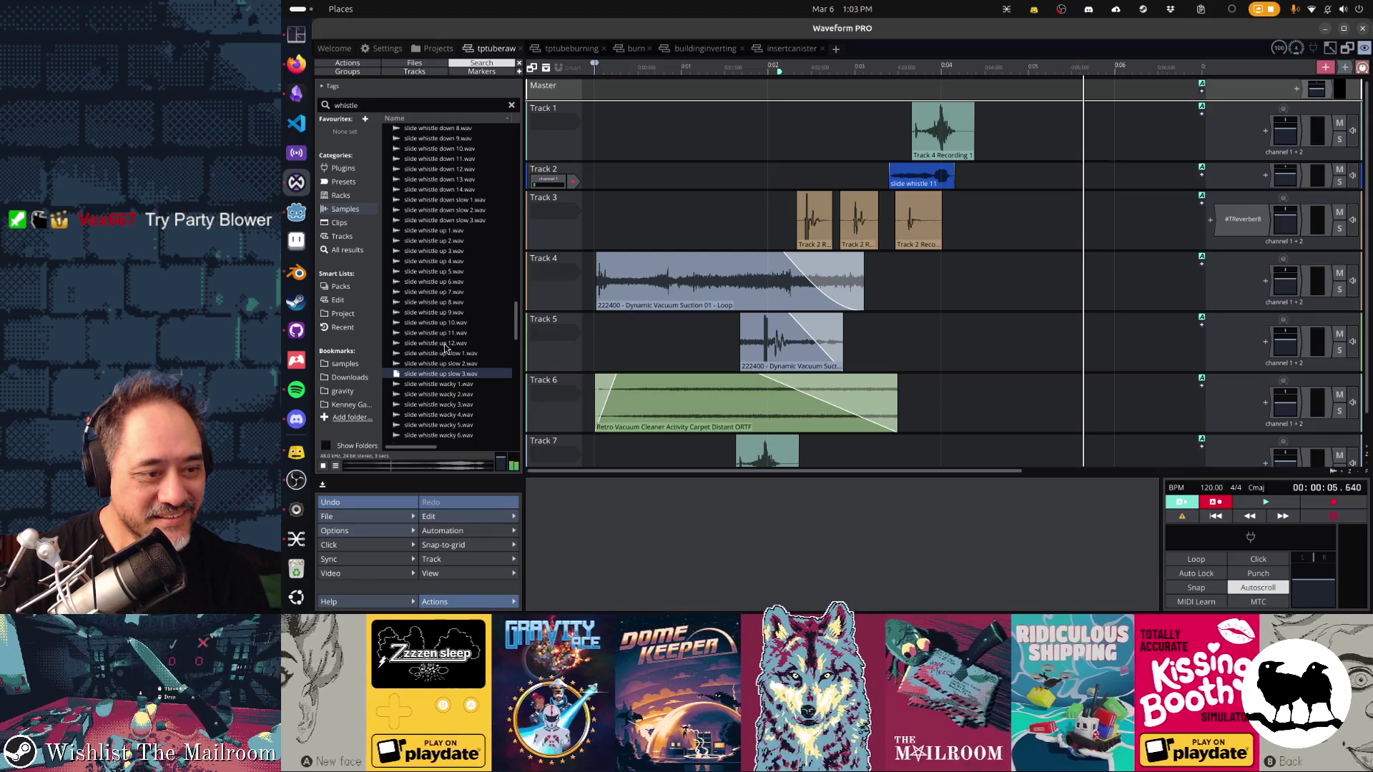
pyautogui.scroll(-9, 441, 359)
# Step: Preview tin and steam train whistles, then search for 'party' and preview party blower 1
pyautogui.click(445, 350)
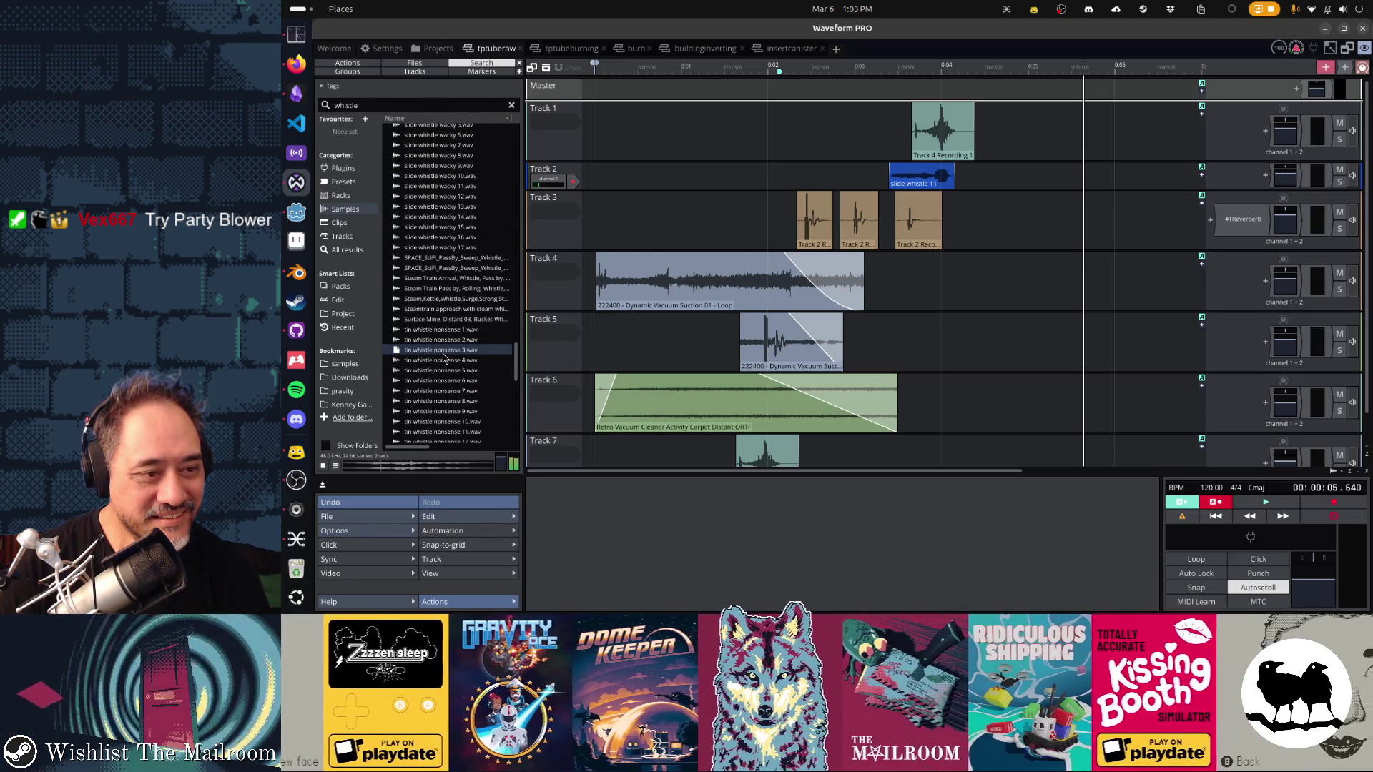
pyautogui.click(445, 288)
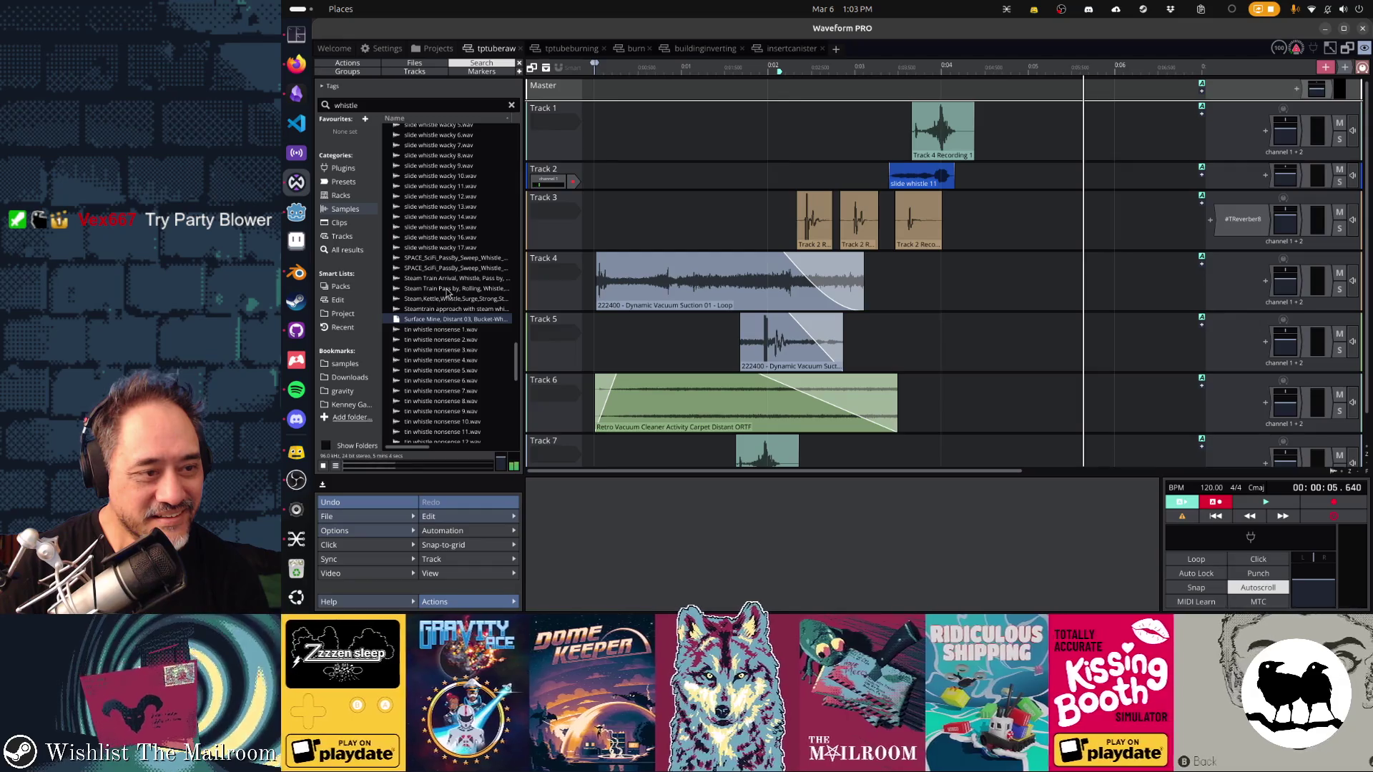
pyautogui.click(445, 238)
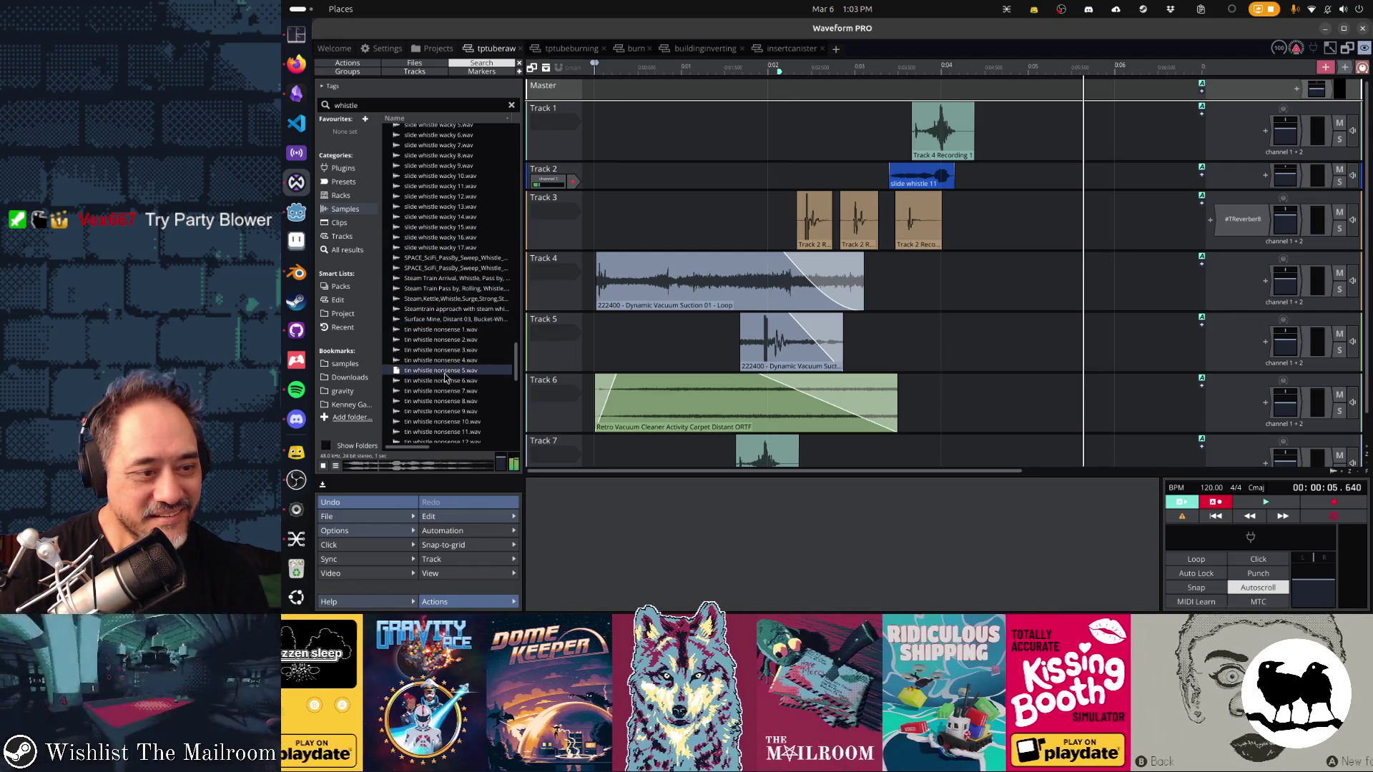
pyautogui.scroll(-8, 443, 301)
pyautogui.scroll(-3, 439, 309)
pyautogui.scroll(-3, 436, 341)
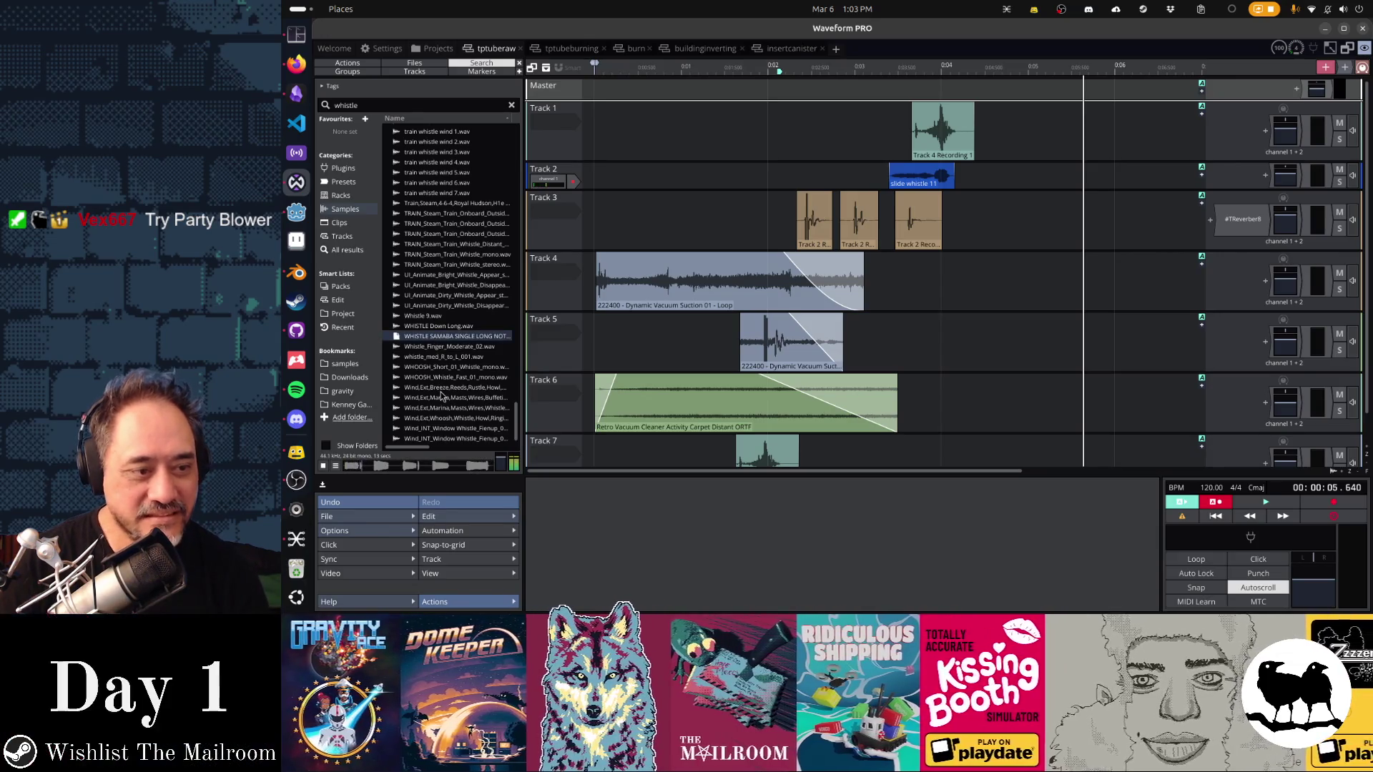
pyautogui.doubleClick(422, 107)
pyautogui.write('par')
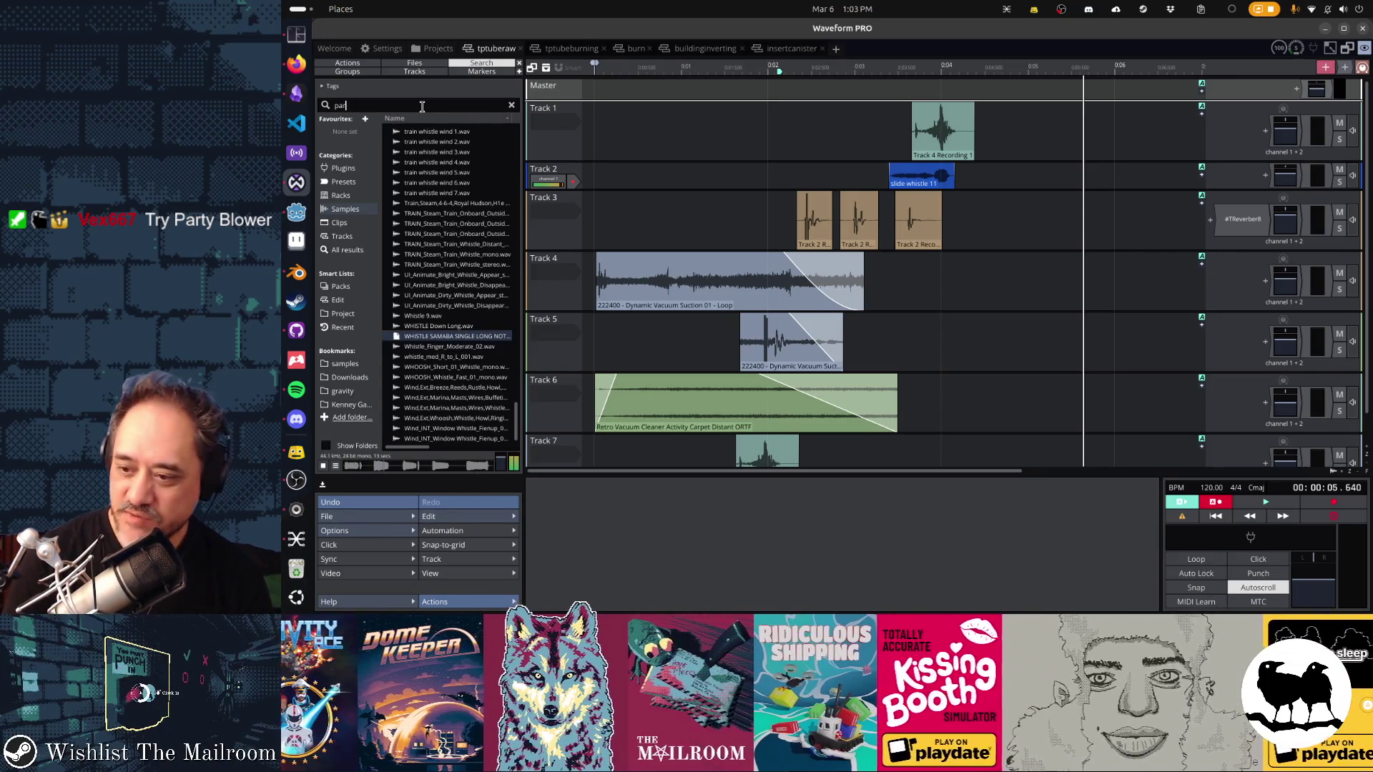
pyautogui.write('ty')
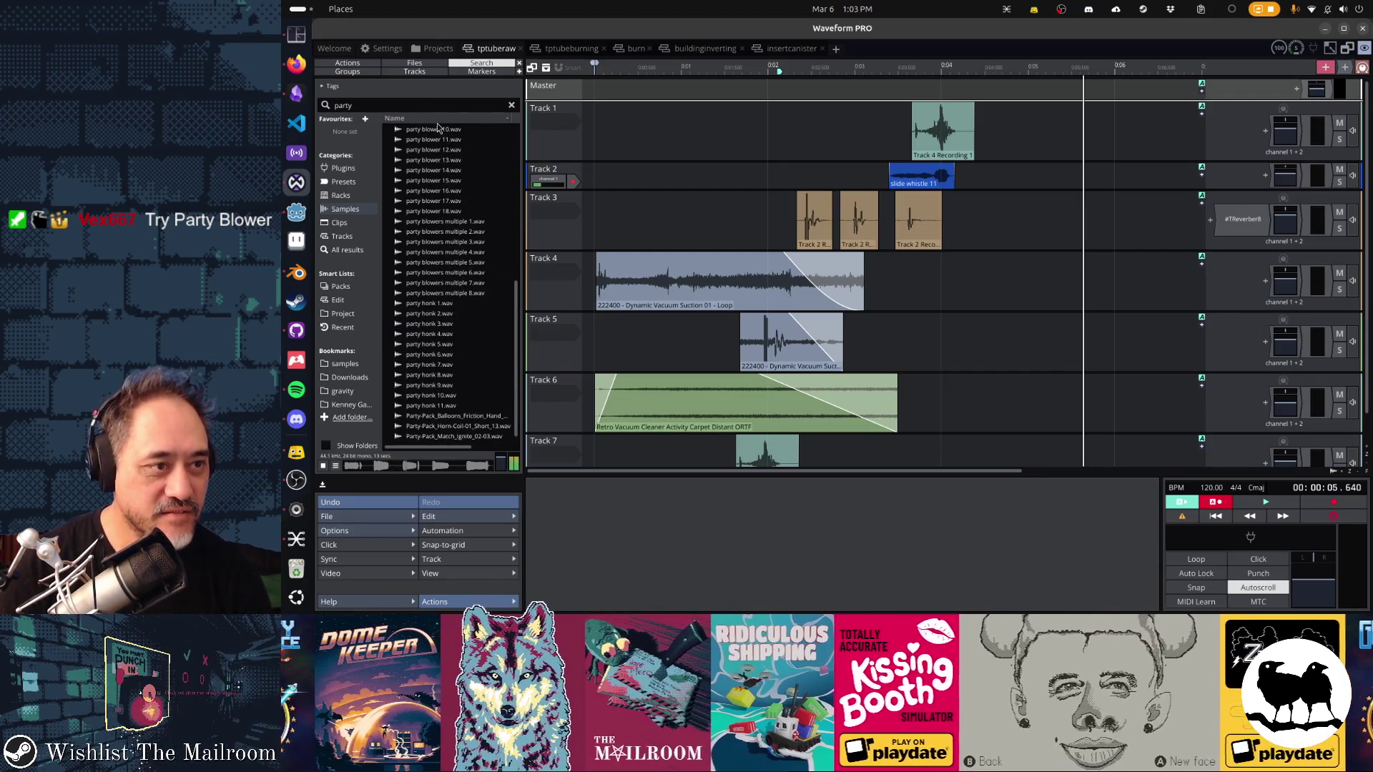
pyautogui.scroll(5, 457, 266)
pyautogui.click(434, 200)
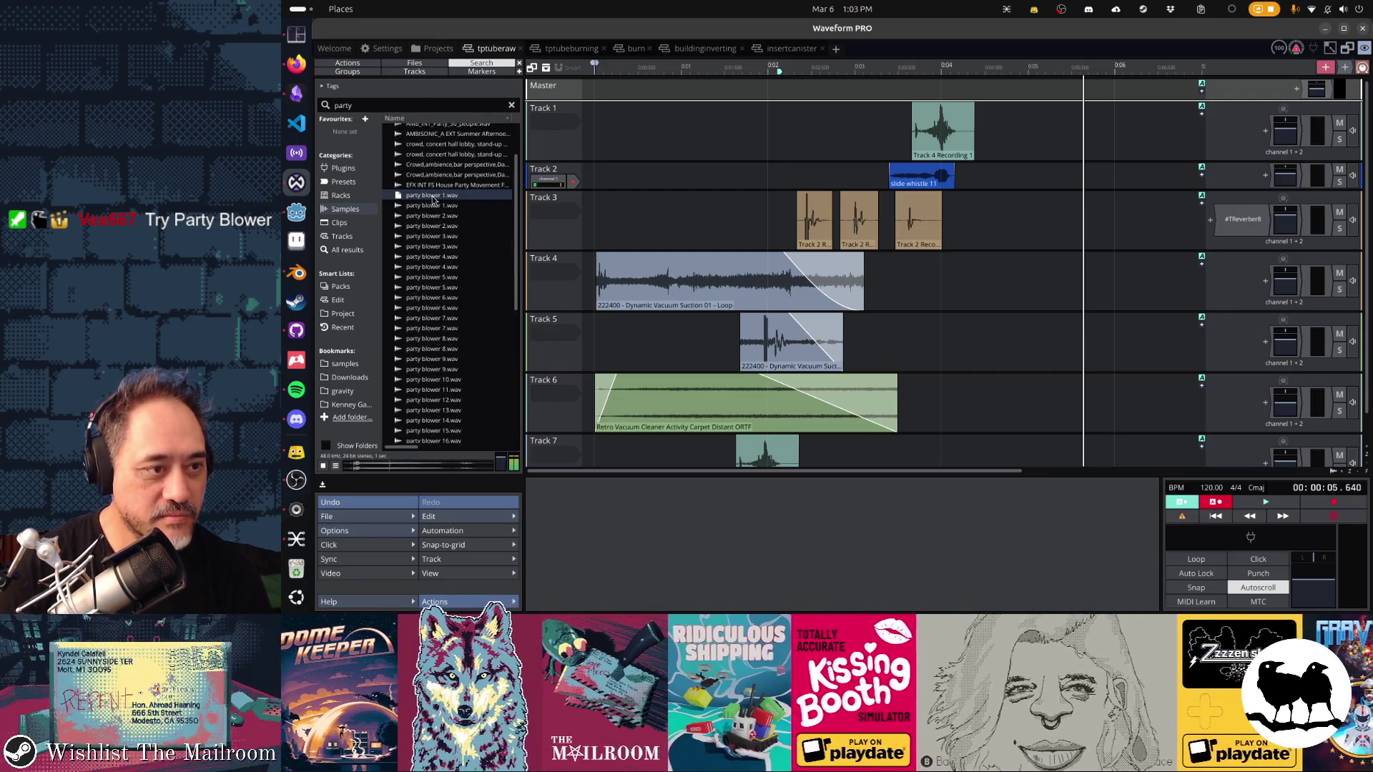
# Step: Replace the slide whistle clip on Track 2 with the party blower 1 sample
pyautogui.moveTo(912, 172); pyautogui.dragTo(910, 173)
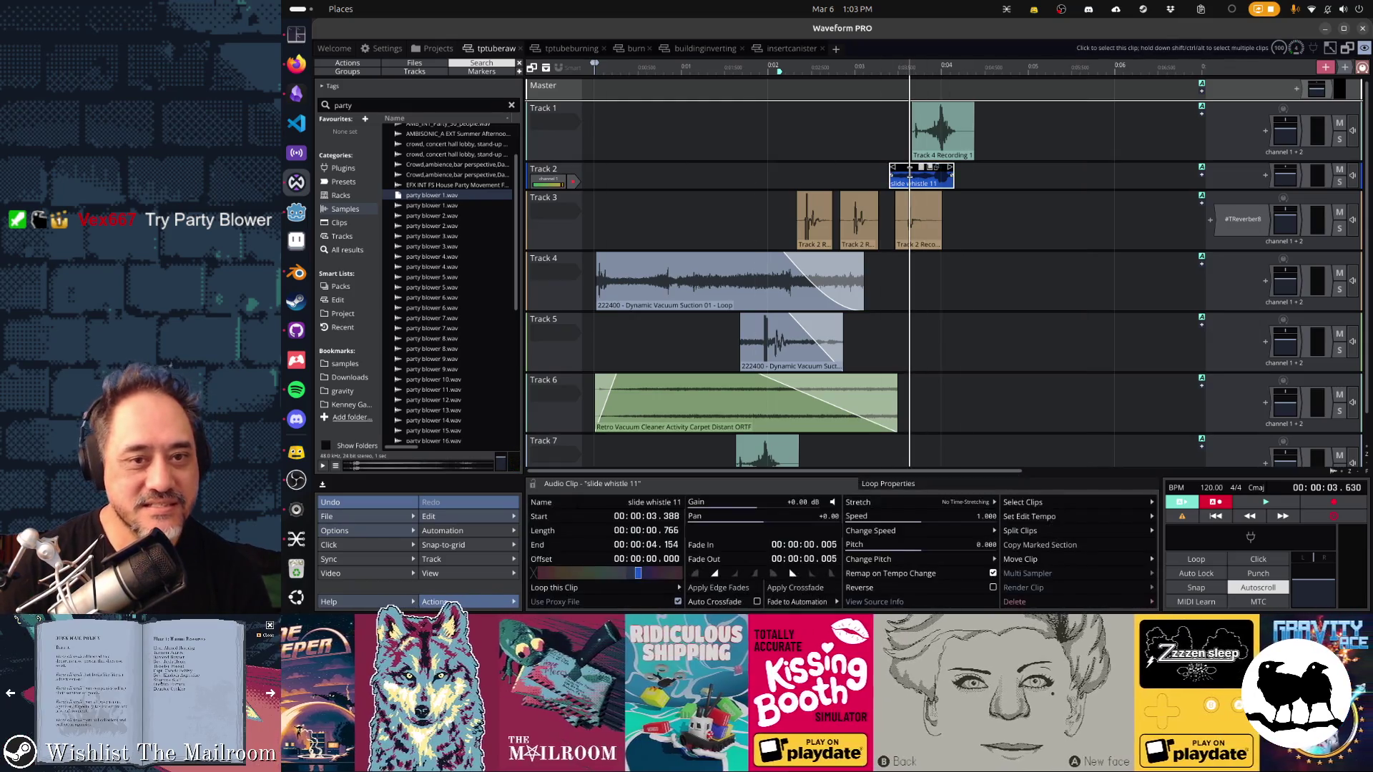
pyautogui.press('Delete')
pyautogui.click(435, 205)
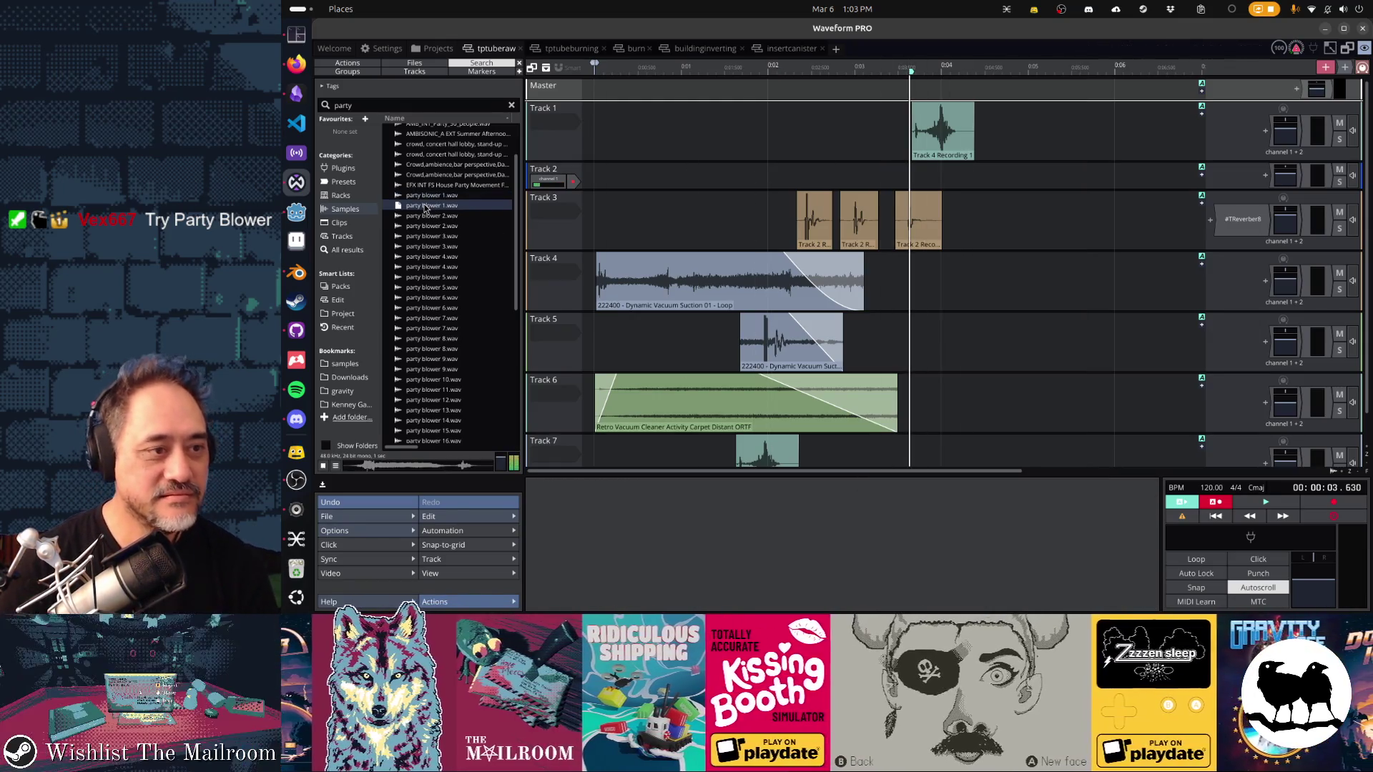
pyautogui.click(433, 197)
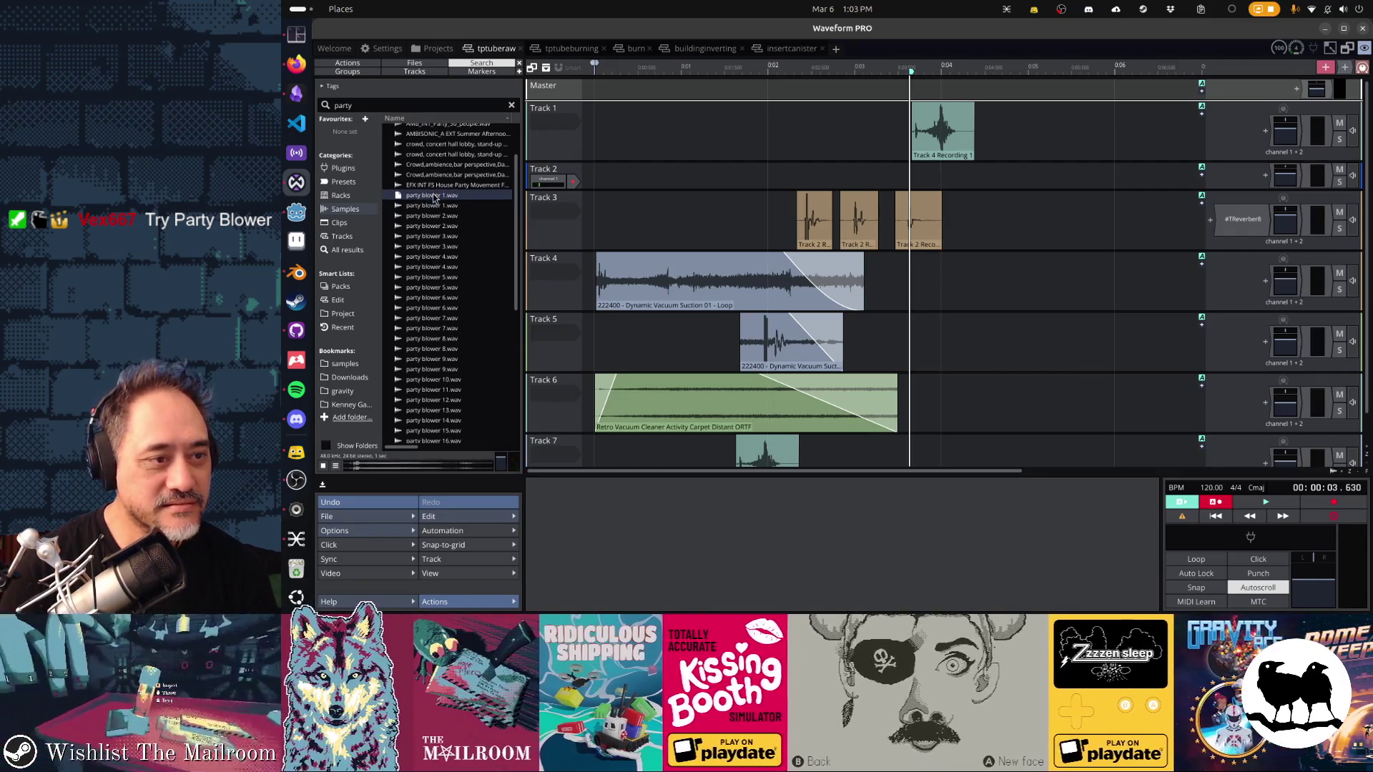
pyautogui.moveTo(433, 197); pyautogui.dragTo(934, 183)
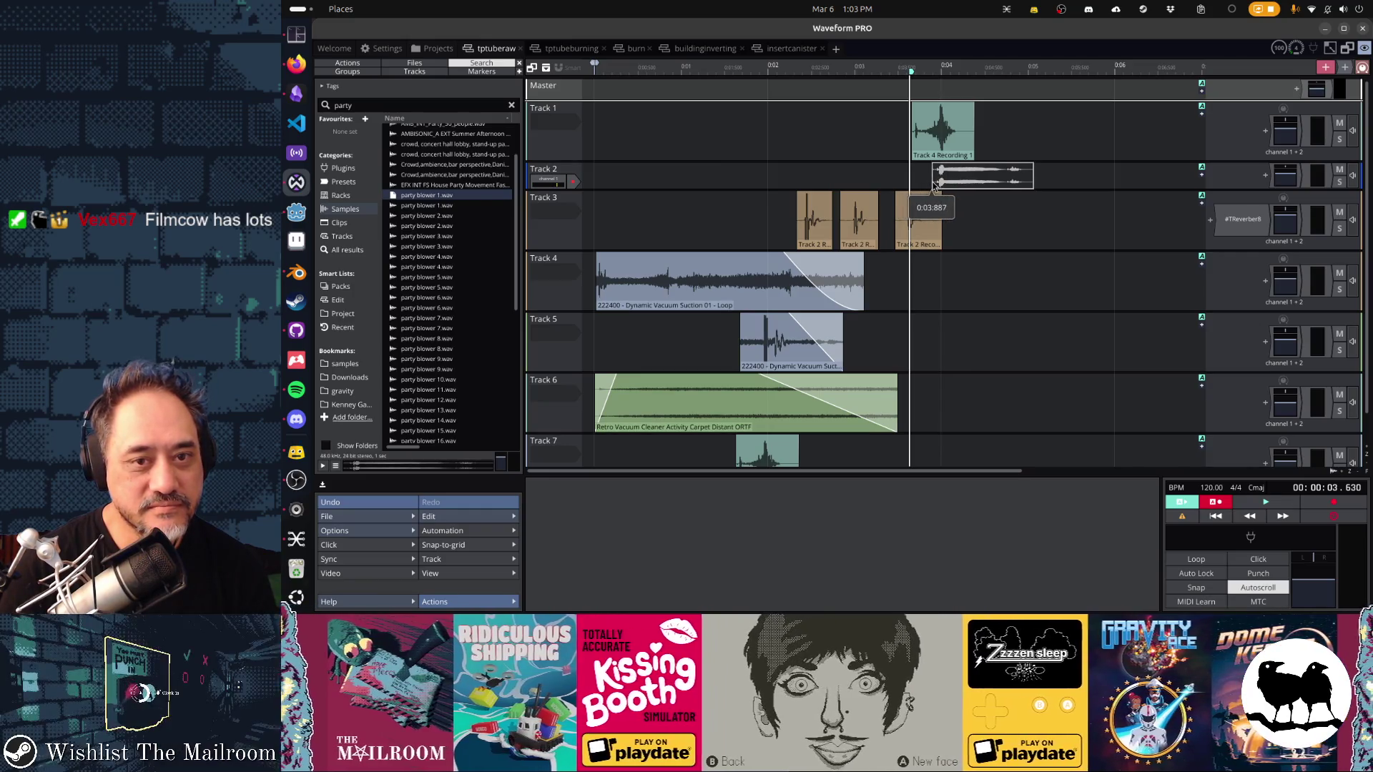
pyautogui.click(843, 158)
# Step: Play back the party blower clip, stop, and bring up the File menu
pyautogui.press('space')
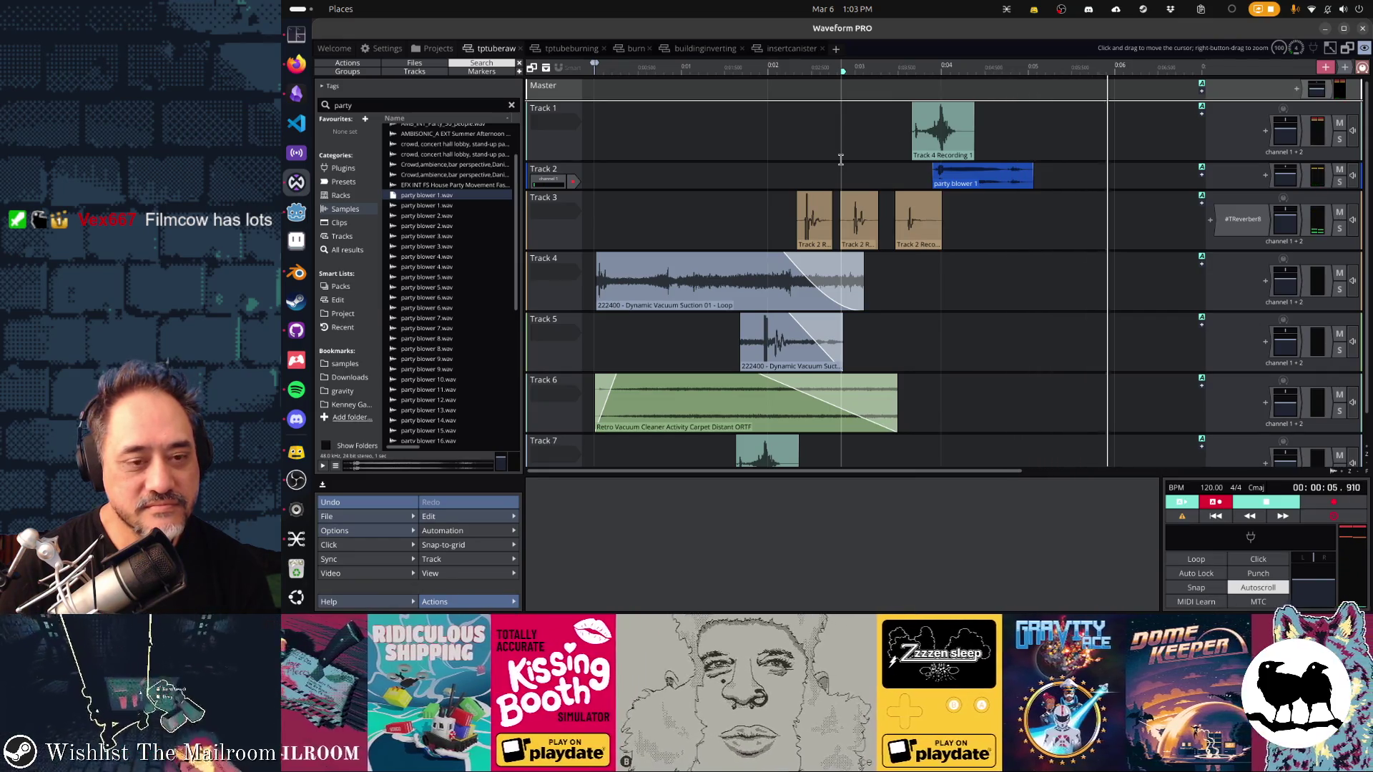
pyautogui.click(841, 159)
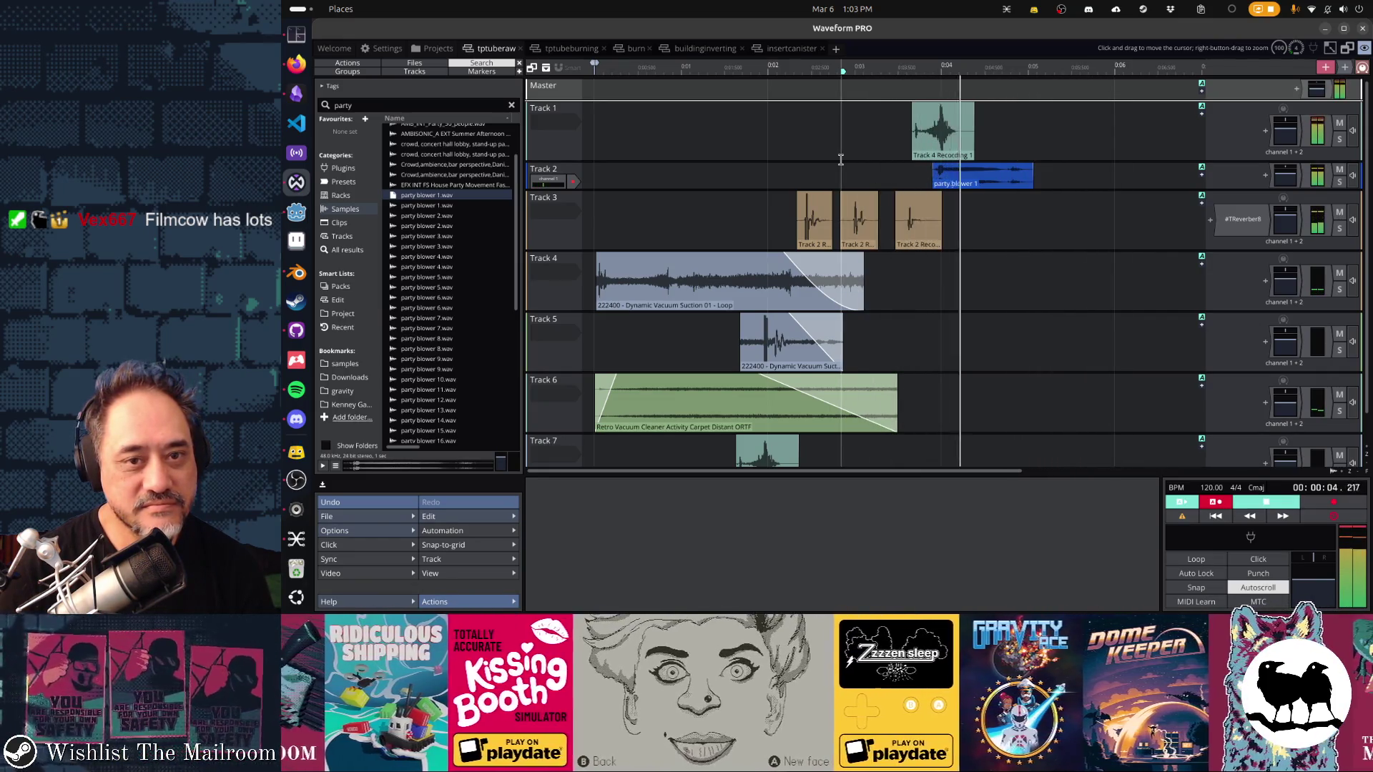
pyautogui.press('space')
pyautogui.scroll(1, 841, 159)
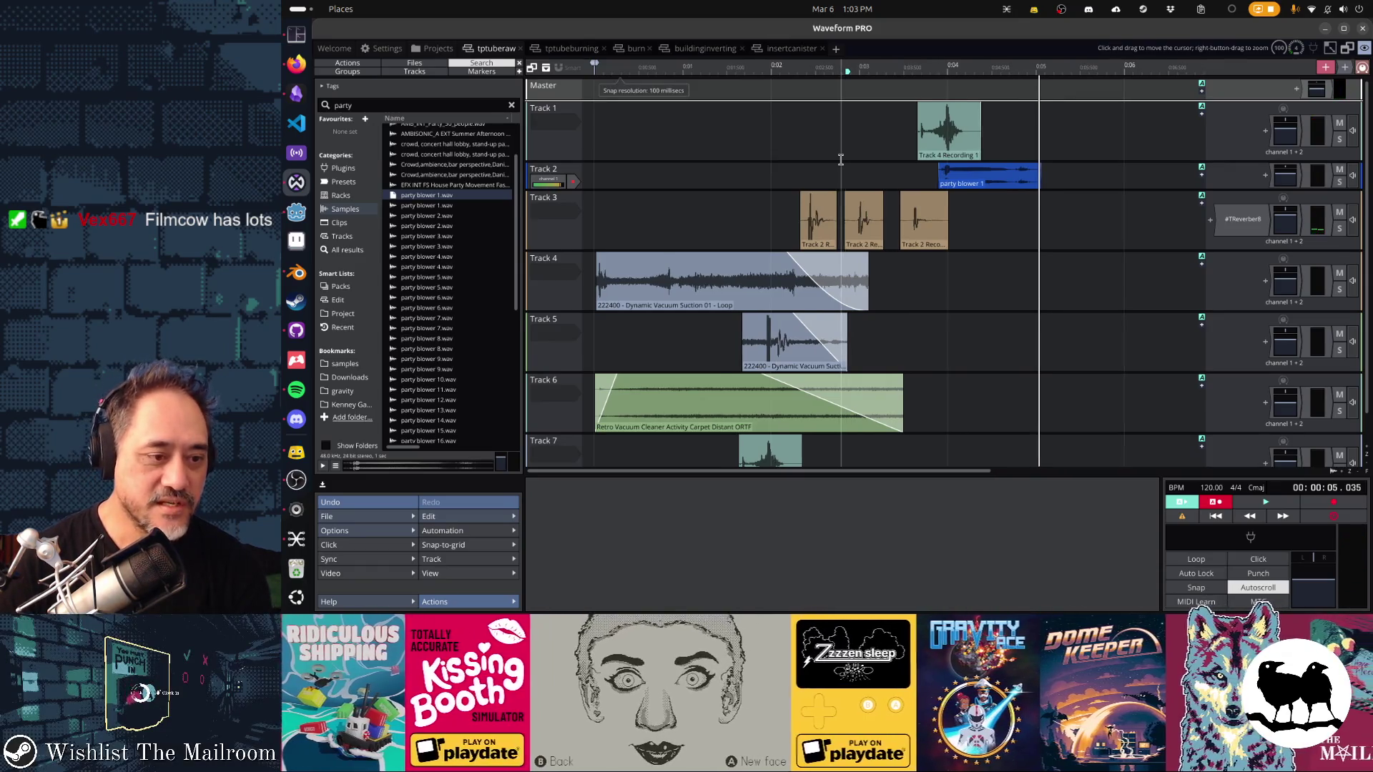
pyautogui.click(378, 517)
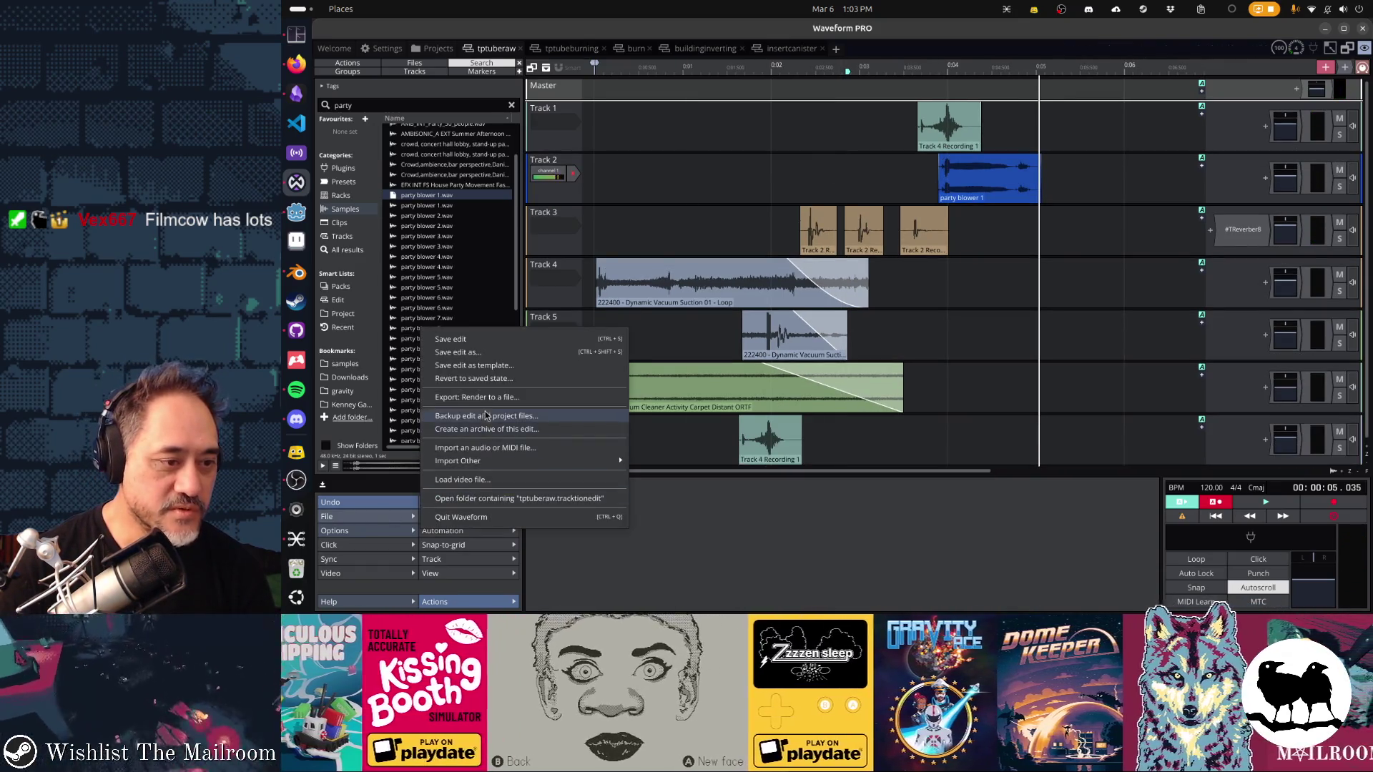
# Step: Render the edit to an audio file via Export
pyautogui.click(472, 397)
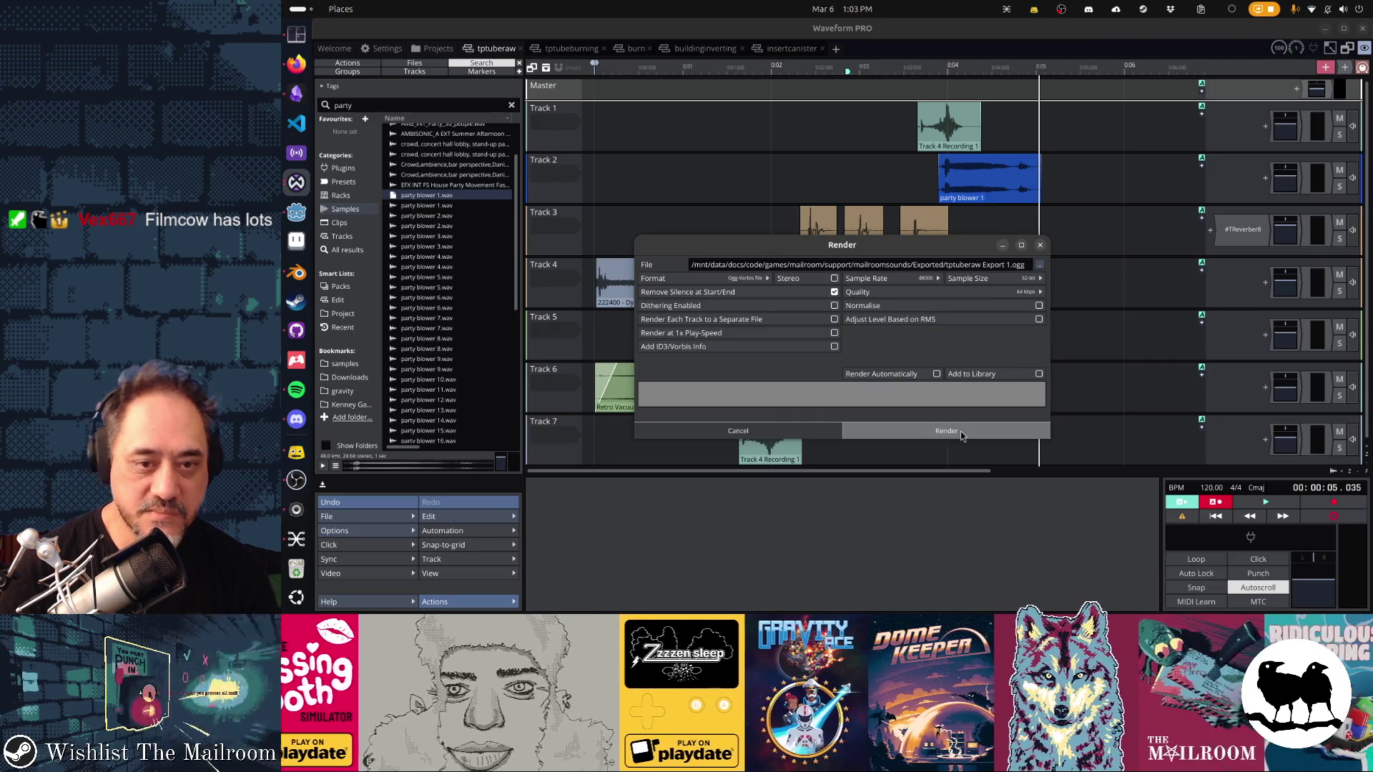
pyautogui.click(961, 434)
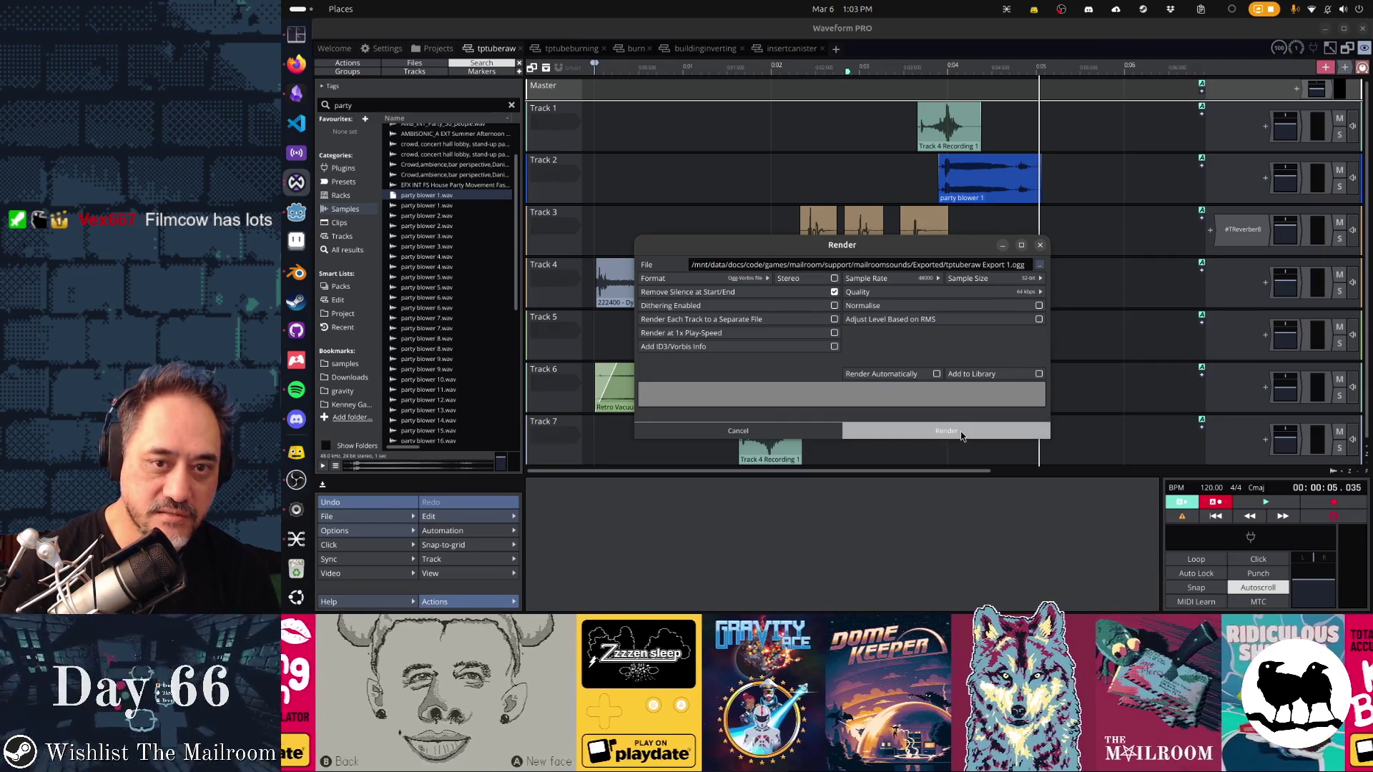
pyautogui.click(961, 433)
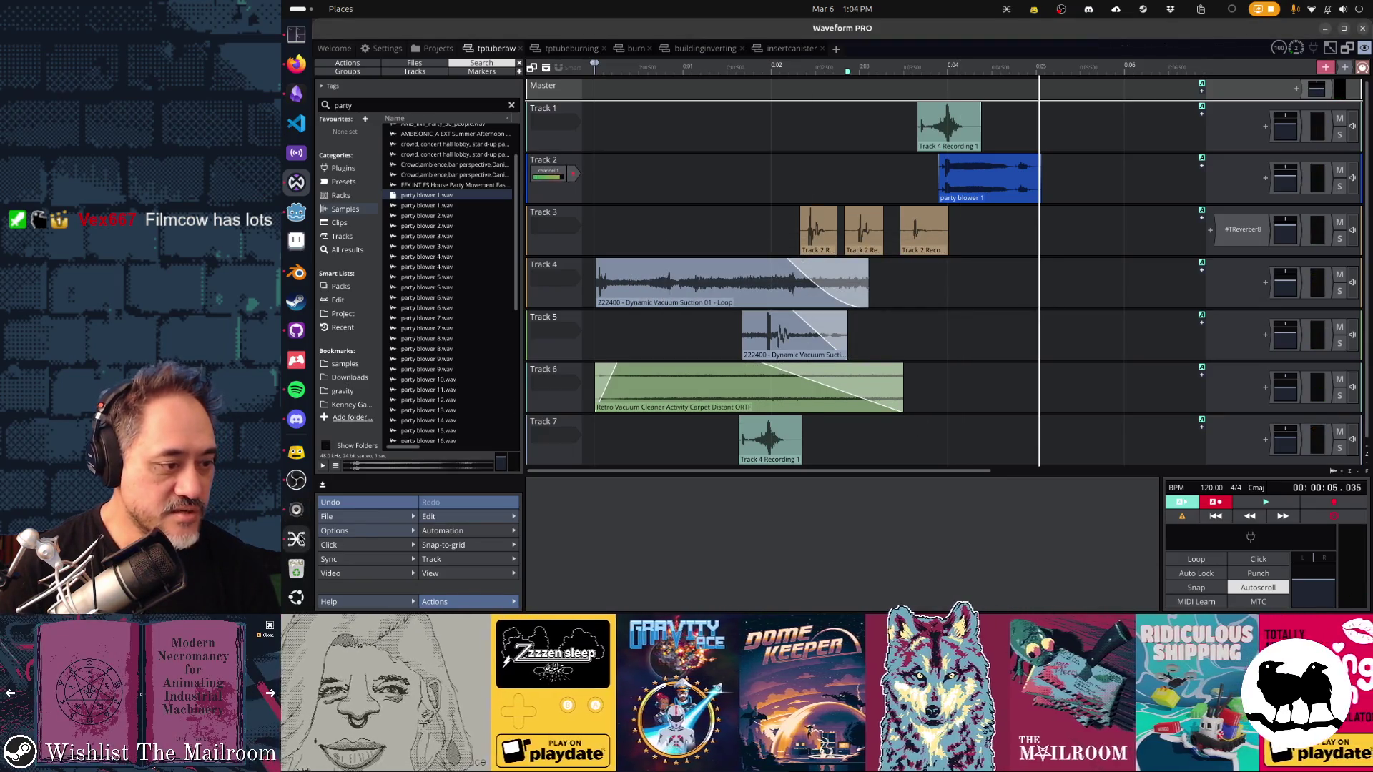
# Step: Return to the Godot editor and run the game with F5
pyautogui.click(296, 212)
pyautogui.click(908, 211)
pyautogui.press('F5')
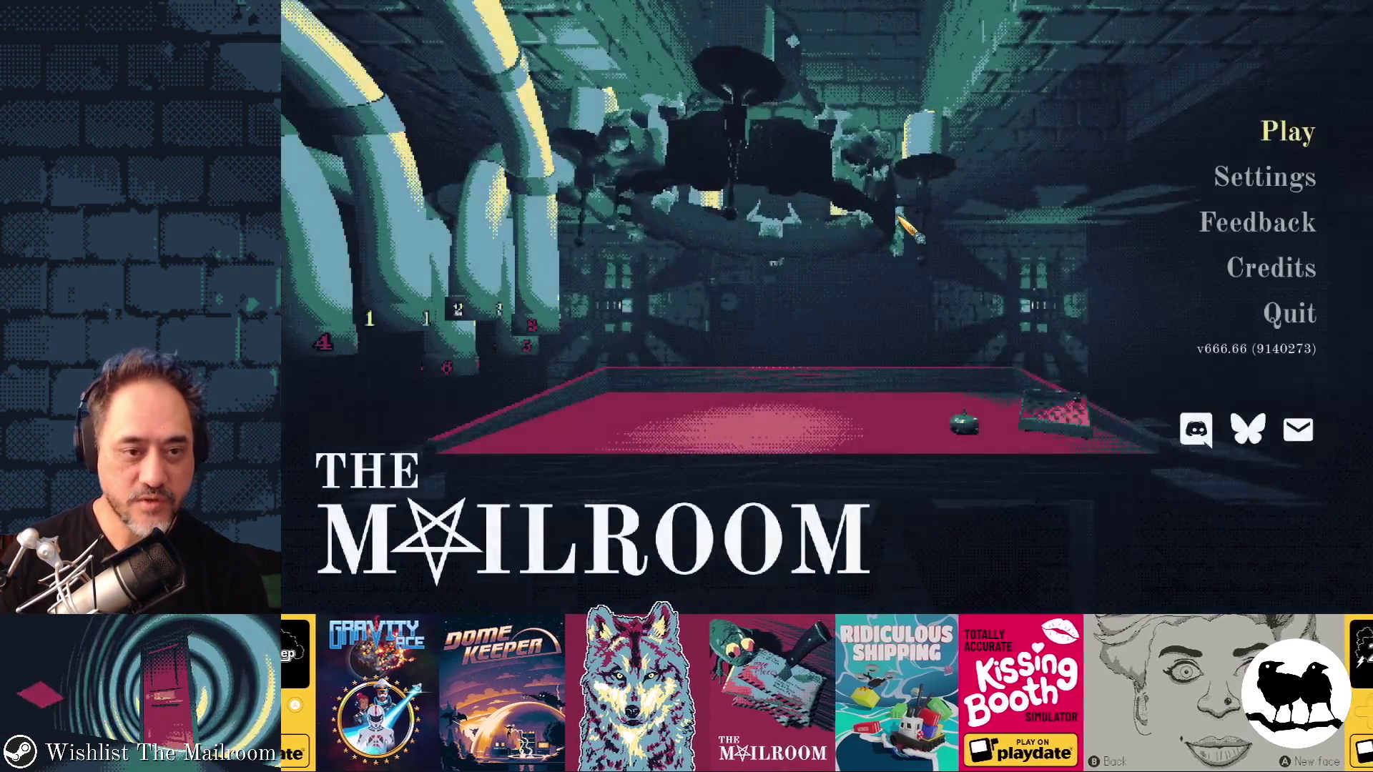
# Step: Start the game, dismiss the tutorial and console, and grab a console-spawned paper
pyautogui.press('Return')
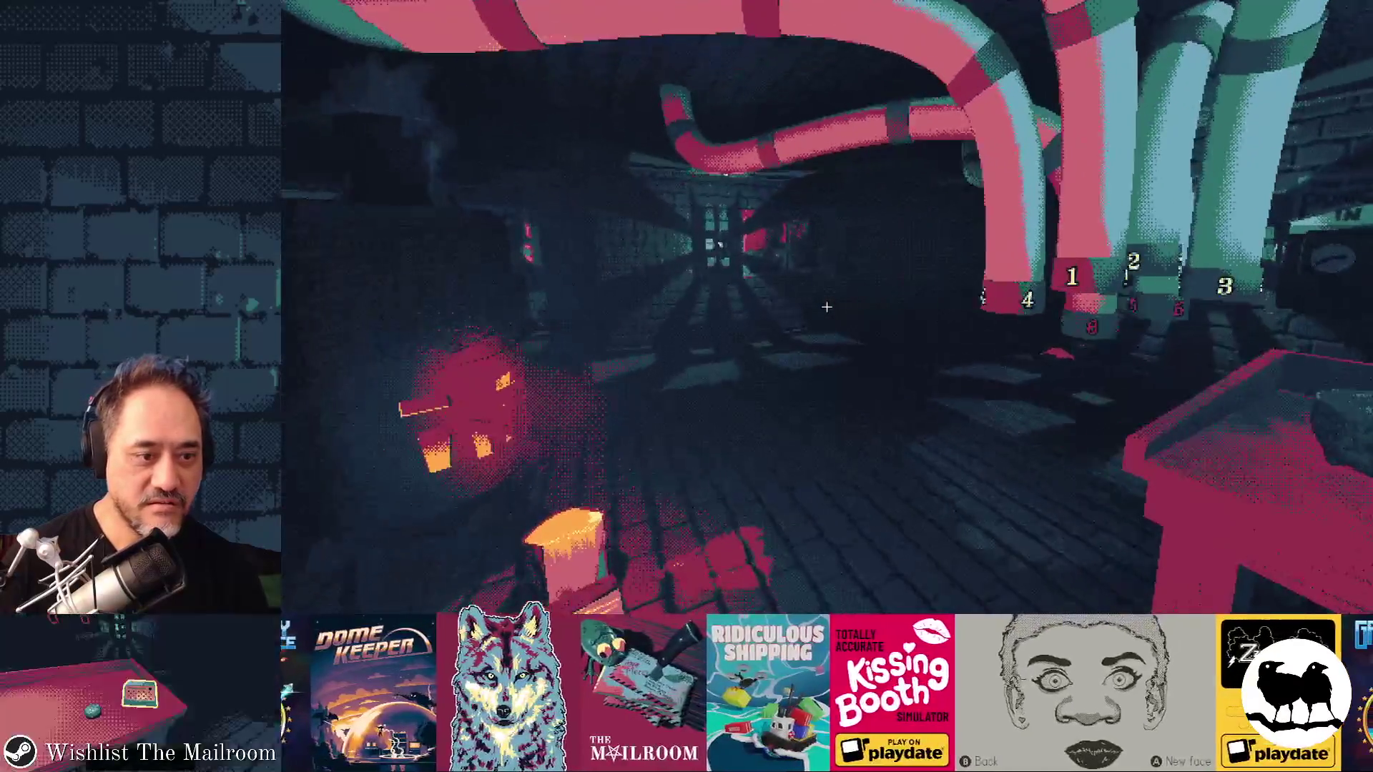
pyautogui.press('Escape')
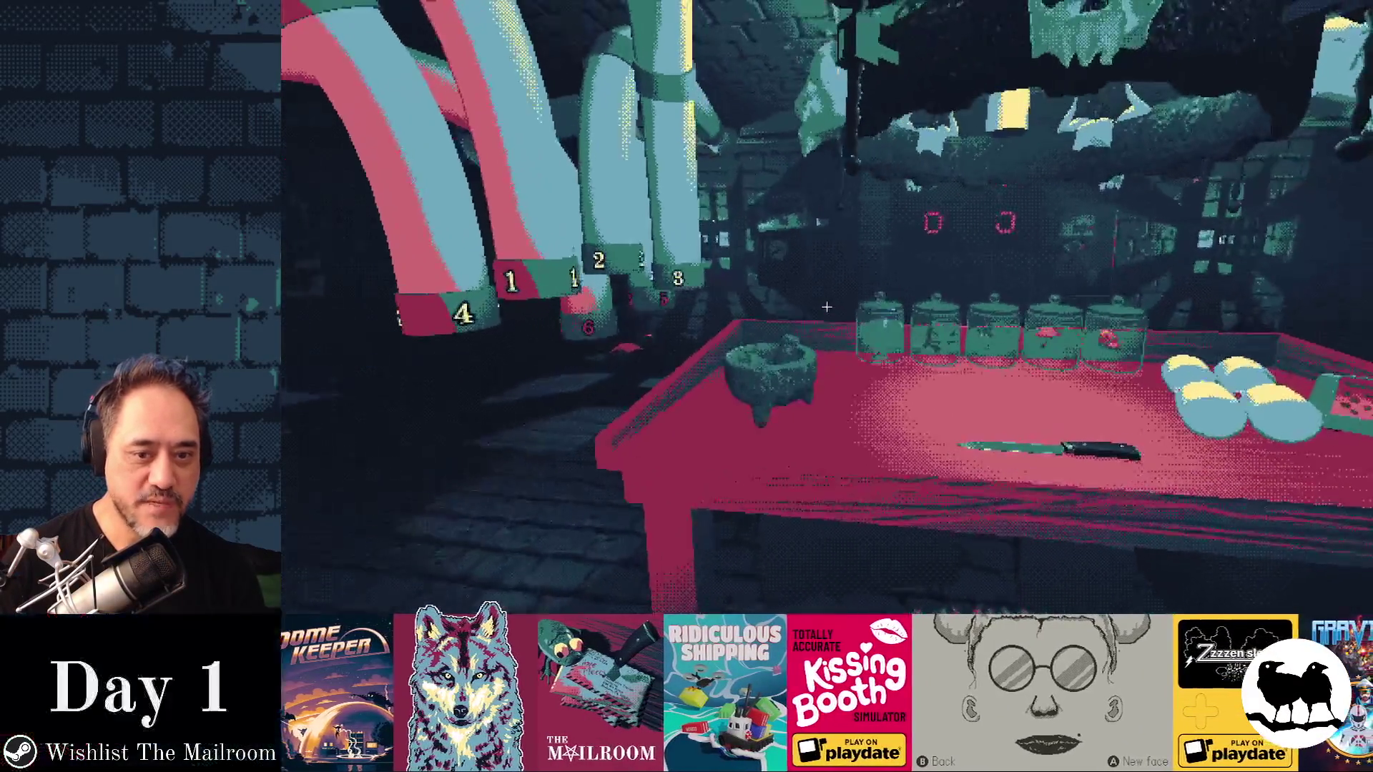
pyautogui.press('Escape')
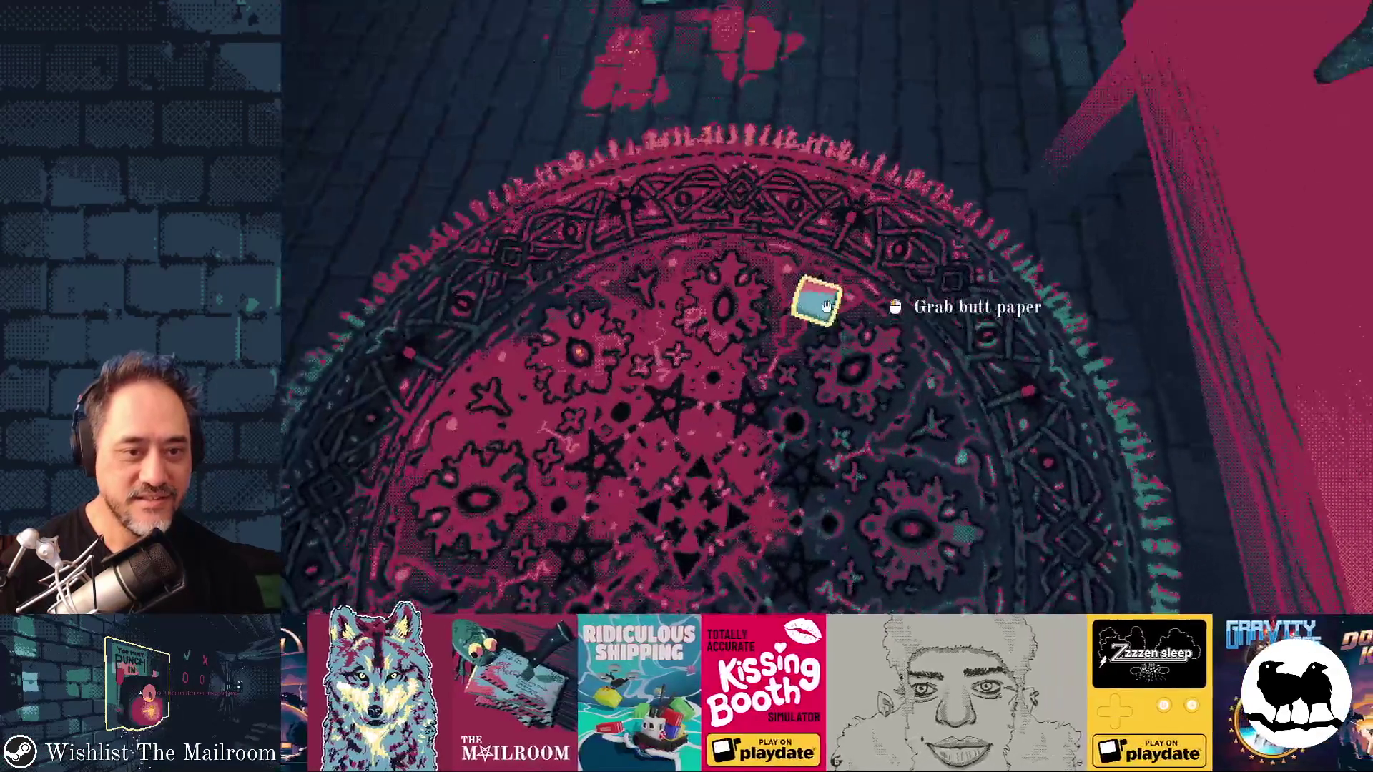
pyautogui.click(826, 308)
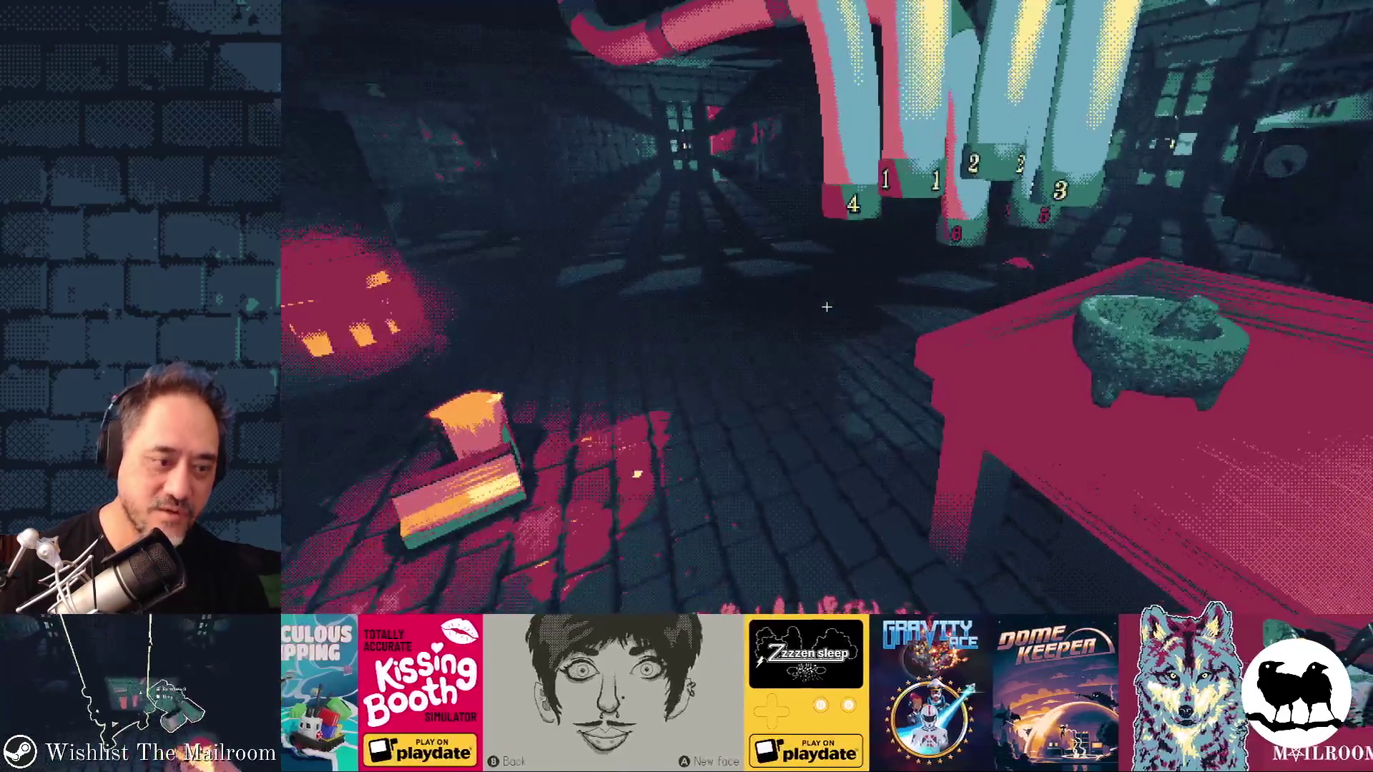
pyautogui.press('`')
pyautogui.press('`')
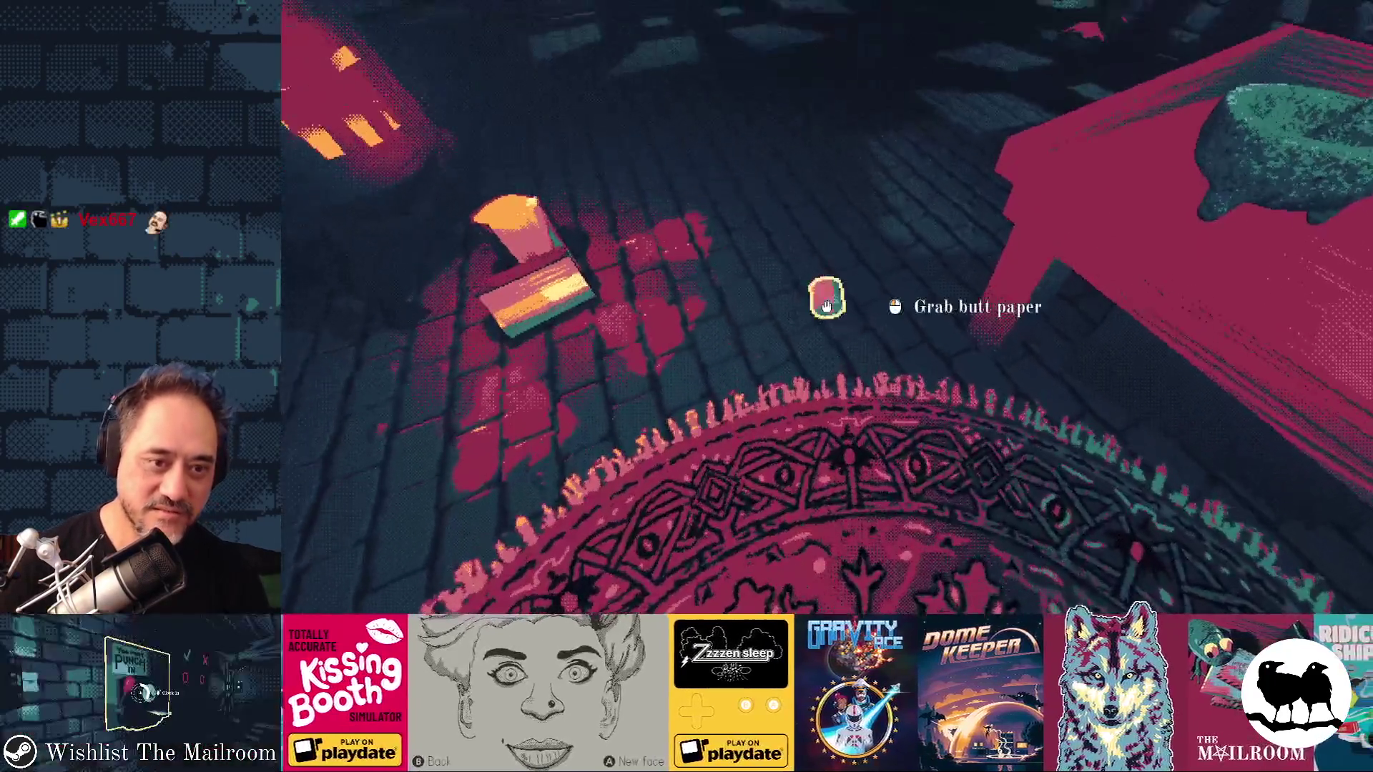
pyautogui.click(827, 306)
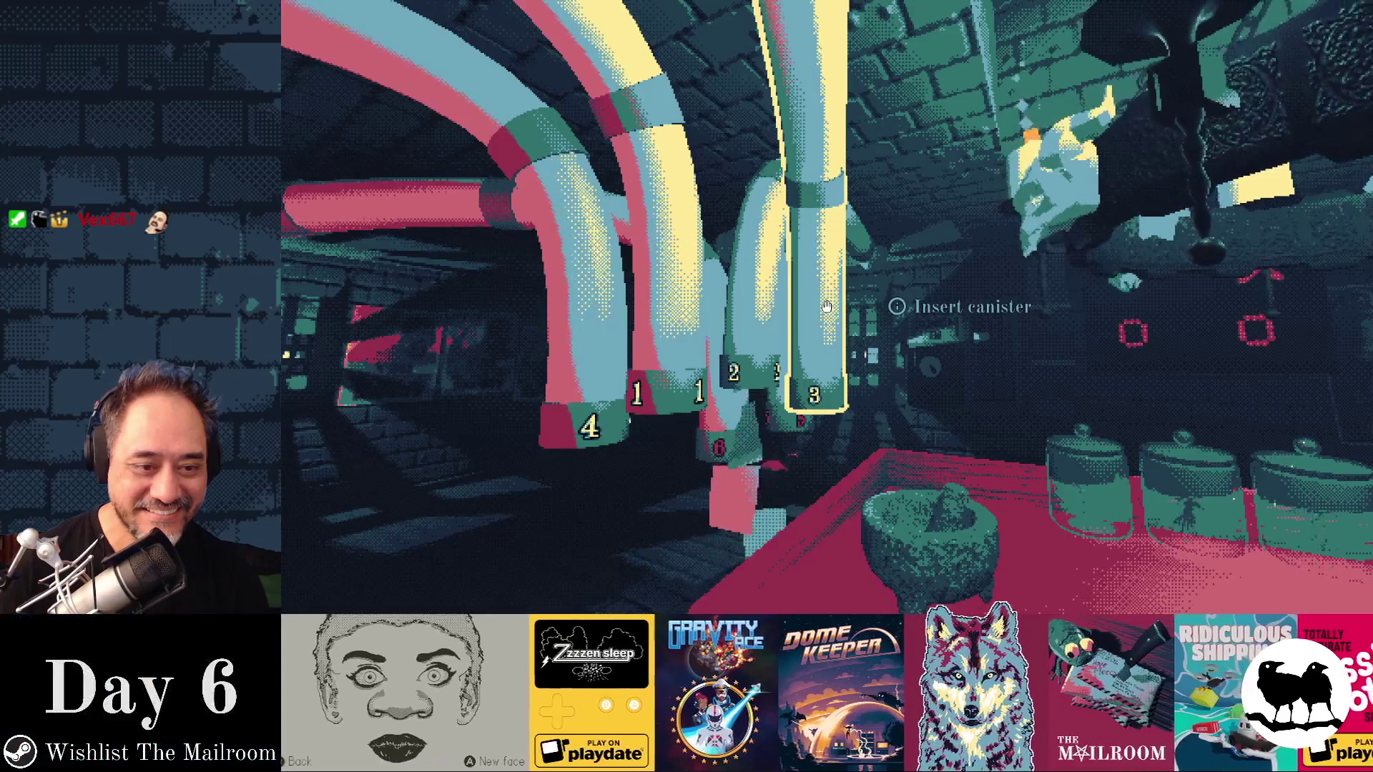
# Step: Spawn another paper, set it on fire, deliver it into tube 1, then return to the editor
pyautogui.press('`')
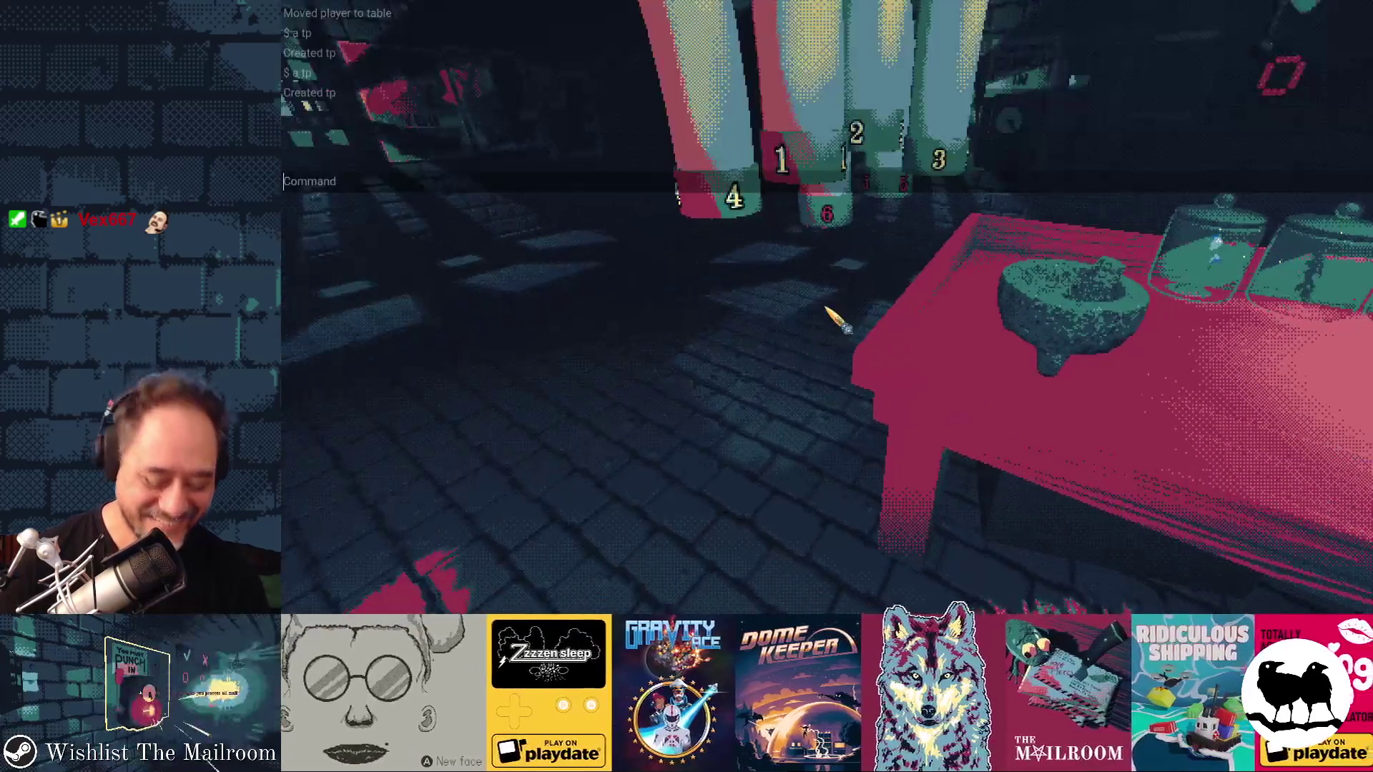
pyautogui.write('a')
pyautogui.press('Return')
pyautogui.click(827, 308)
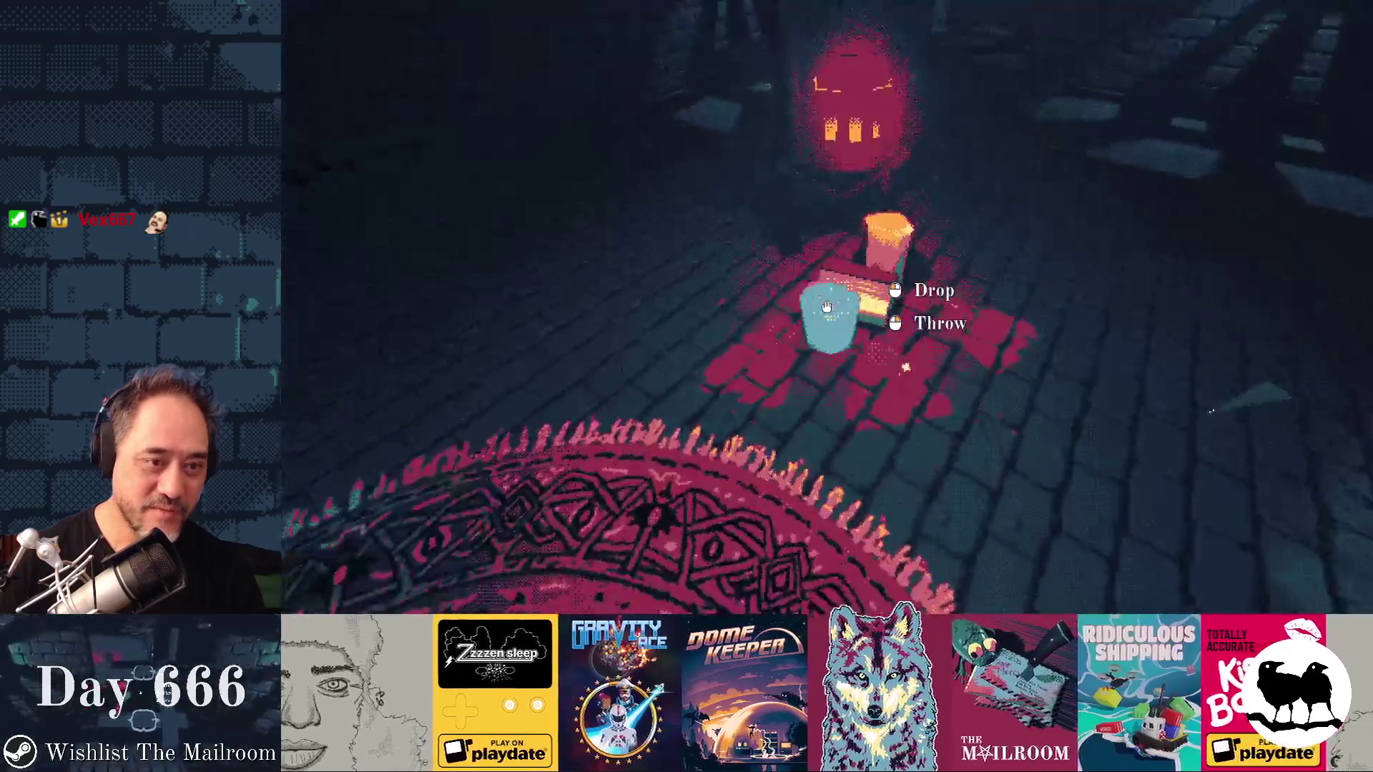
pyautogui.click(826, 308)
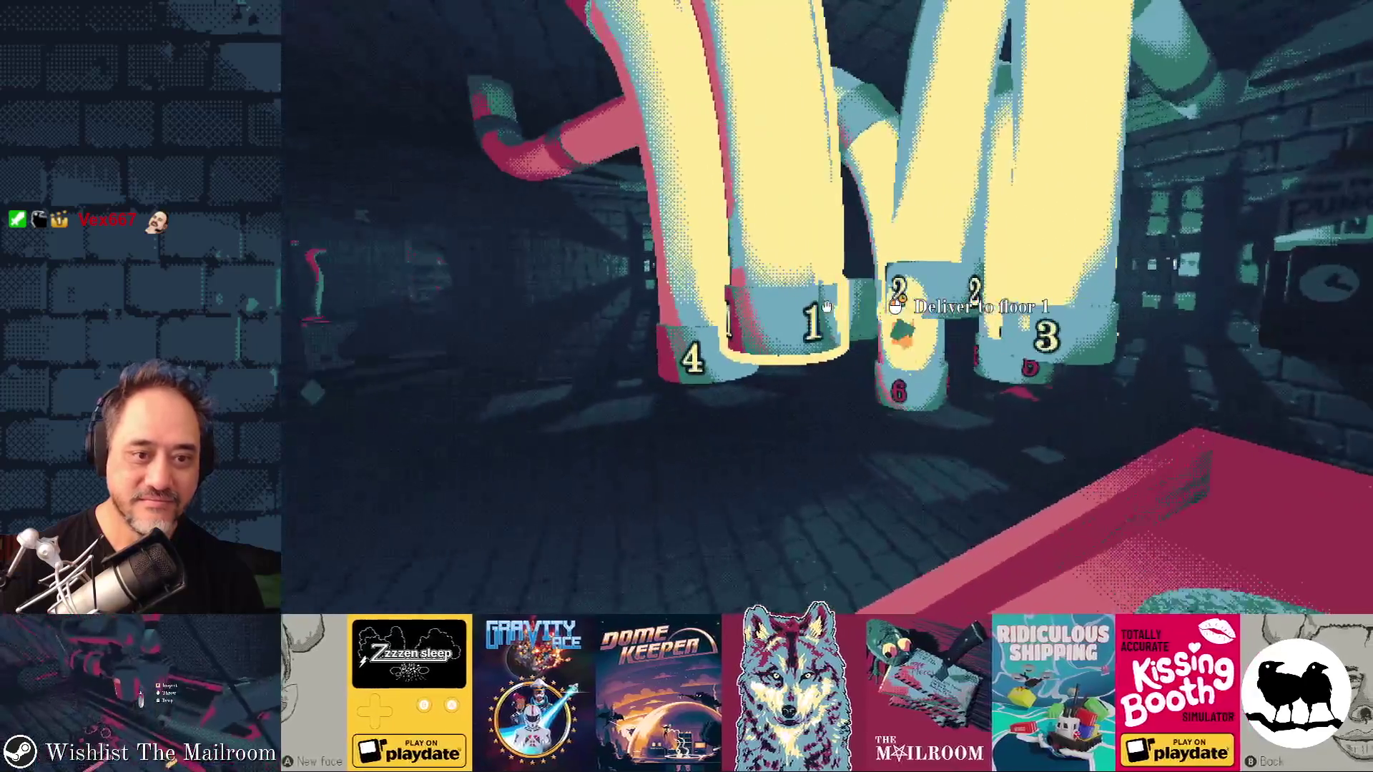
pyautogui.click(827, 308)
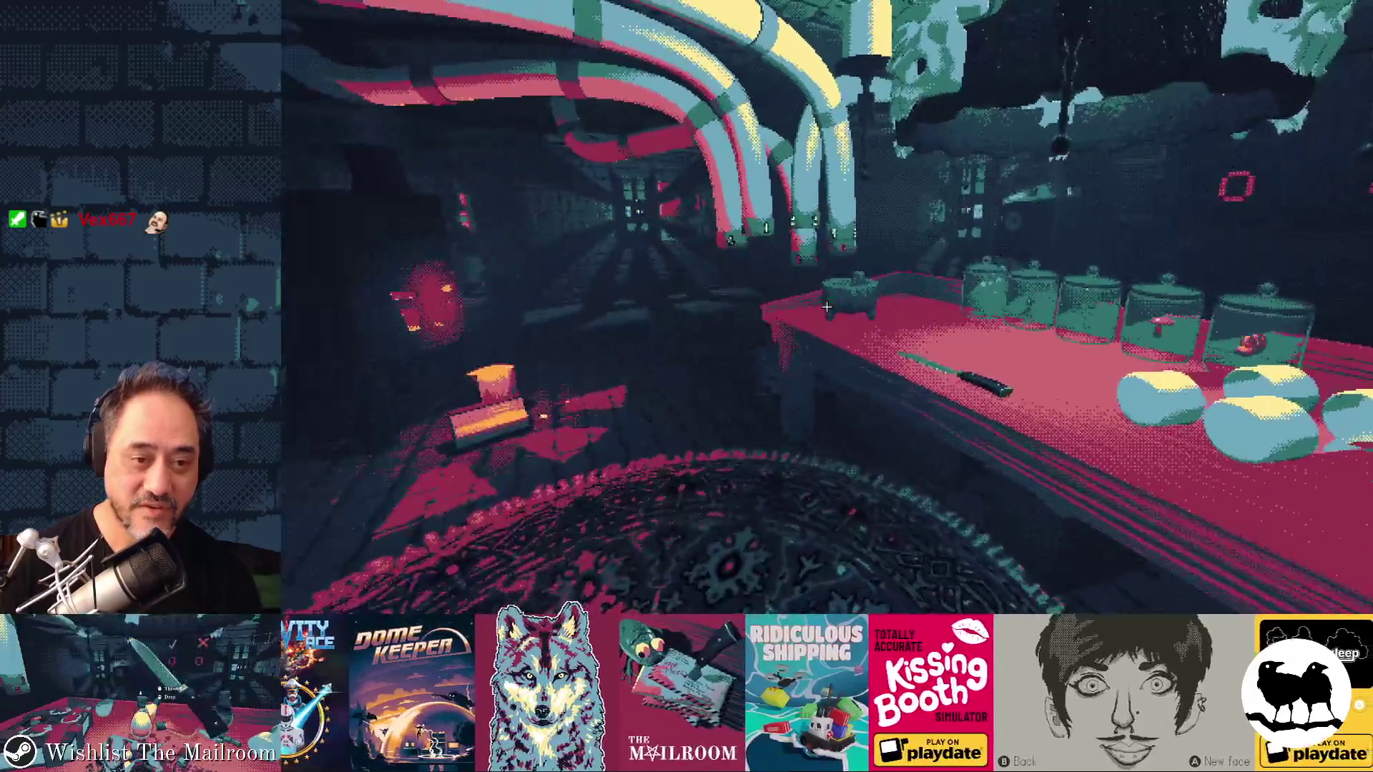
pyautogui.hotkey('alt', 'Tab')
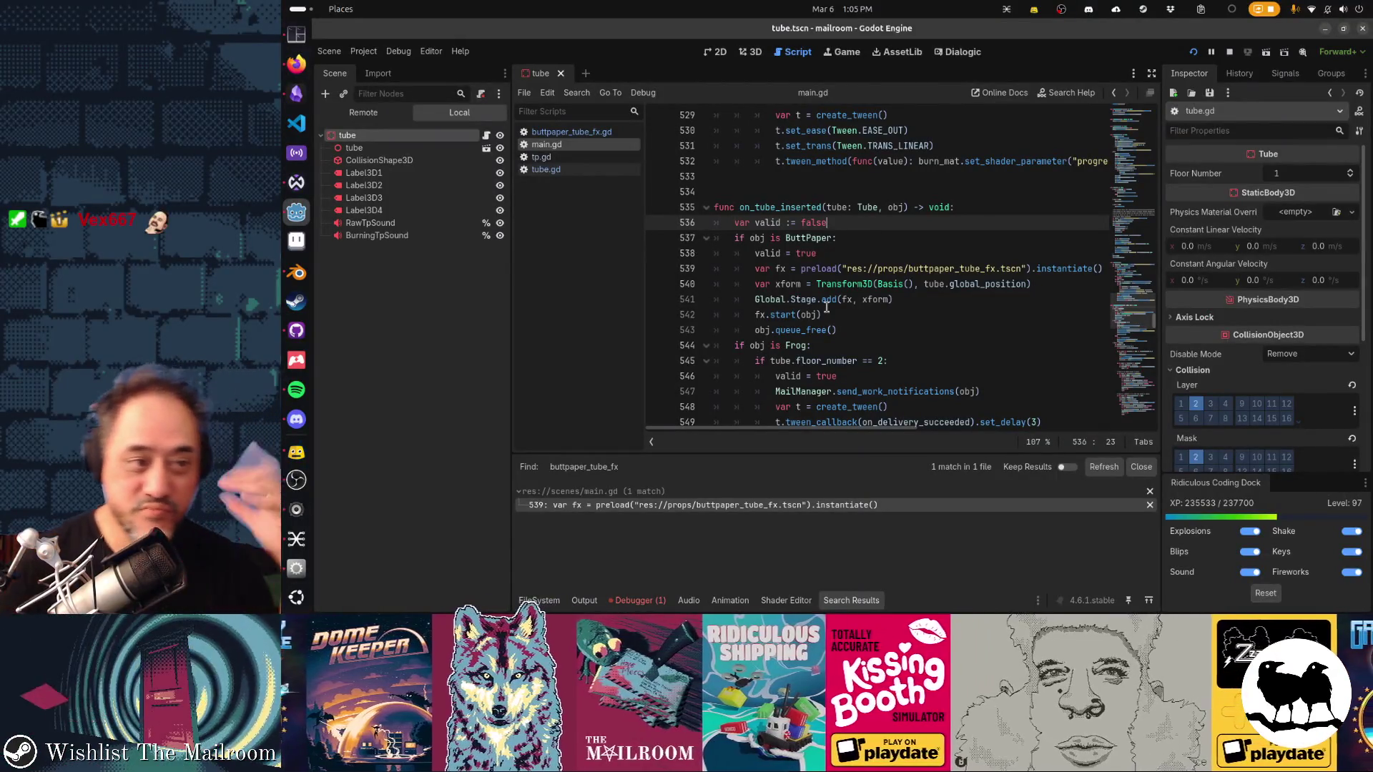
# Step: Change the burning shake in buttpaper_tube_fx.gd to bind(10, 6) and rerun the game
pyautogui.click(571, 132)
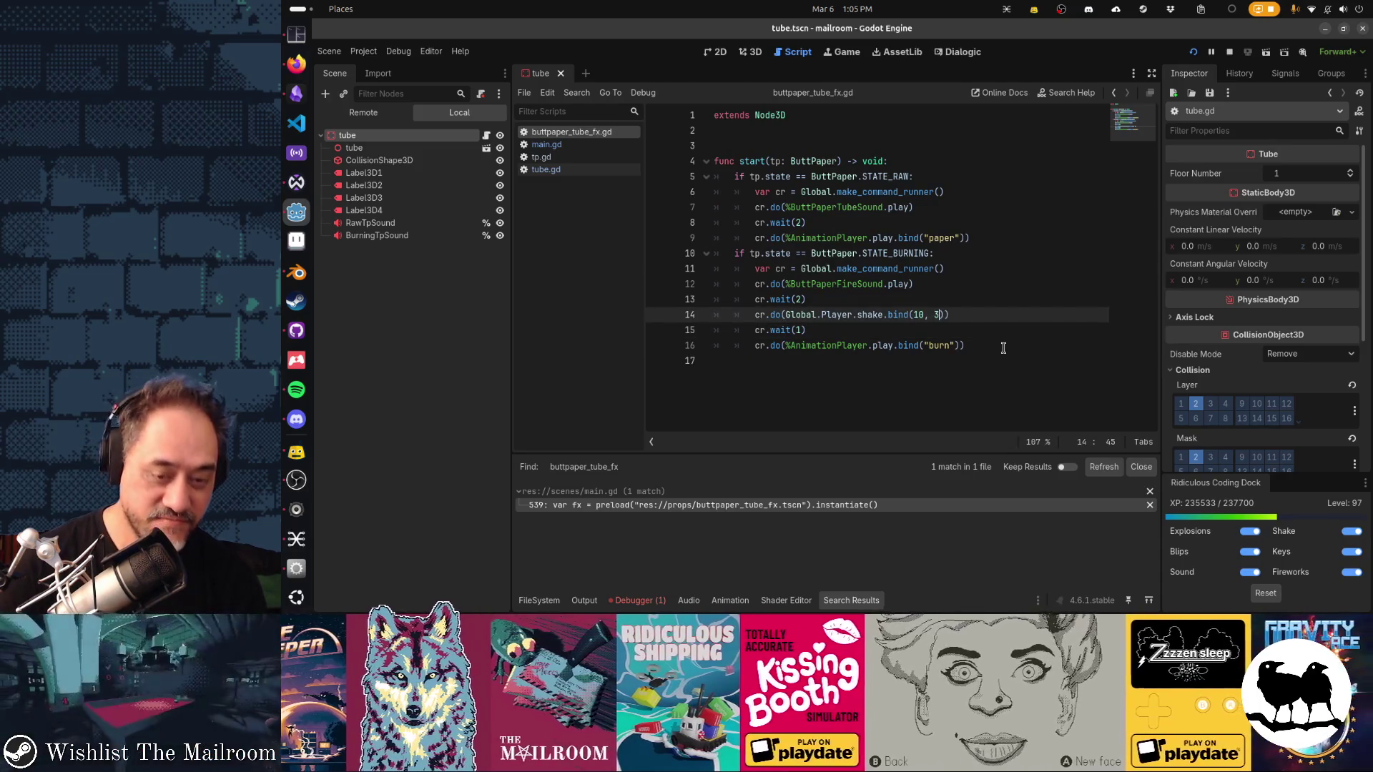
pyautogui.press('BackSpace')
pyautogui.write('6')
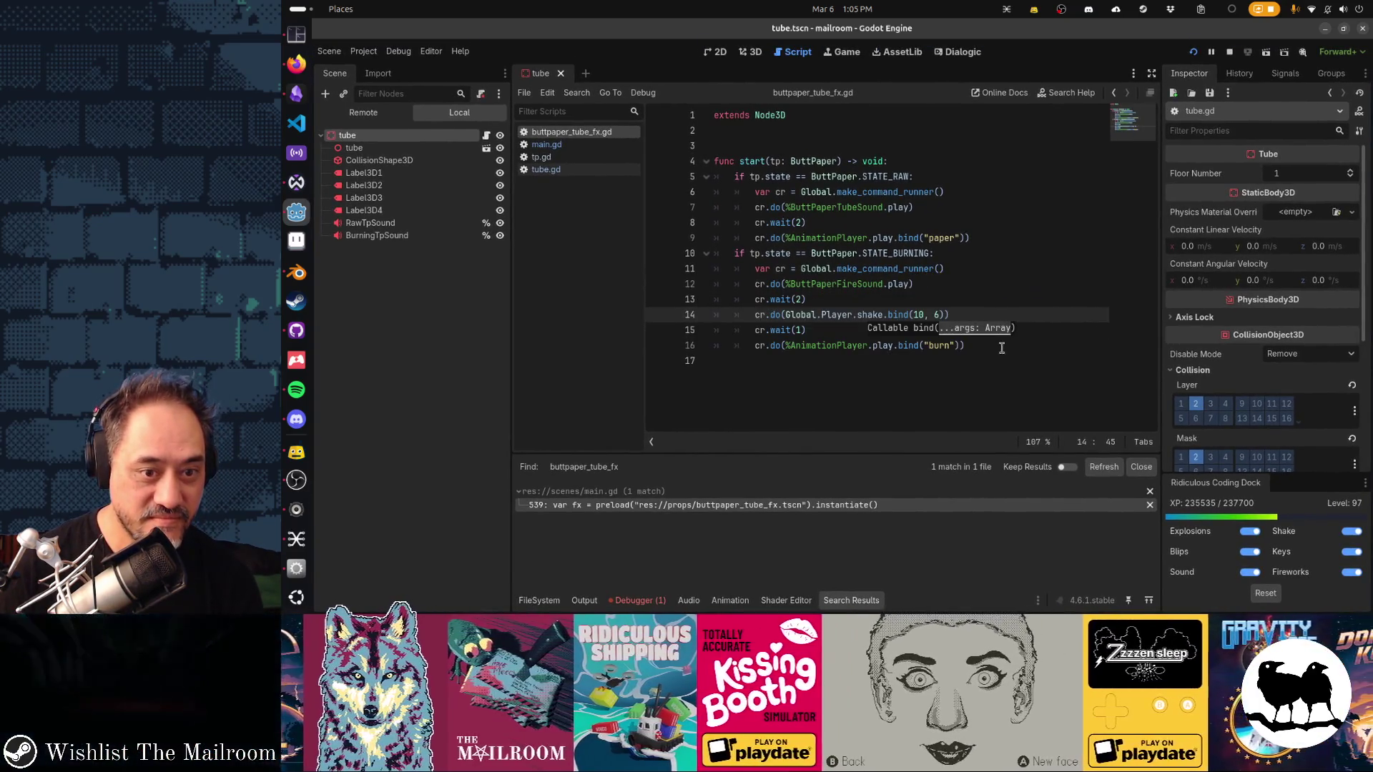
pyautogui.press('Escape')
# Step: Spawn a paper with the 'a tp' console command, light it on the post, then stop the game
pyautogui.press('`')
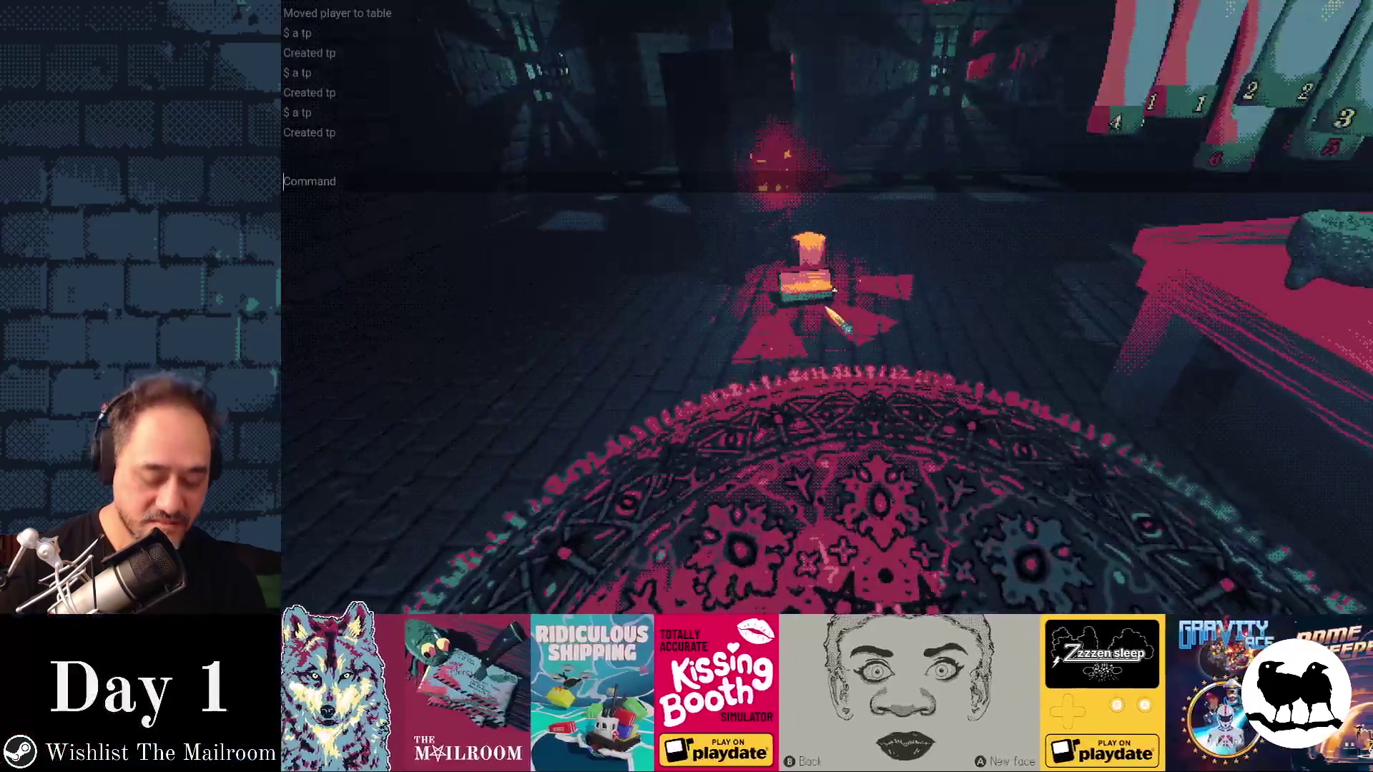
pyautogui.write('a tp')
pyautogui.press('Return')
pyautogui.click(826, 311)
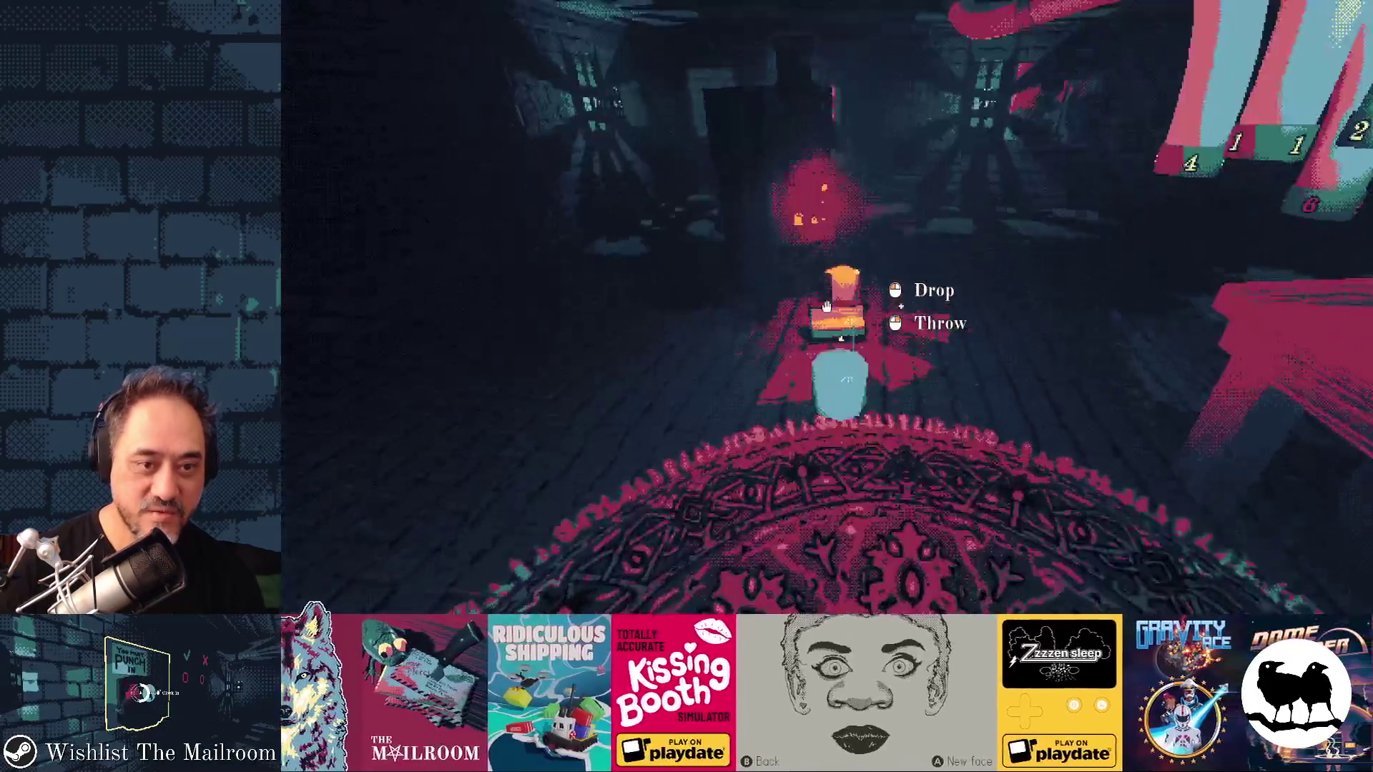
pyautogui.click(826, 307)
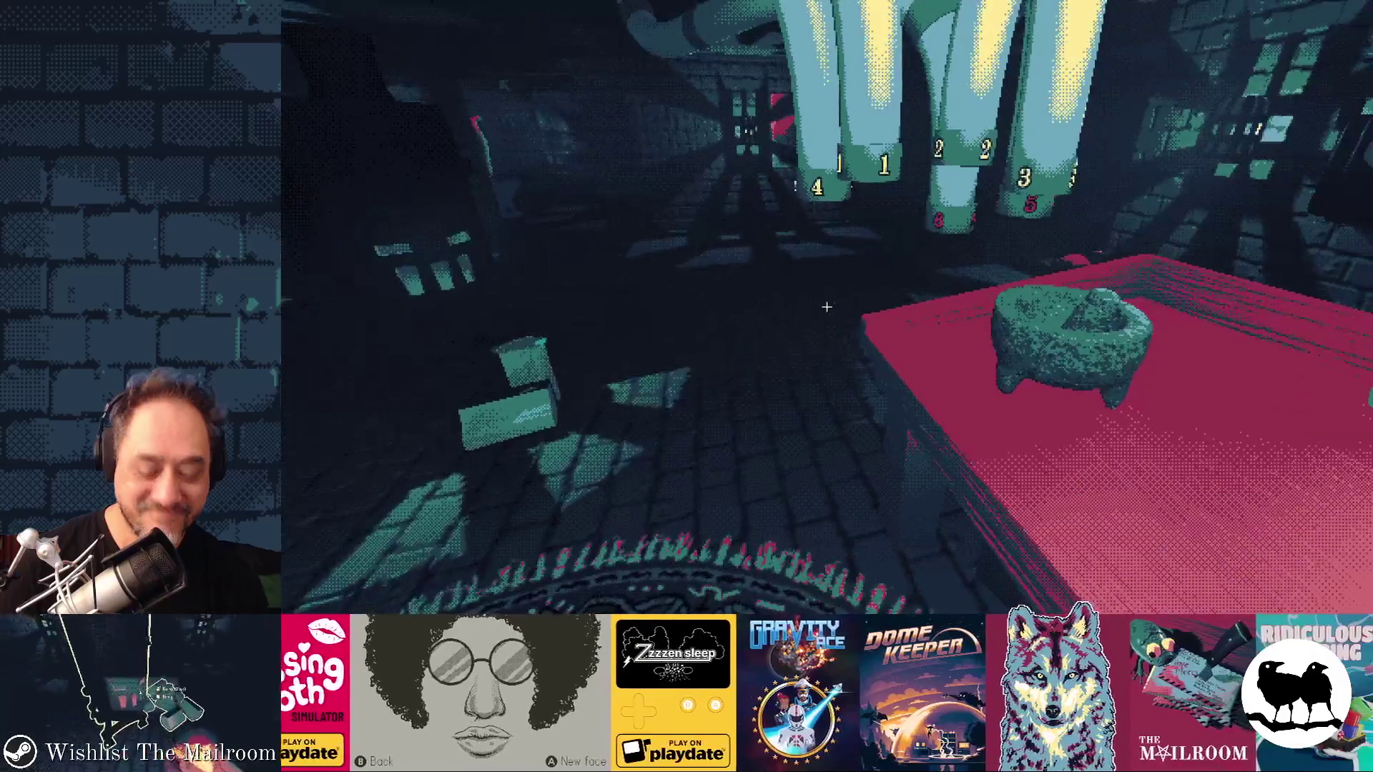
pyautogui.press('F8')
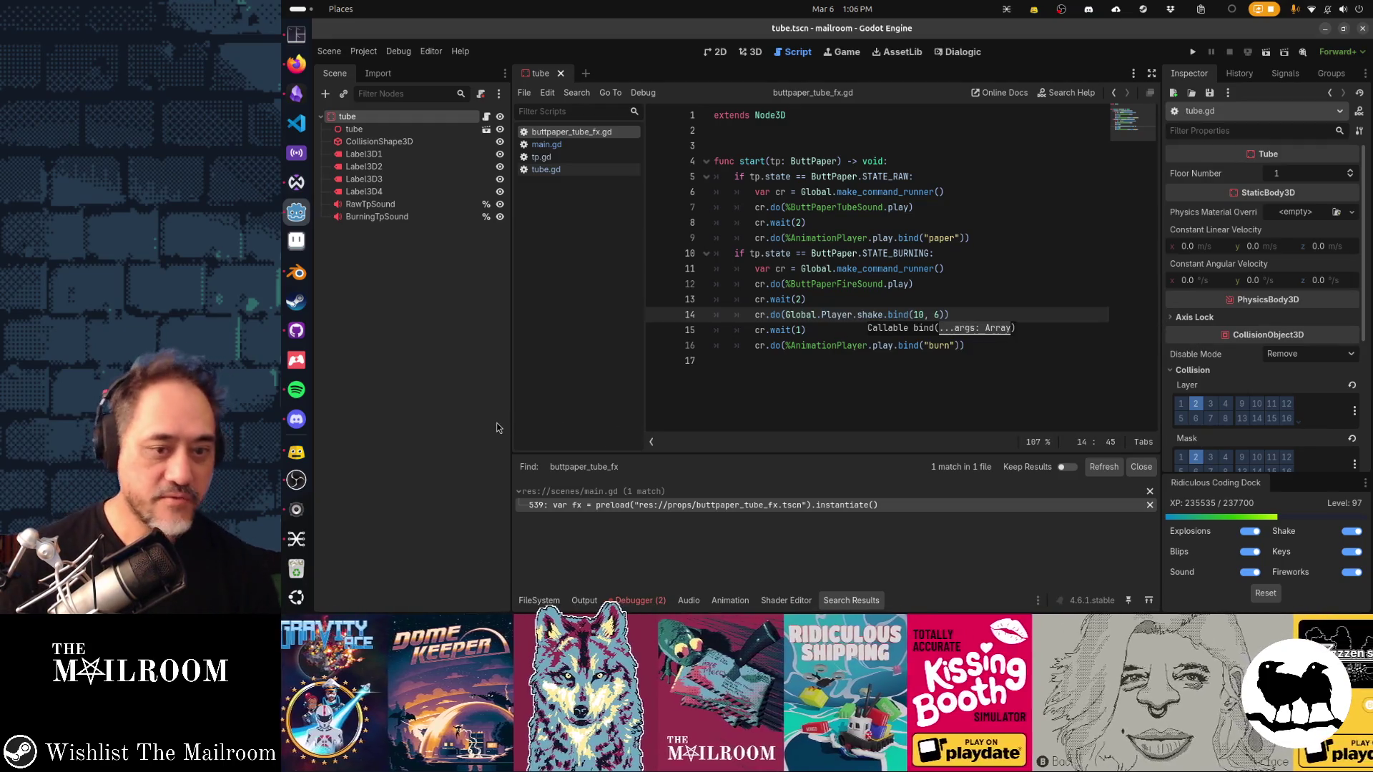
# Step: Dismiss the call hint and switch to GitHub Desktop showing the 11 changed files
pyautogui.click(729, 344)
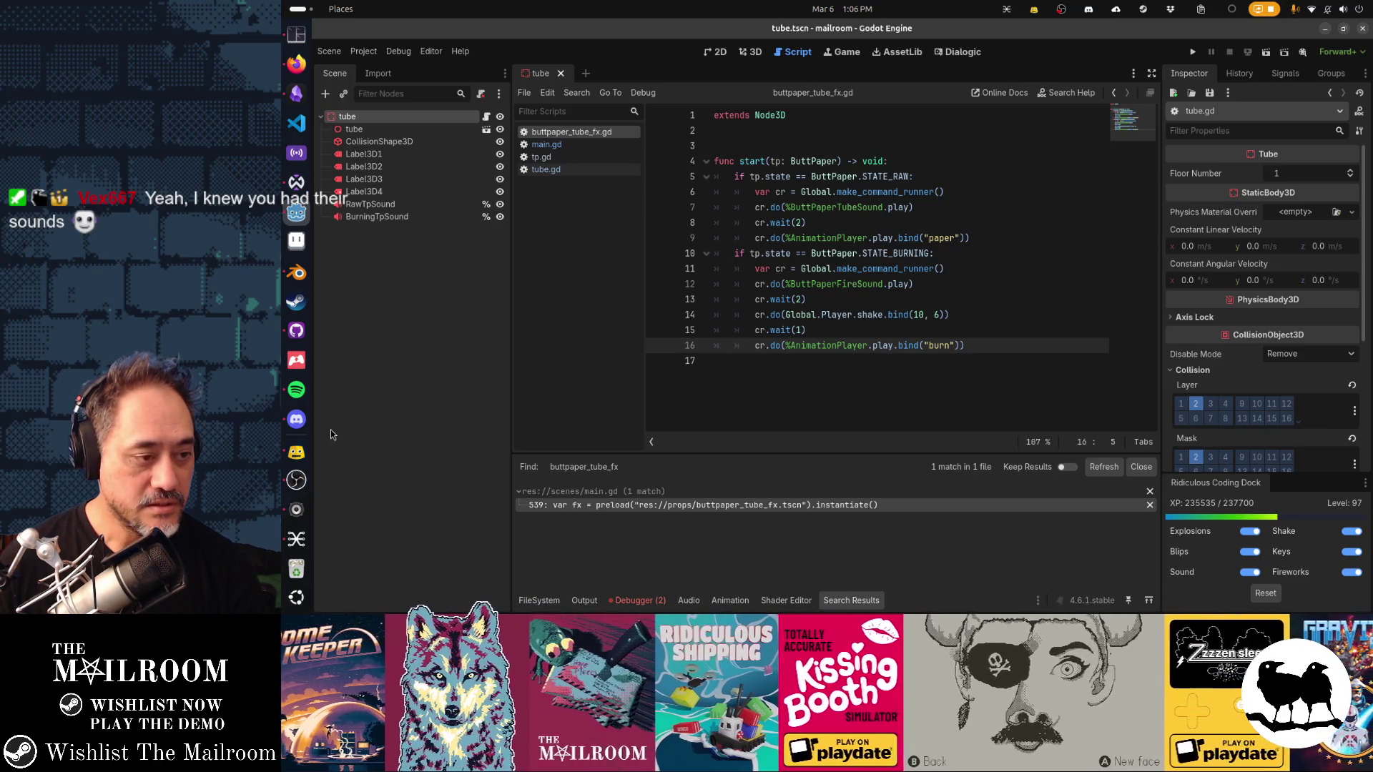
pyautogui.click(297, 333)
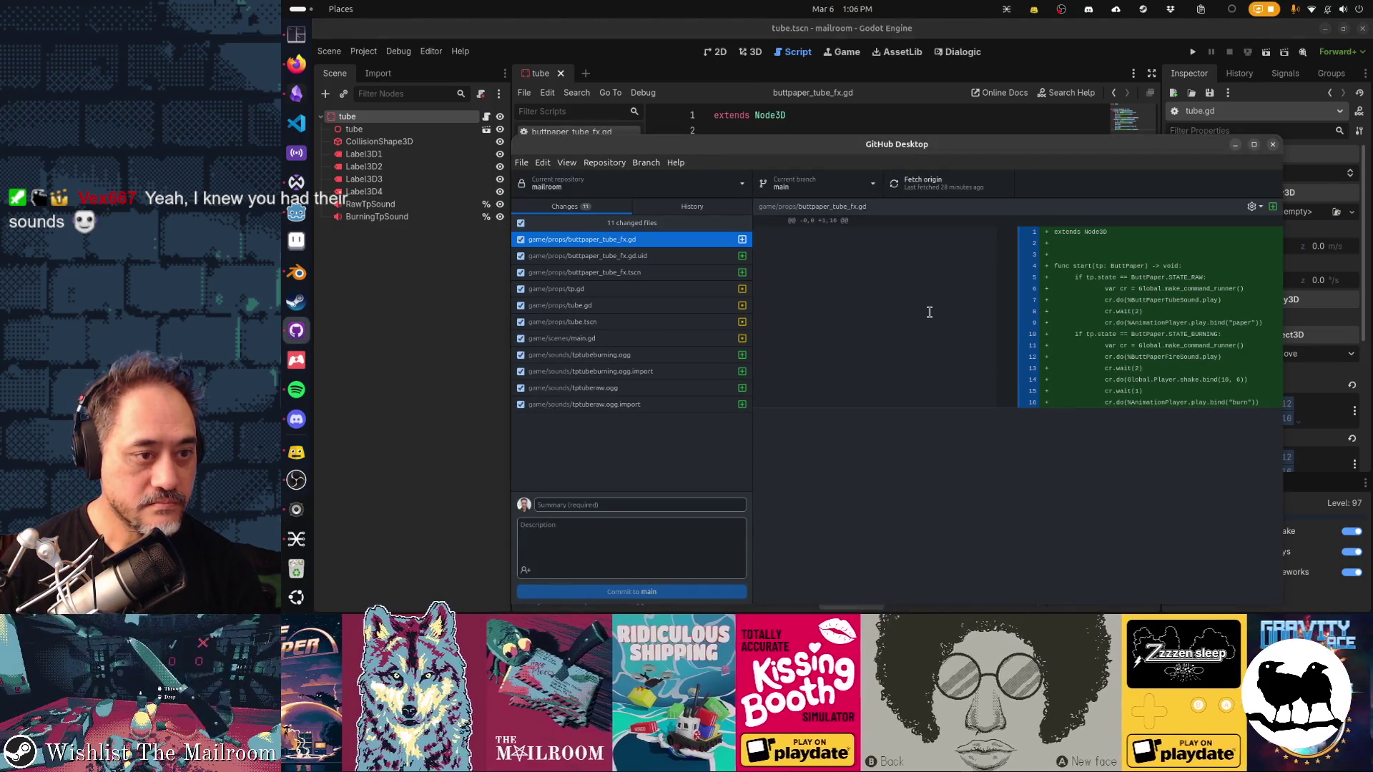
# Step: Review the diffs of tp.gd, tube.gd, tube.tscn, main.gd and the burning tube sound
pyautogui.click(662, 505)
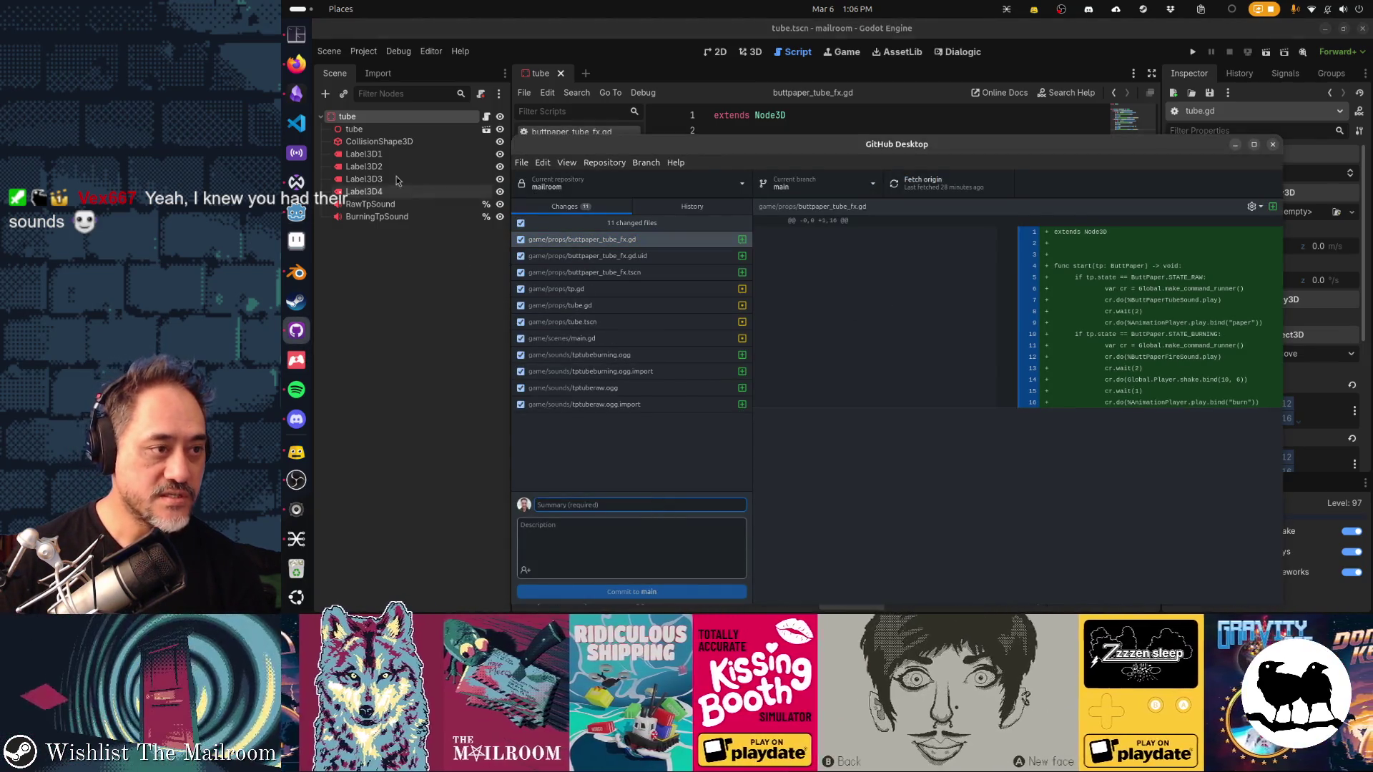
pyautogui.click(298, 94)
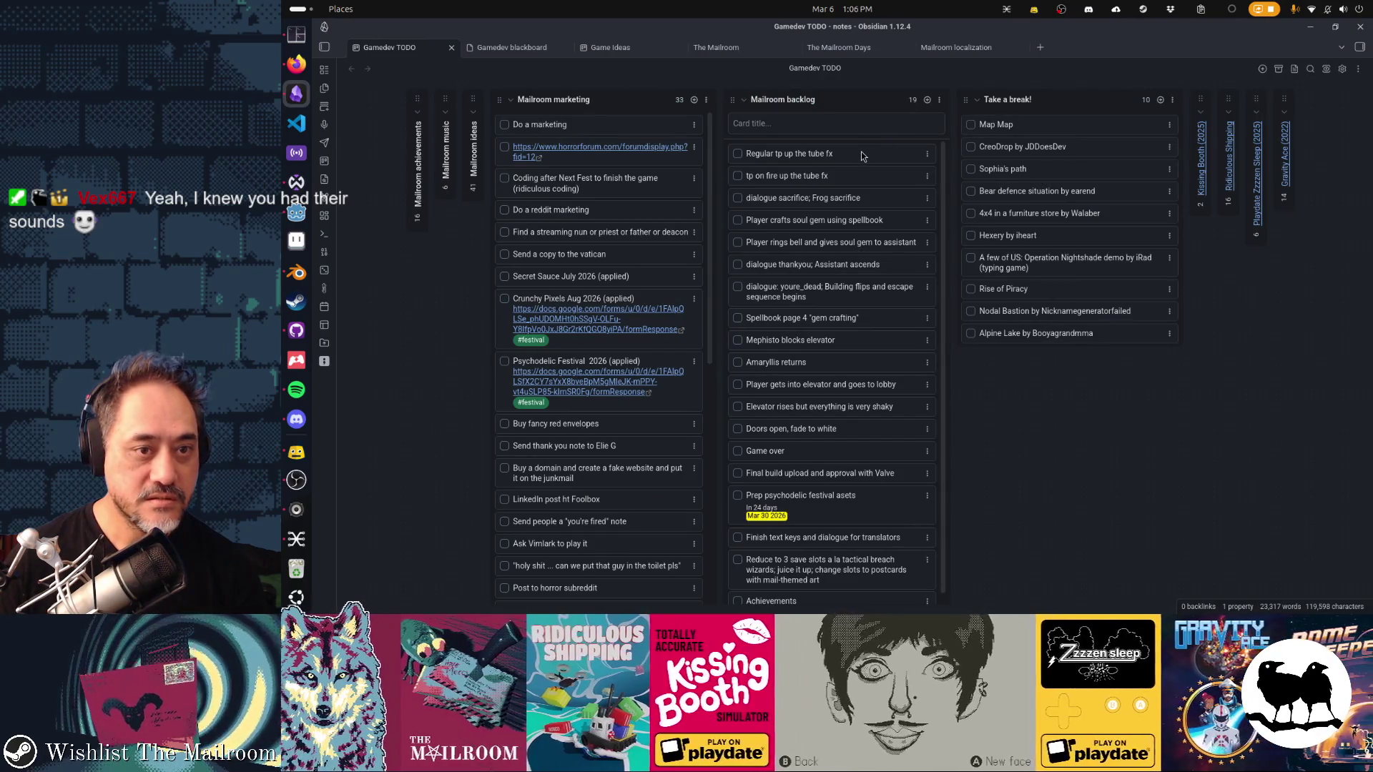
pyautogui.hotkey('alt', 'Tab')
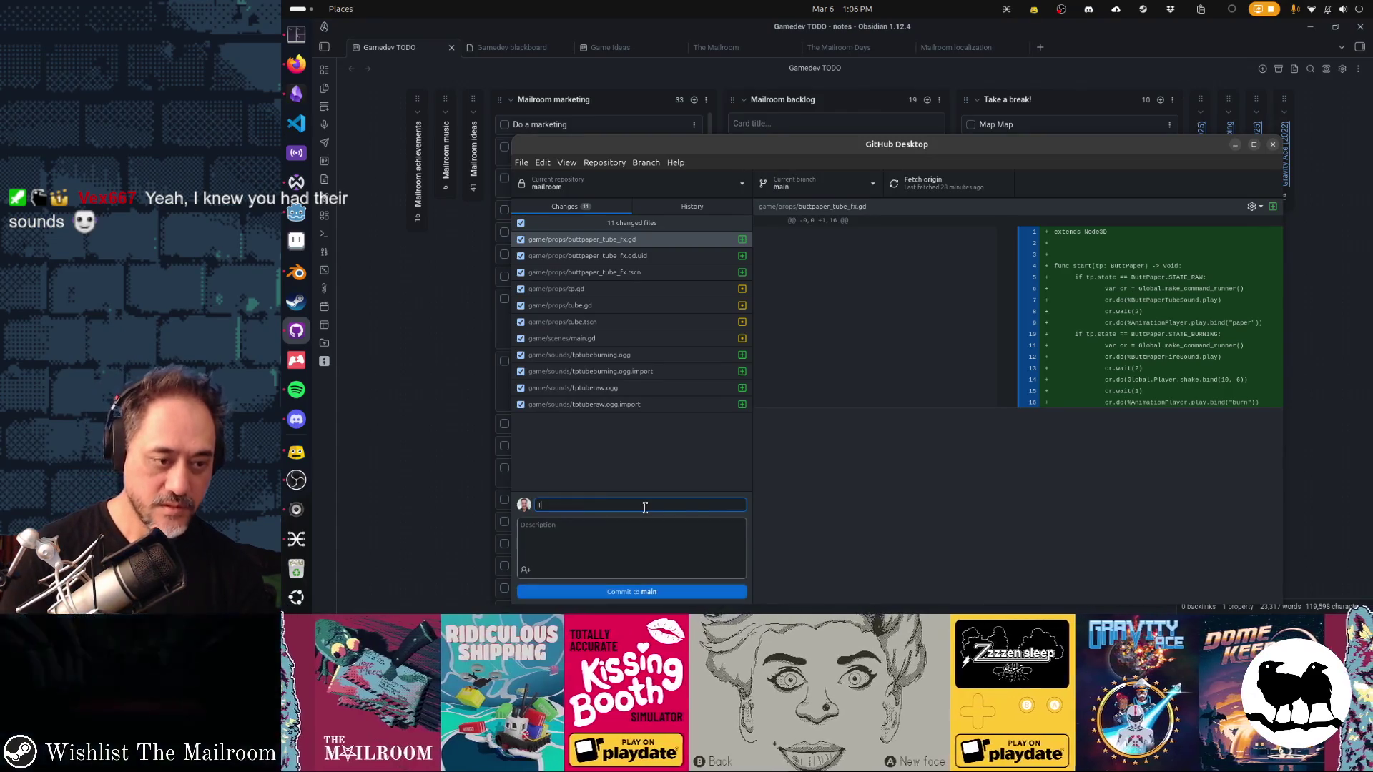
pyautogui.write('T')
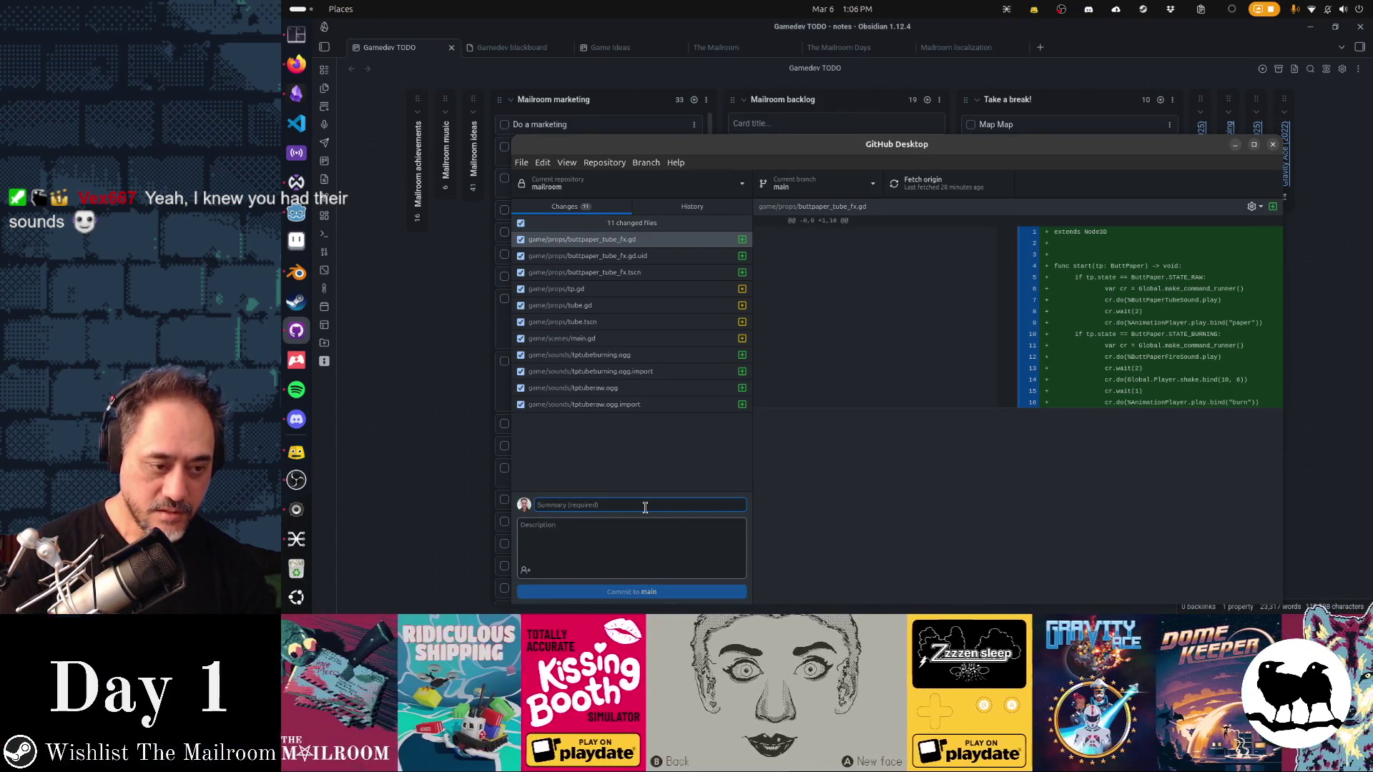
pyautogui.write('fx')
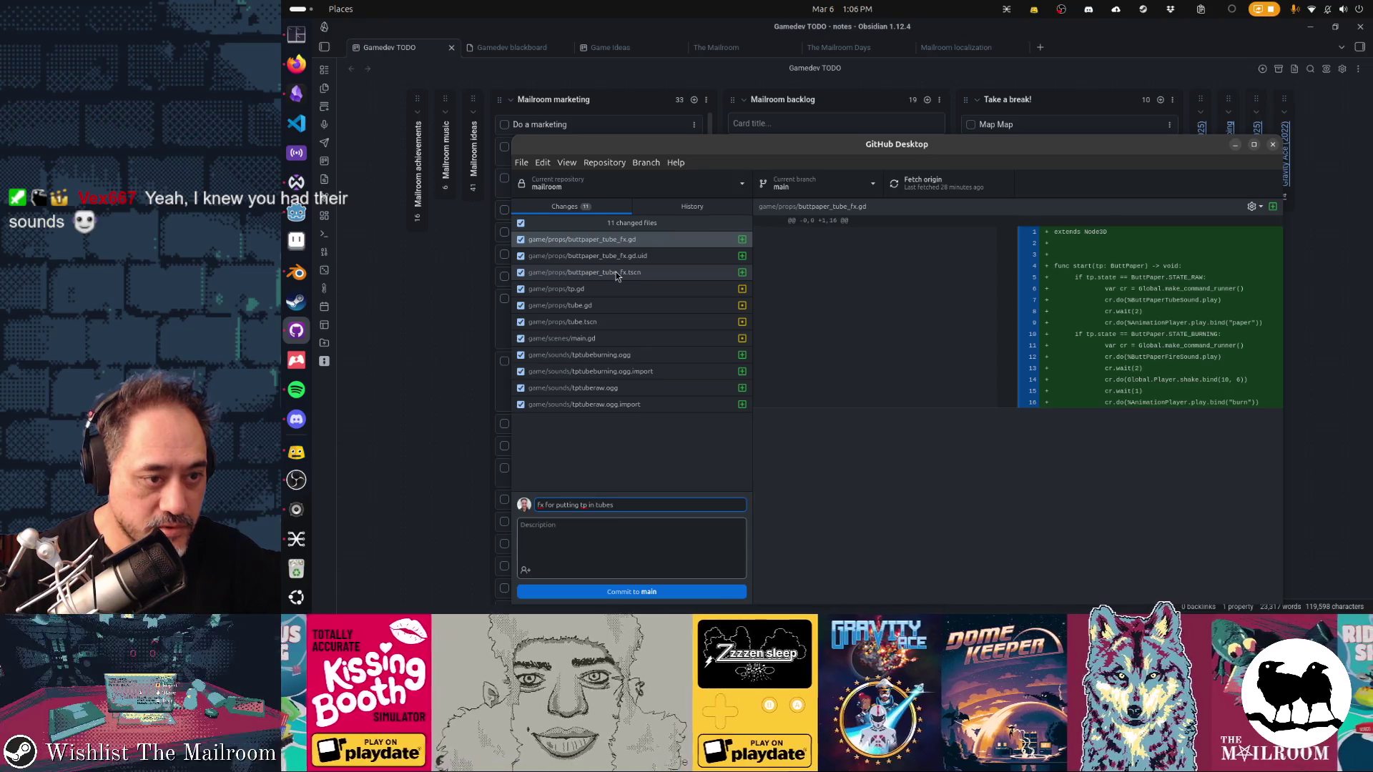
pyautogui.click(611, 291)
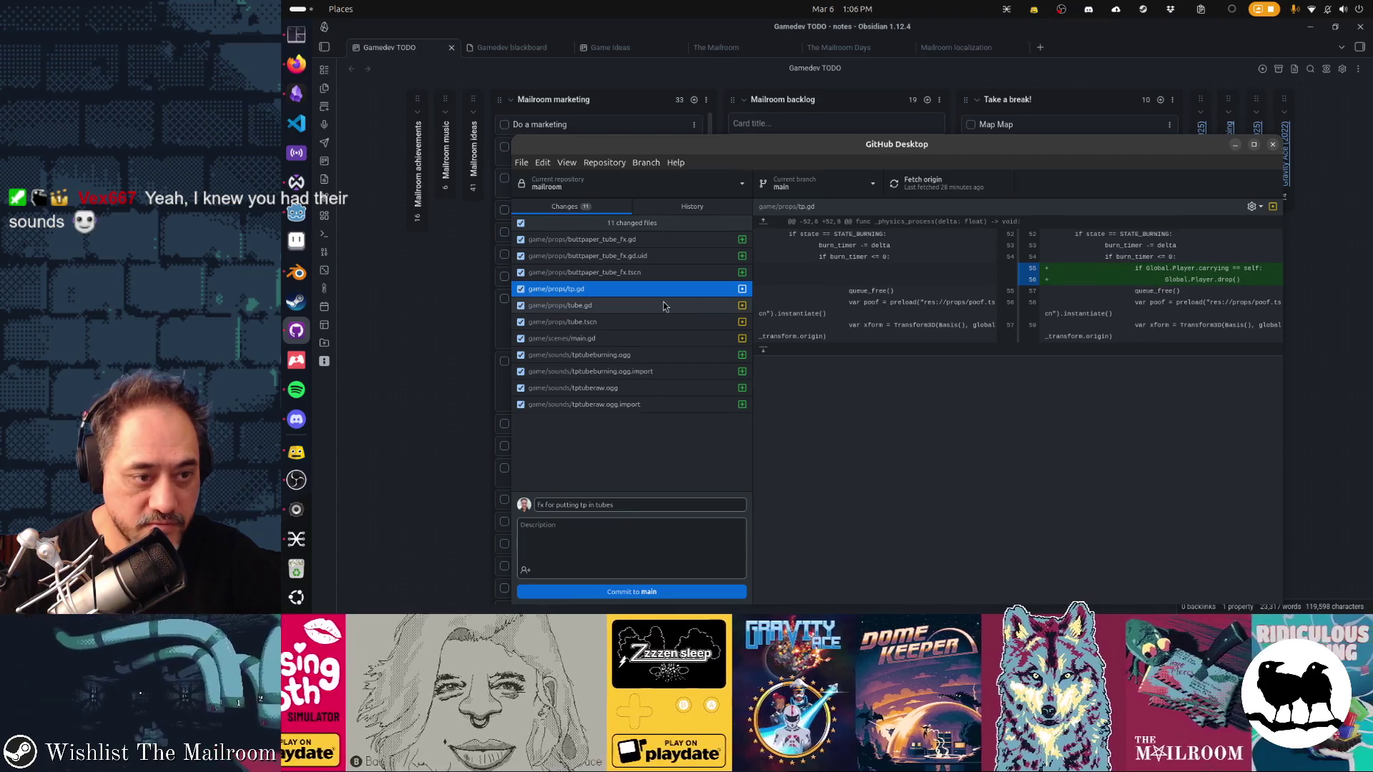
pyautogui.click(660, 307)
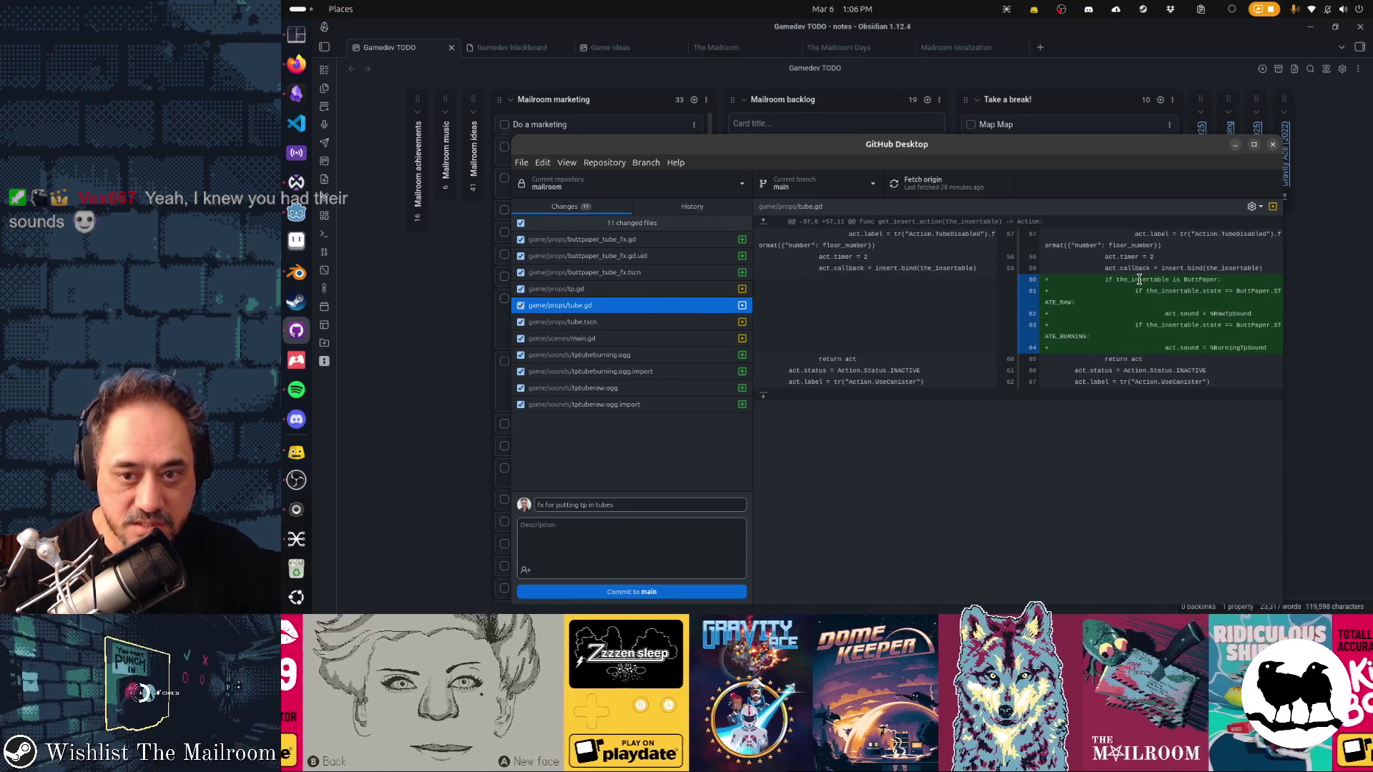
pyautogui.click(608, 326)
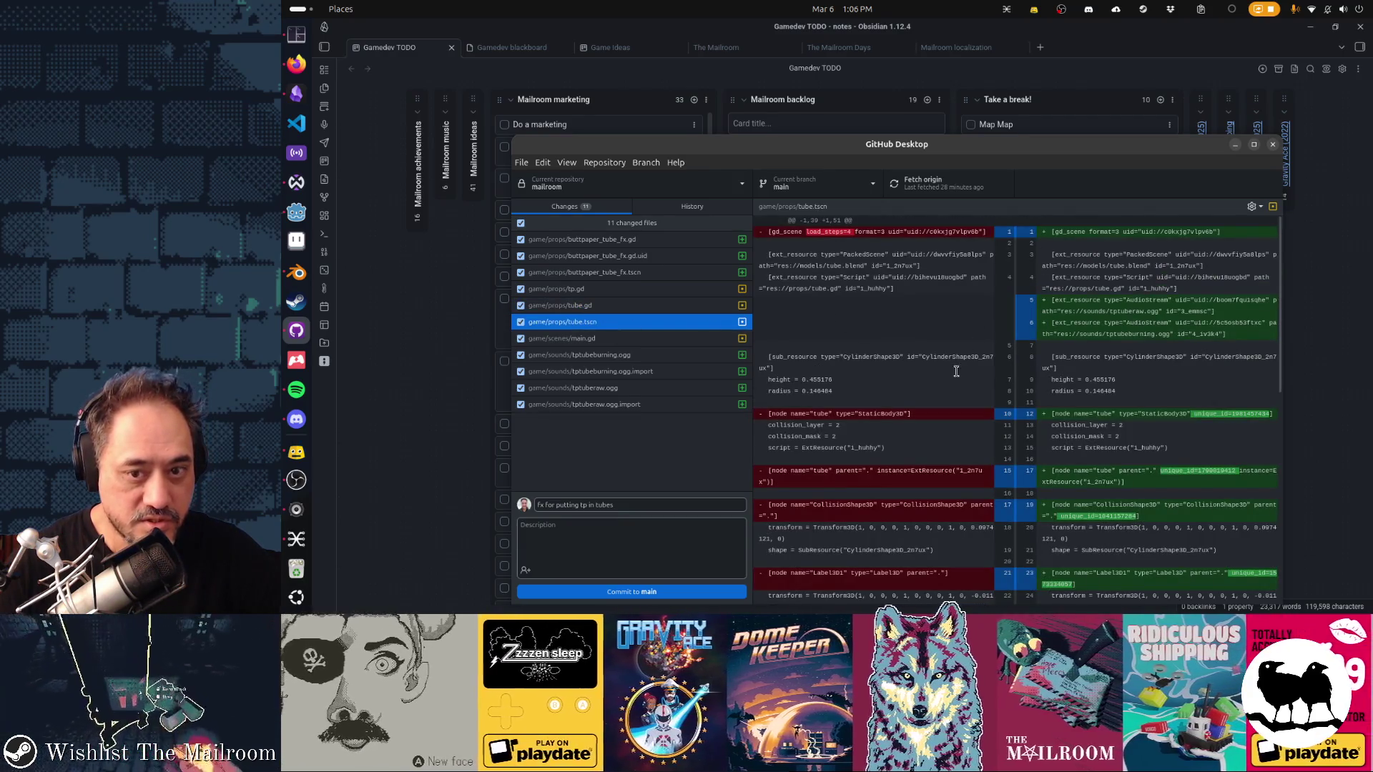
pyautogui.scroll(-5, 956, 371)
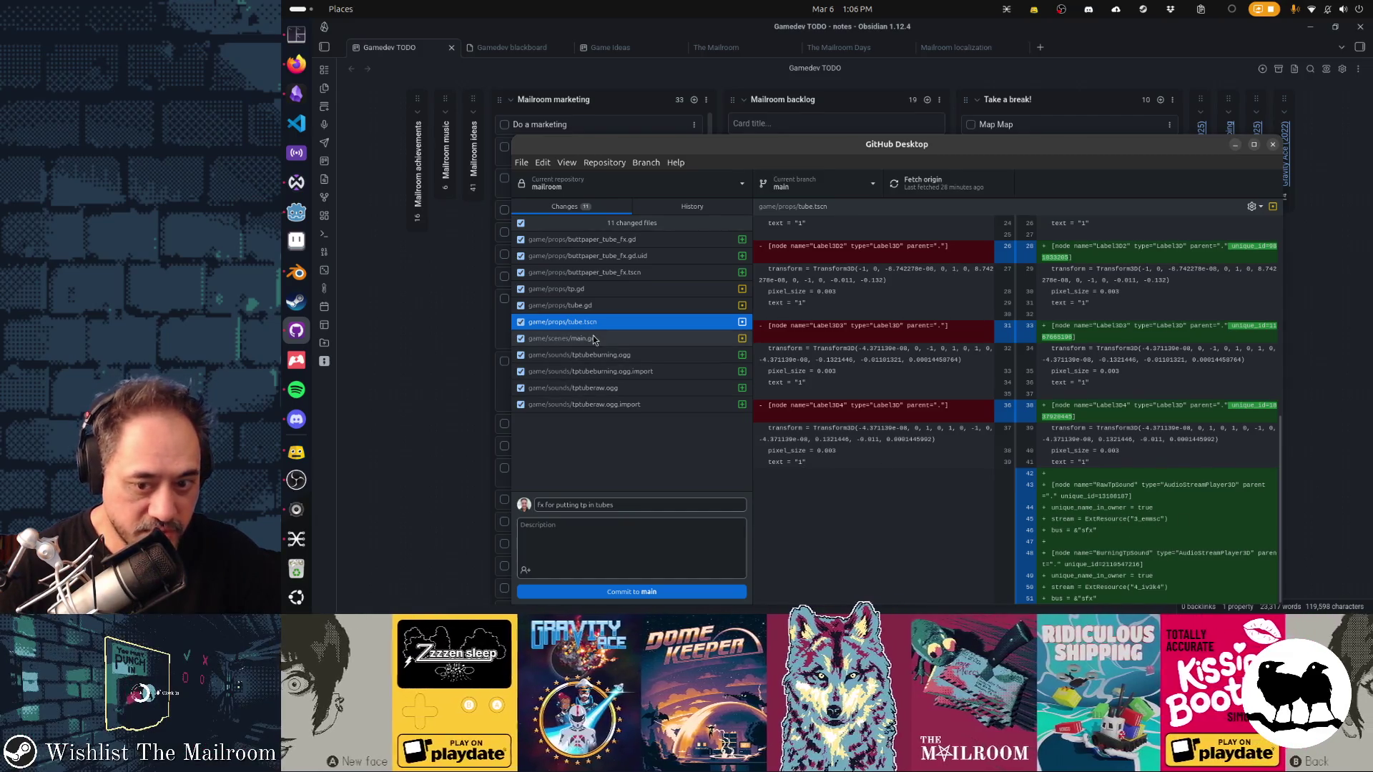
pyautogui.click(594, 339)
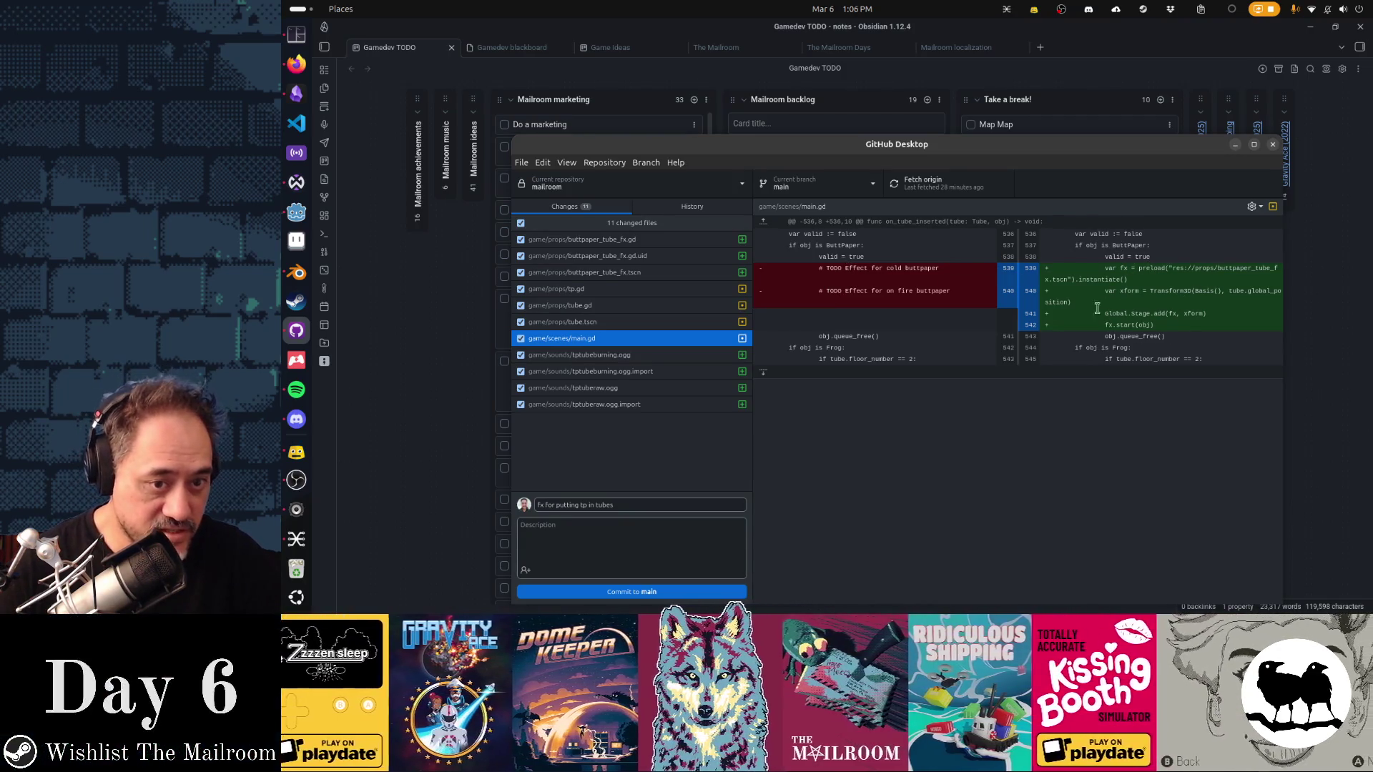
pyautogui.click(624, 359)
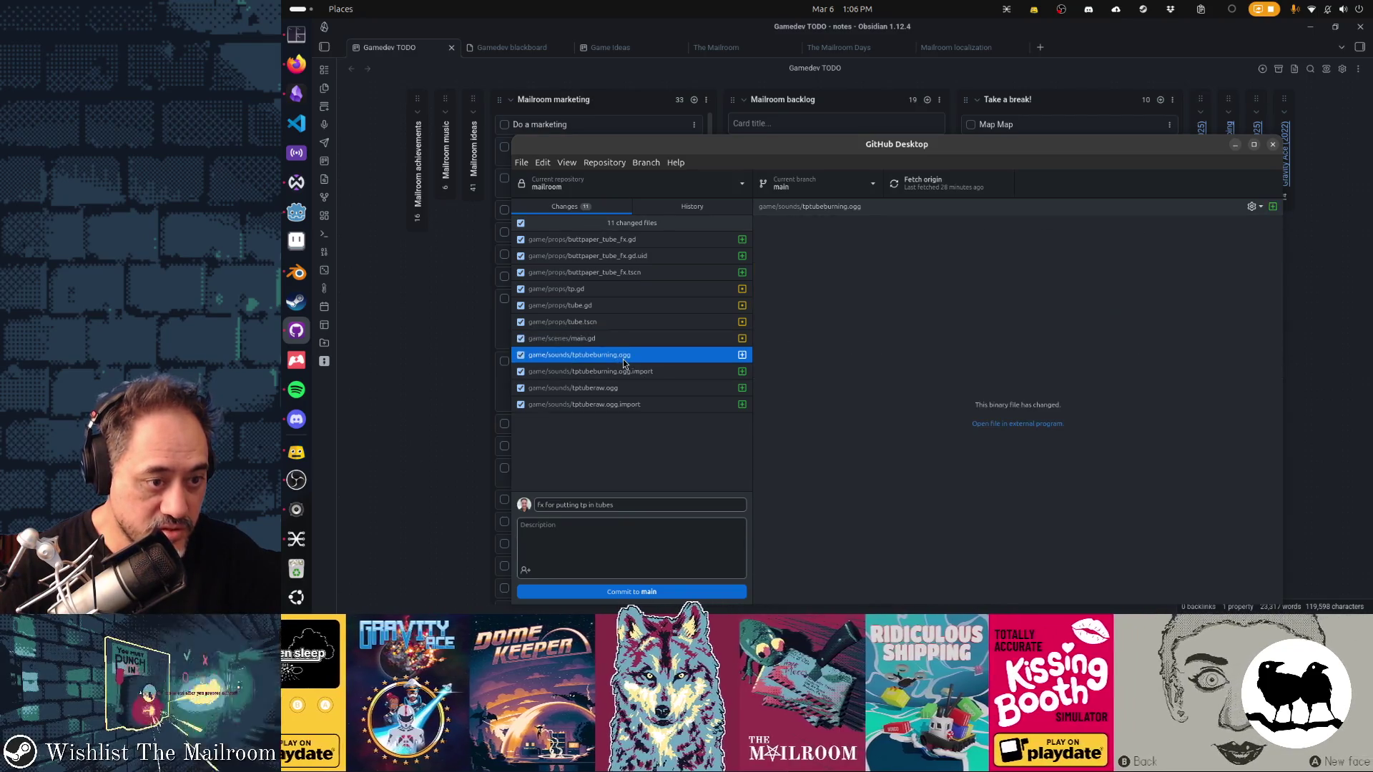
# Step: Commit the 11 files as "fx for putting tp in tubes" and push to origin
pyautogui.click(600, 505)
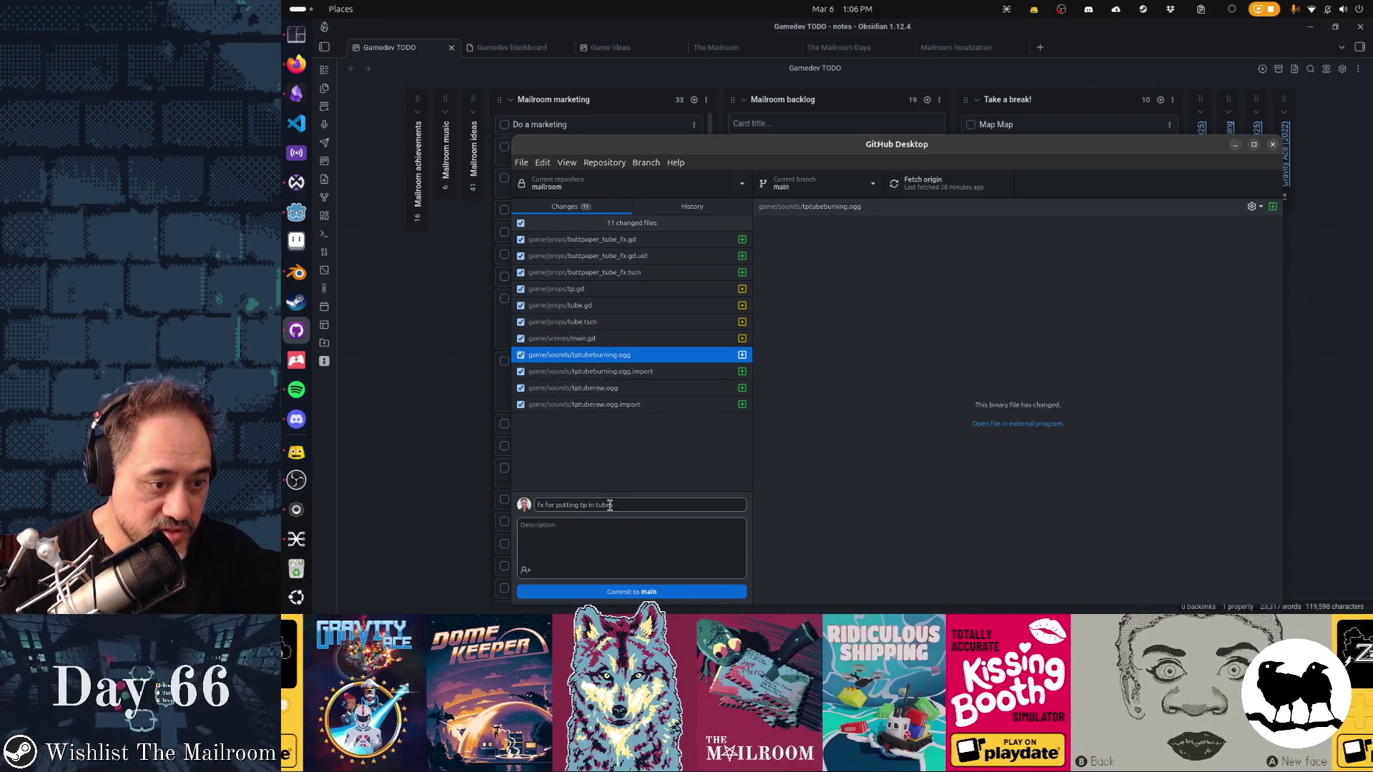
pyautogui.click(685, 592)
pyautogui.click(997, 188)
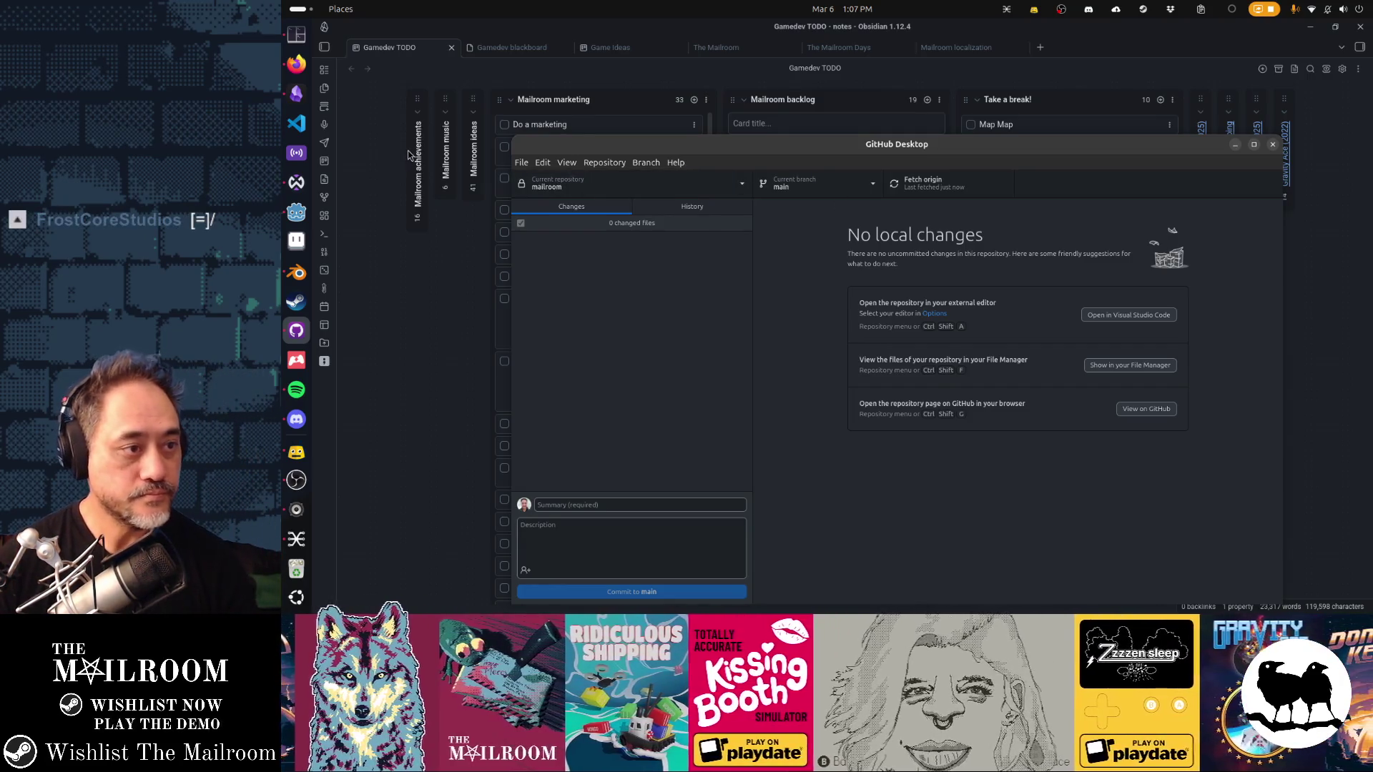
# Step: Return to Godot and quick-open credits.tscn in a new scene tab
pyautogui.click(307, 215)
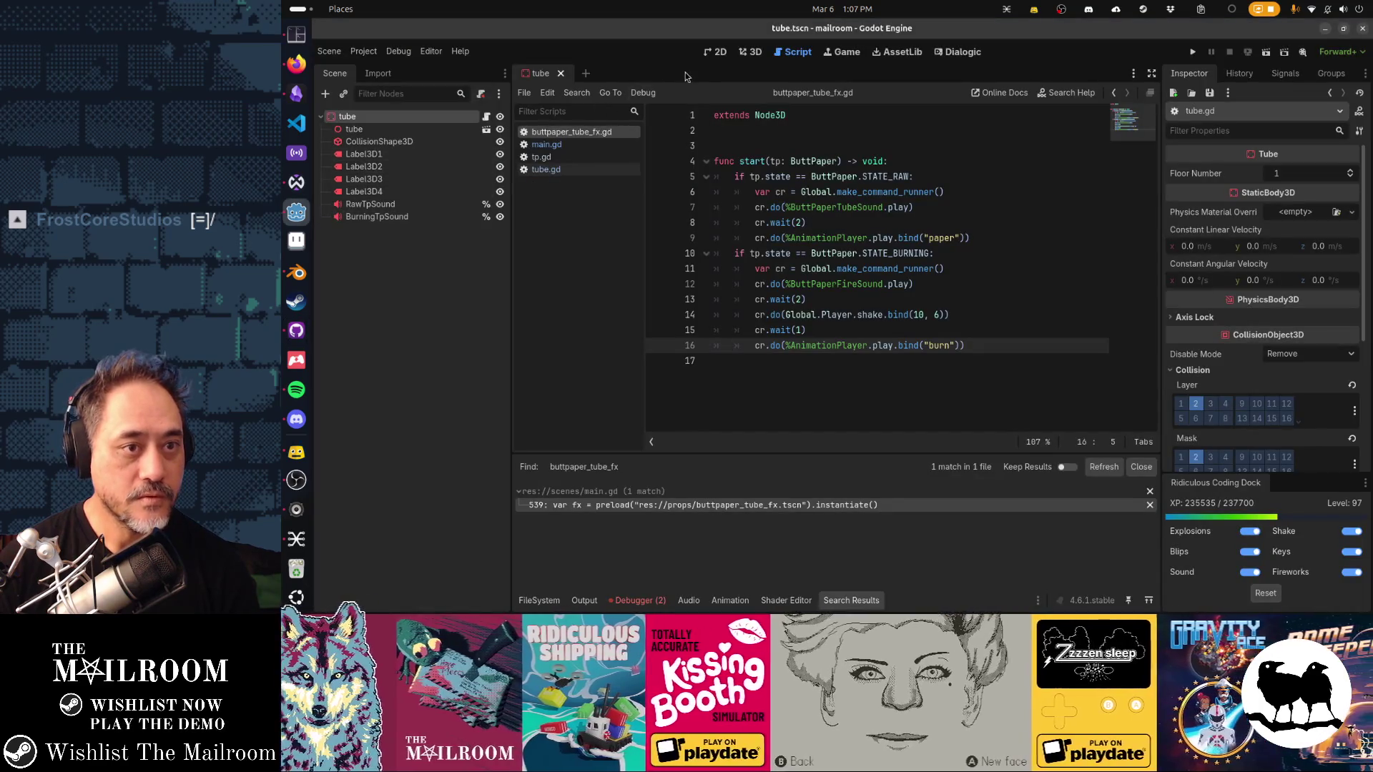
pyautogui.click(585, 74)
pyautogui.hotkey('alt', 'shift', 'o')
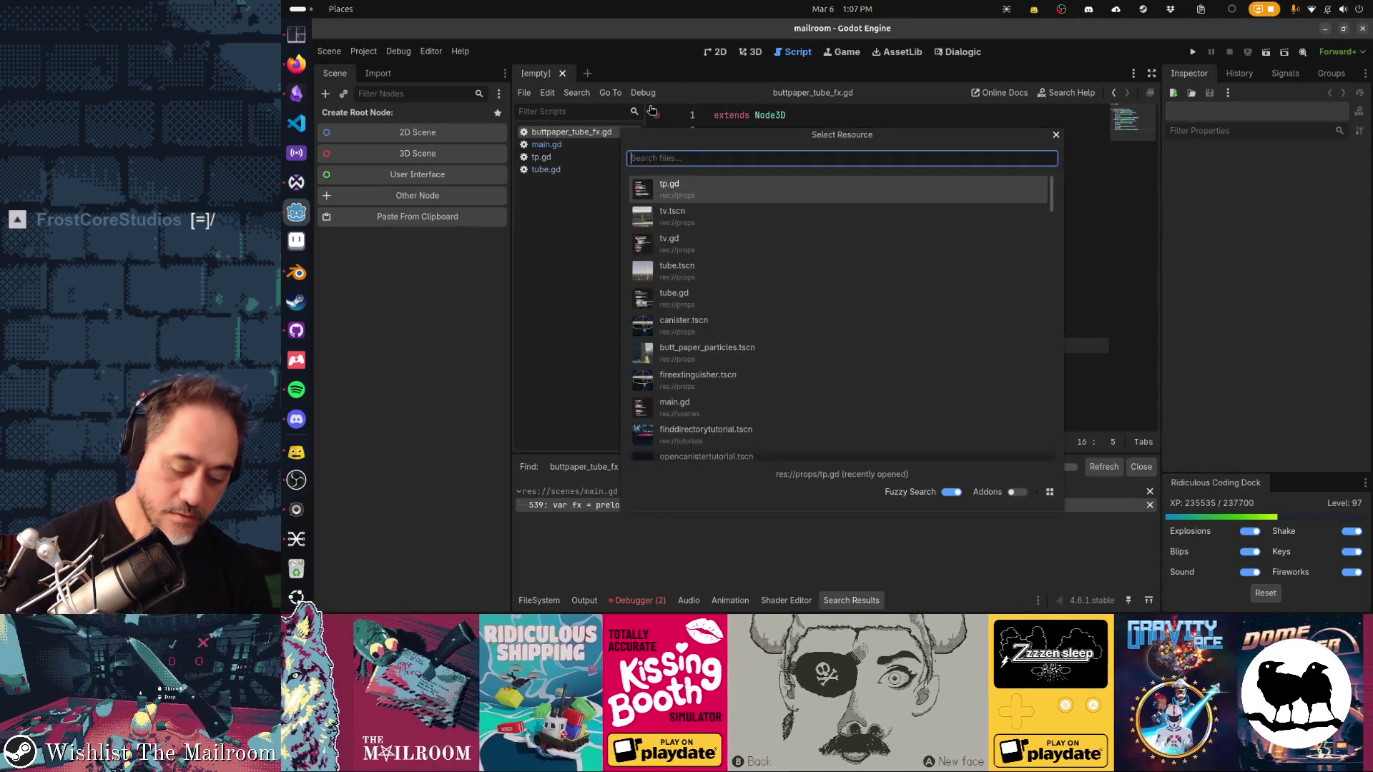
pyautogui.write('credits.tscn')
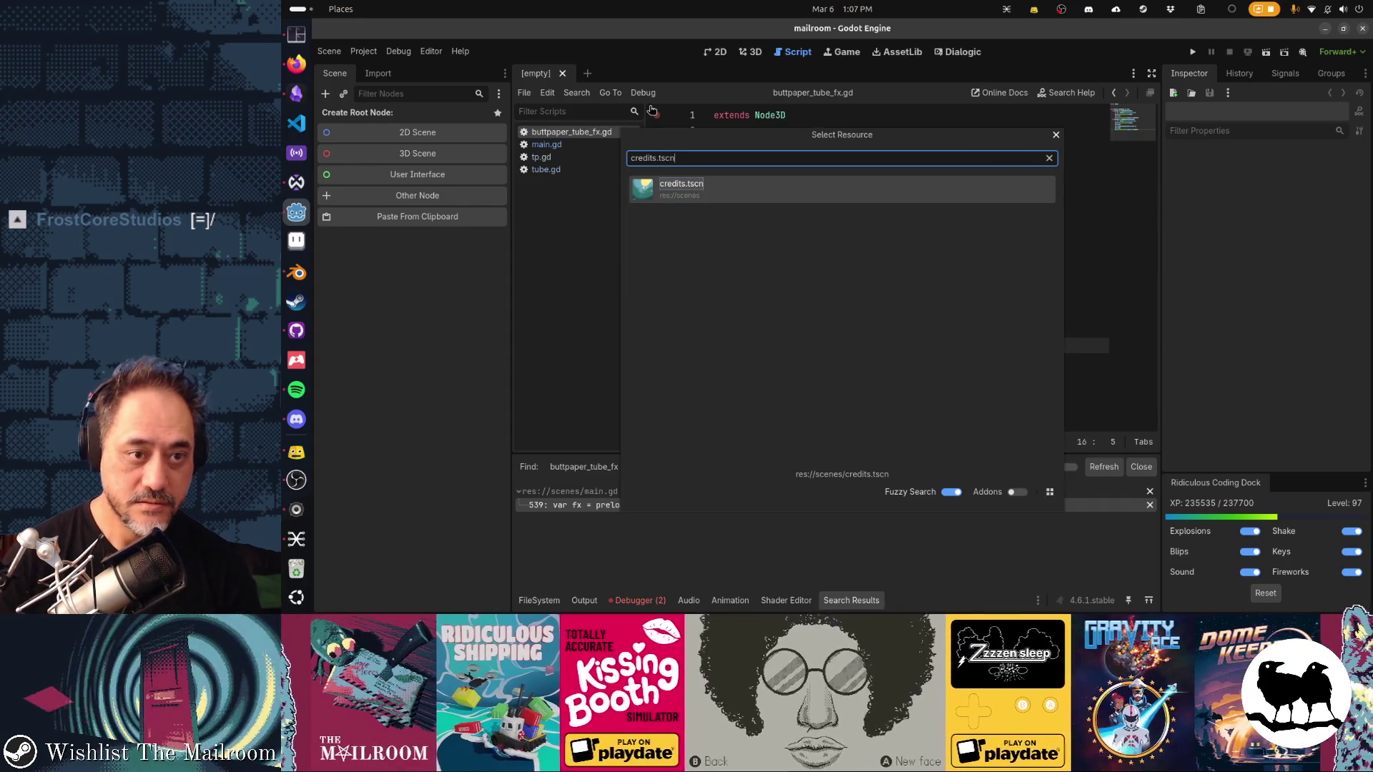
pyautogui.press('Return')
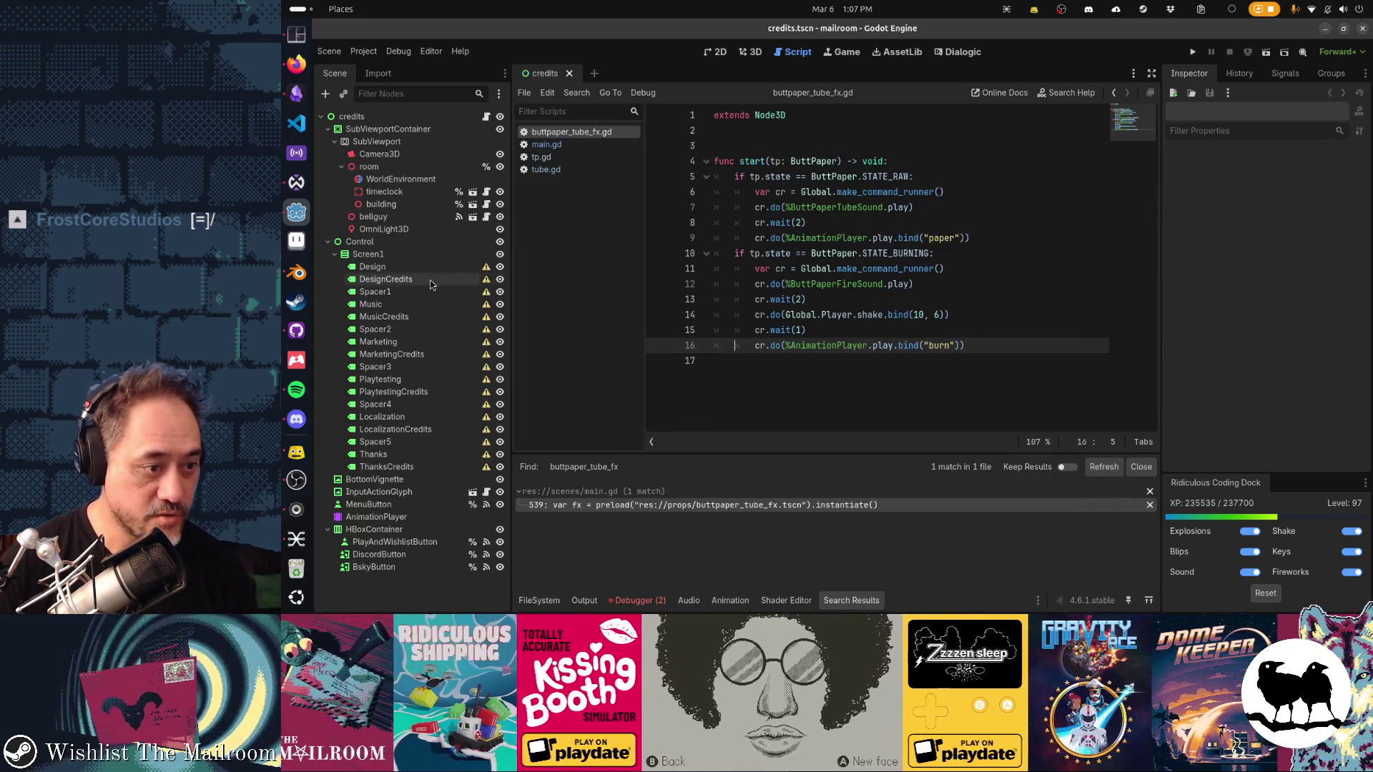
# Step: Add a new "Film Cow for great sounds," line to the ThanksCredits text
pyautogui.click(376, 454)
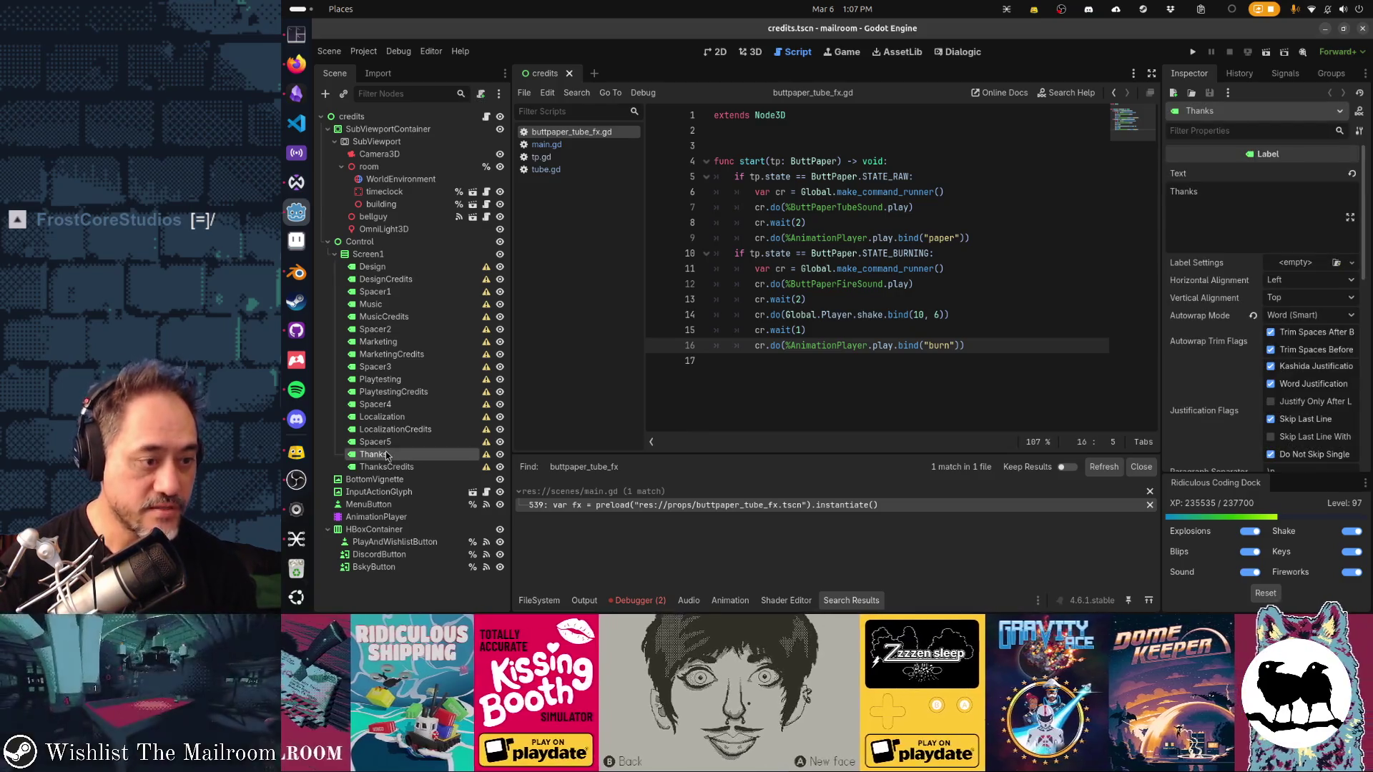
pyautogui.click(389, 468)
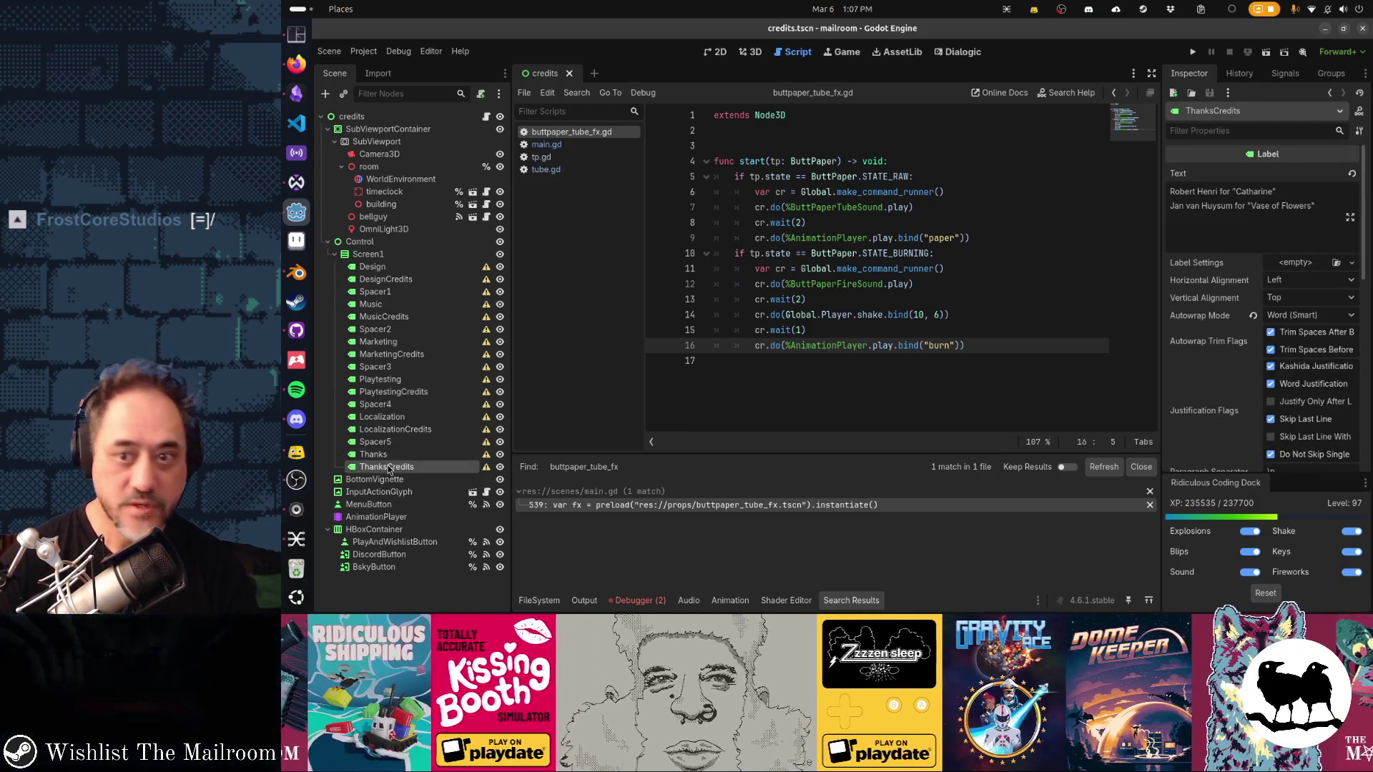
pyautogui.click(1198, 219)
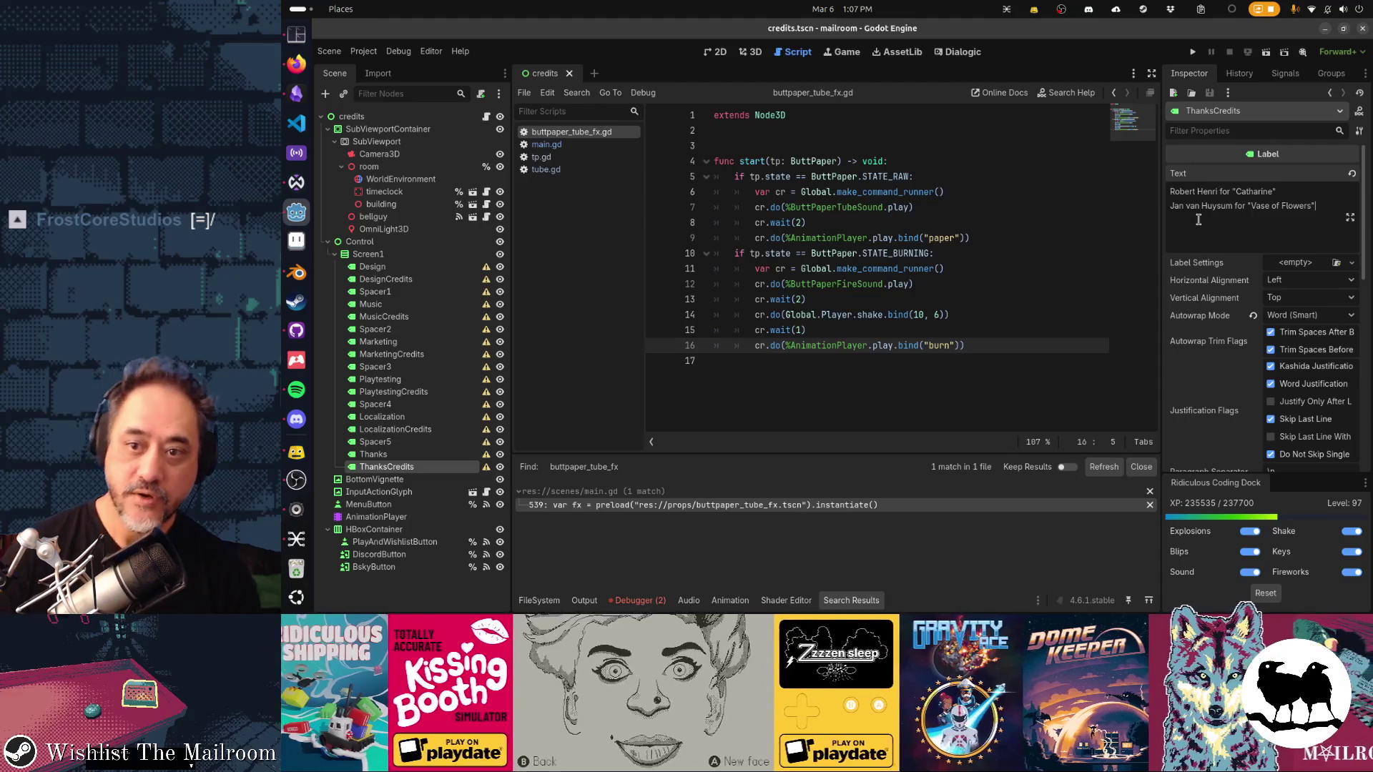
pyautogui.press('Return')
pyautogui.write('Film')
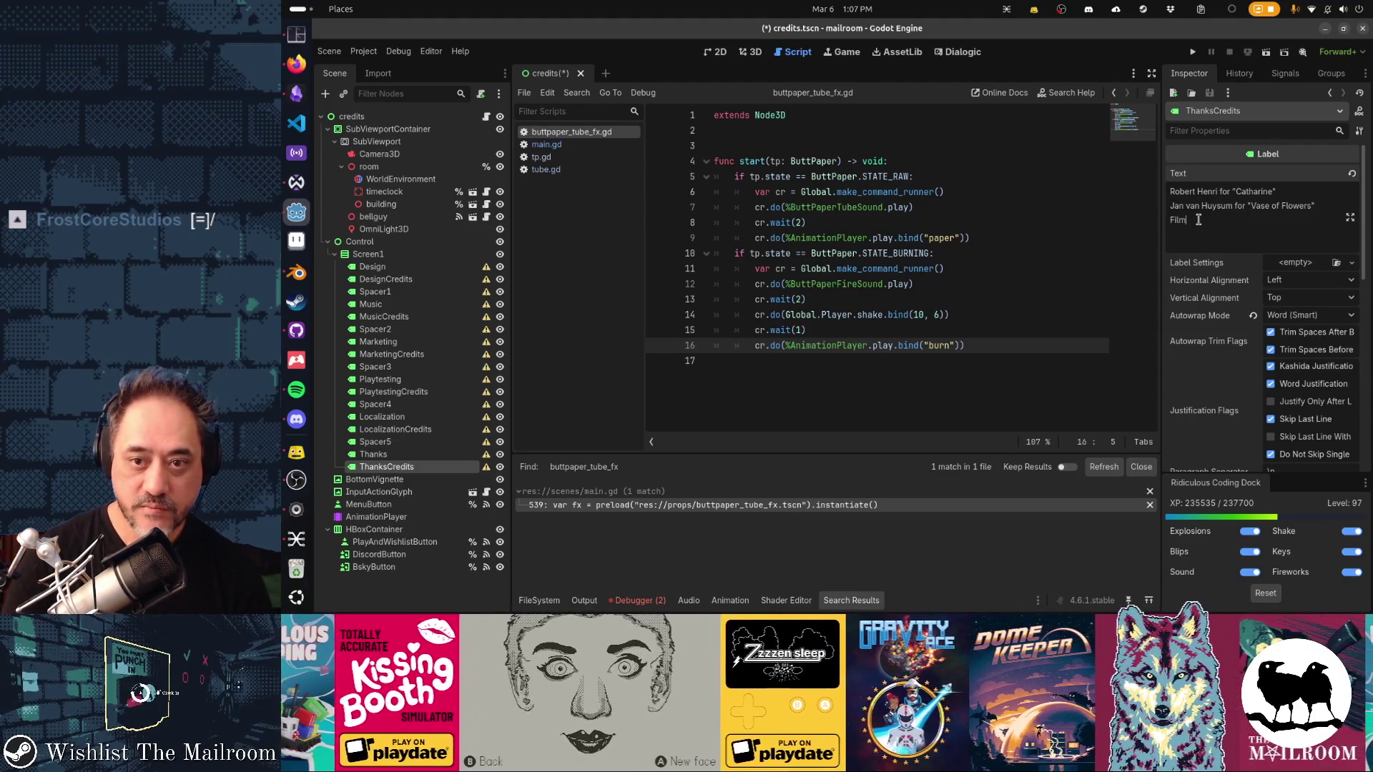
pyautogui.write('Cow for')
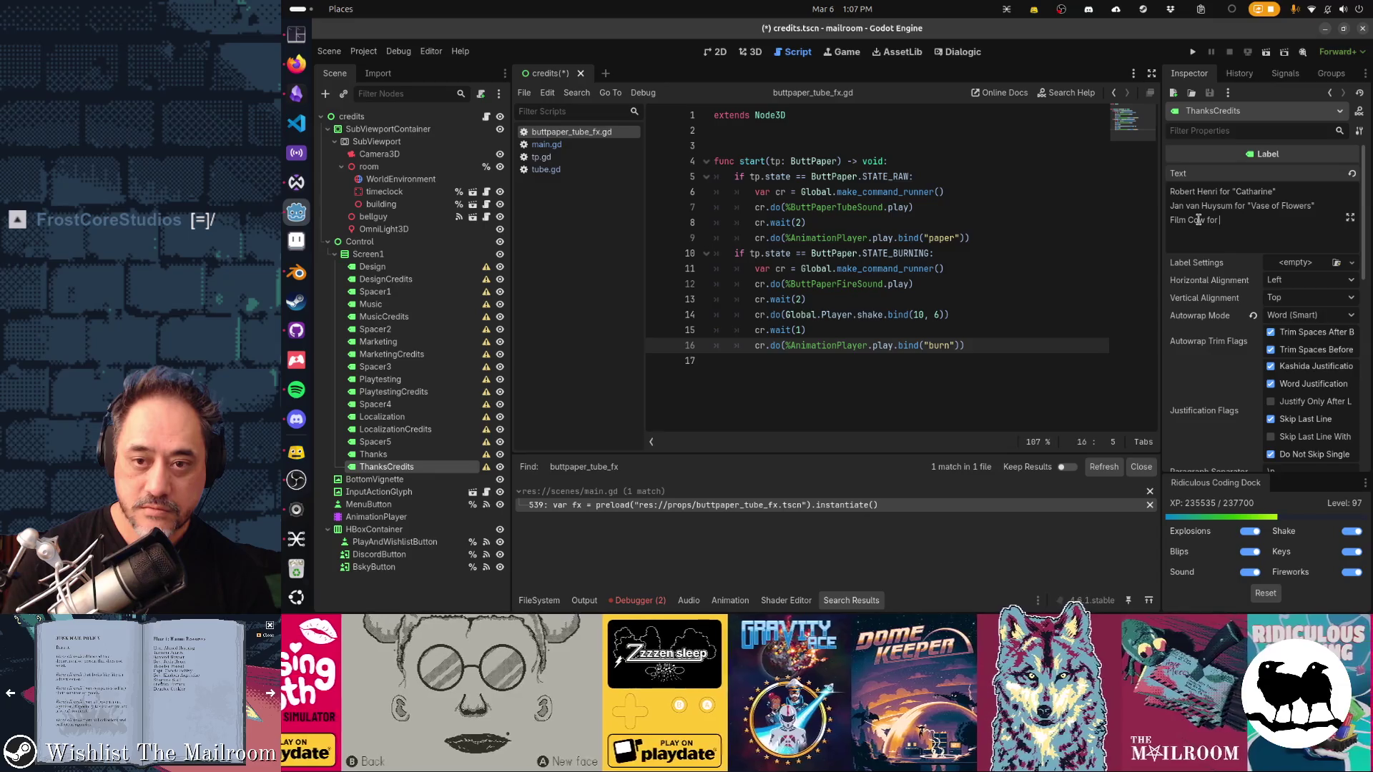
pyautogui.write('eat sounds')
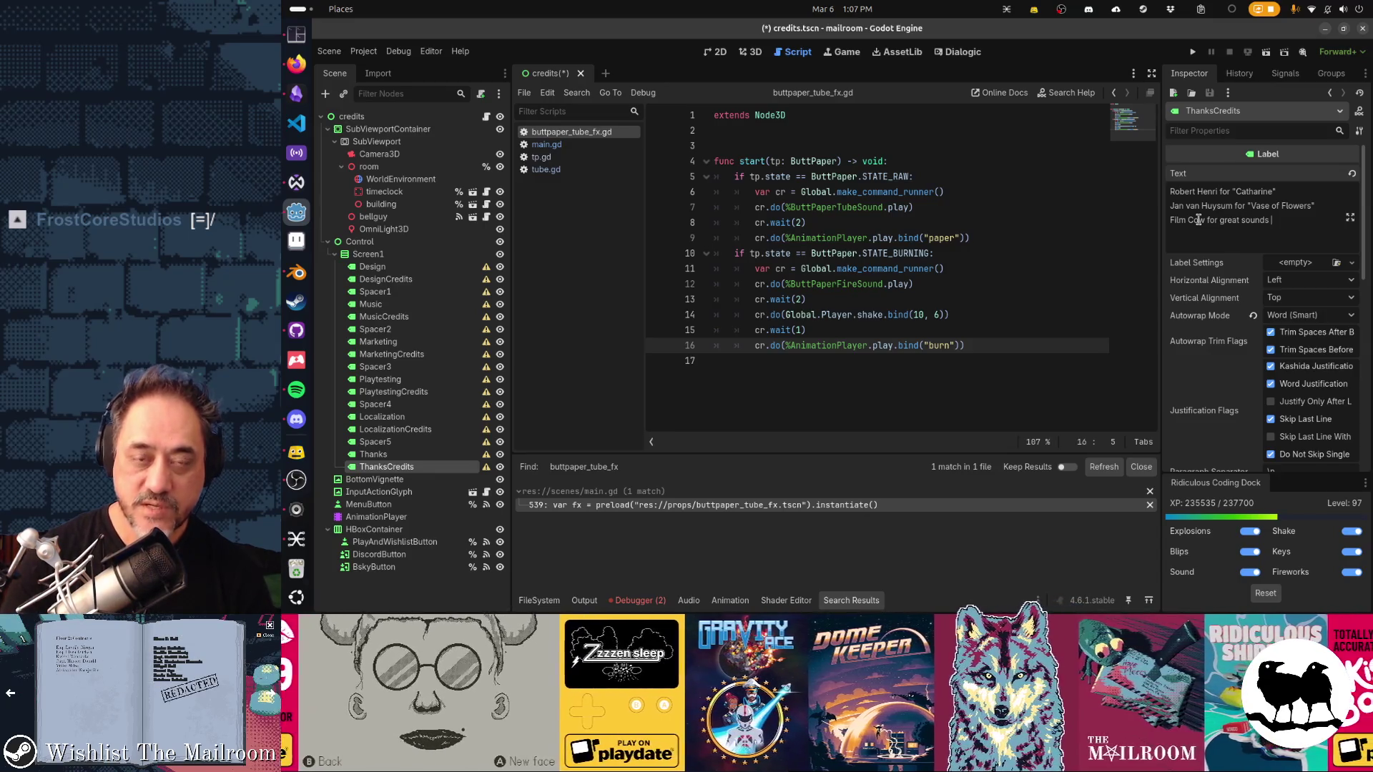
pyautogui.hotkey('alt', 'Tab')
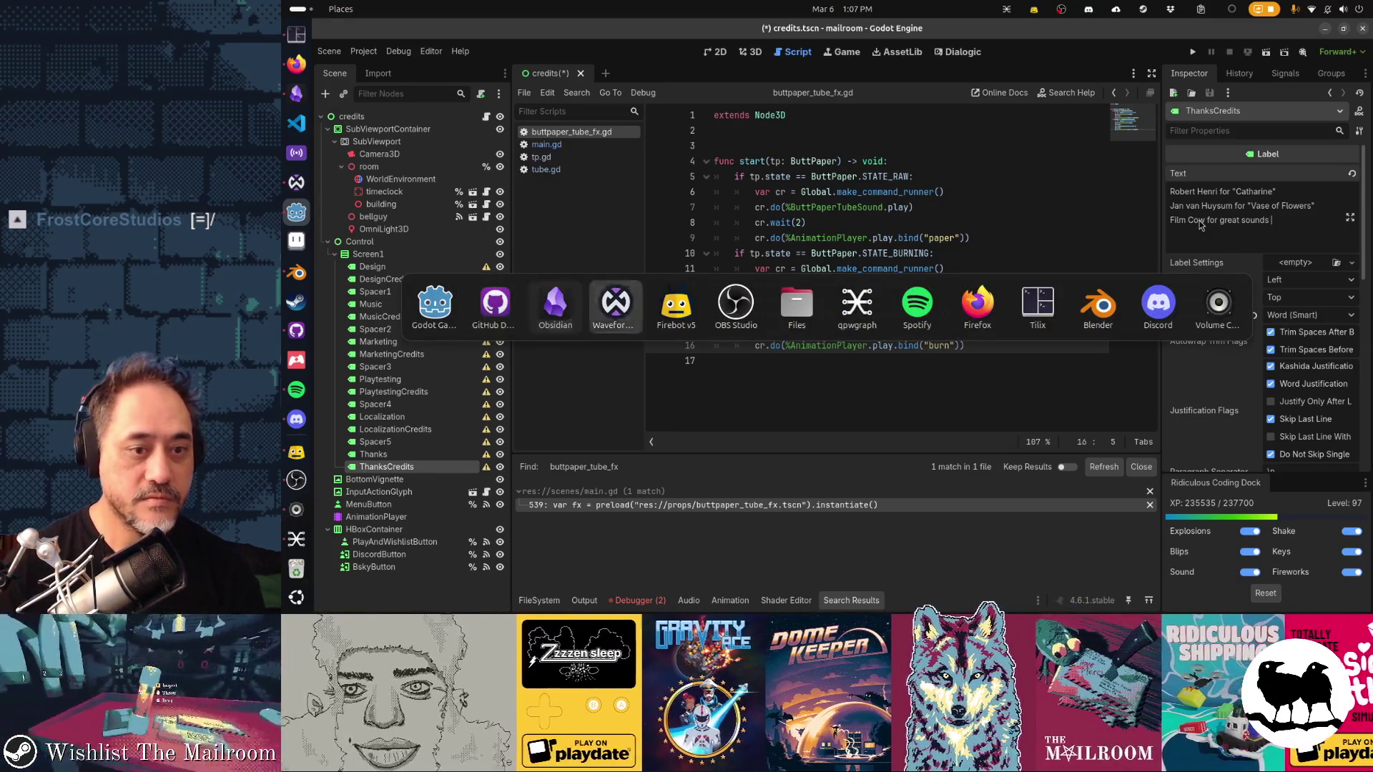
# Step: Reword the line to "Film Cow for Sound Effects Library" with the filmcow.itch.io link and start a new line
pyautogui.press('Tab')
pyautogui.press('Tab')
pyautogui.press('Tab')
pyautogui.press('Tab')
pyautogui.press('Tab')
pyautogui.press('Tab')
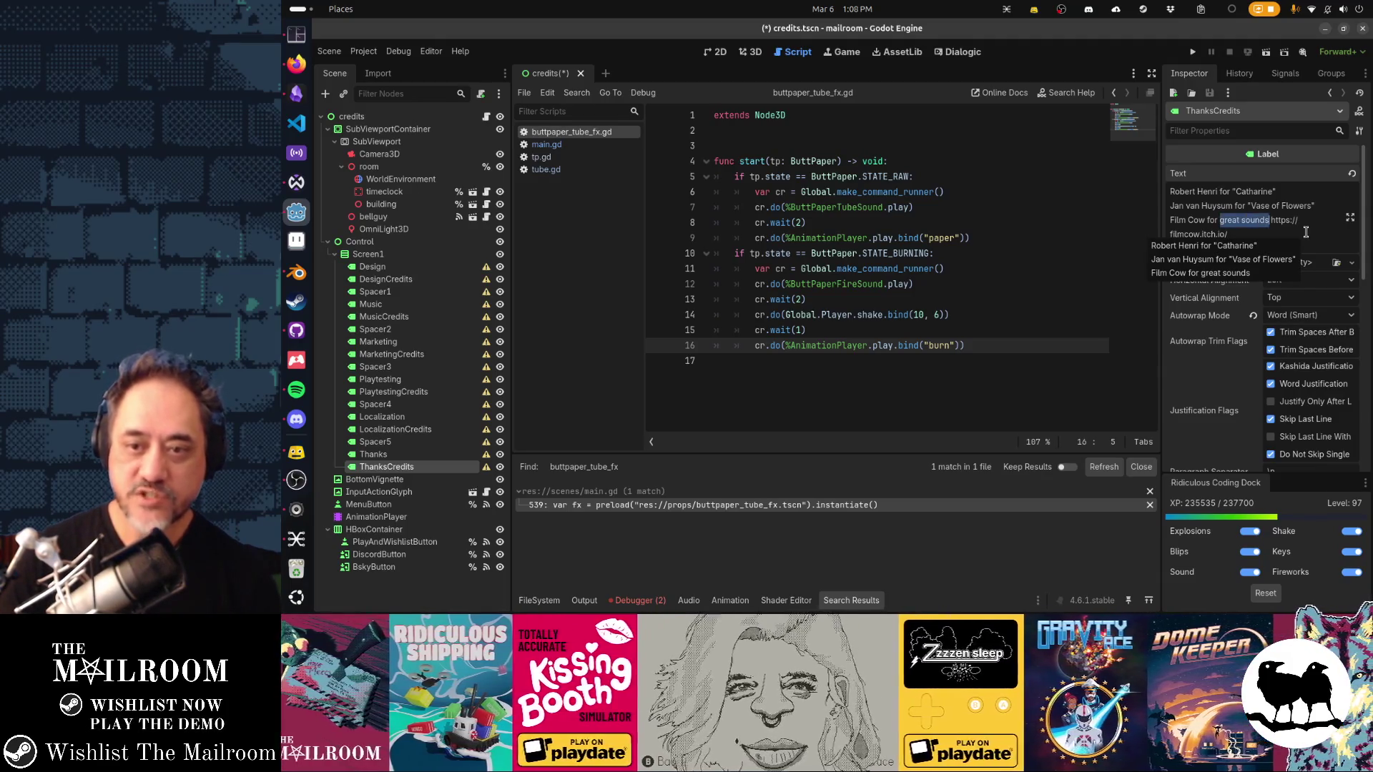
pyautogui.write('Sound')
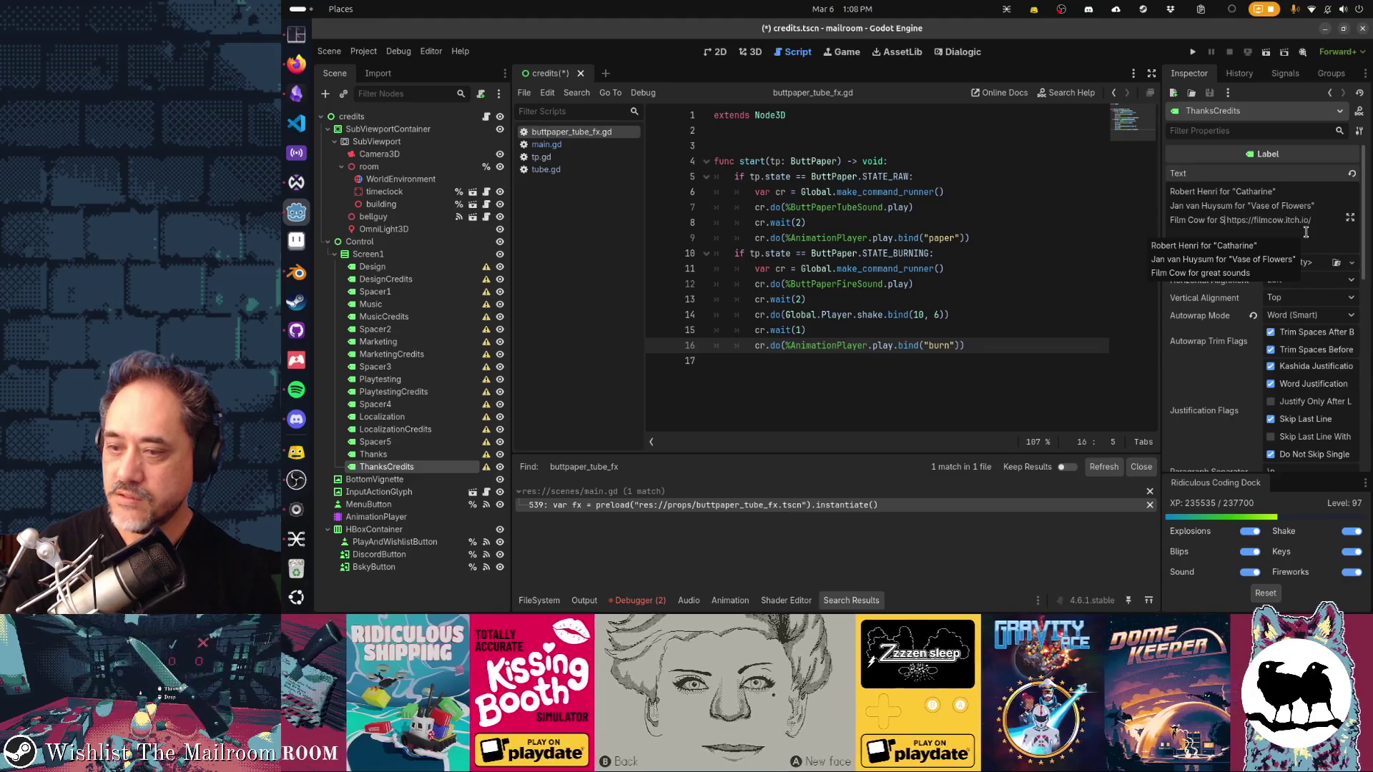
pyautogui.write(' Effects')
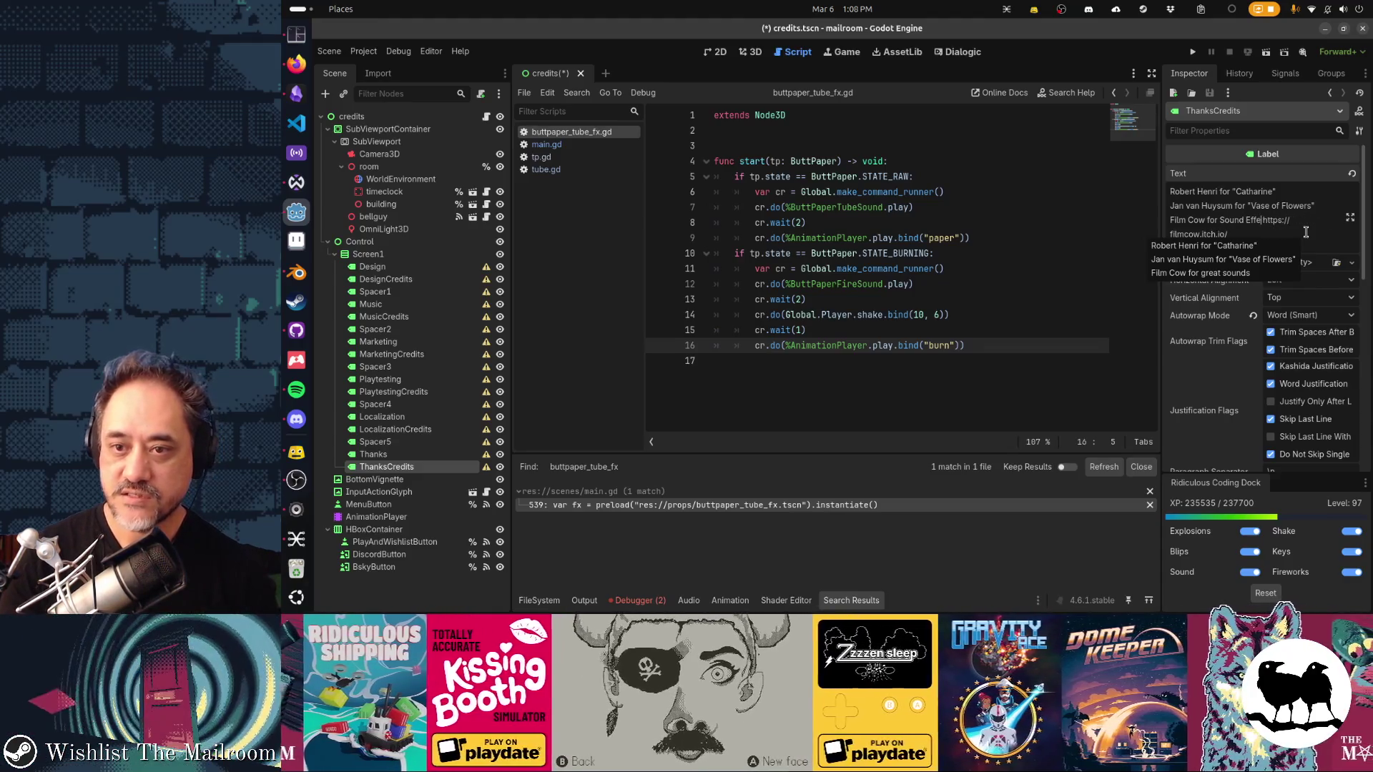
pyautogui.write(' Library')
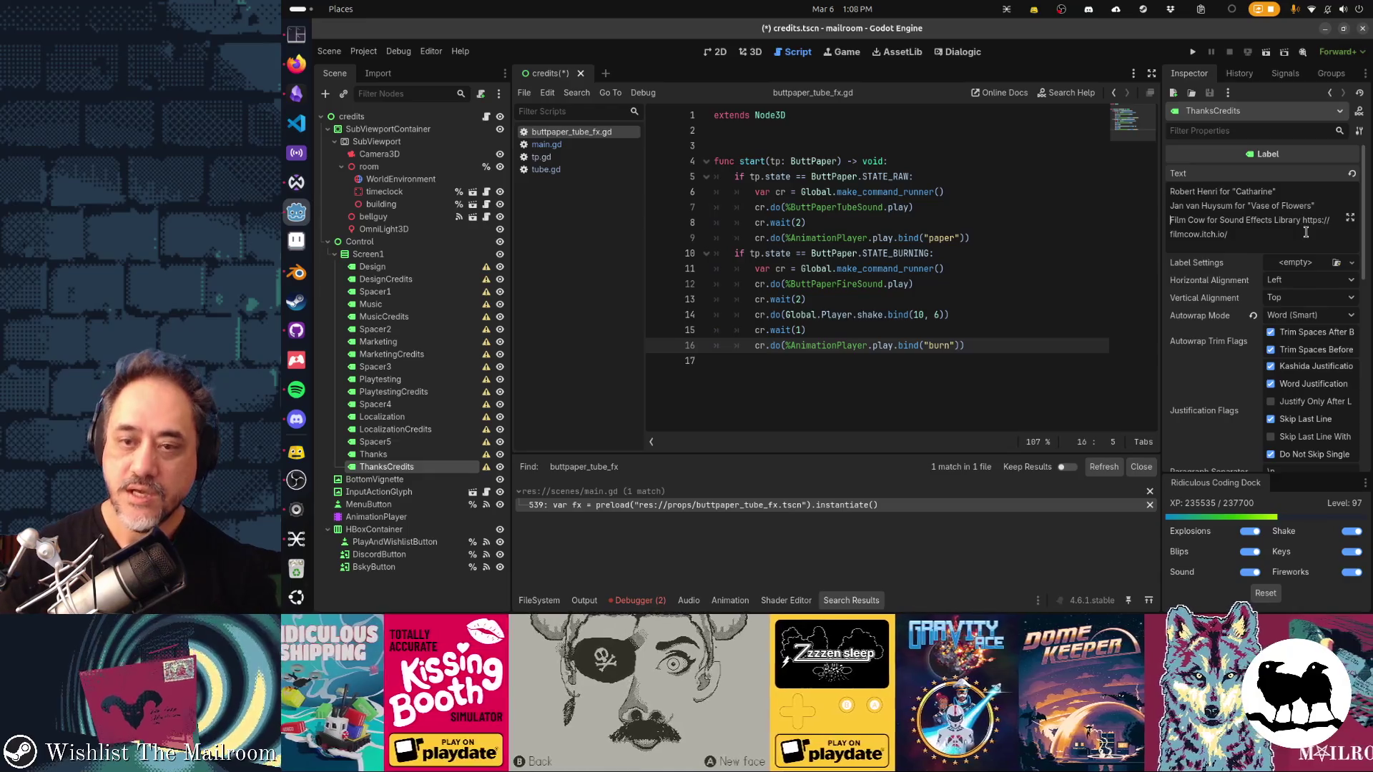
pyautogui.hotkey('ctrl', 'Left')
pyautogui.hotkey('ctrl', 'Left')
pyautogui.hotkey('ctrl', 'Left')
pyautogui.press('BackSpace')
pyautogui.press('BackSpace')
pyautogui.press('BackSpace')
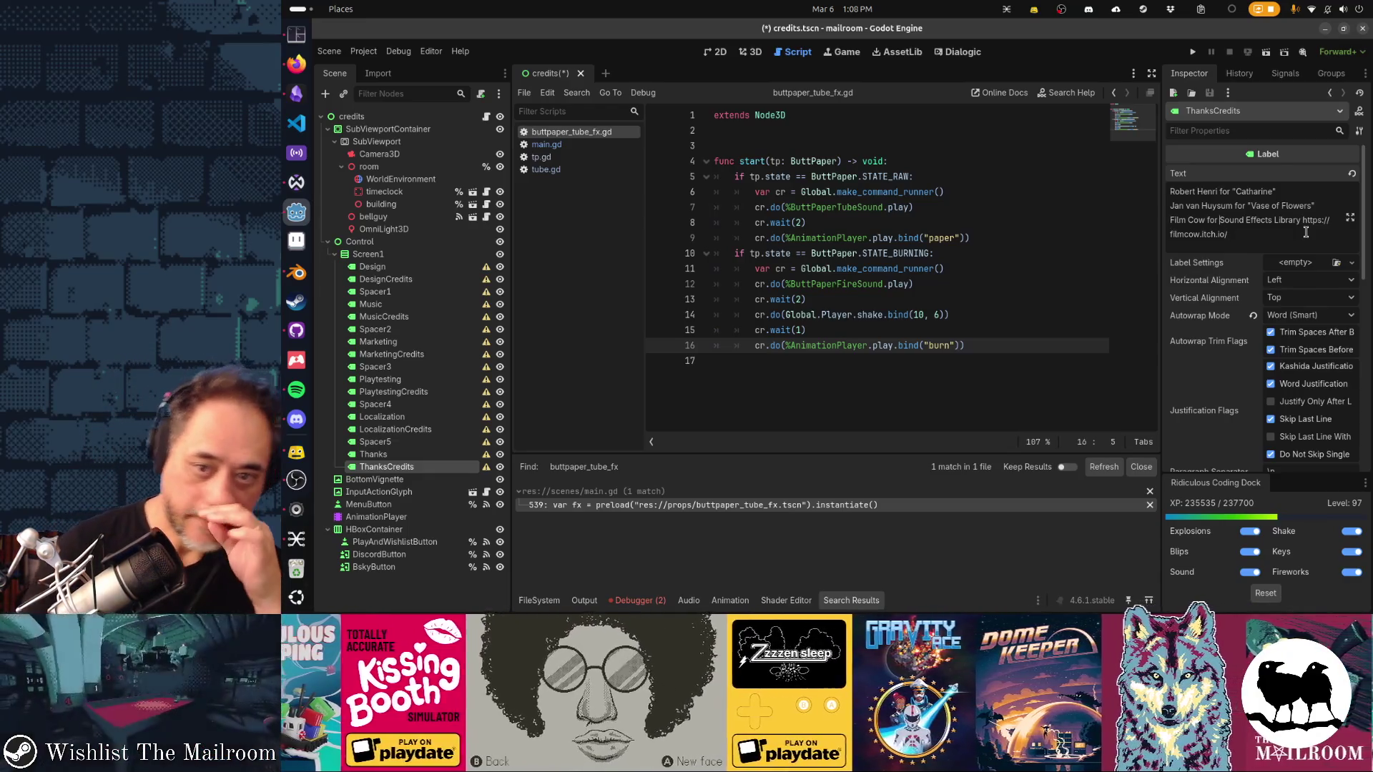
pyautogui.write('for')
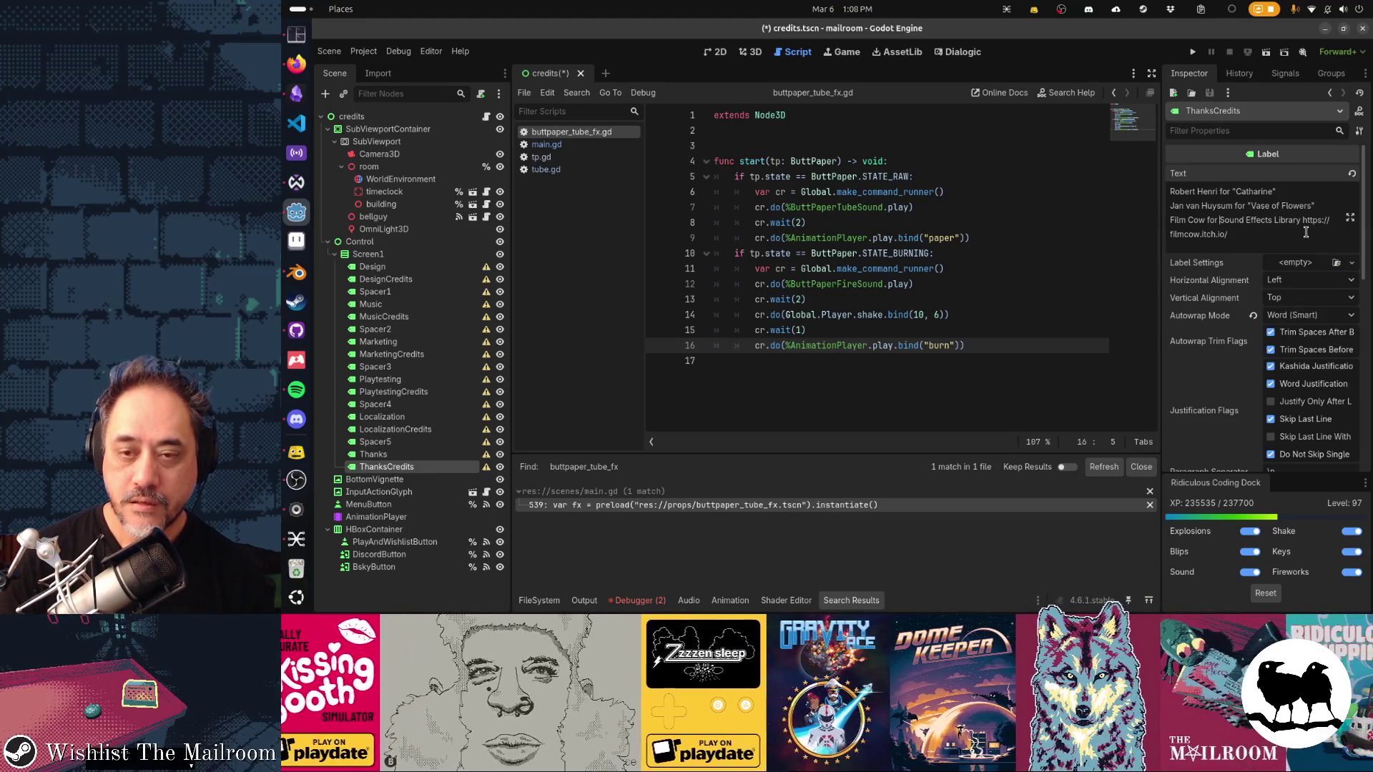
pyautogui.hotkey('ctrl', 'End')
pyautogui.press('Return')
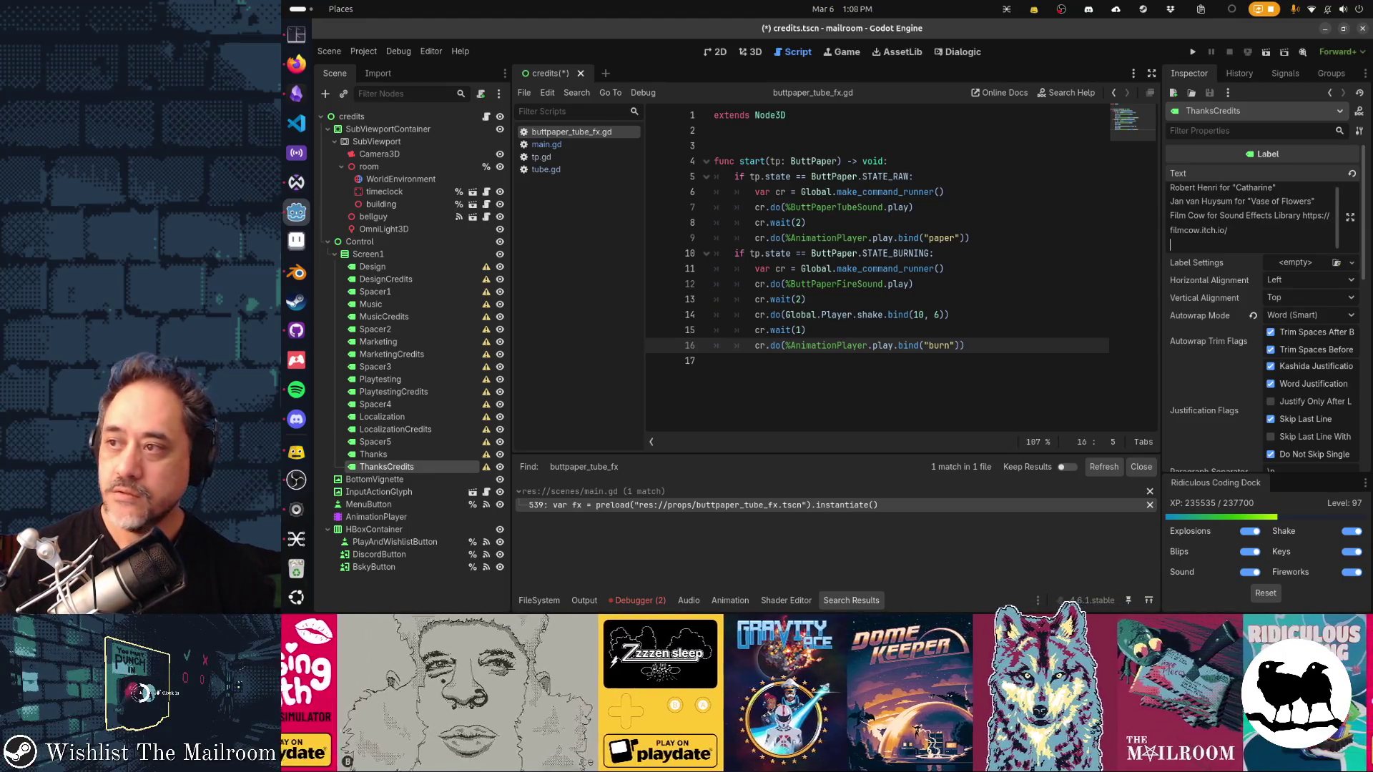
pyautogui.hotkey('alt', 'Tab')
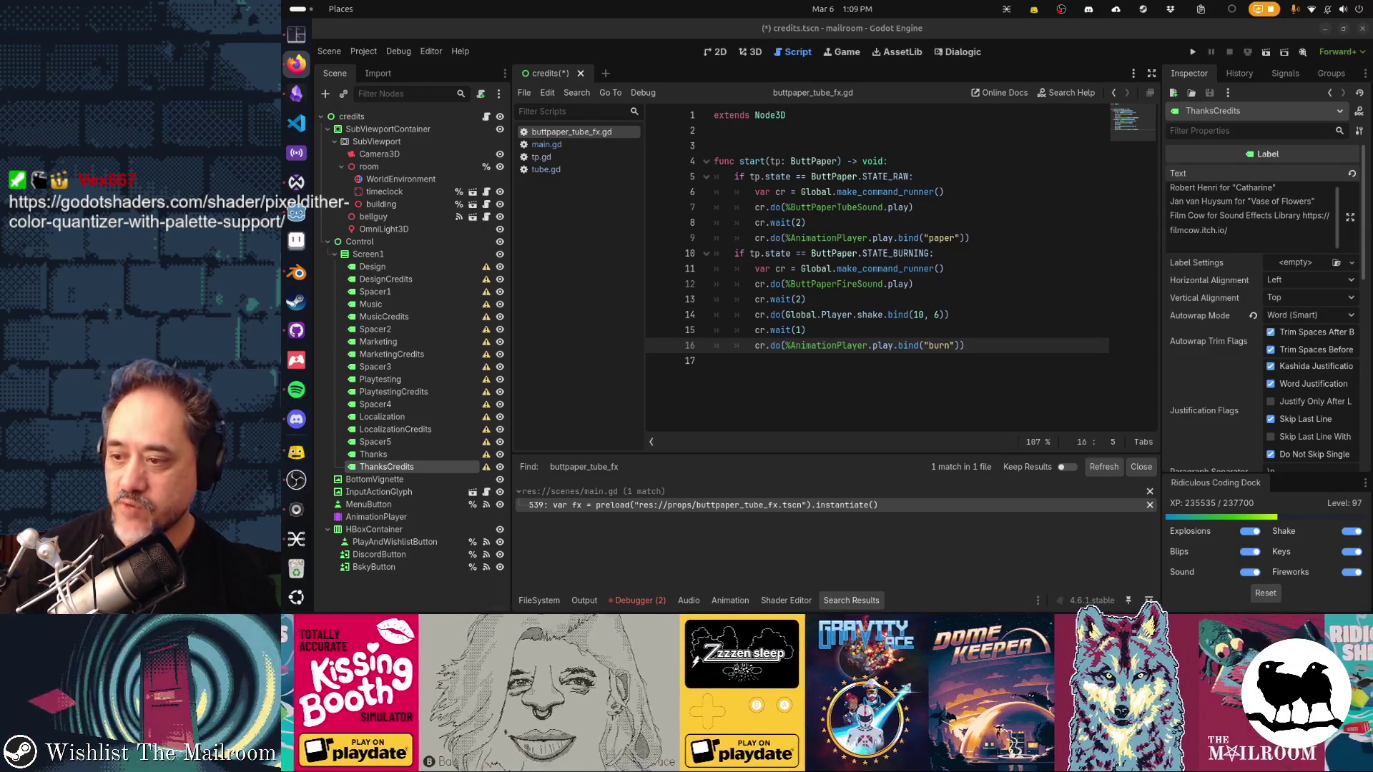
# Step: Add "annie for Pixel Dither" with its godotshaders.com link, then view the credits in 2D
pyautogui.click(1227, 243)
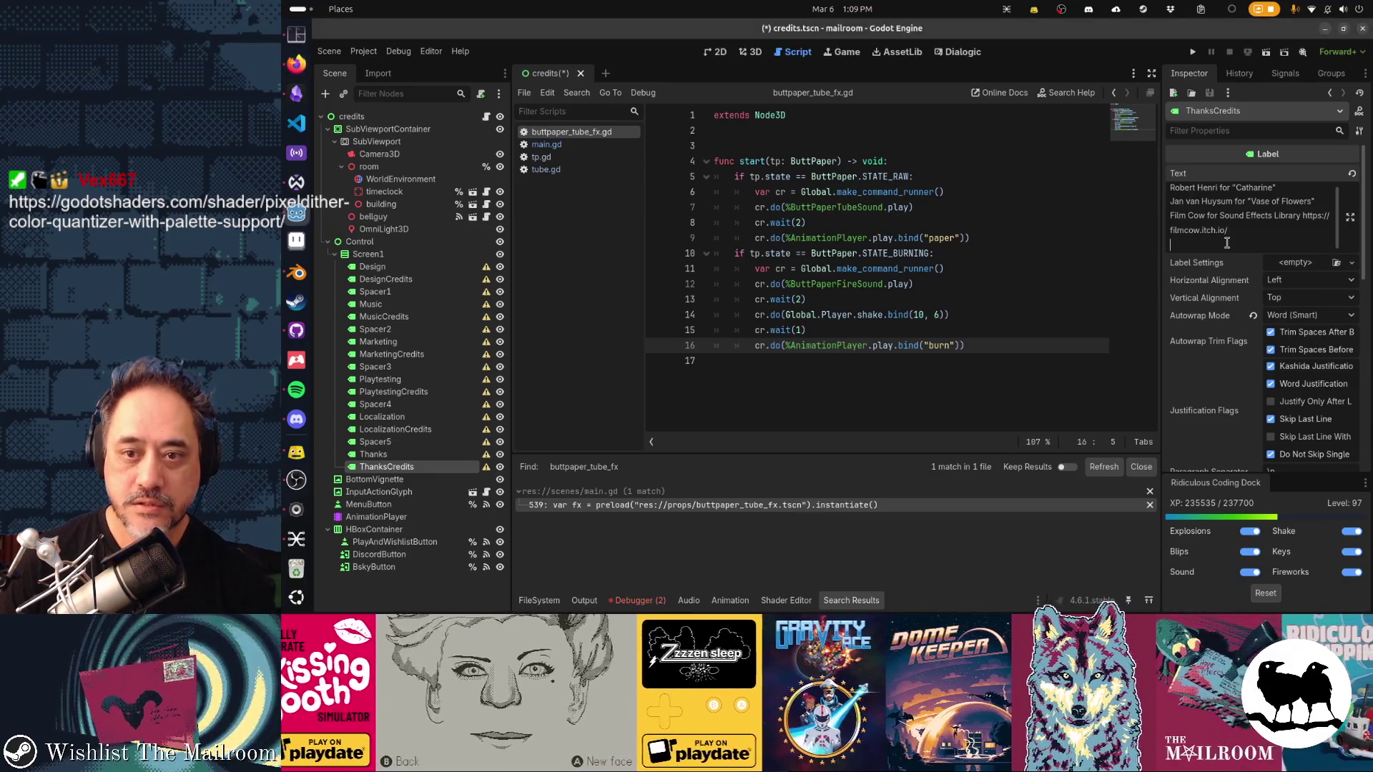
pyautogui.write('annie for')
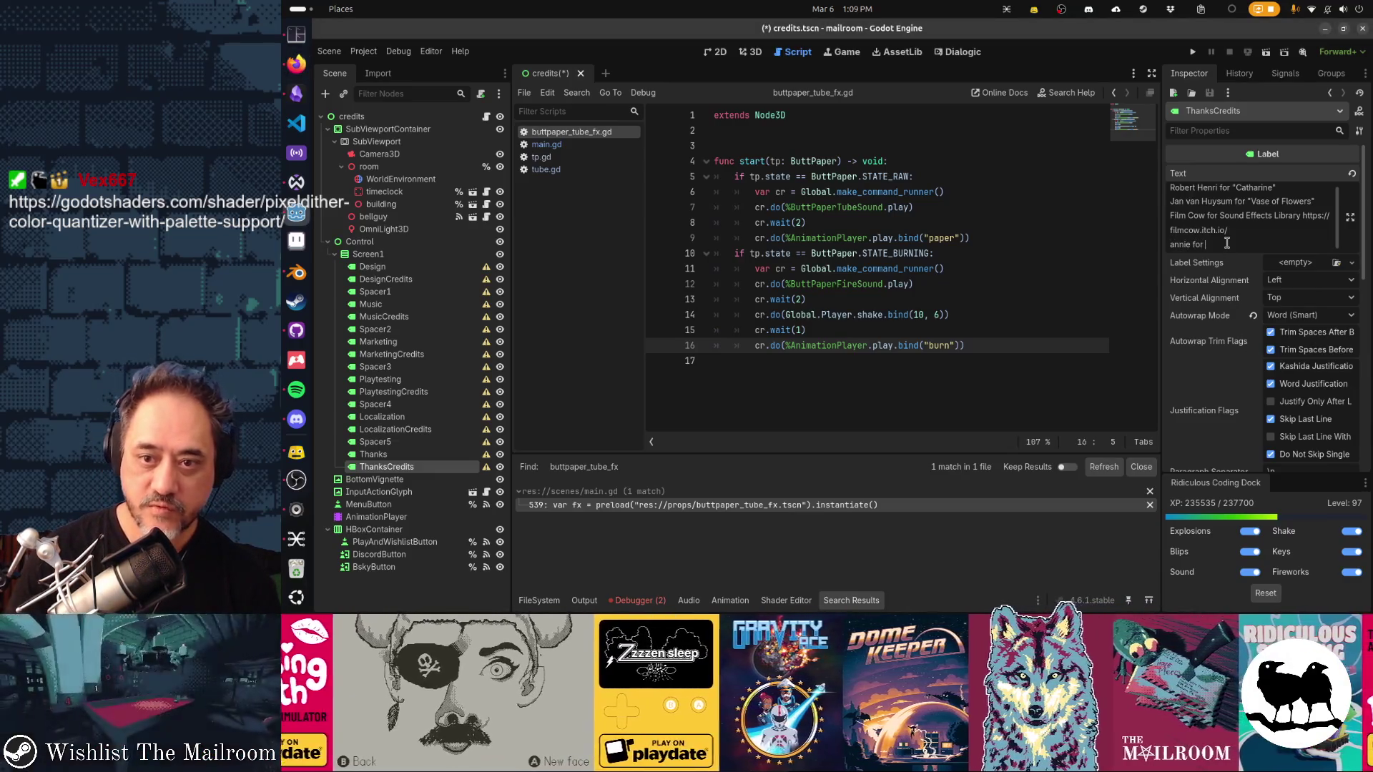
pyautogui.write(' Pixel Dither(')
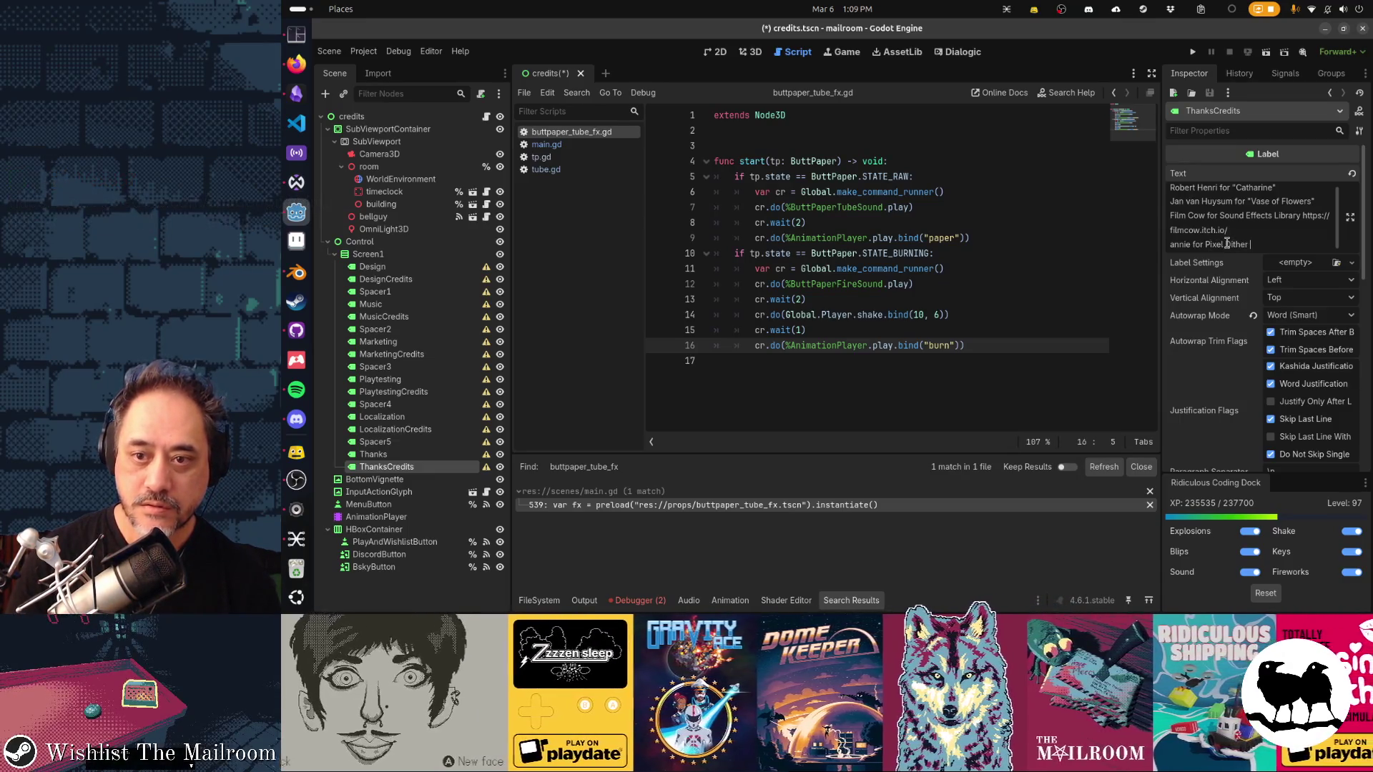
pyautogui.write('https://godotshaders.com/shader/pixeldither-color-quantizer-with-palette-support/')
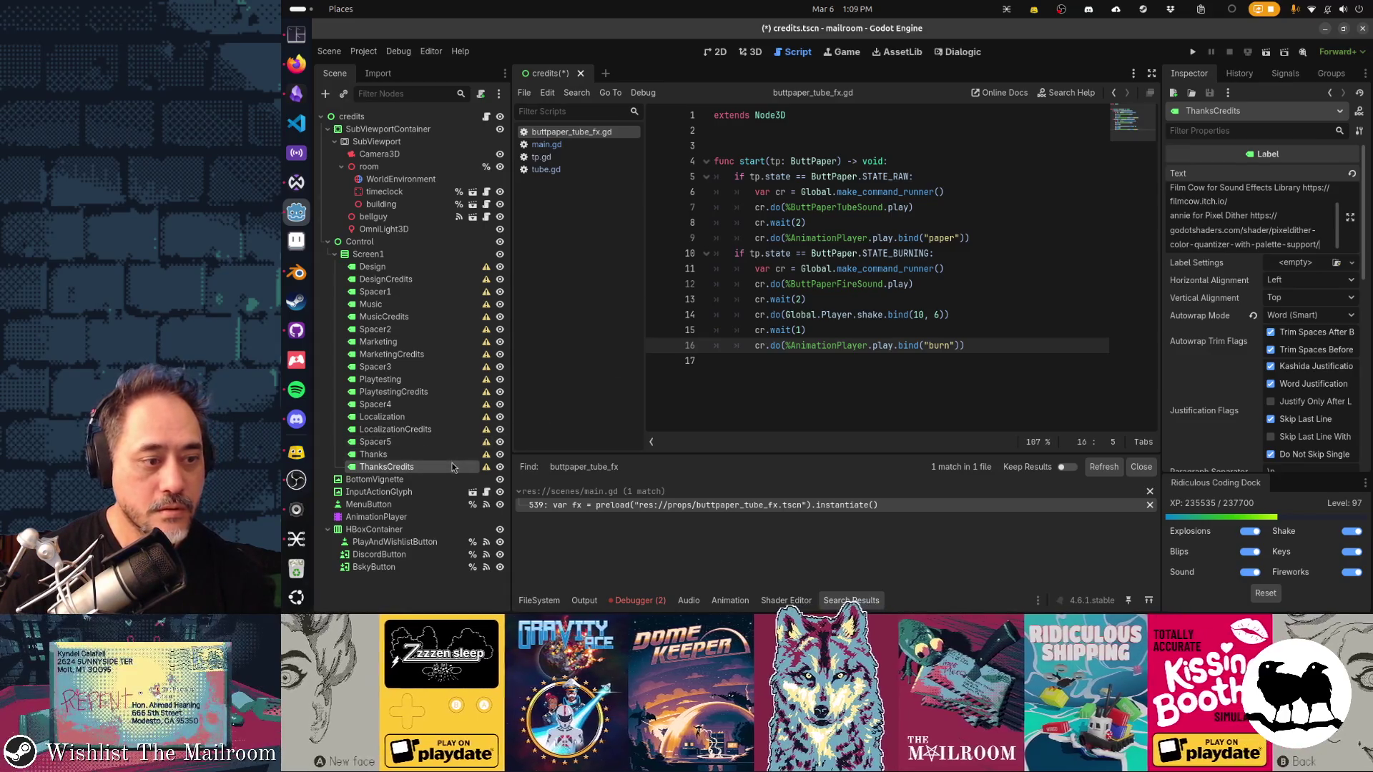
pyautogui.hotkey('ctrl', 'F1')
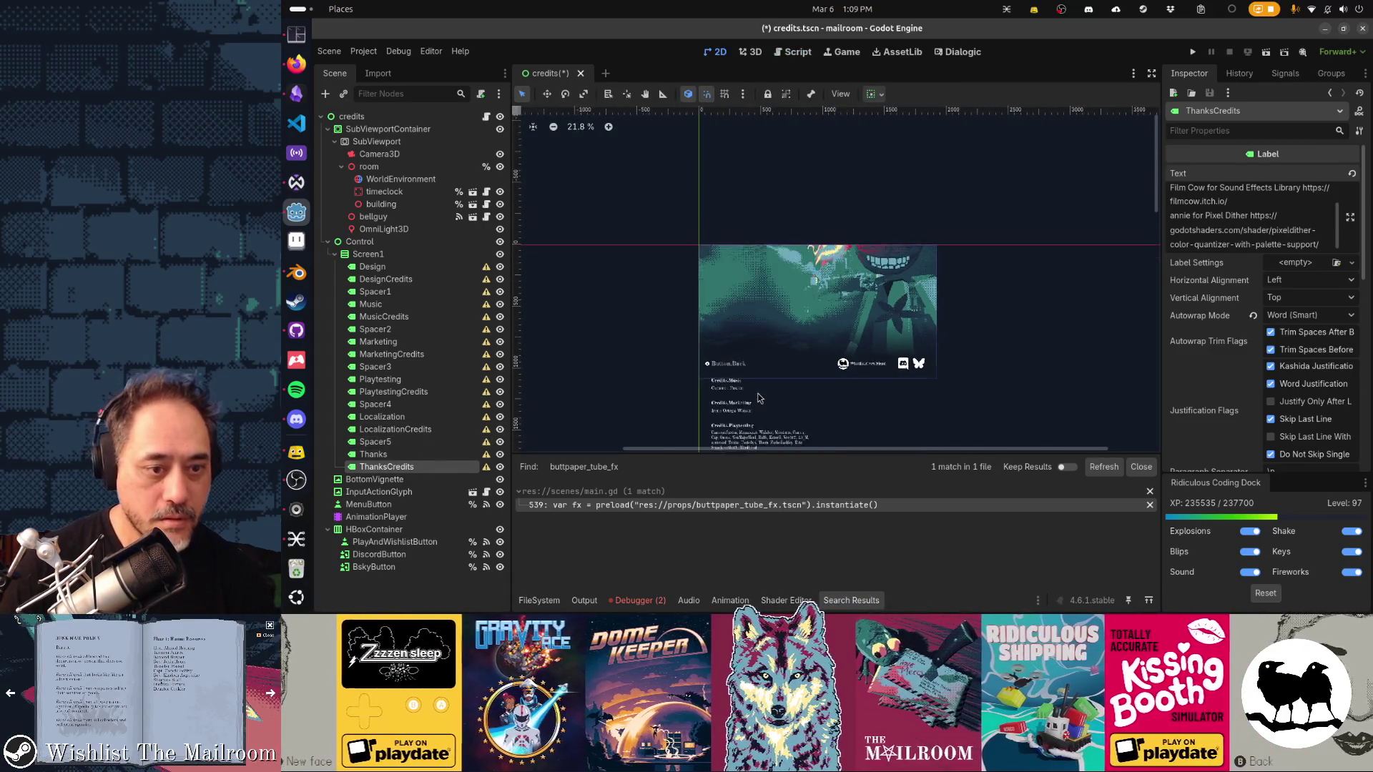
pyautogui.scroll(-5, 758, 398)
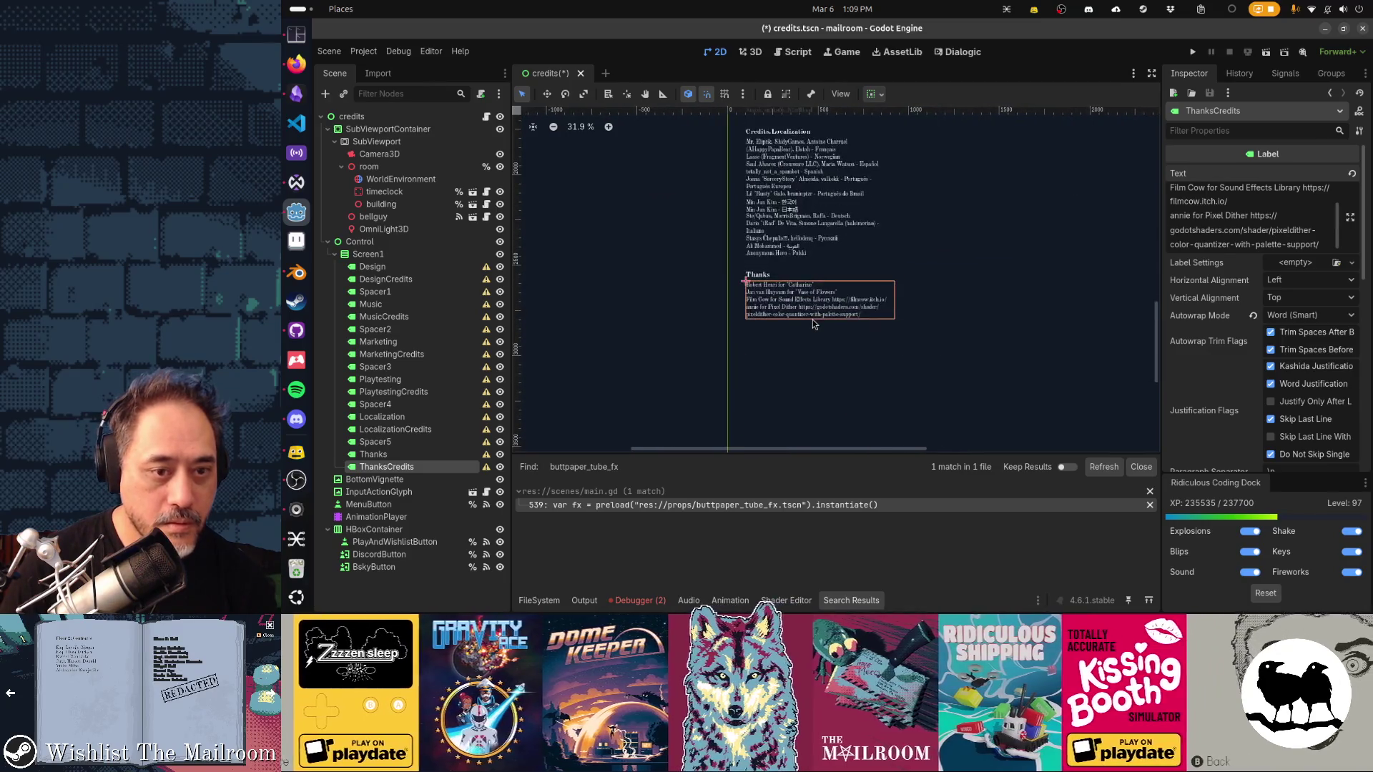
pyautogui.scroll(3, 812, 320)
pyautogui.scroll(3, 812, 320)
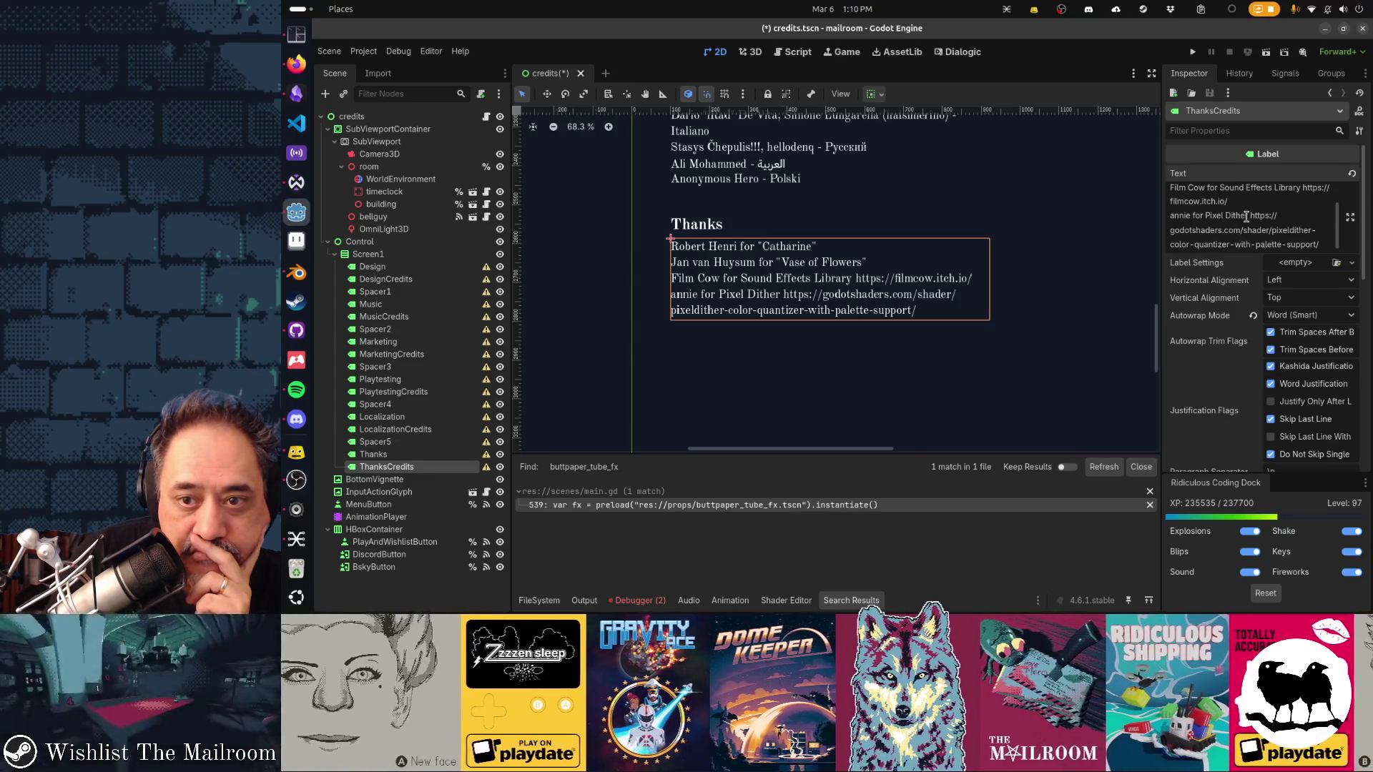
# Step: Strip the https prefix and trailing slash from the Film Cow link
pyautogui.press('Return')
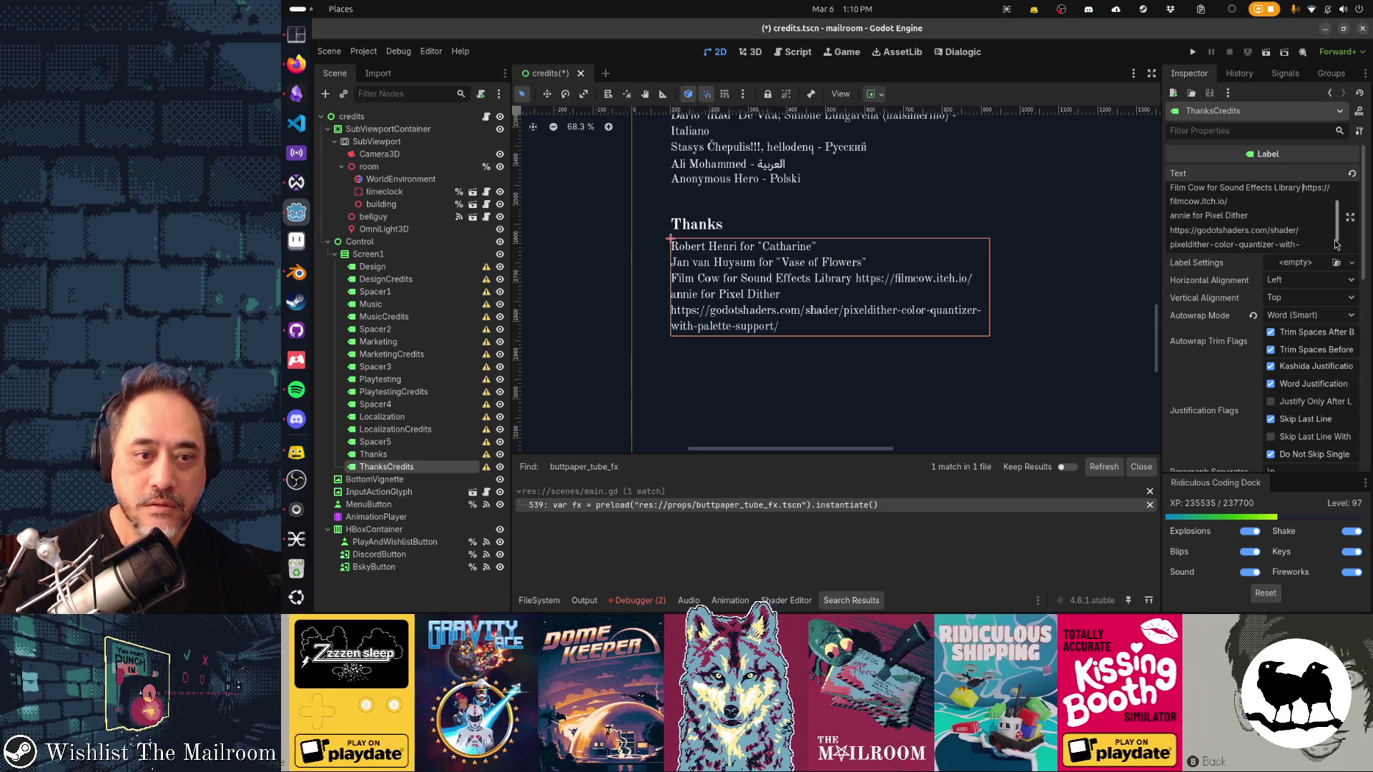
pyautogui.press('Return')
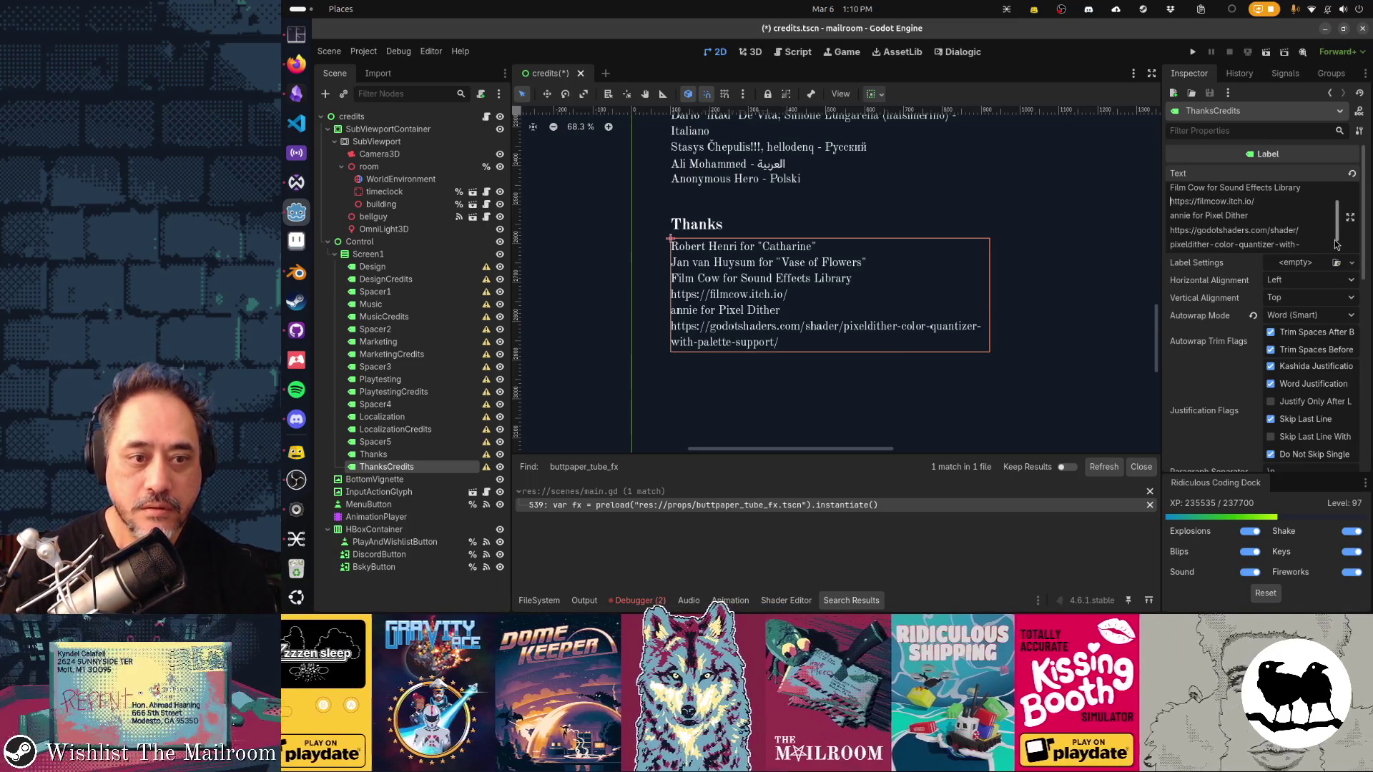
pyautogui.press('BackSpace')
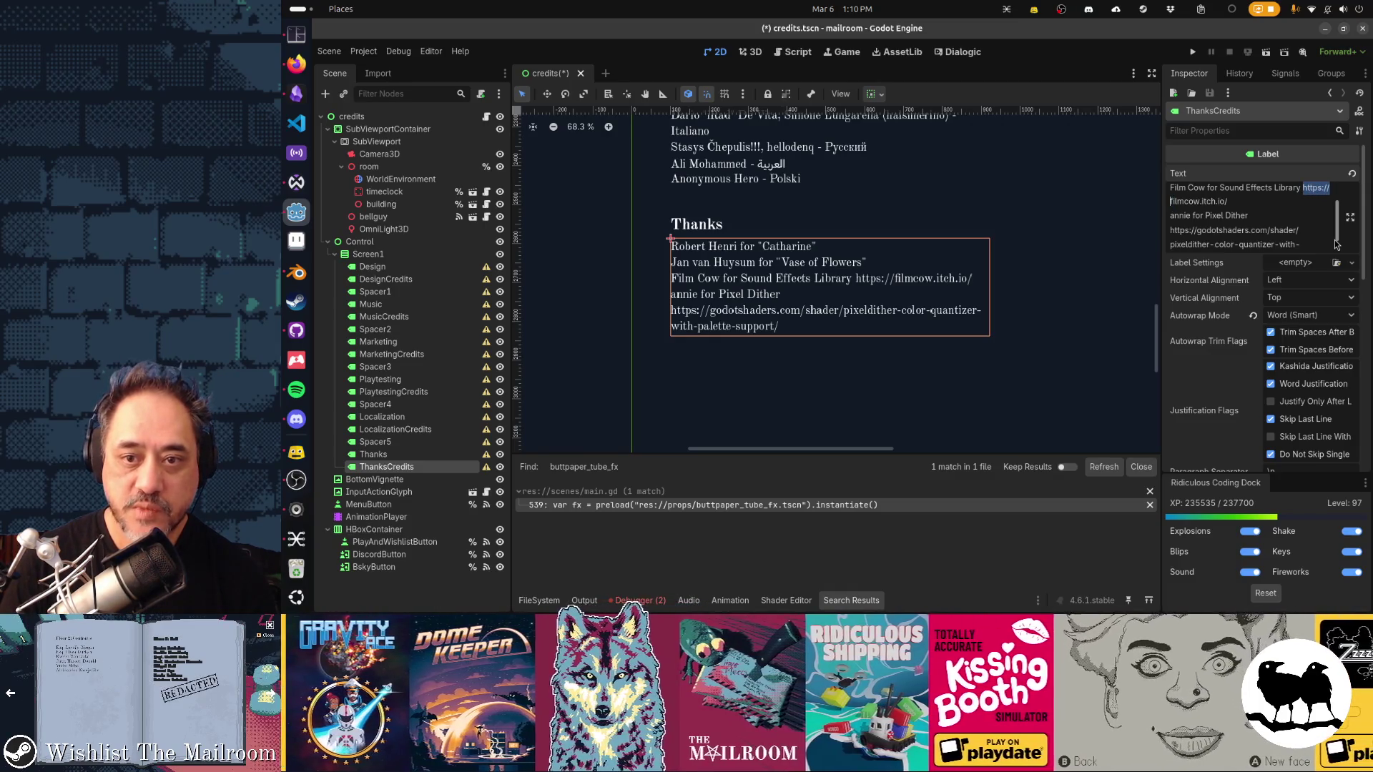
pyautogui.press('BackSpace')
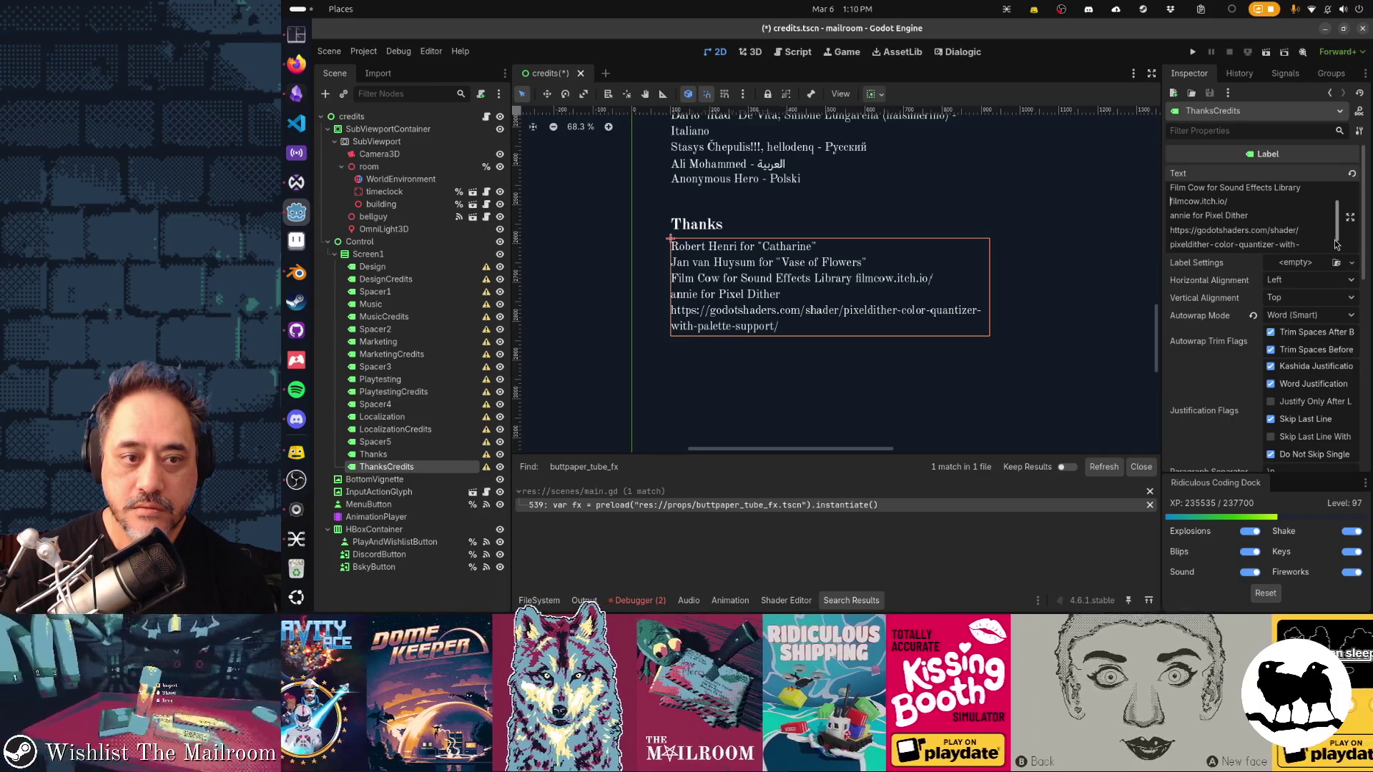
pyautogui.press('BackSpace')
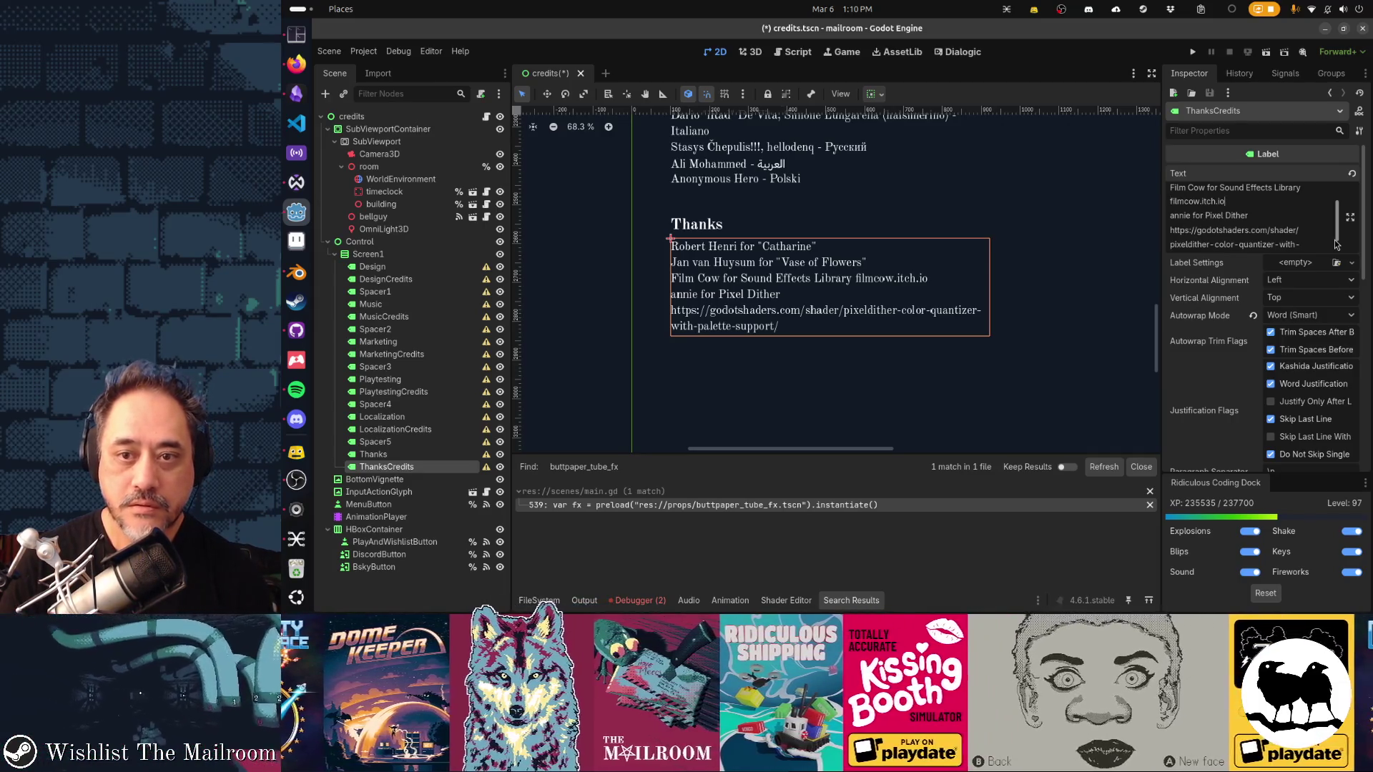
pyautogui.write('>')
pyautogui.write('<')
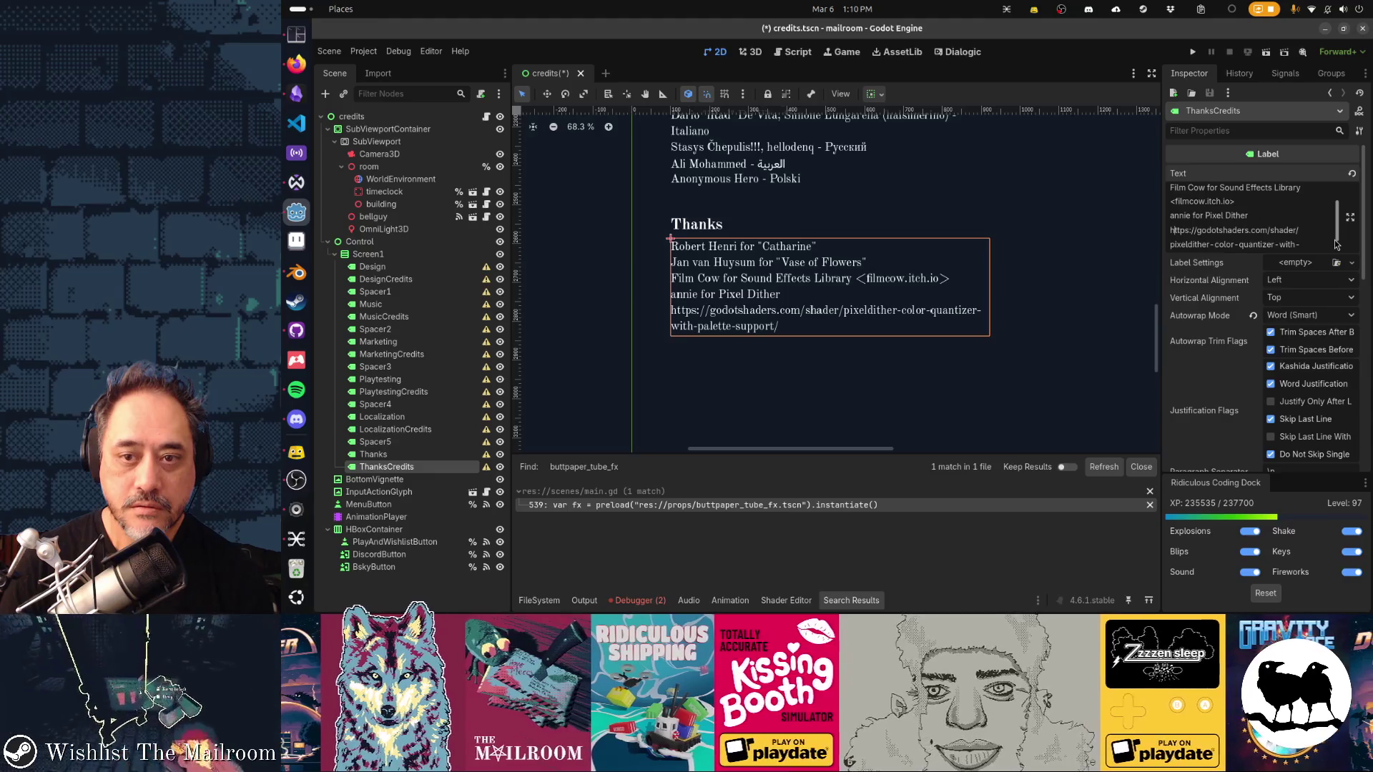
pyautogui.write('<')
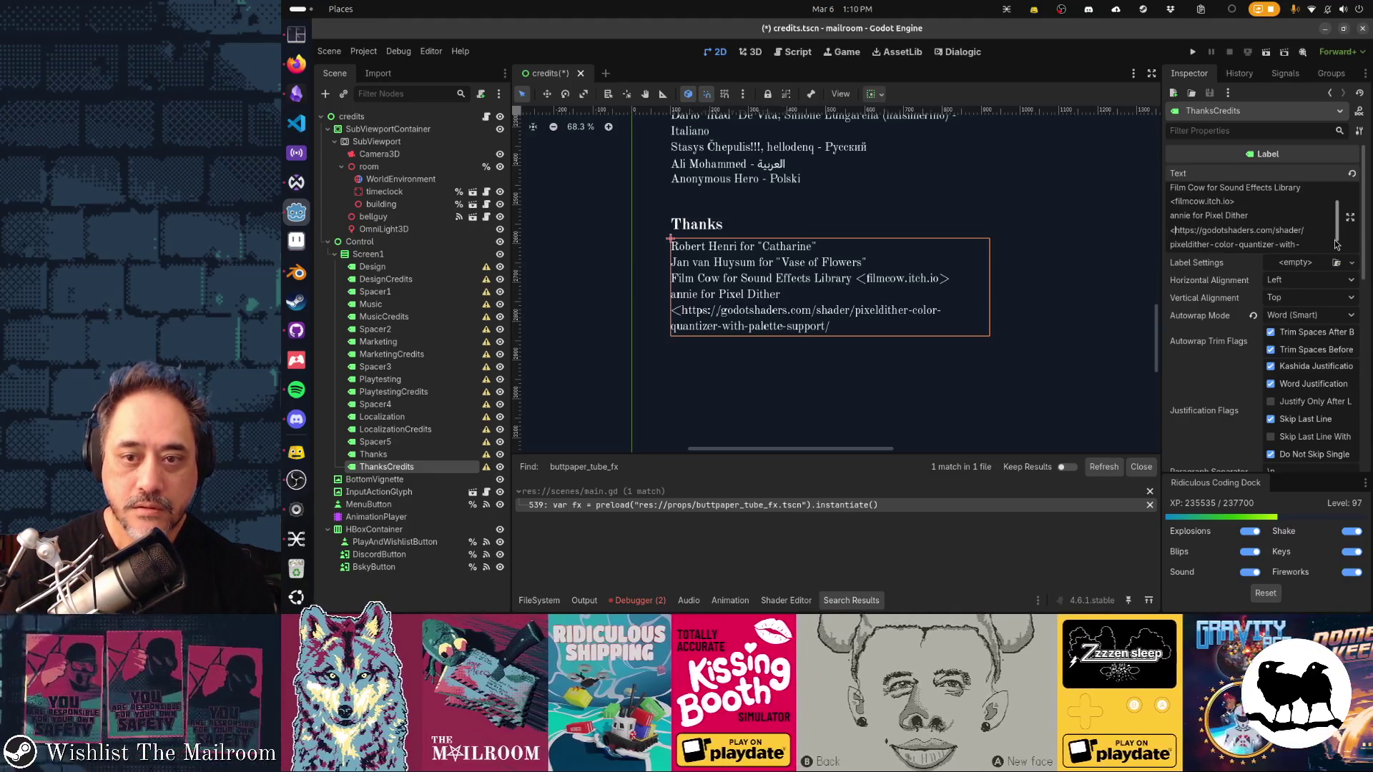
# Step: Strip the prefix, slash and brackets from the shader link and rejoin it to the Pixel Dither line
pyautogui.press('Down')
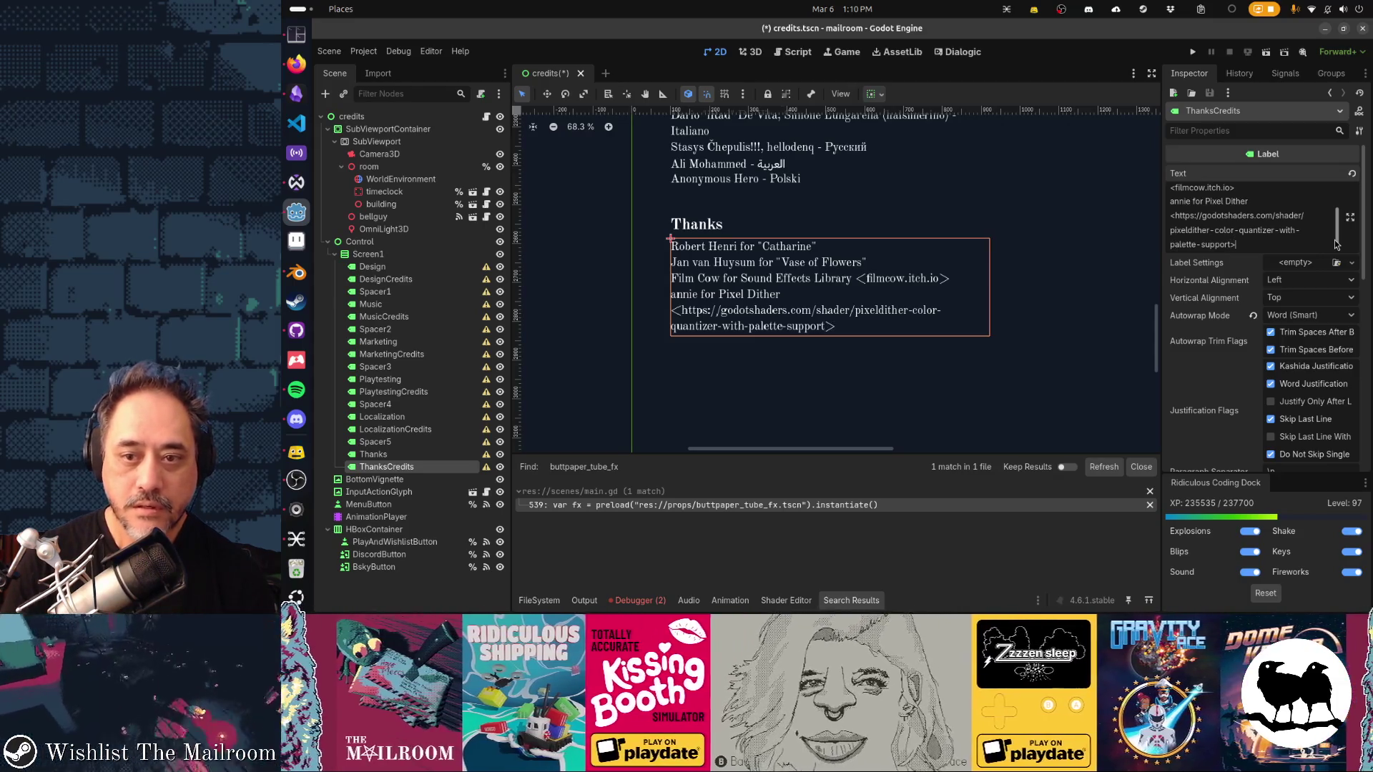
pyautogui.write('>')
pyautogui.press('Left')
pyautogui.press('BackSpace')
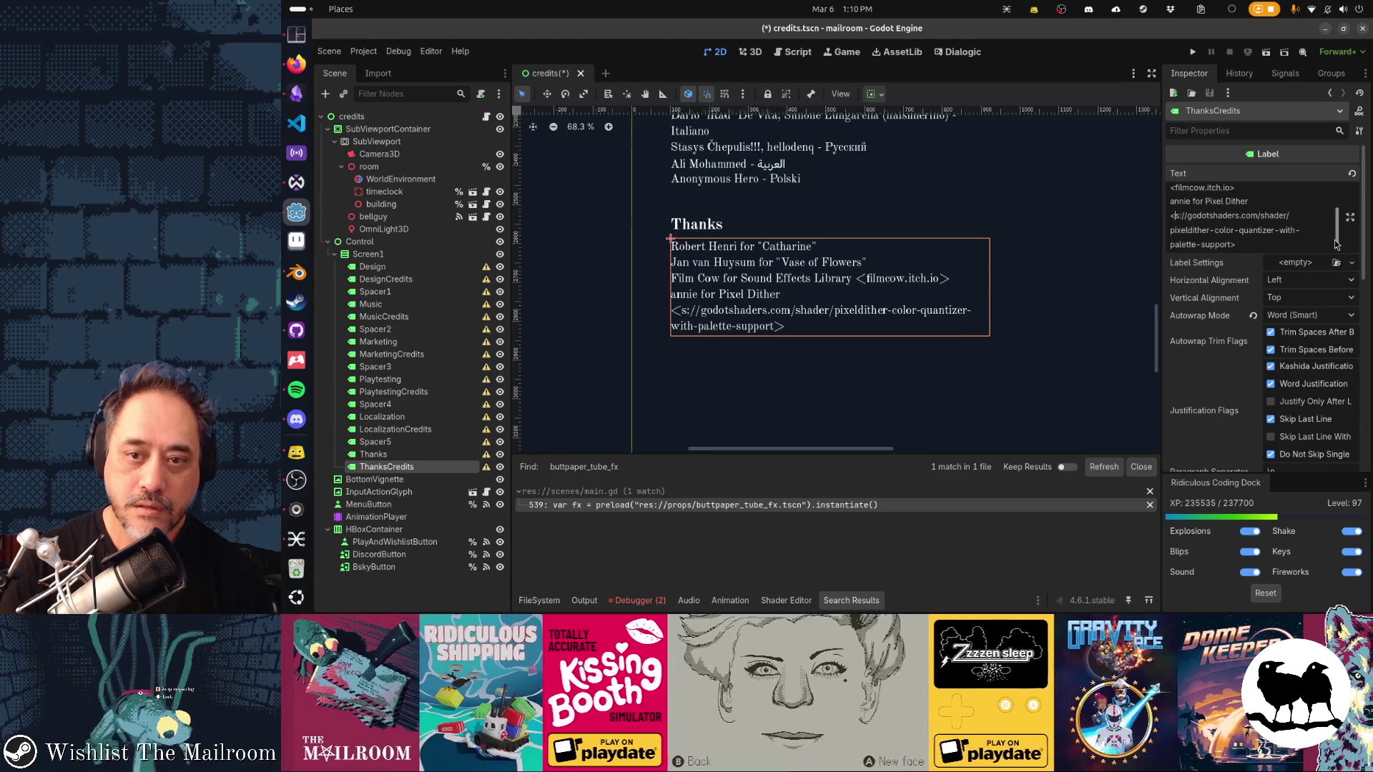
pyautogui.press('Up')
pyautogui.press('Home')
pyautogui.press('Right')
pyautogui.press('Delete')
pyautogui.press('Delete')
pyautogui.press('Delete')
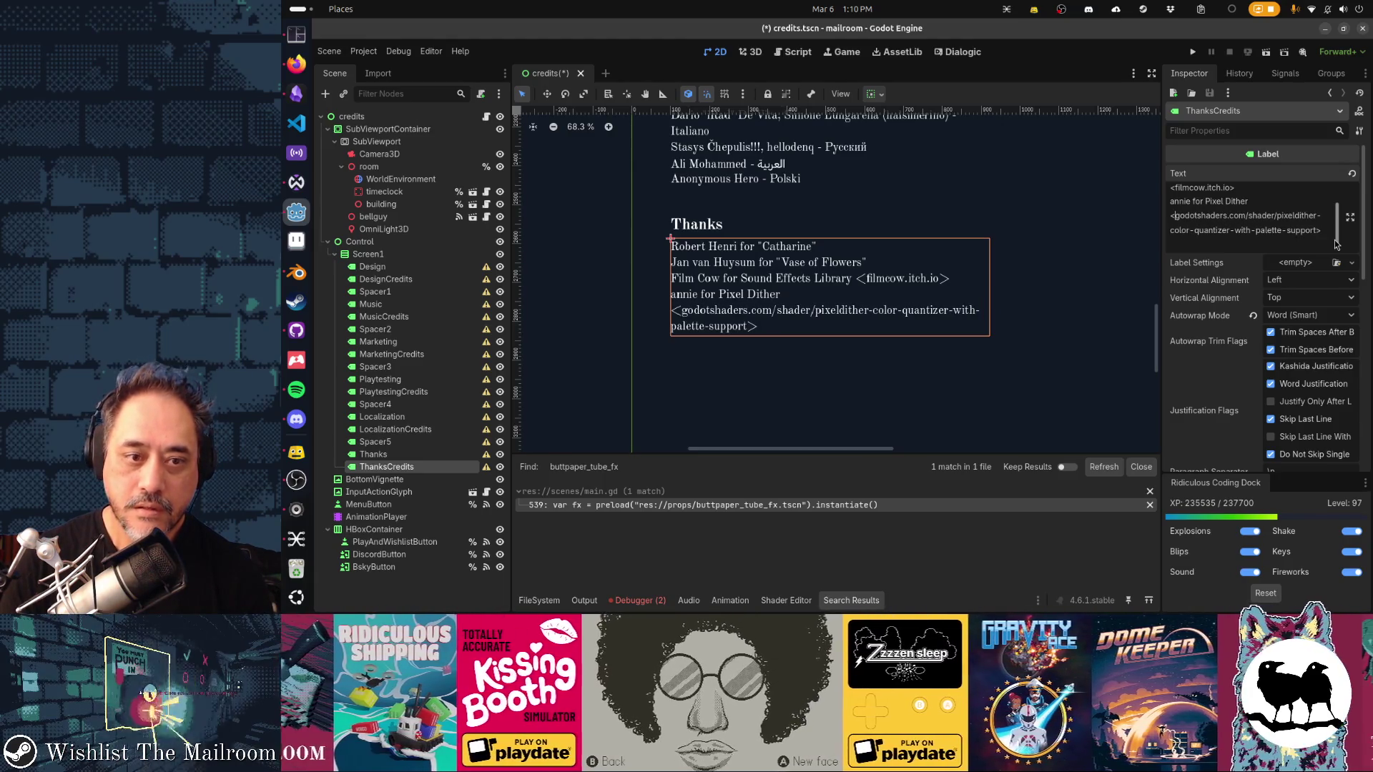
pyautogui.press('BackSpace')
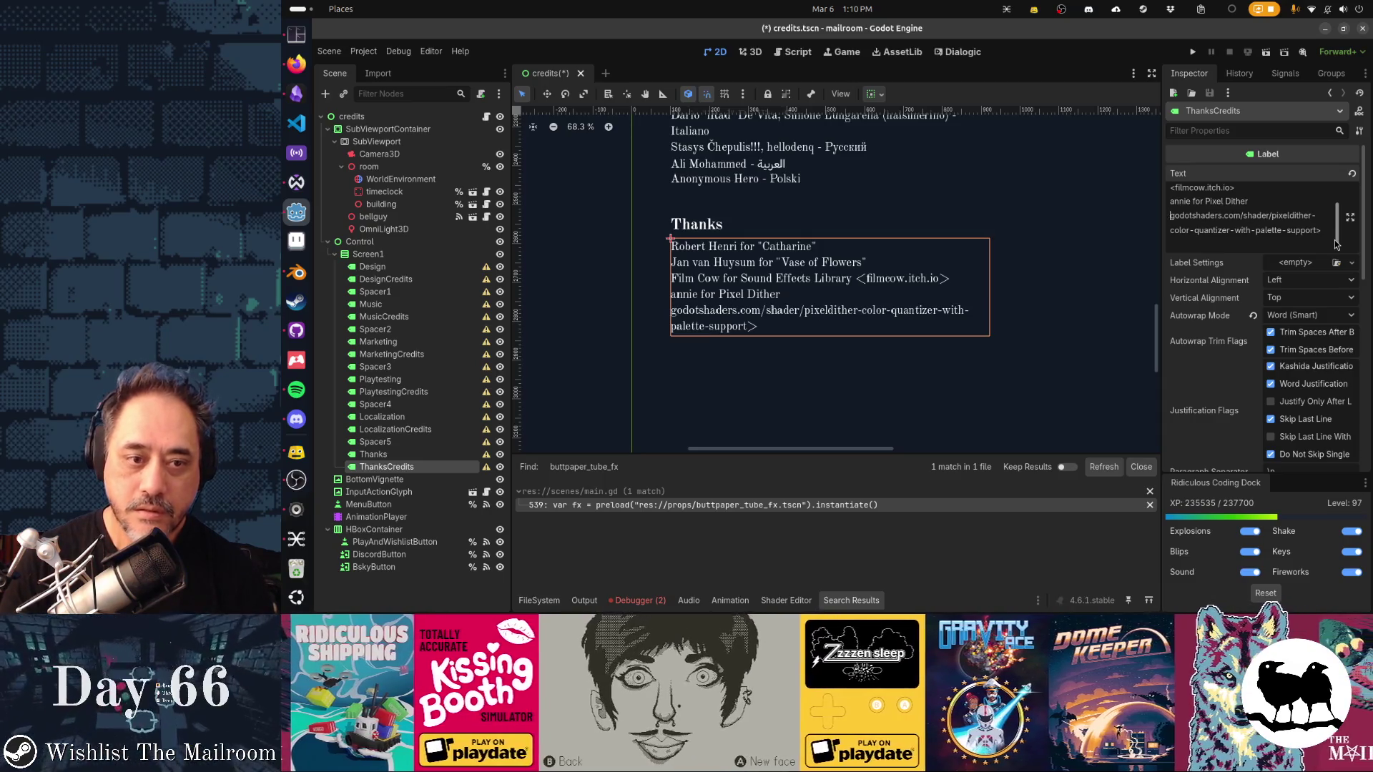
pyautogui.press('End')
pyautogui.press('BackSpace')
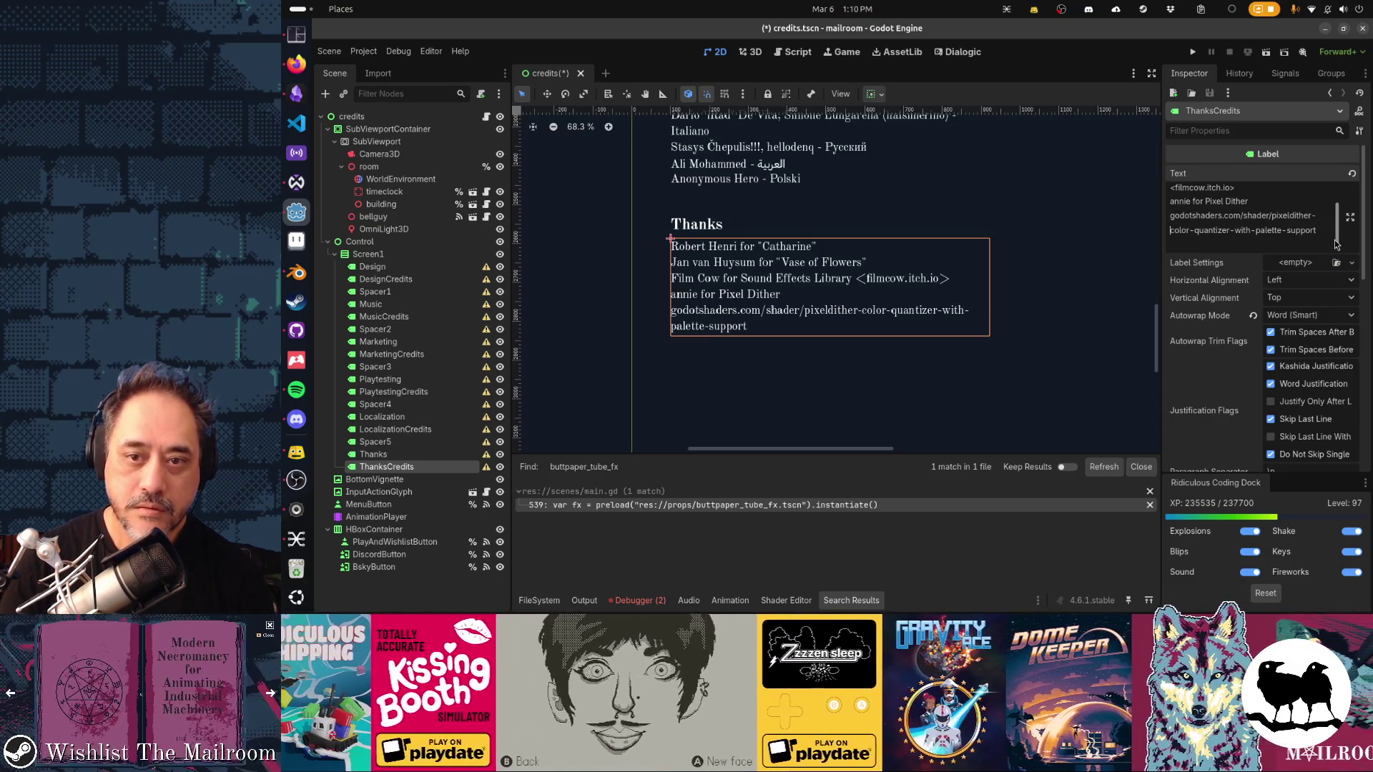
pyautogui.press('Home')
pyautogui.press('BackSpace')
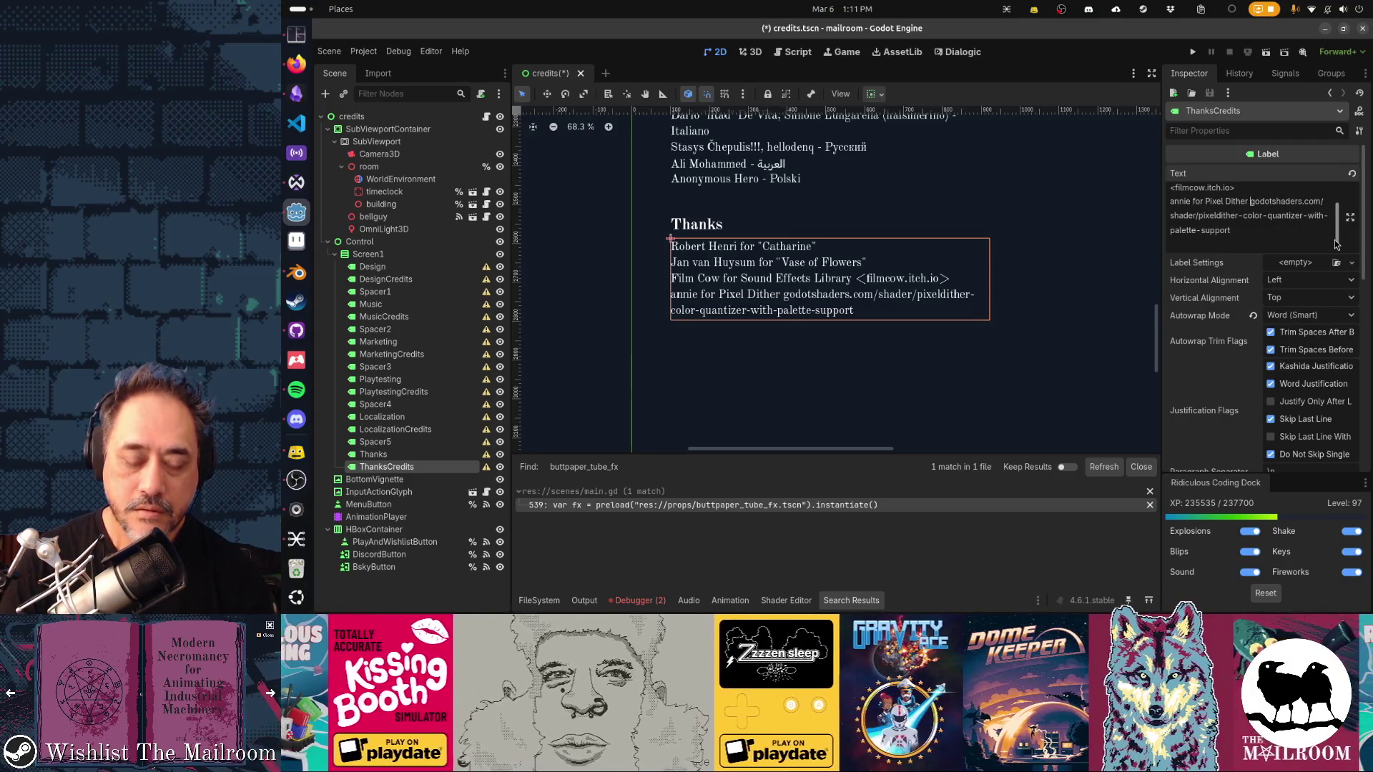
pyautogui.write('(')
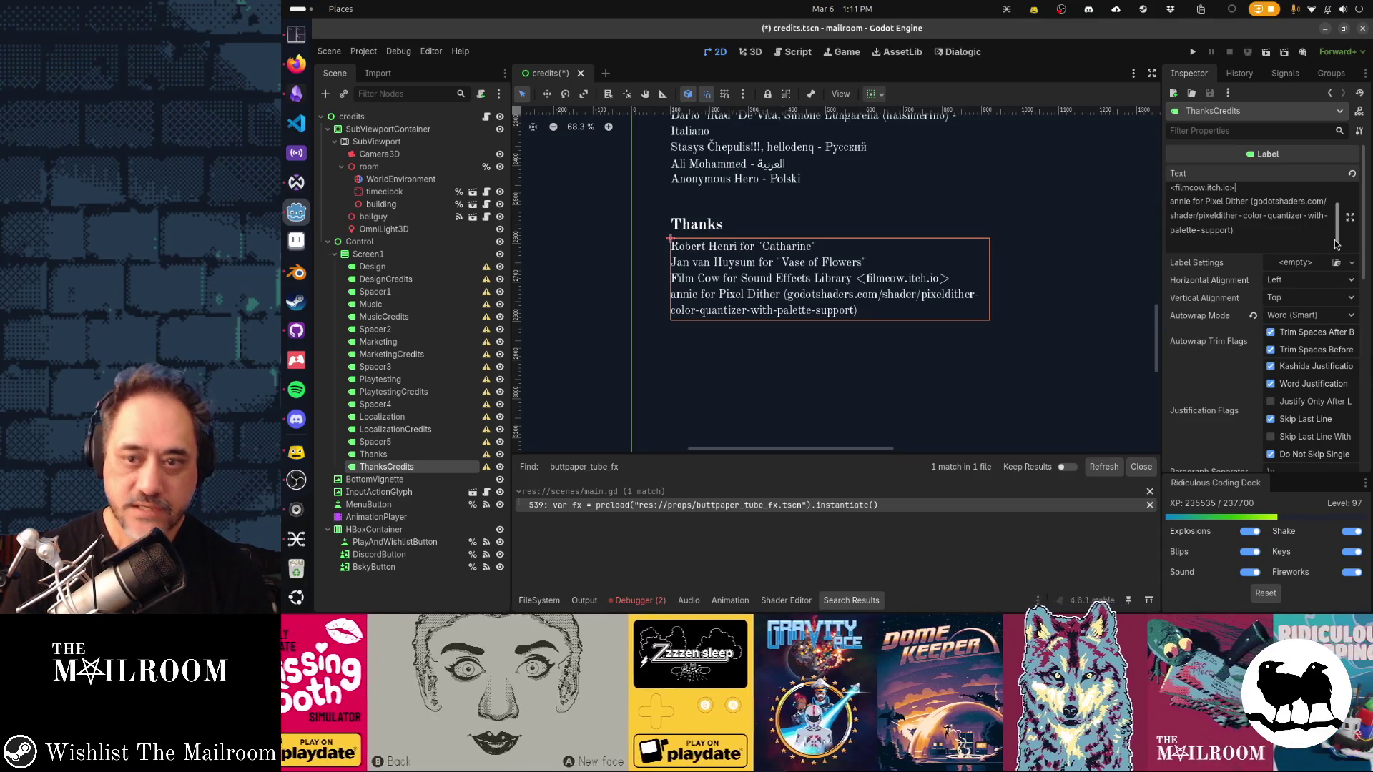
pyautogui.scroll(1, 1335, 245)
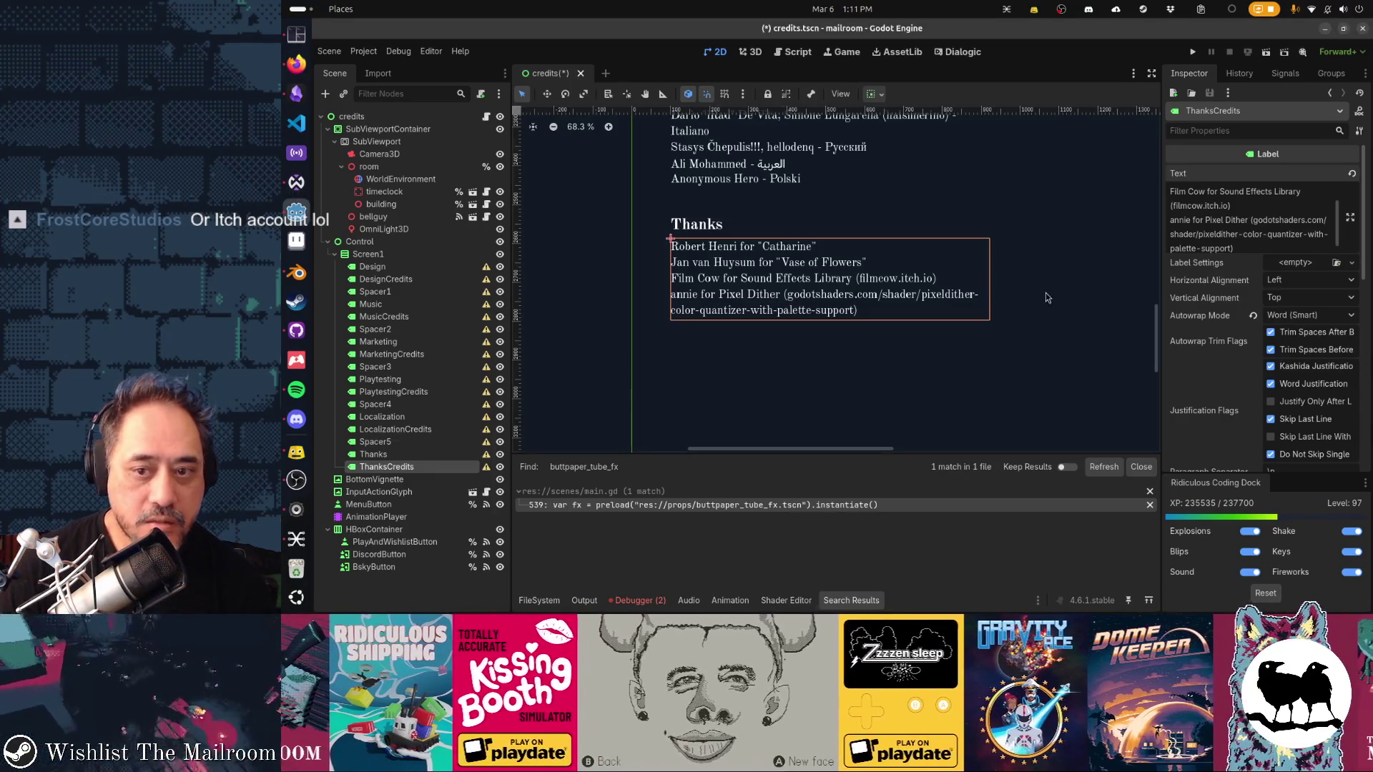
# Step: Replace the shader address with the bare annie-isthar.itch.io link for the Pixel Dither credit
pyautogui.moveTo(1250, 221); pyautogui.dragTo(1234, 246)
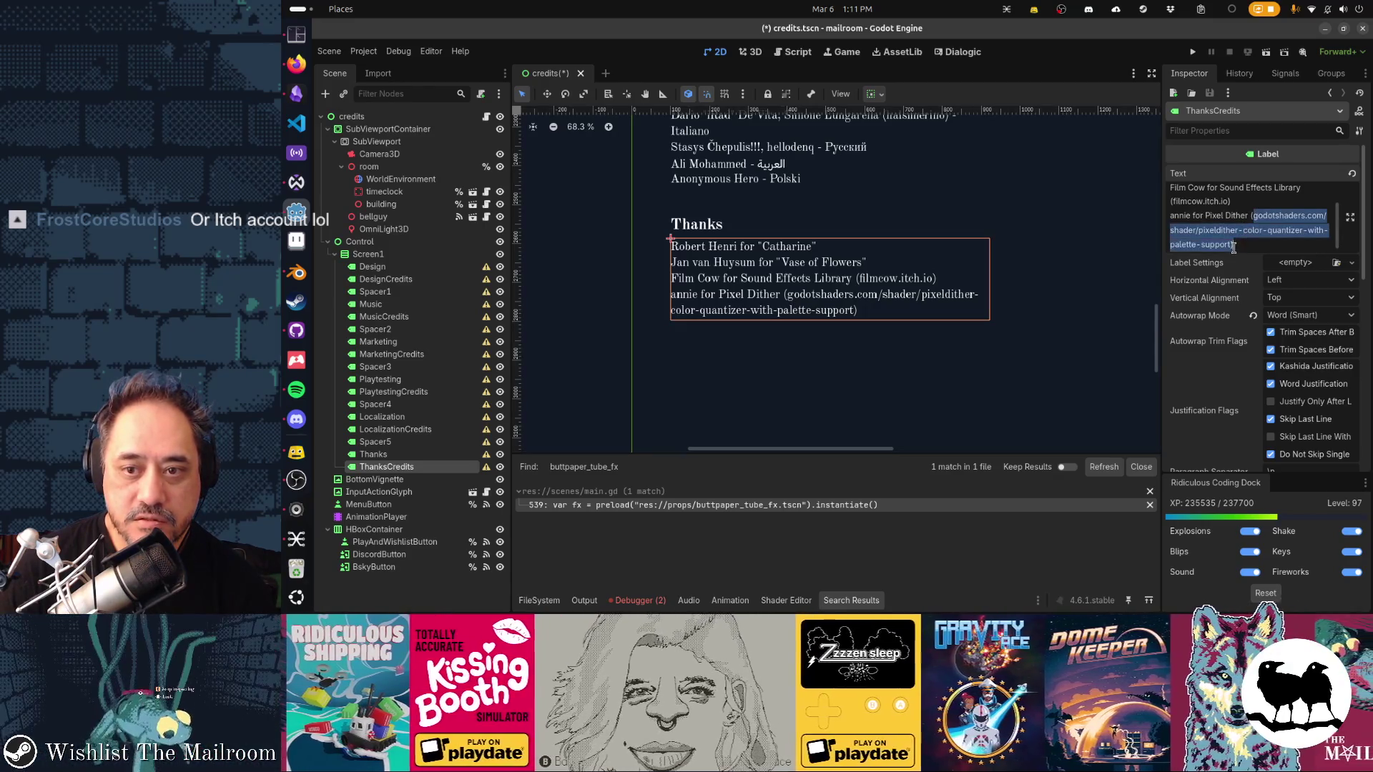
pyautogui.write('https://annie-isthar.itch.io/')
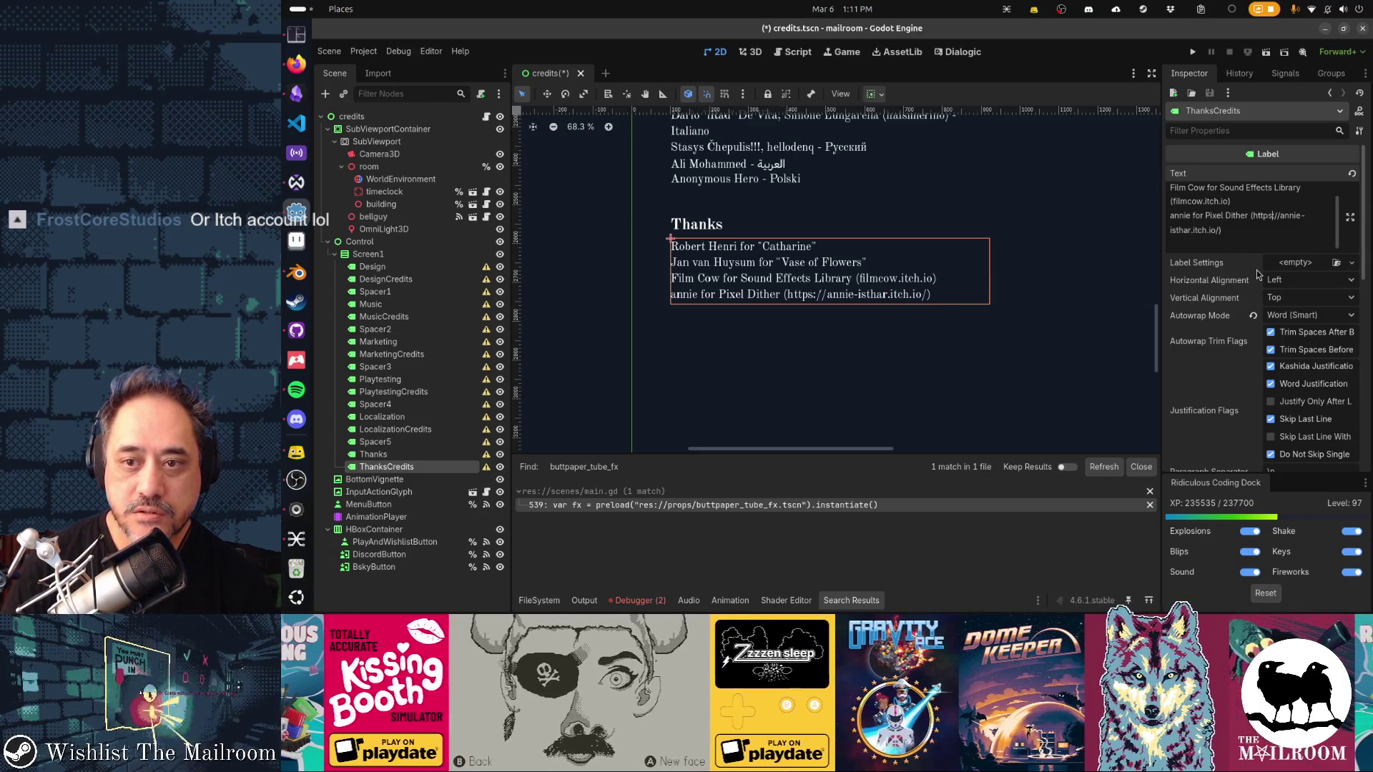
pyautogui.hotkey('shift', 'Right')
pyautogui.hotkey('shift', 'Right')
pyautogui.hotkey('shift', 'Right')
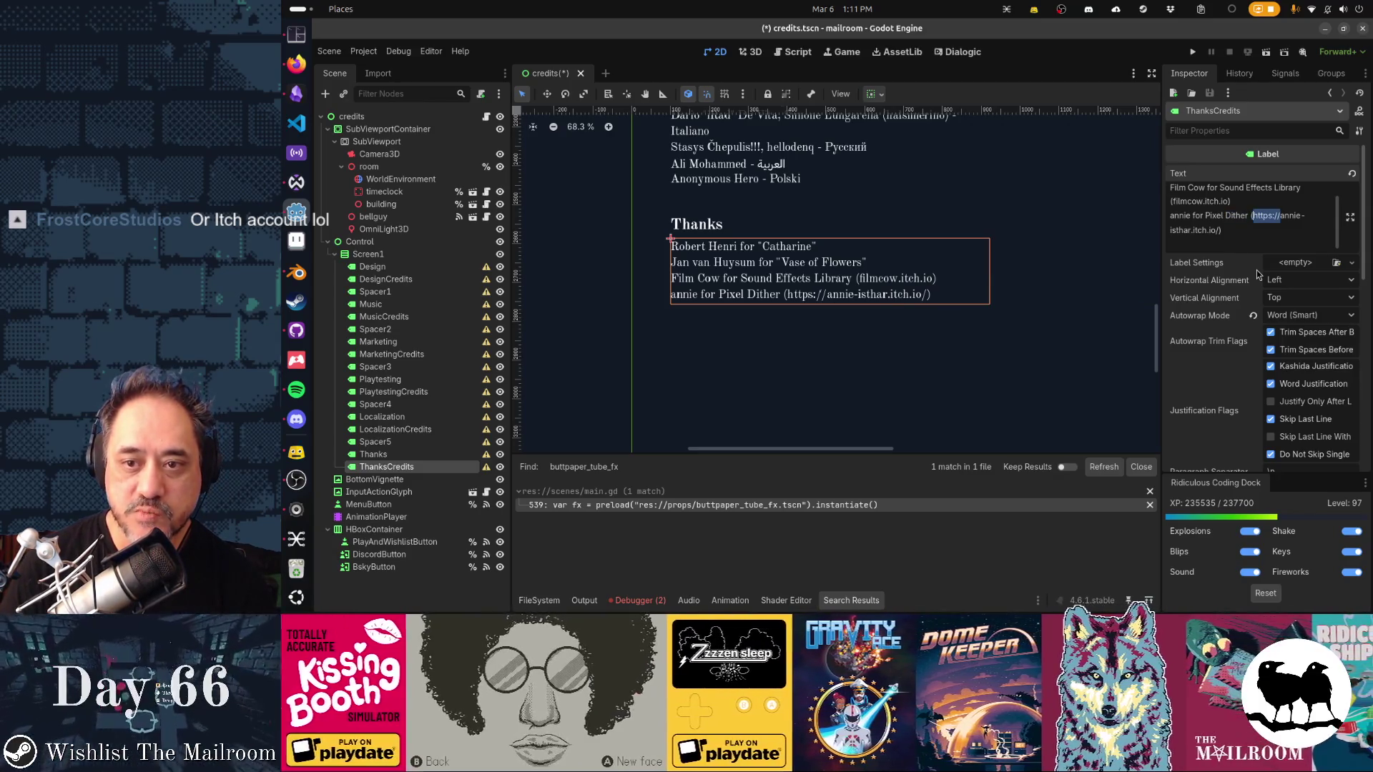
pyautogui.press('BackSpace')
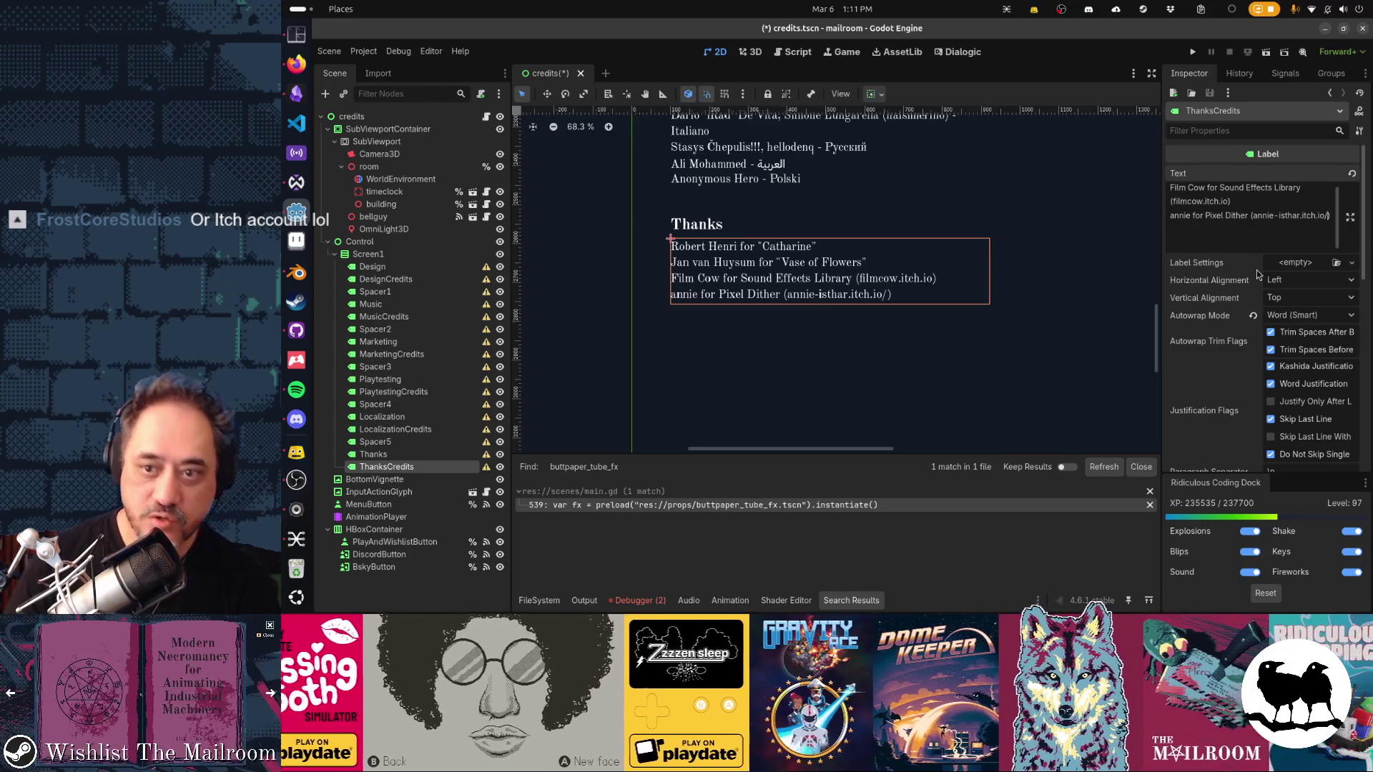
pyautogui.press('End')
pyautogui.press('Left')
pyautogui.press('BackSpace')
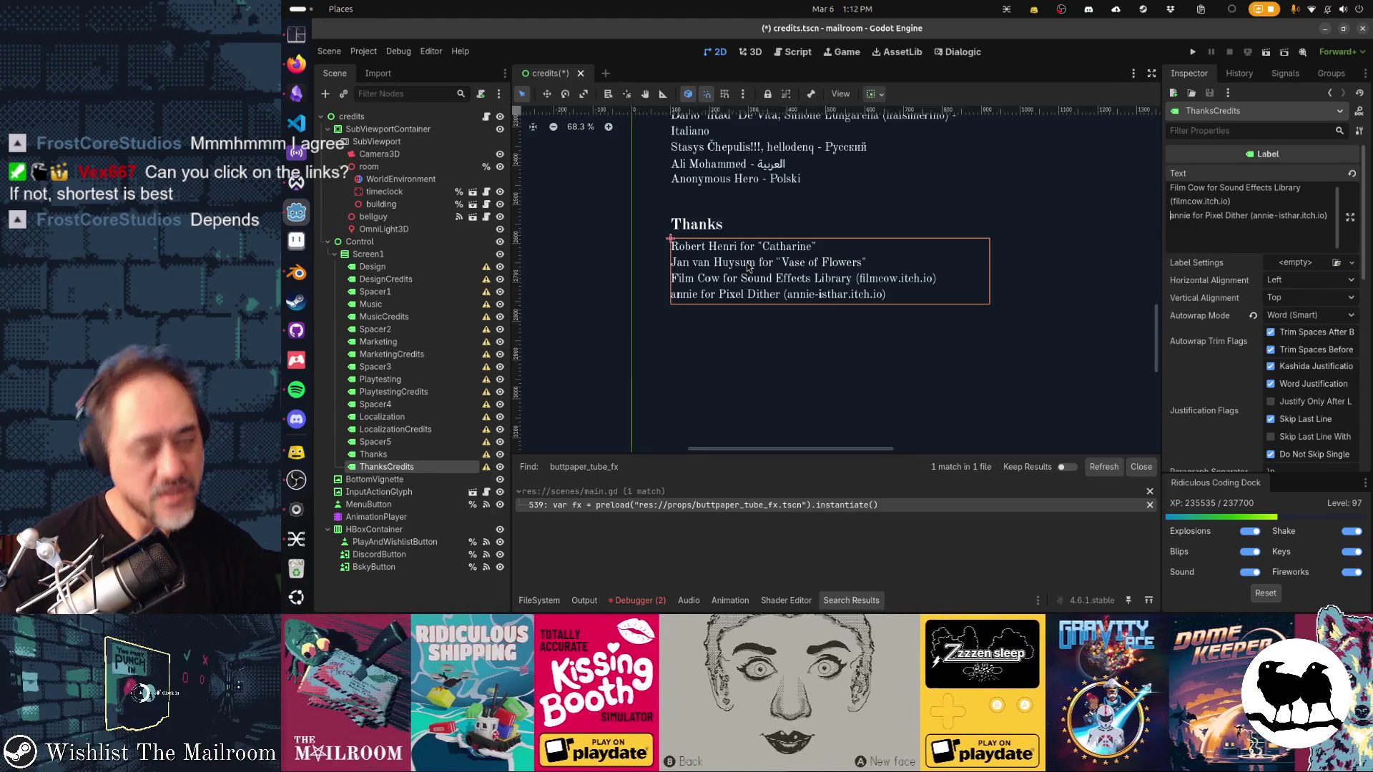
pyautogui.rightClick(428, 469)
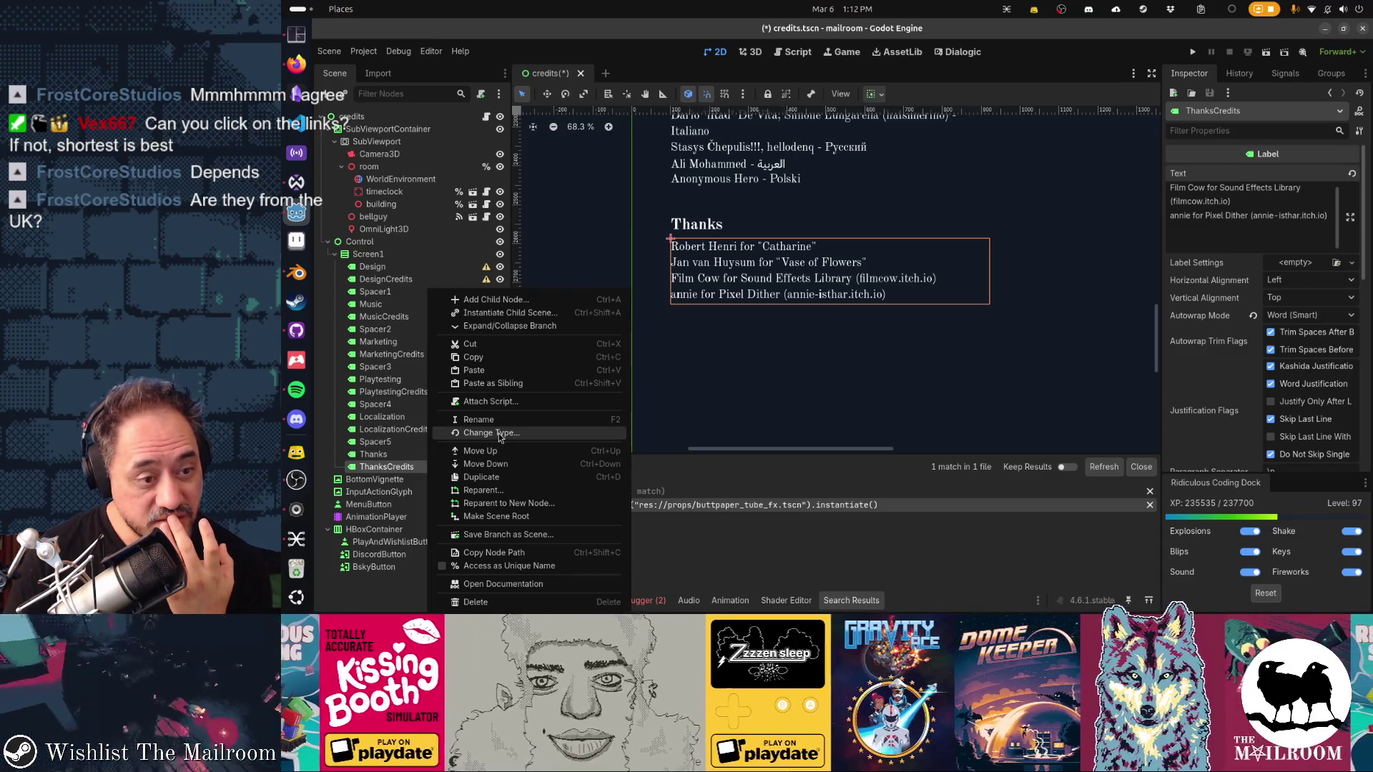
pyautogui.click(391, 470)
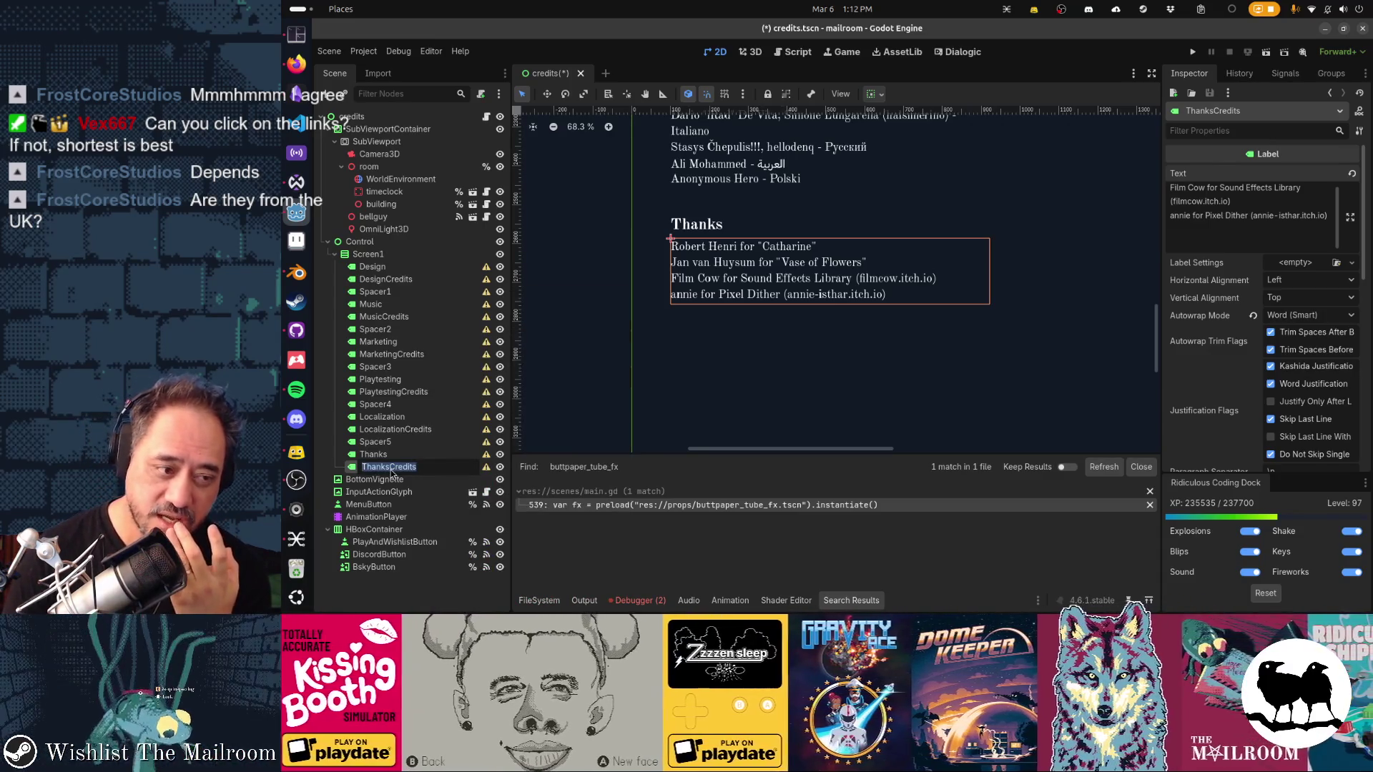
pyautogui.press('Escape')
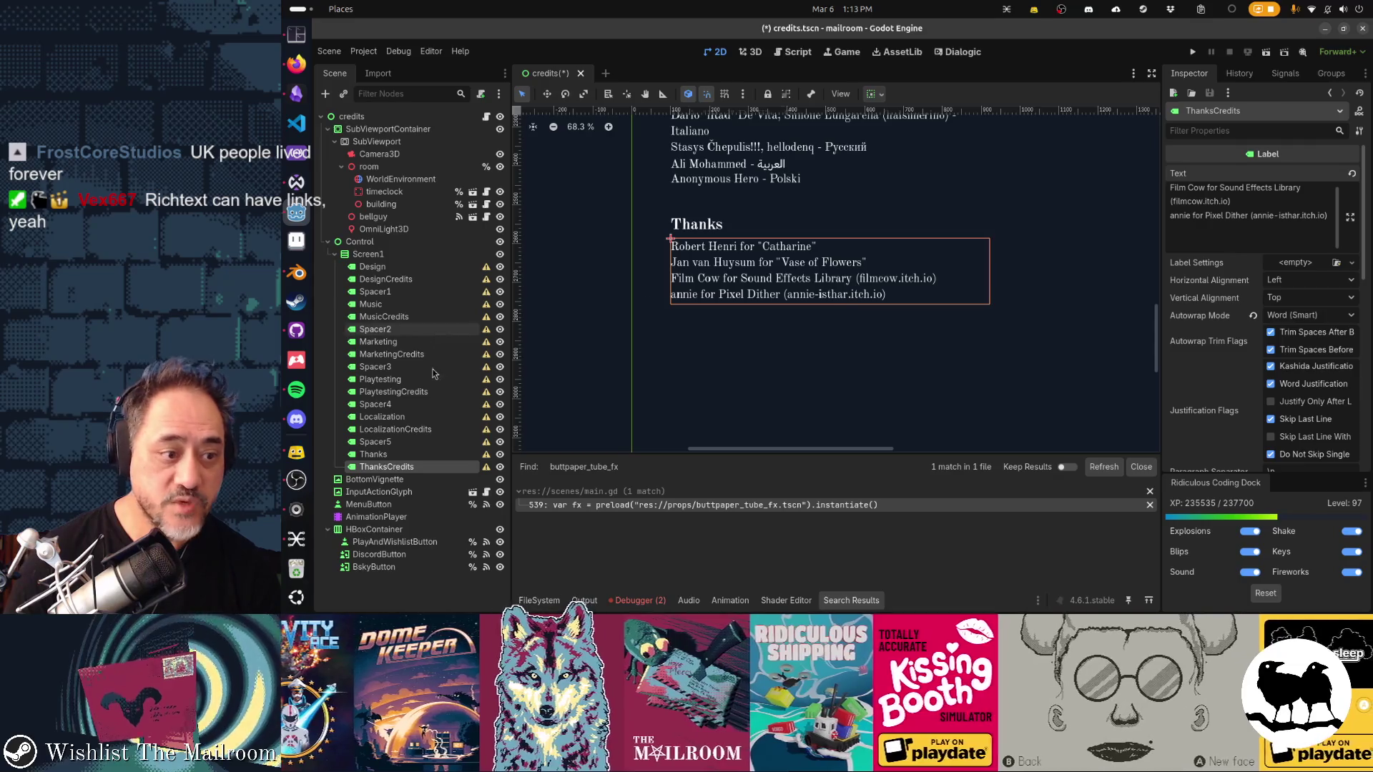
# Step: Change ThanksCredits to a RichTextLabel with Fit Content enabled
pyautogui.rightClick(447, 468)
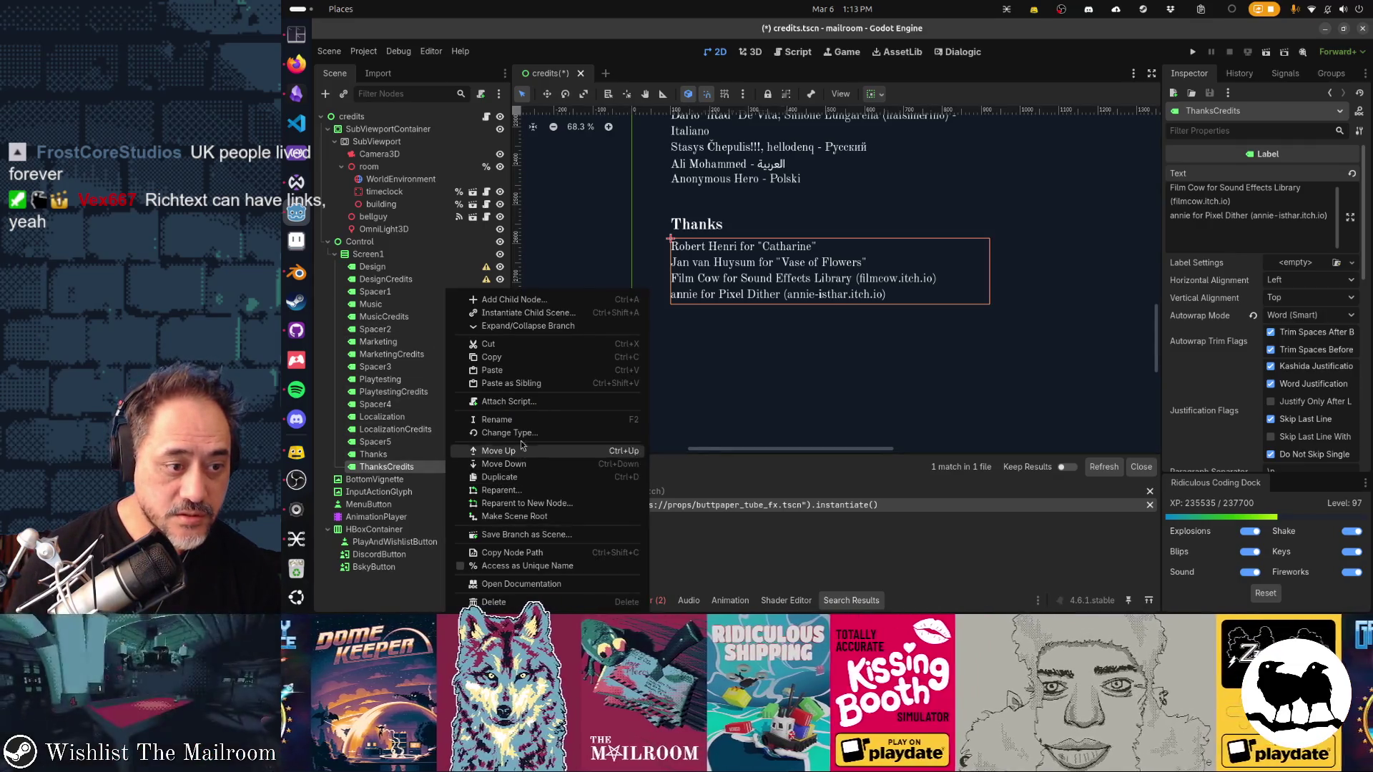
pyautogui.click(522, 432)
pyautogui.write('richte')
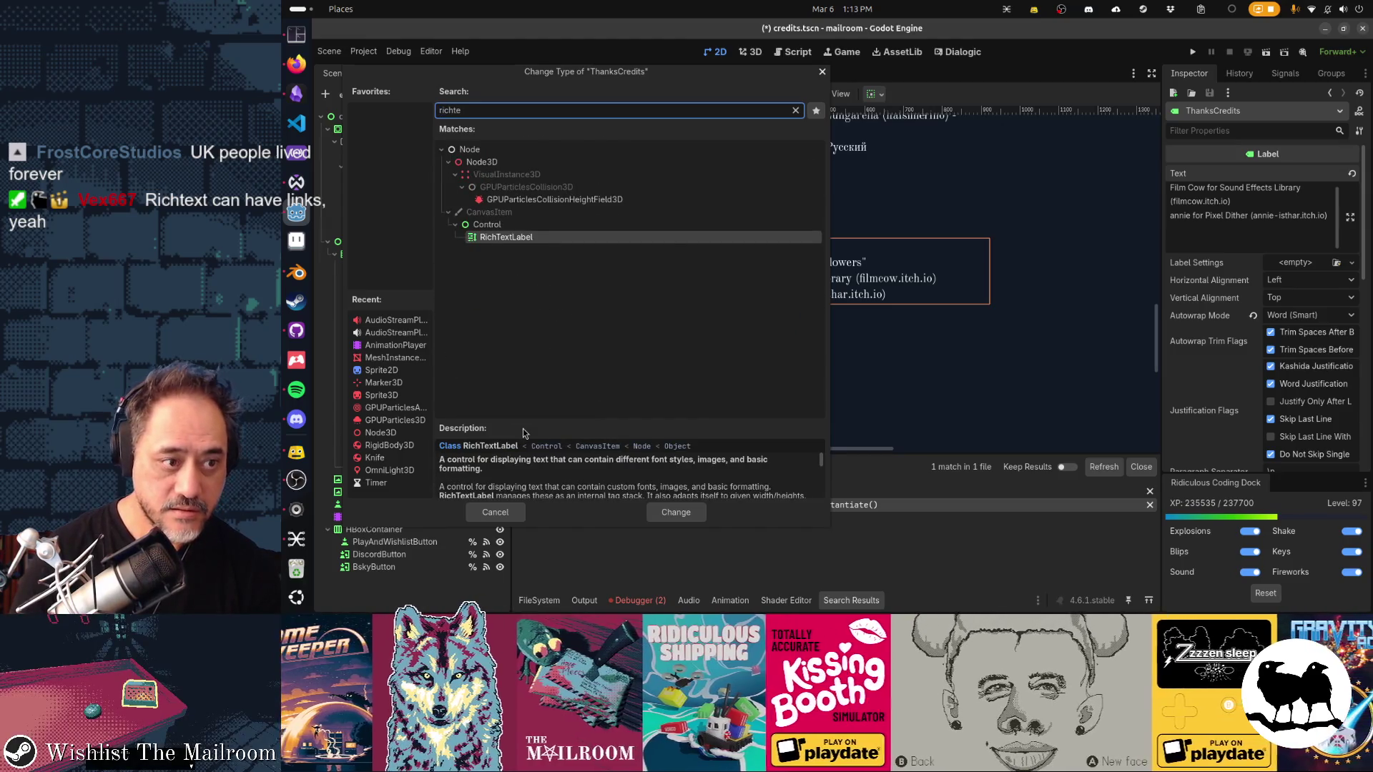
pyautogui.press('Return')
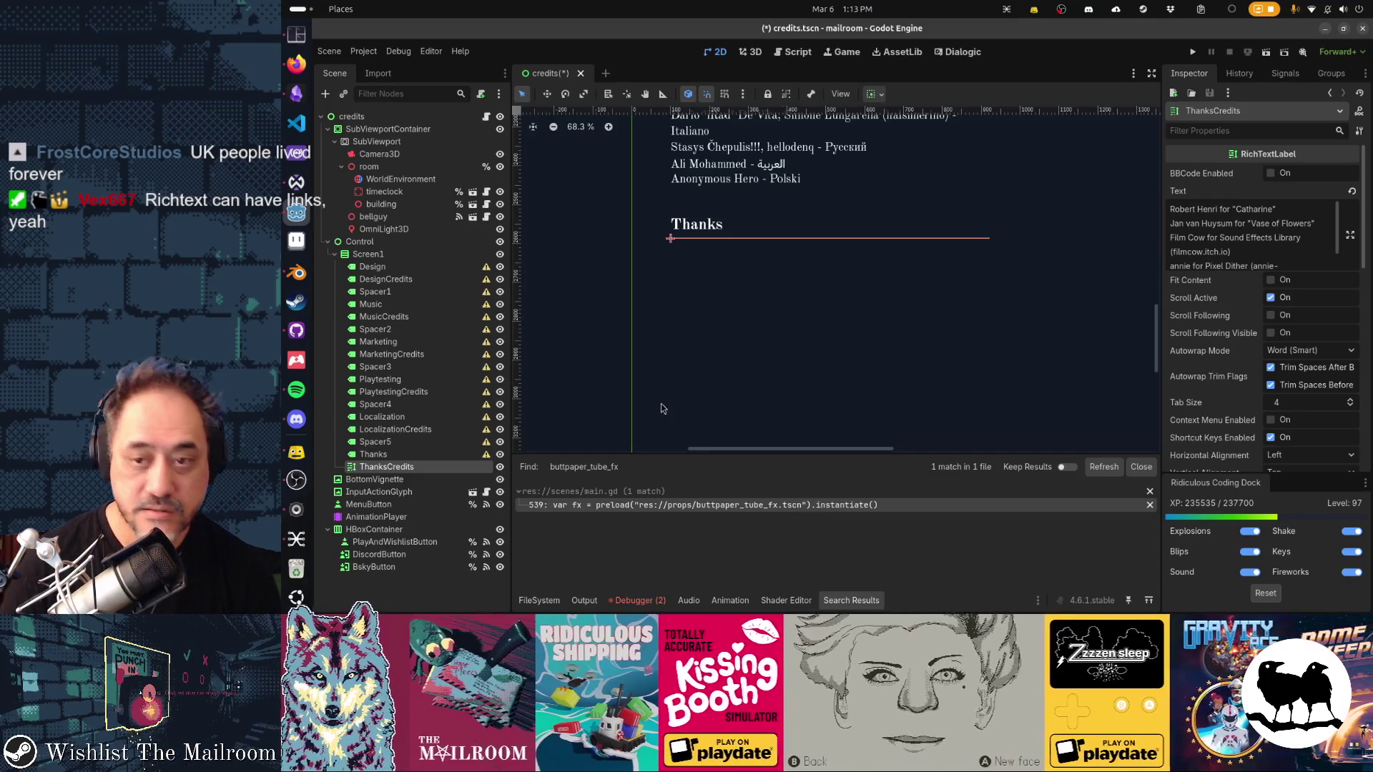
pyautogui.moveTo(1212, 376)
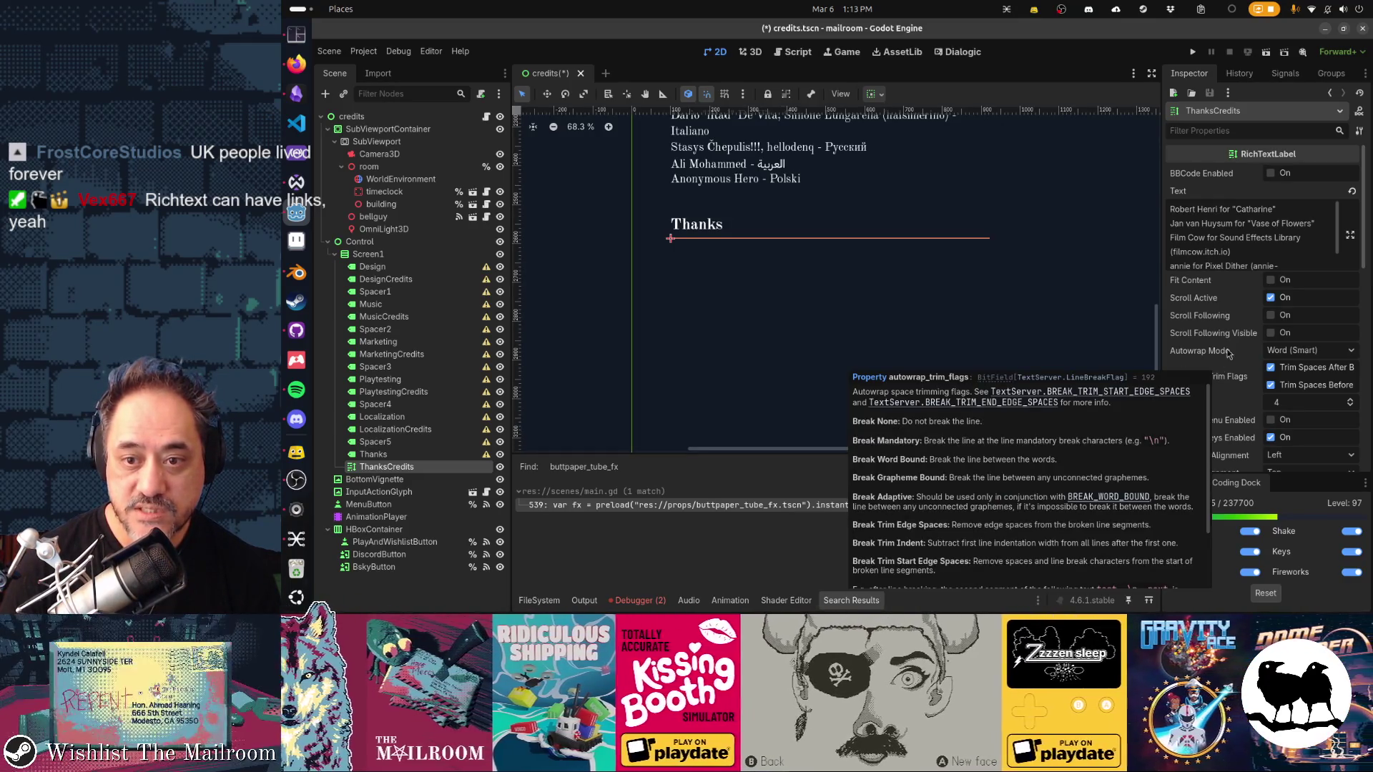
pyautogui.click(1271, 281)
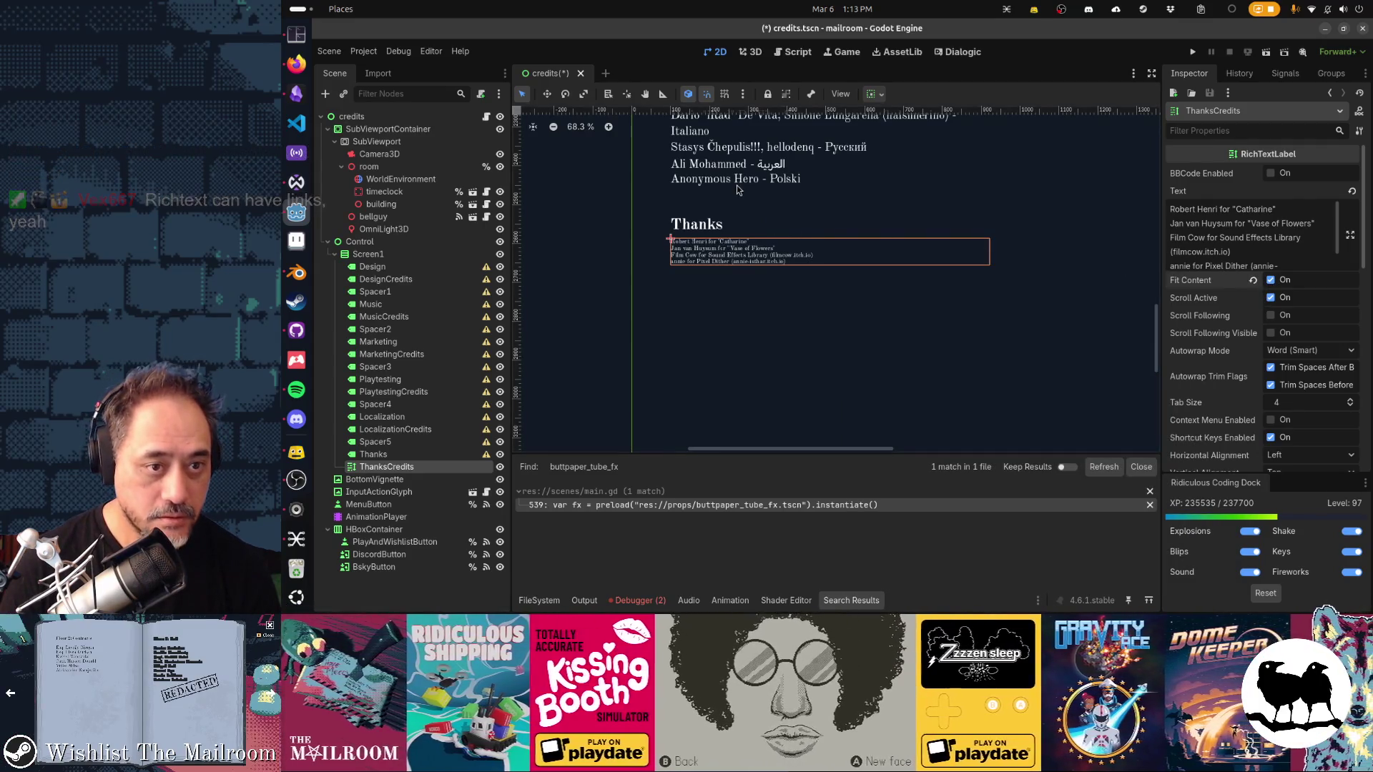
# Step: Give ThanksCredits a 30 px Normal Font Size theme override, matching the localization credits
pyautogui.click(738, 186)
pyautogui.scroll(-5, 1256, 400)
pyautogui.scroll(-3, 1256, 401)
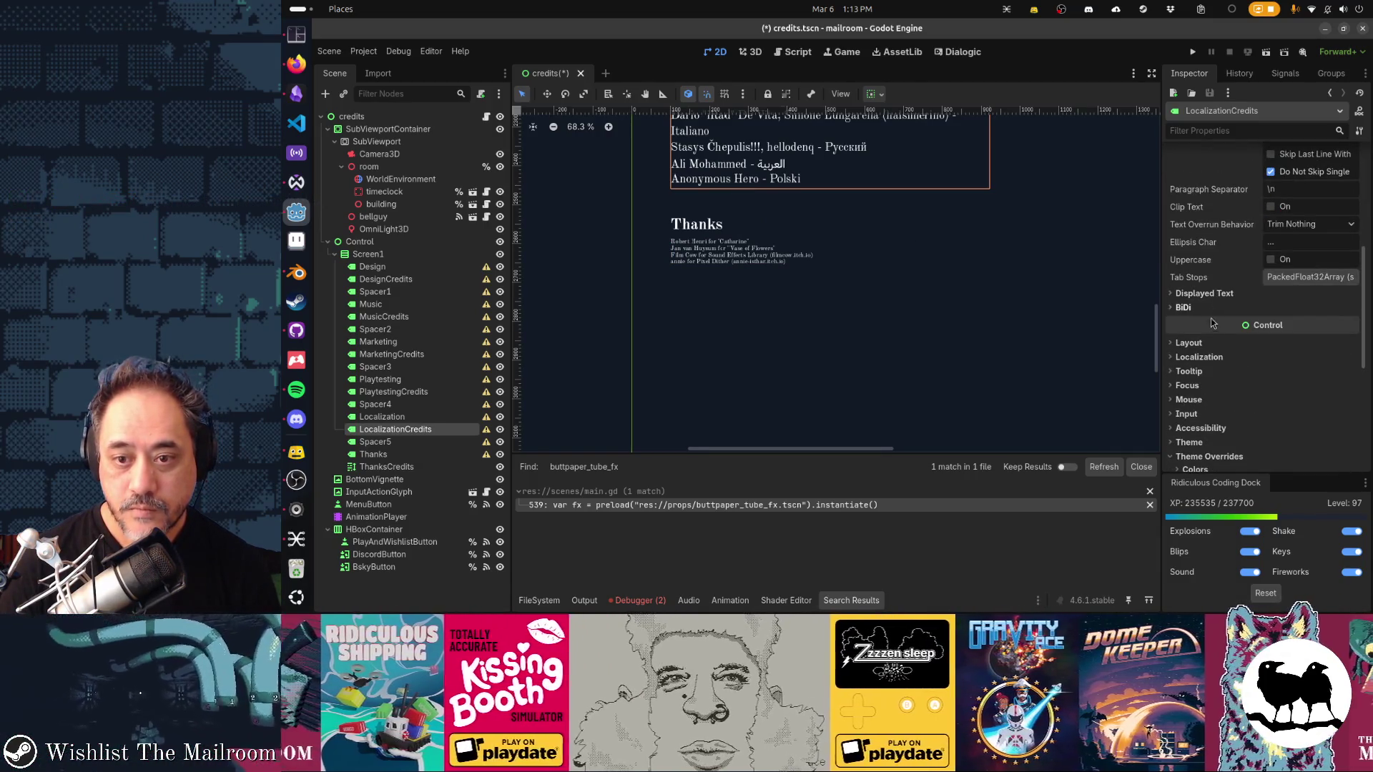
pyautogui.scroll(-3, 1234, 364)
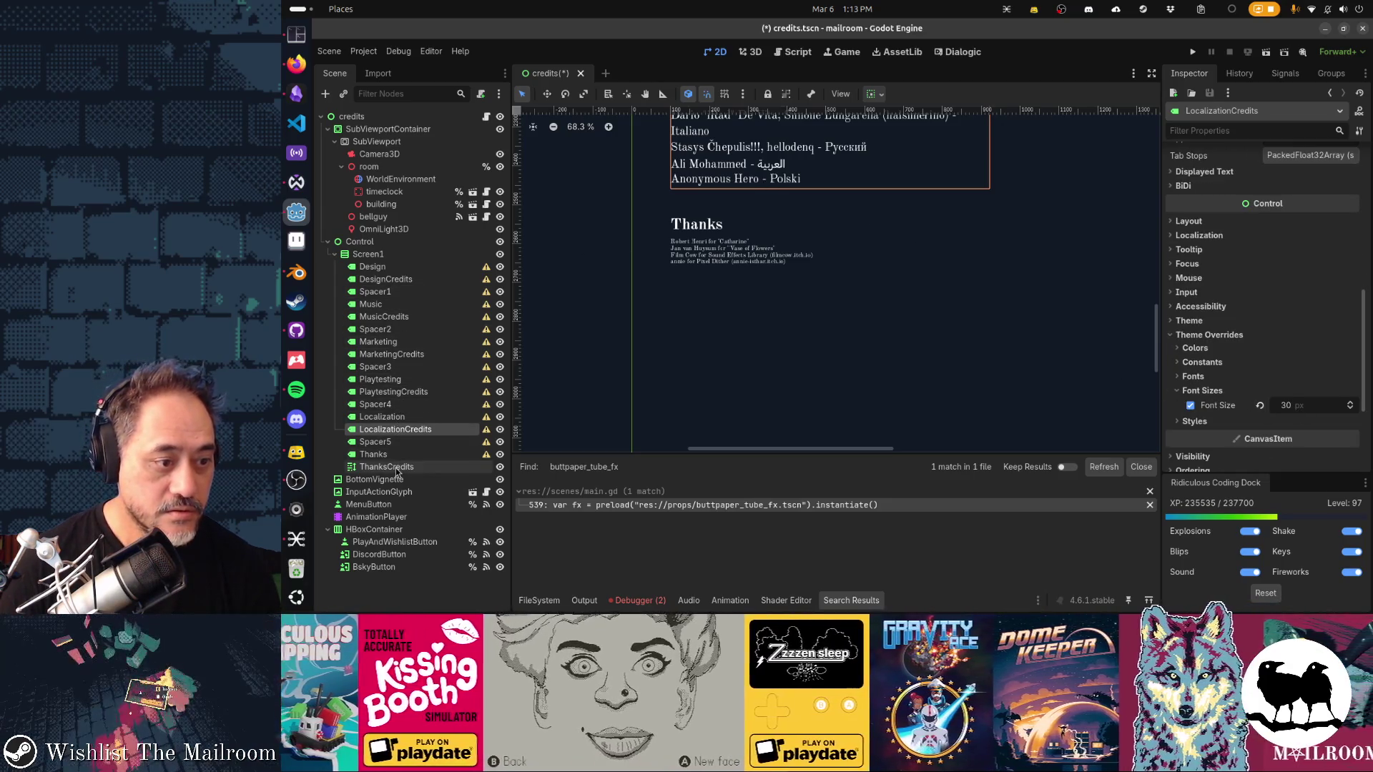
pyautogui.click(384, 467)
pyautogui.scroll(-3, 1223, 309)
pyautogui.scroll(-3, 1233, 313)
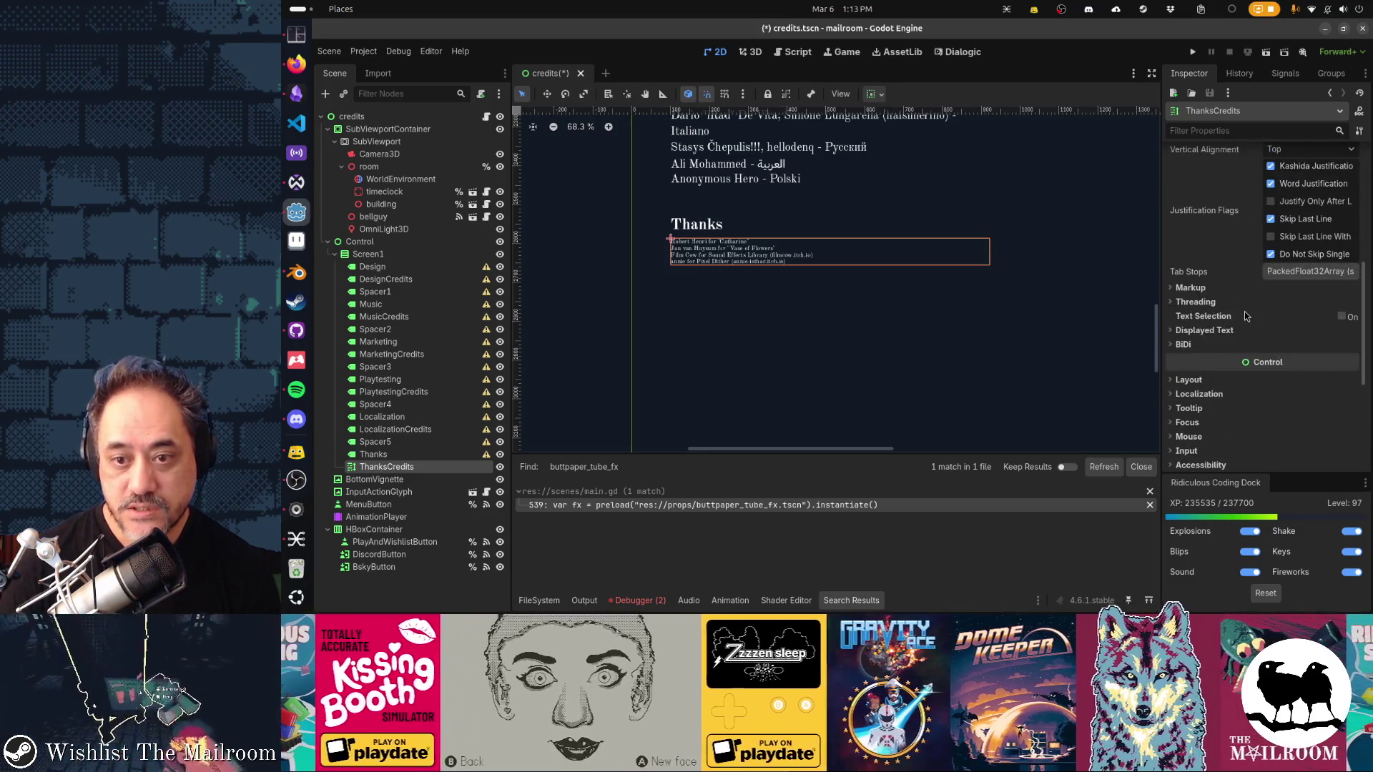
pyautogui.scroll(-2, 1231, 320)
pyautogui.scroll(-1, 1229, 328)
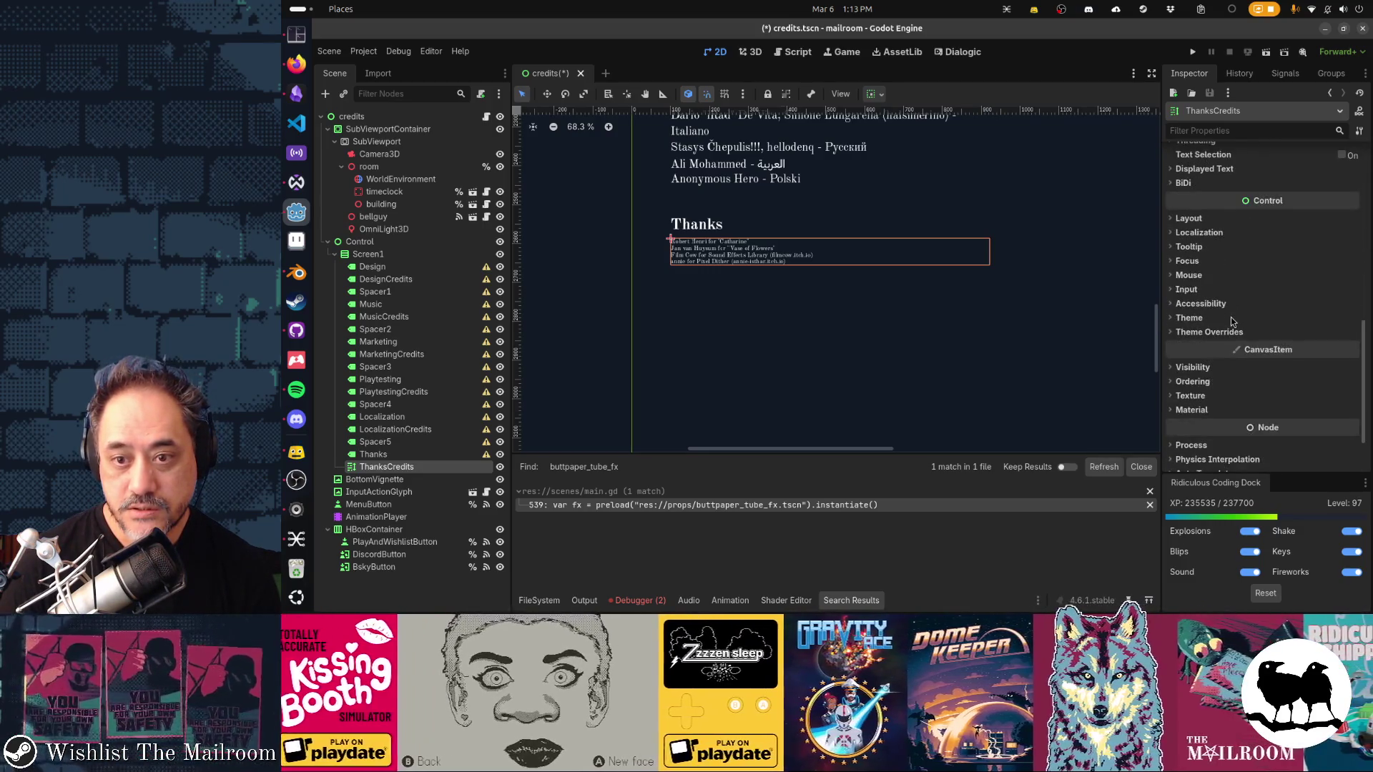
pyautogui.click(1224, 334)
pyautogui.click(1202, 388)
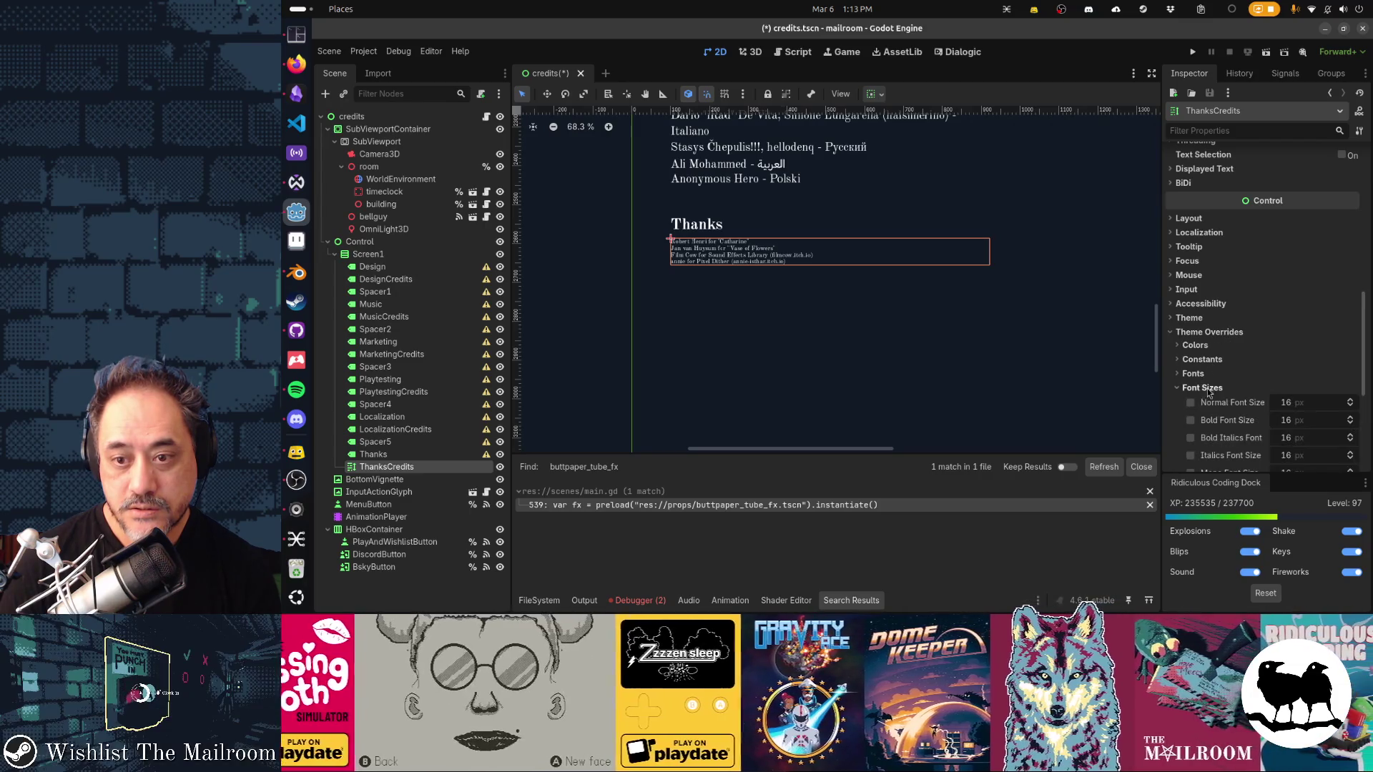
pyautogui.click(1190, 402)
pyautogui.click(1287, 403)
pyautogui.write('30')
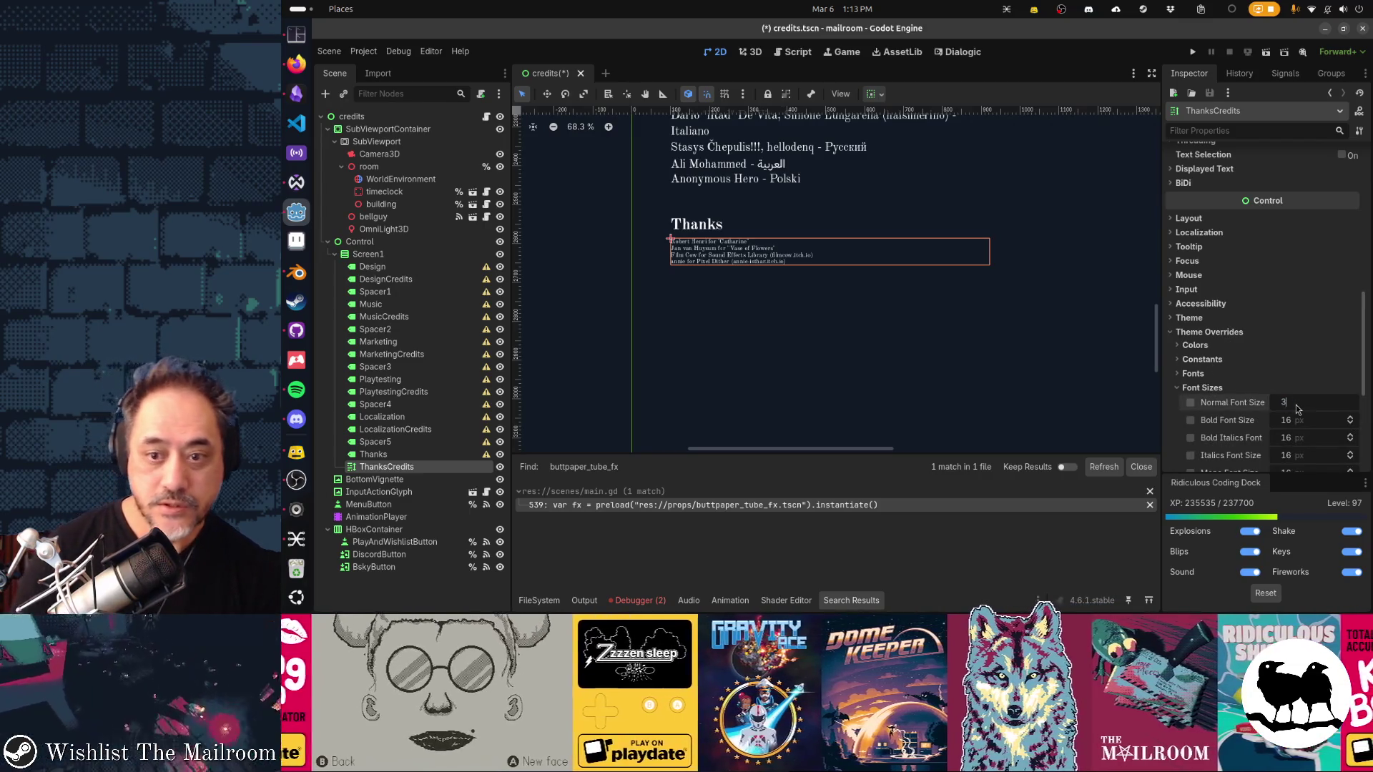
pyautogui.press('Return')
pyautogui.scroll(-2, 1297, 407)
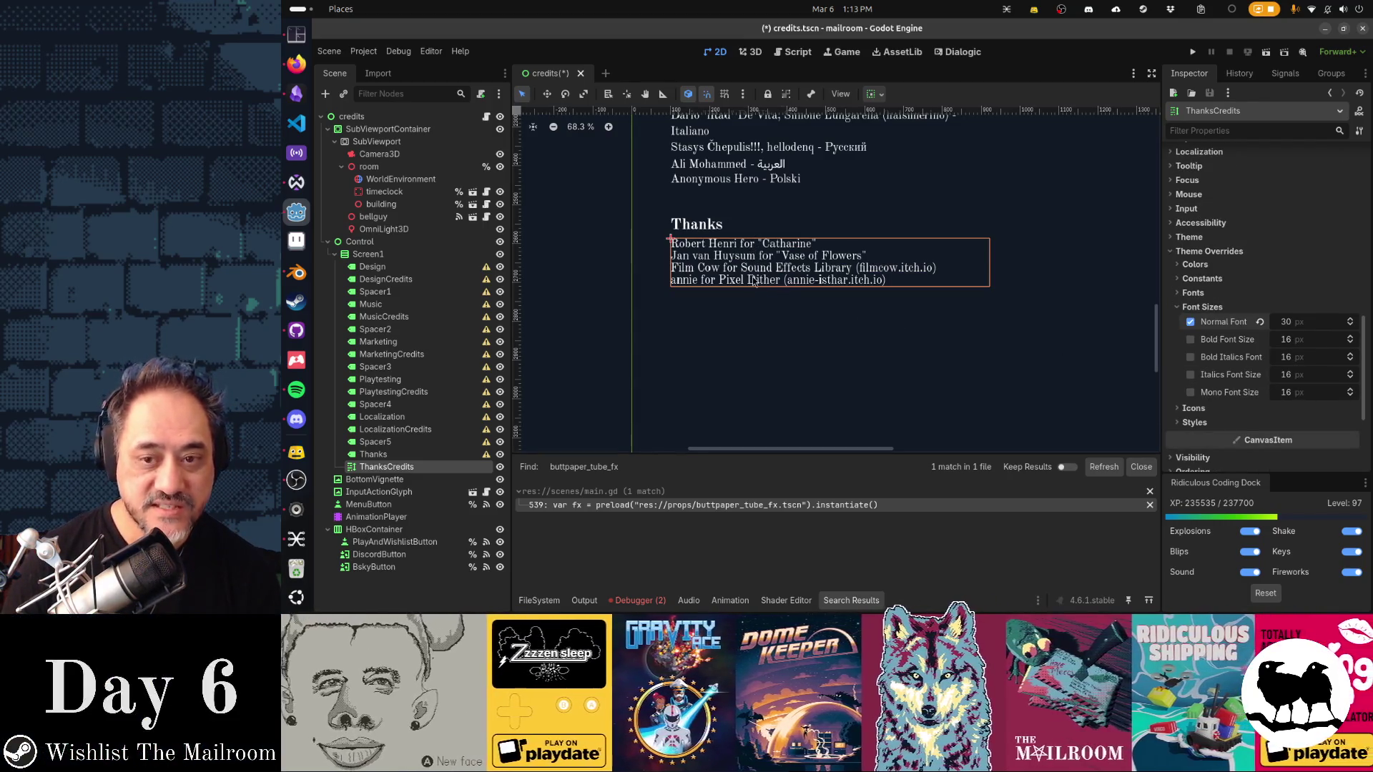
pyautogui.scroll(1, 777, 308)
pyautogui.scroll(1, 777, 307)
pyautogui.scroll(2, 931, 178)
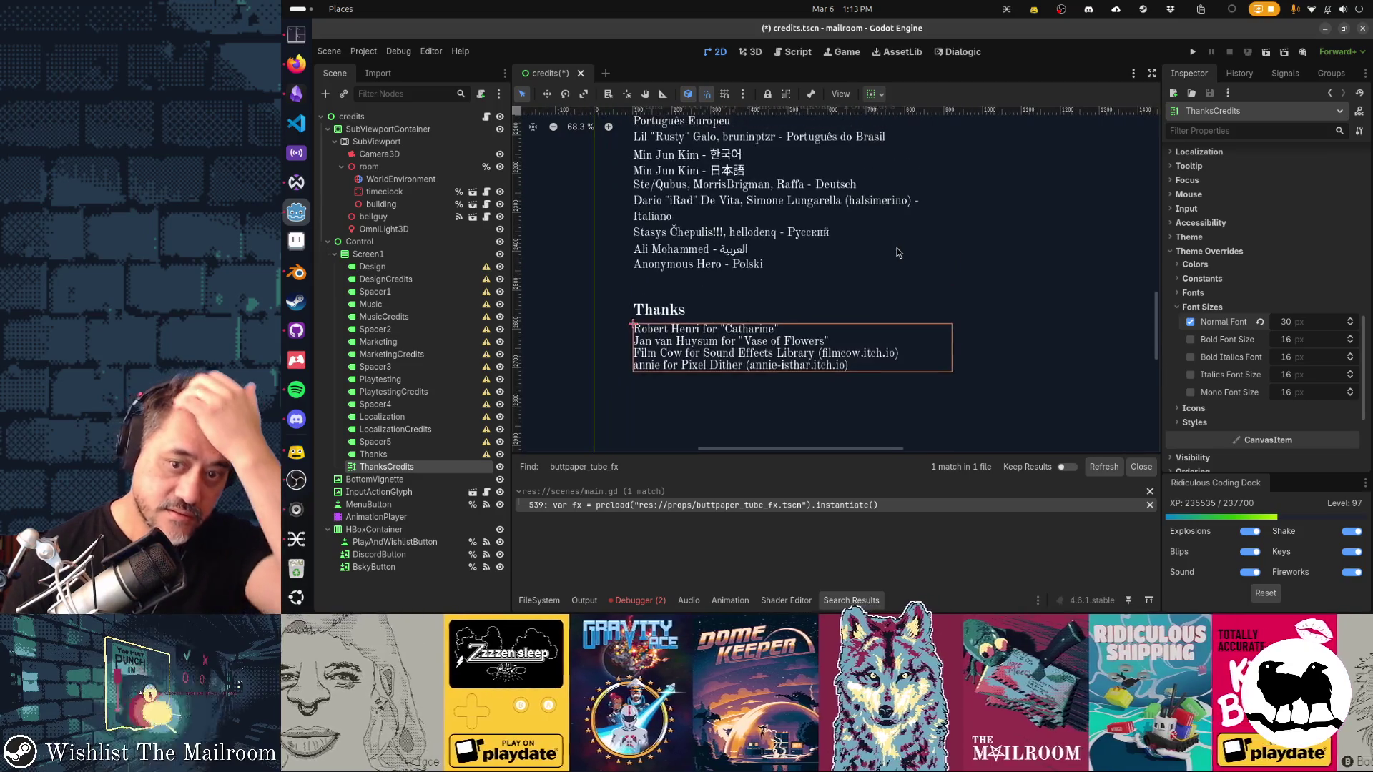
# Step: Enable a Line Separation constant override of 10 on the ThanksCredits label
pyautogui.click(1230, 283)
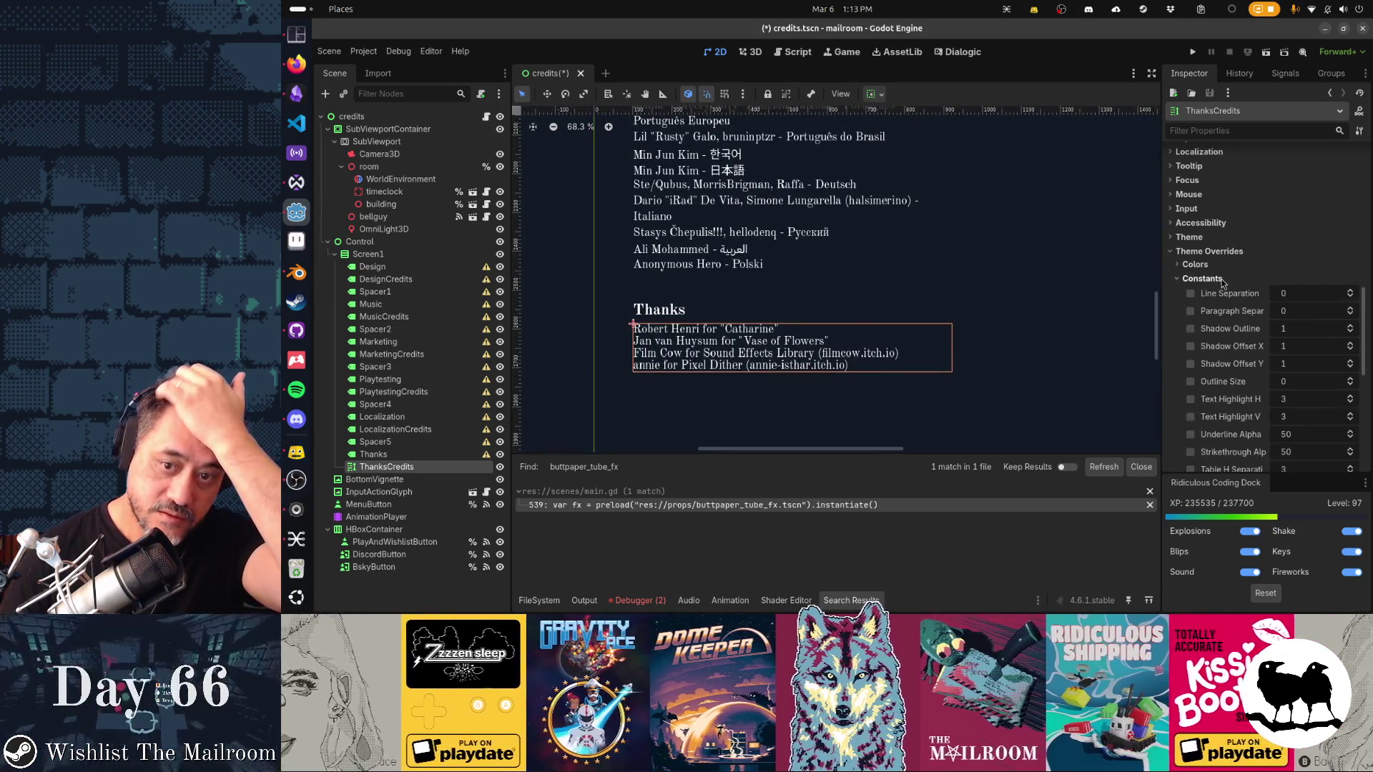
pyautogui.click(1351, 291)
pyautogui.click(1351, 290)
pyautogui.click(1351, 291)
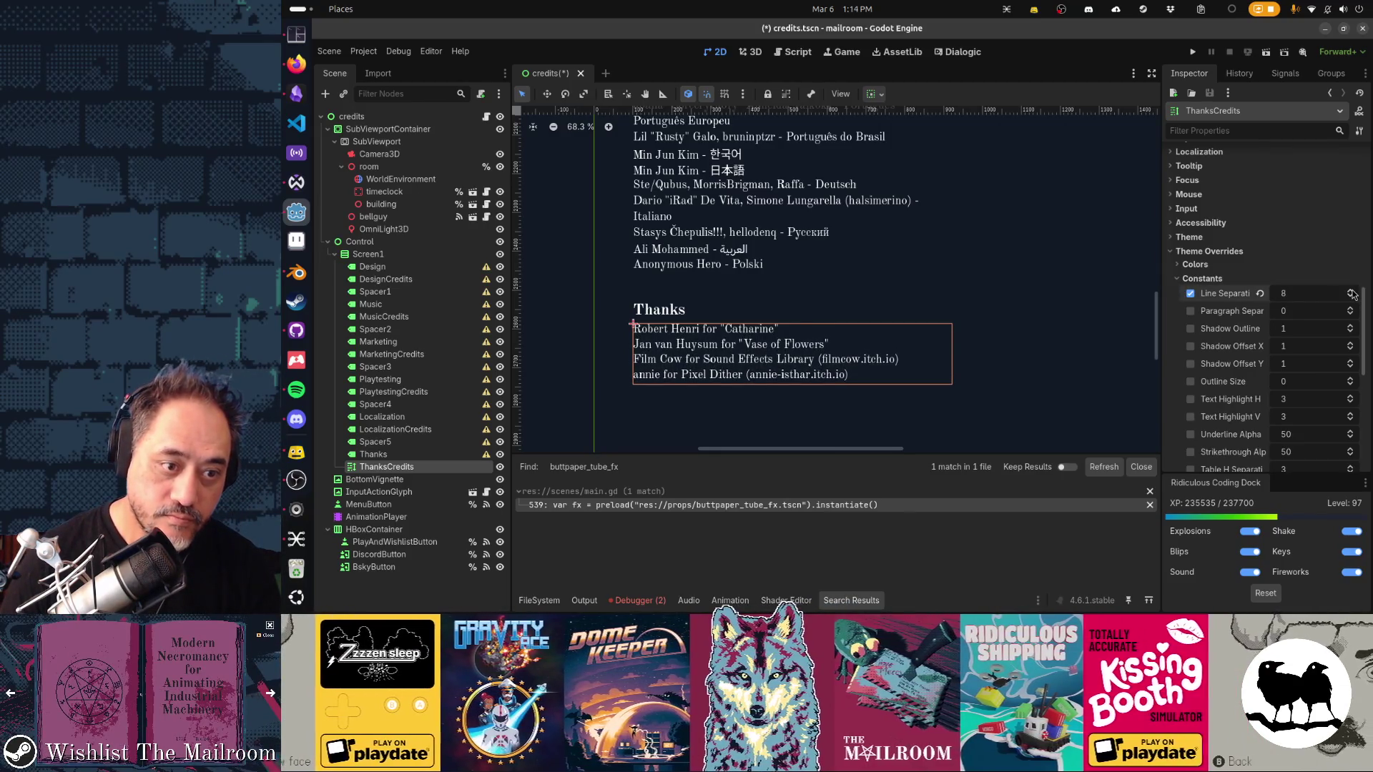
pyautogui.click(1350, 290)
pyautogui.click(1351, 291)
pyautogui.click(1350, 291)
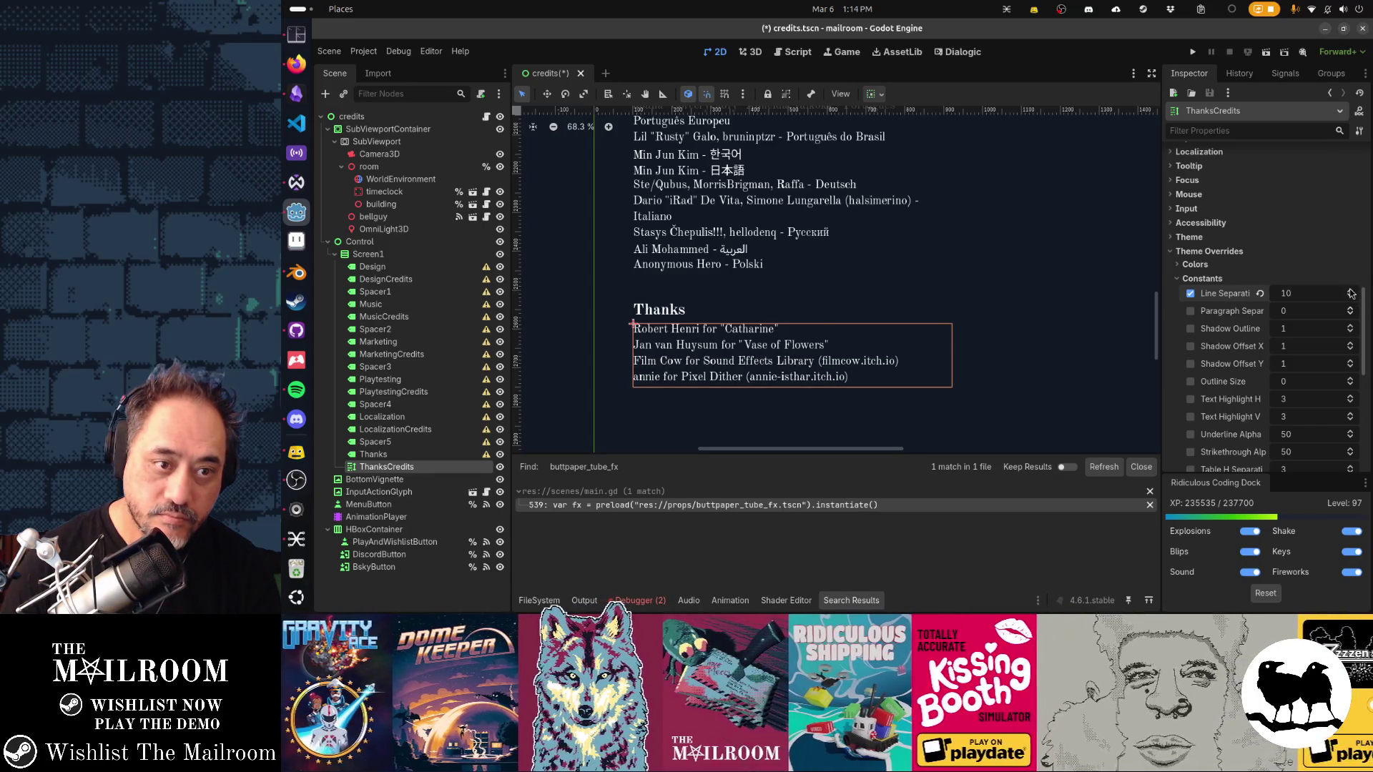
pyautogui.moveTo(857, 240); pyautogui.dragTo(879, 176)
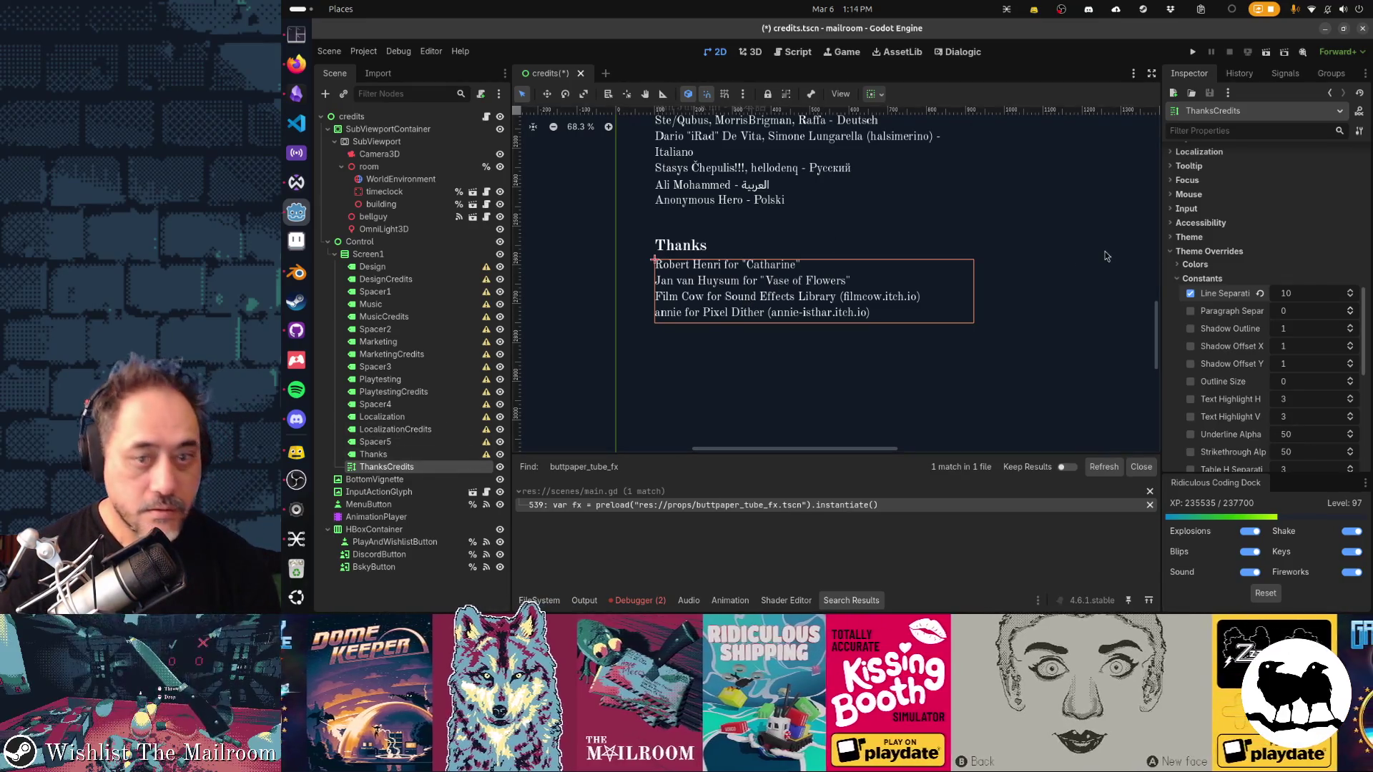
pyautogui.scroll(10, 1228, 237)
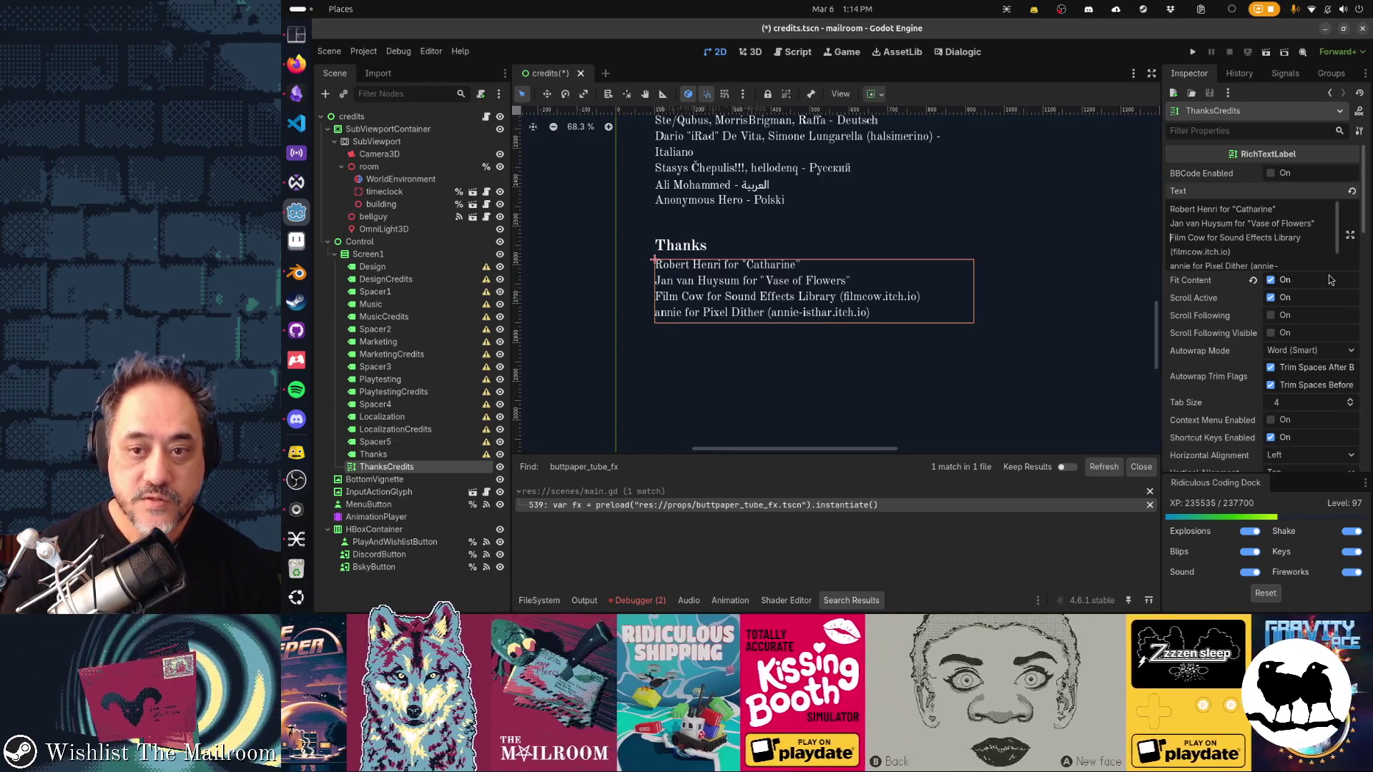
pyautogui.write('[url=')
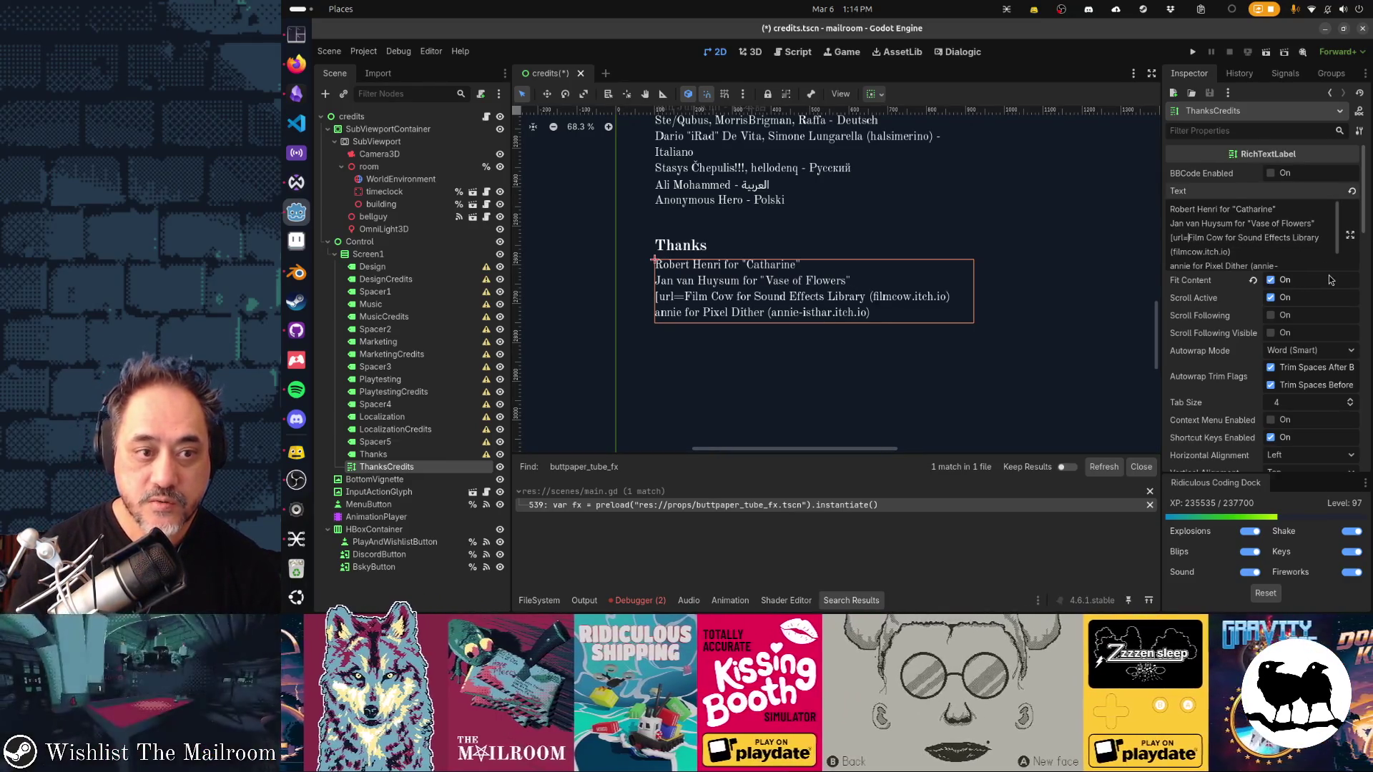
pyautogui.write('https://')
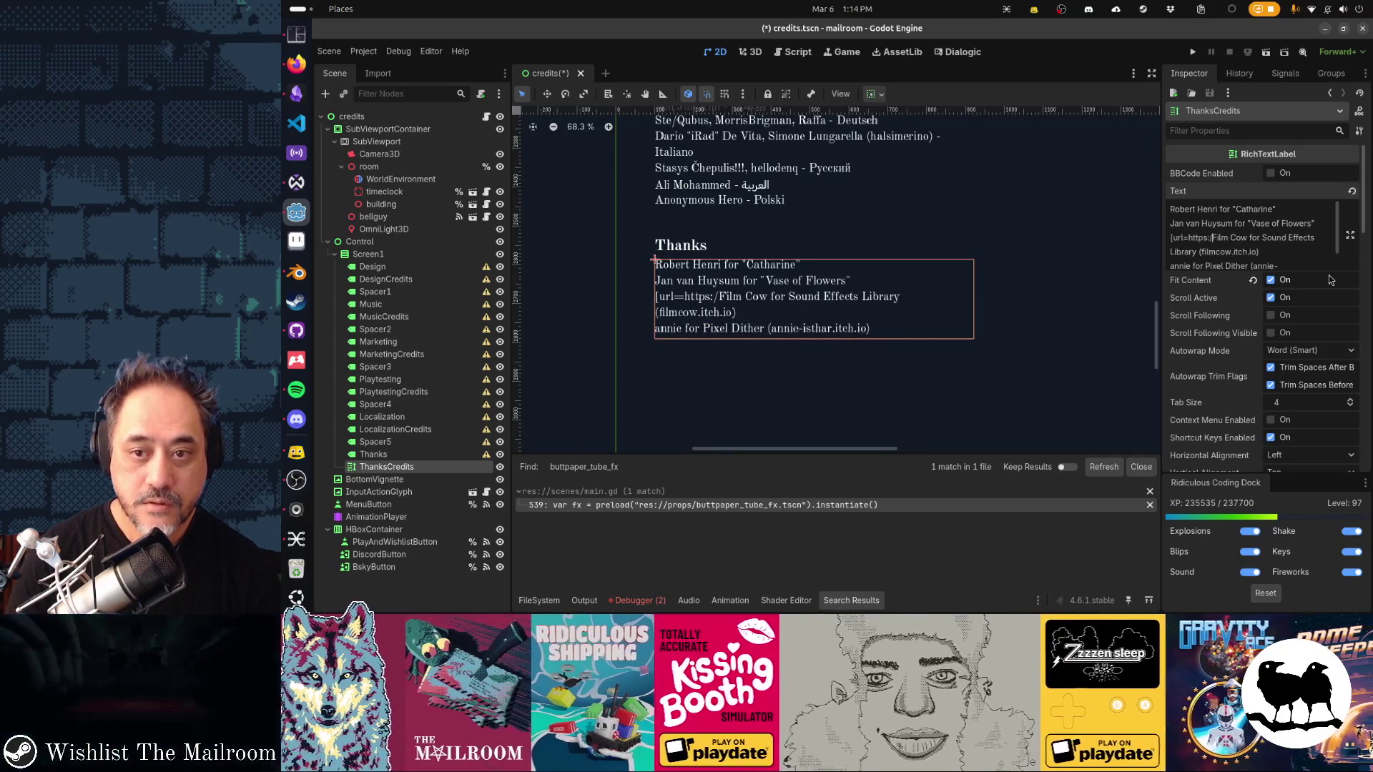
pyautogui.write('filmcow.')
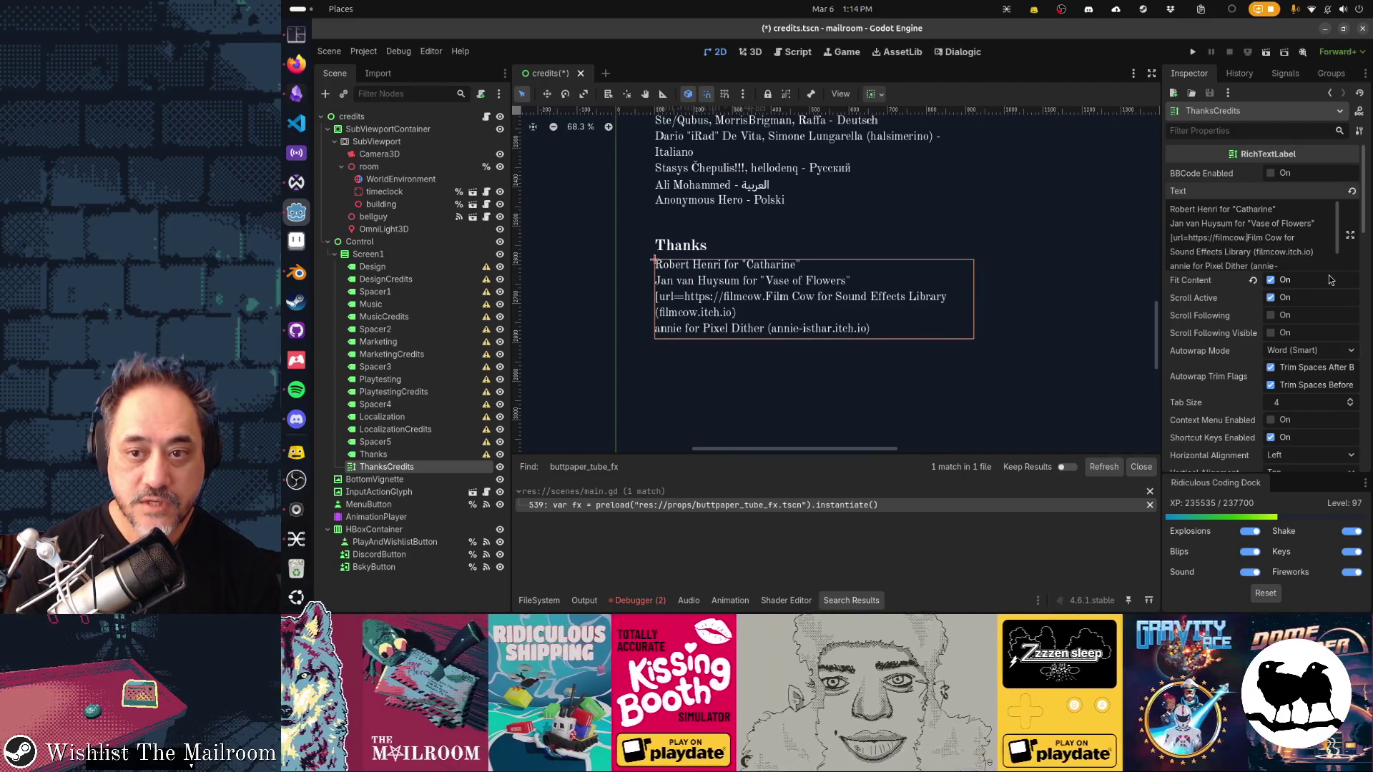
pyautogui.write('itch.io')
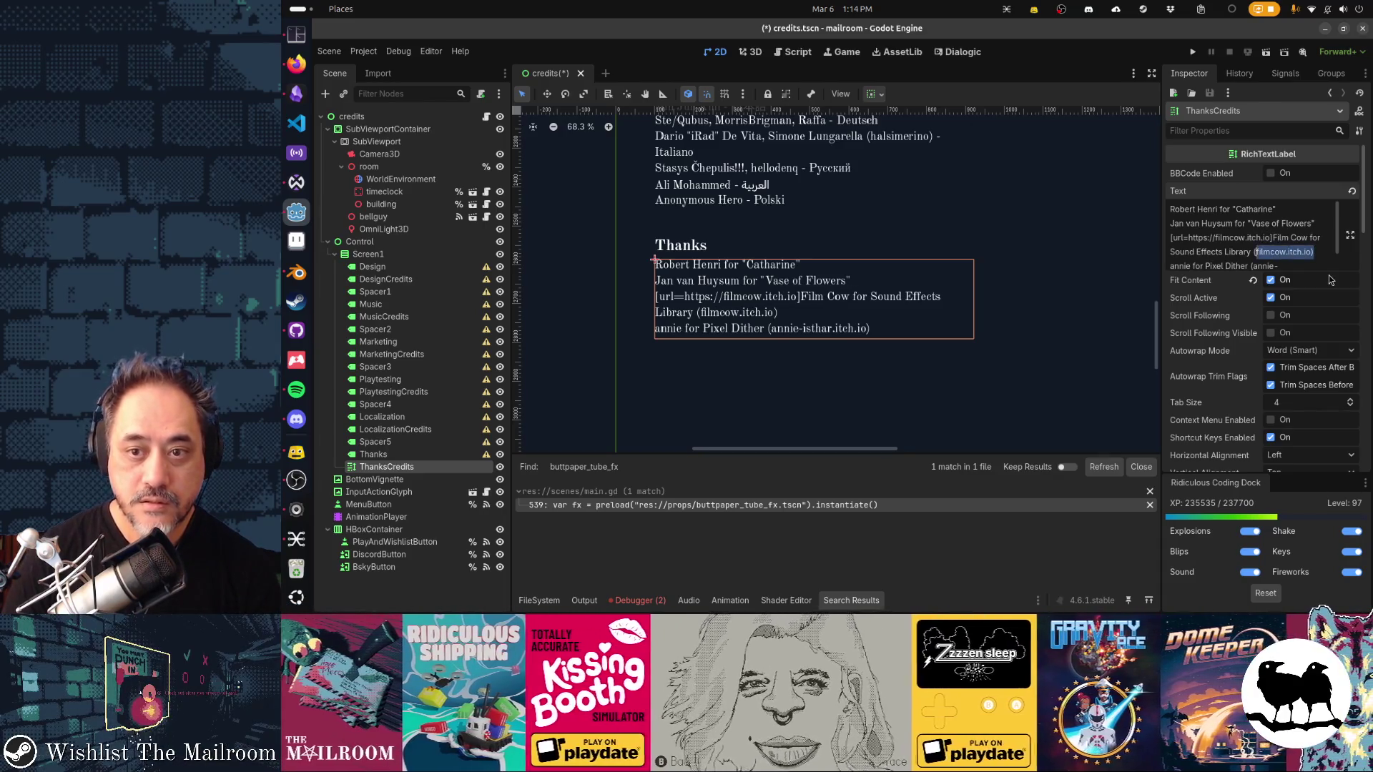
# Step: Wrap the Film Cow and annie credits in [url] itch.io tags, remove the plain addresses, and enable BBCode
pyautogui.hotkey('shift', 'Left')
pyautogui.write('rl]')
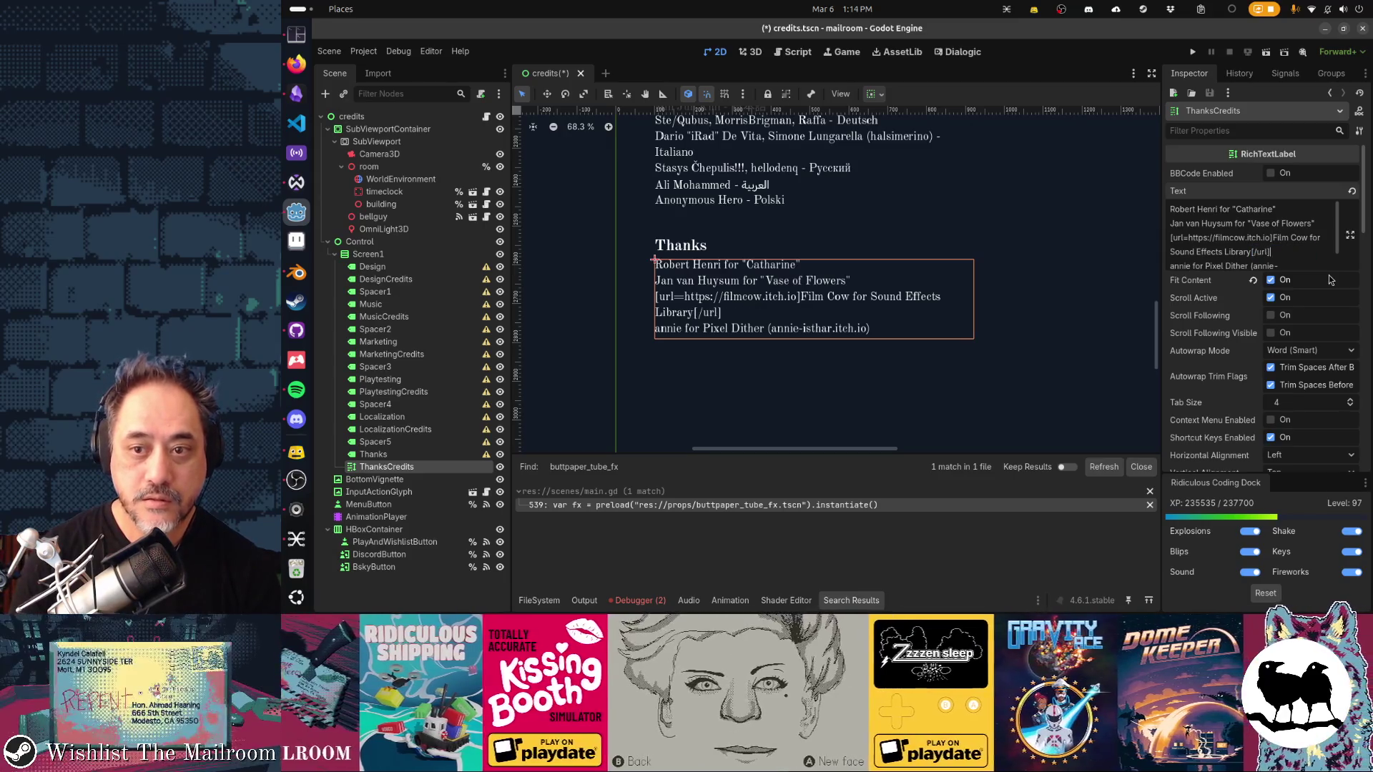
pyautogui.hotkey('ctrl', 'End')
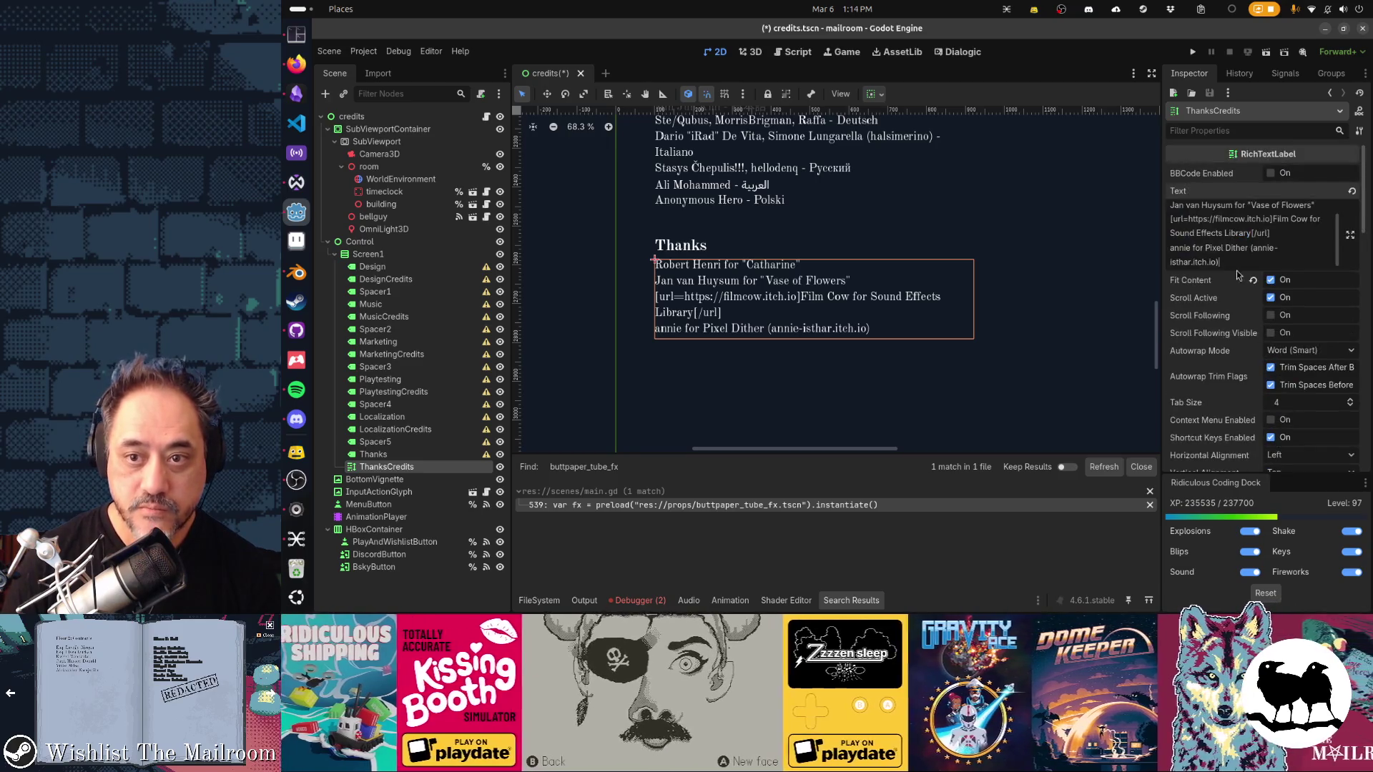
pyautogui.click(1271, 174)
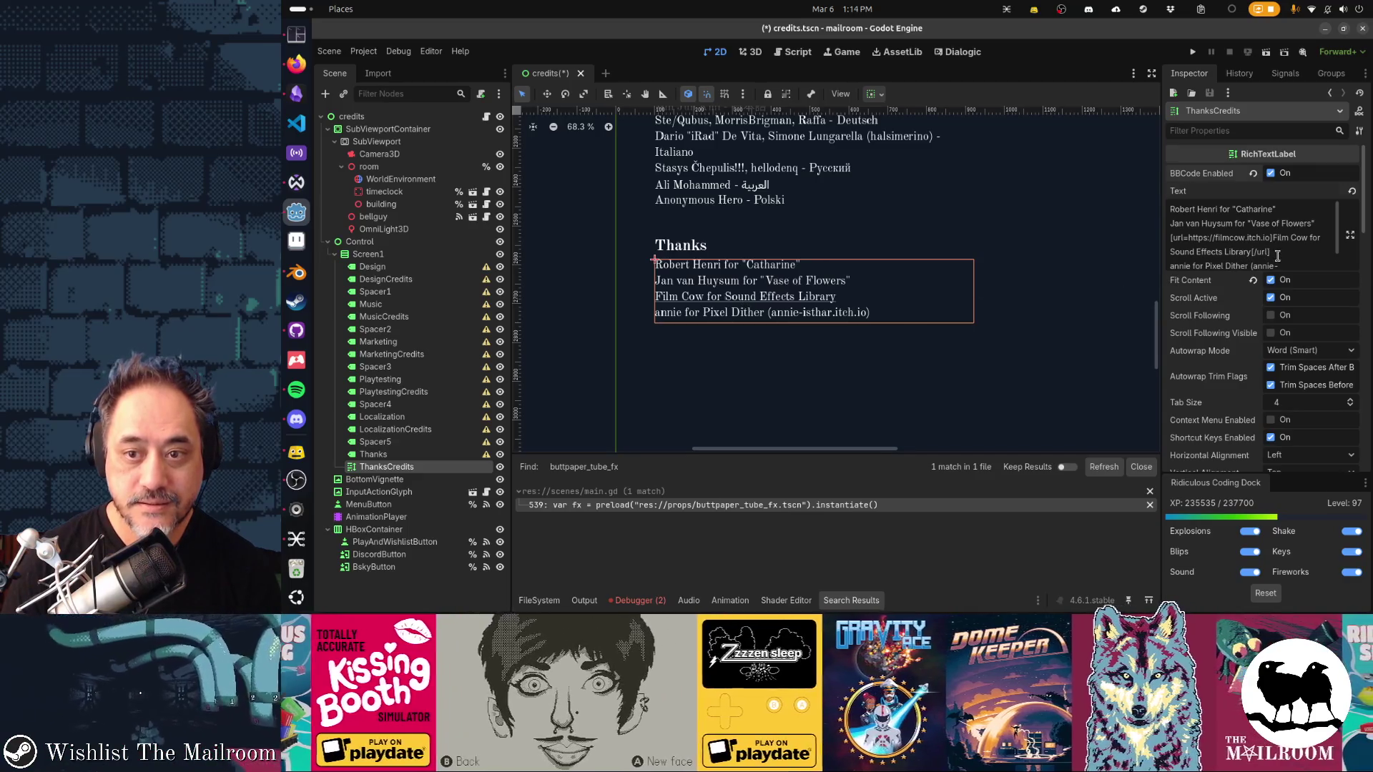
pyautogui.scroll(-2, 1255, 236)
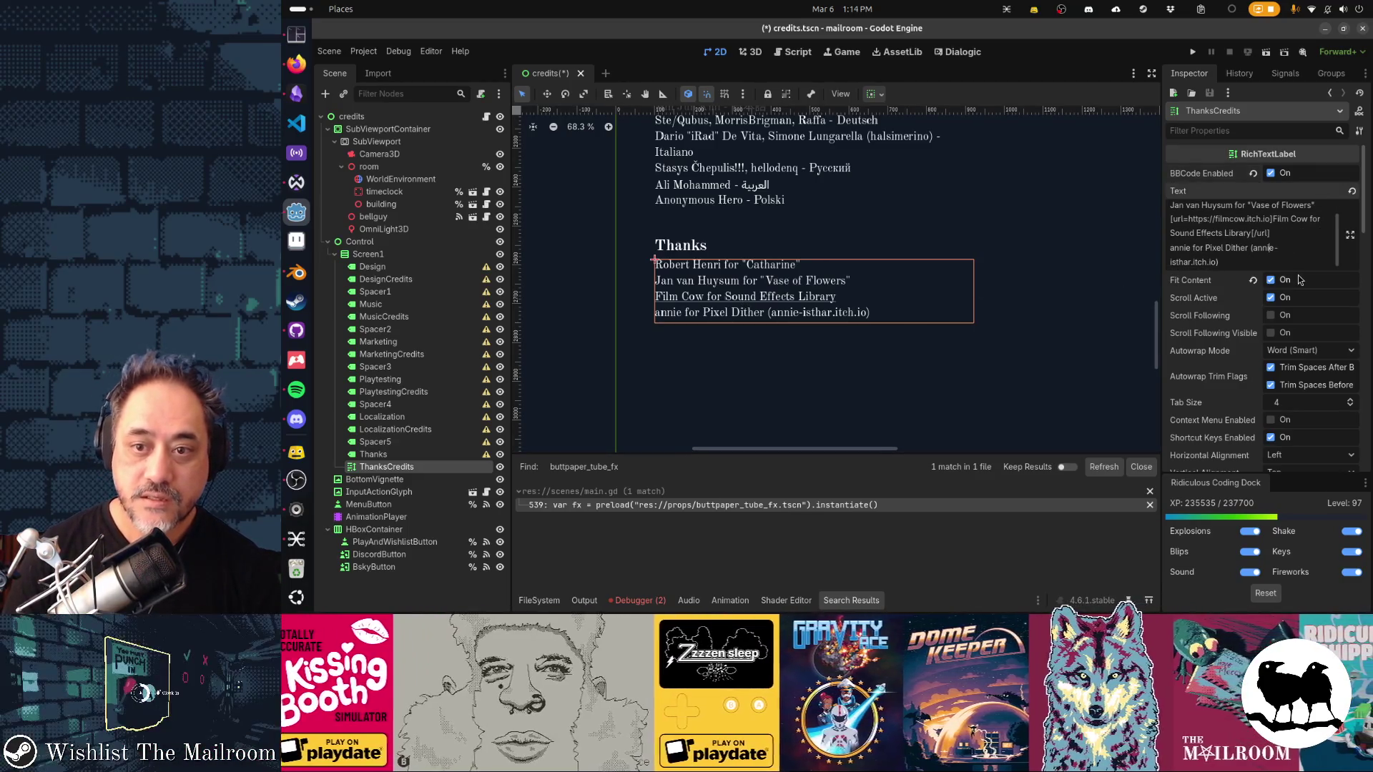
pyautogui.hotkey('shift', 'End')
pyautogui.press('Delete')
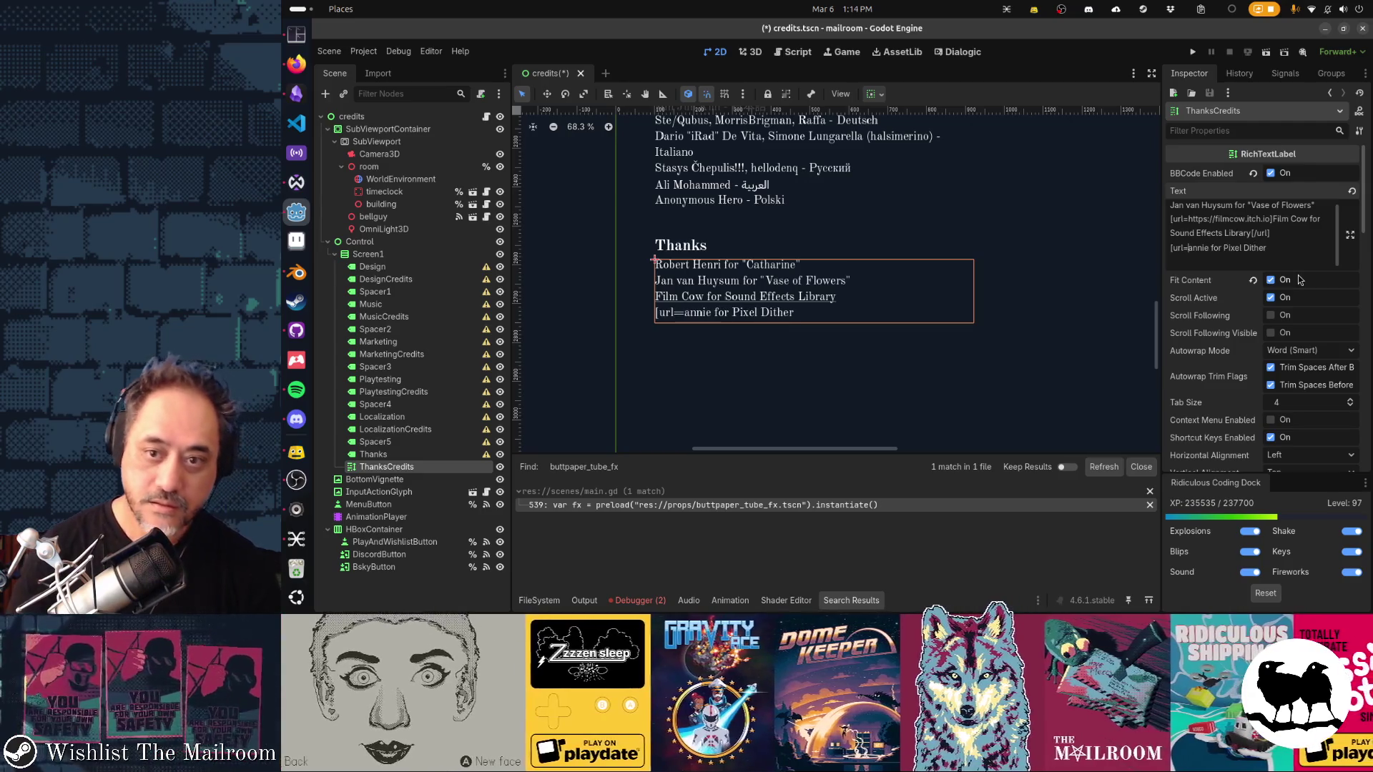
pyautogui.write('https://annie-isthar.itch.io')
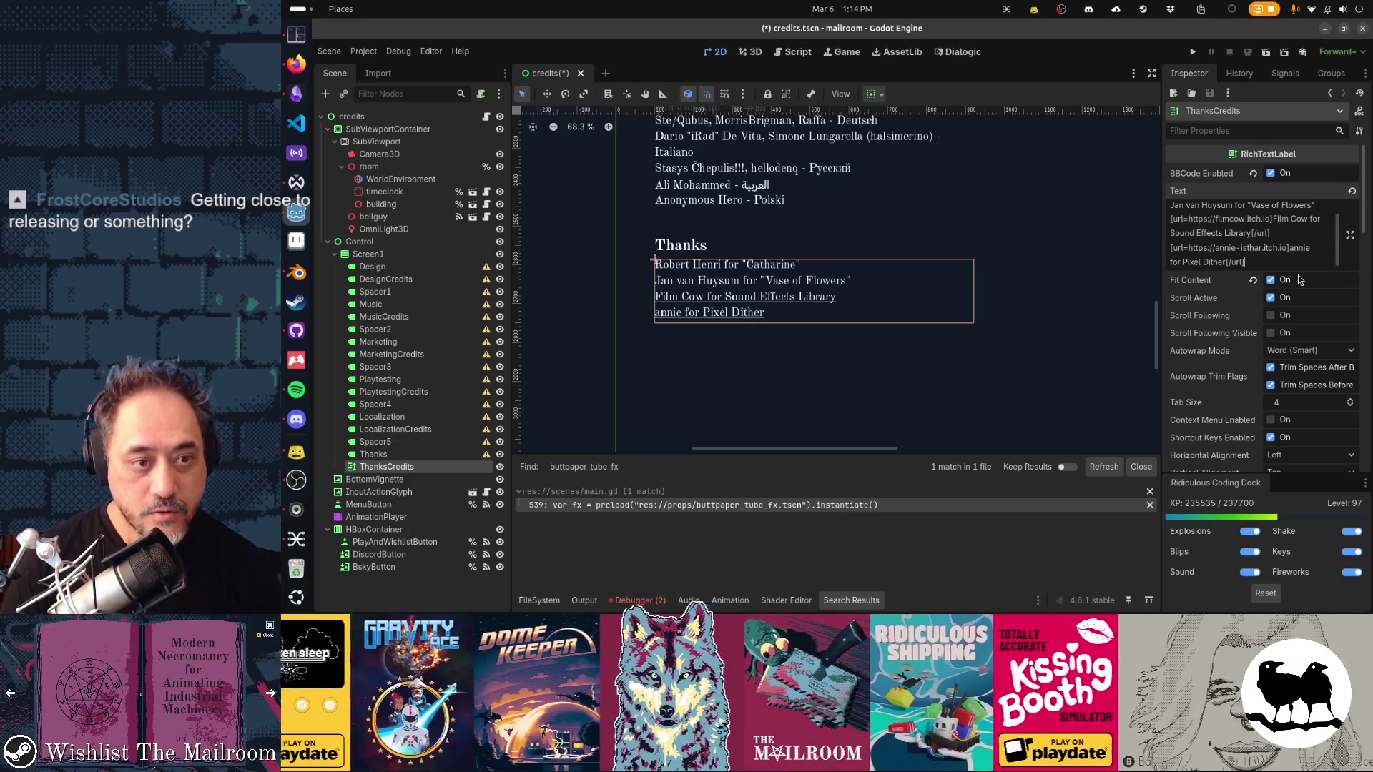
pyautogui.click(869, 228)
# Step: Pan the credits down to the Thanks section and select the ThanksCredits node for editing
pyautogui.click(815, 289)
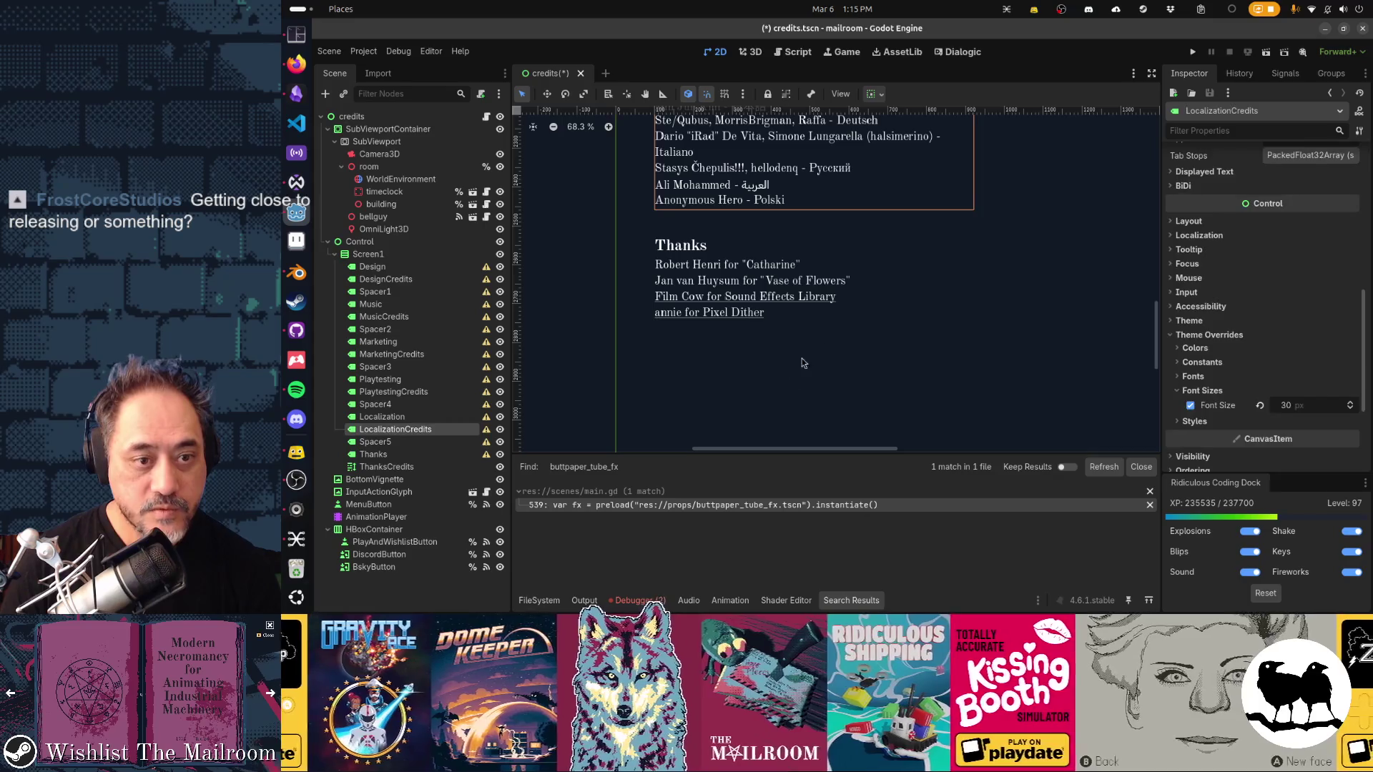
pyautogui.click(801, 358)
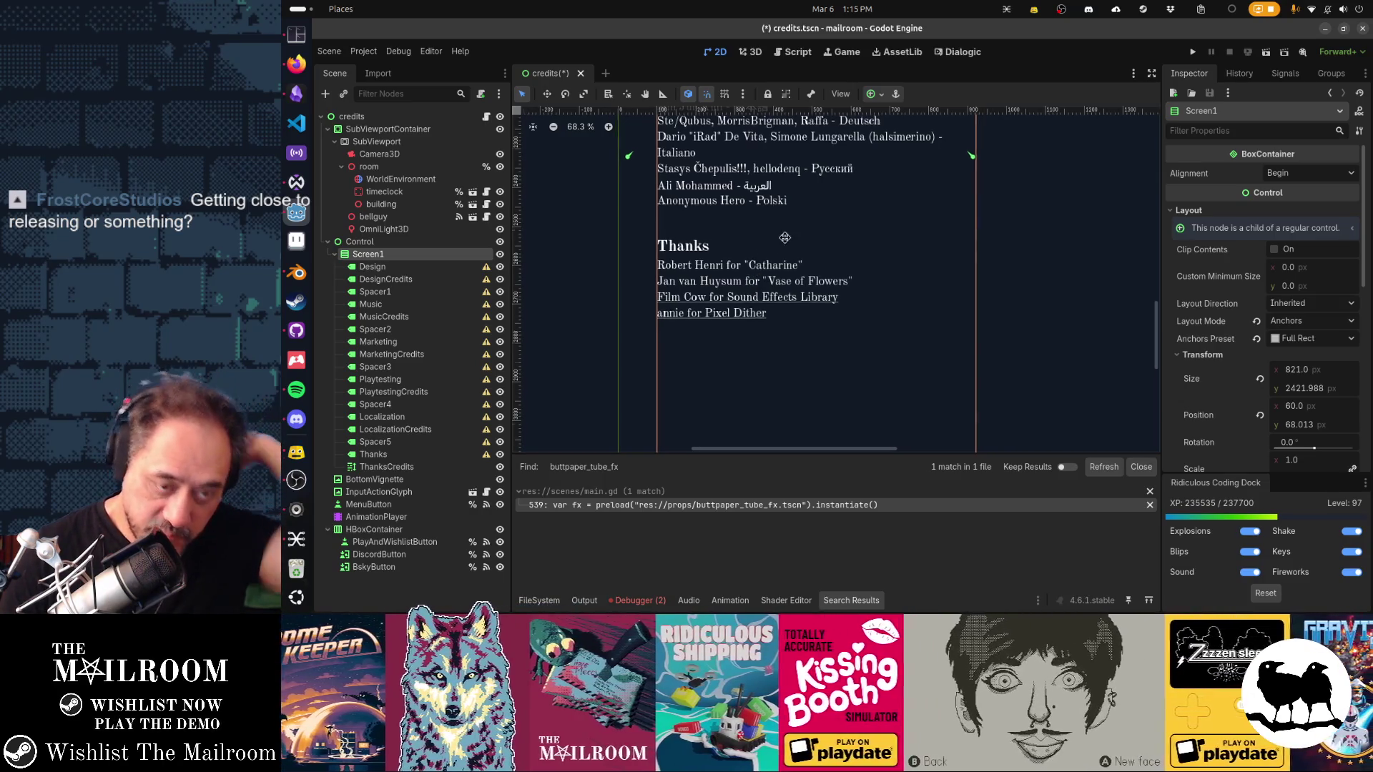
pyautogui.scroll(5, 816, 273)
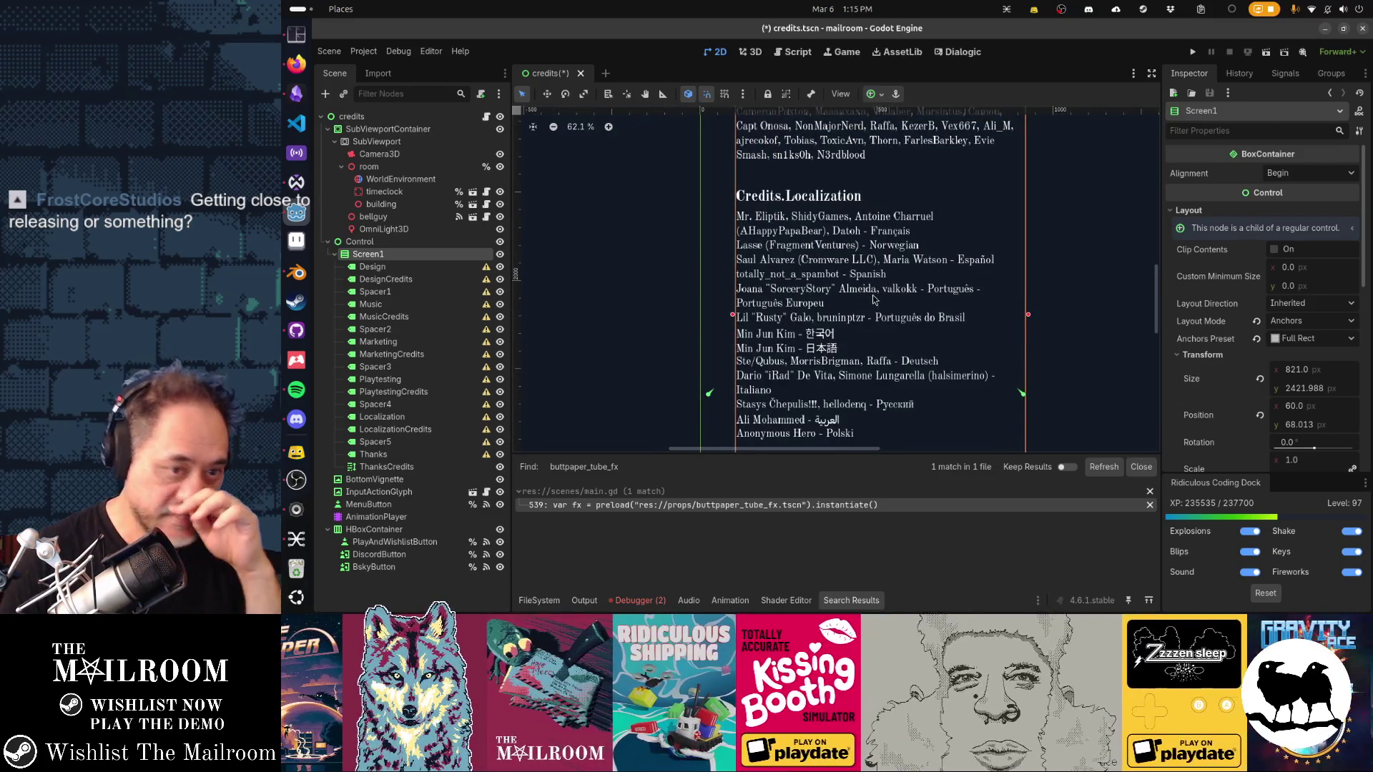
pyautogui.moveTo(867, 291); pyautogui.dragTo(845, 271)
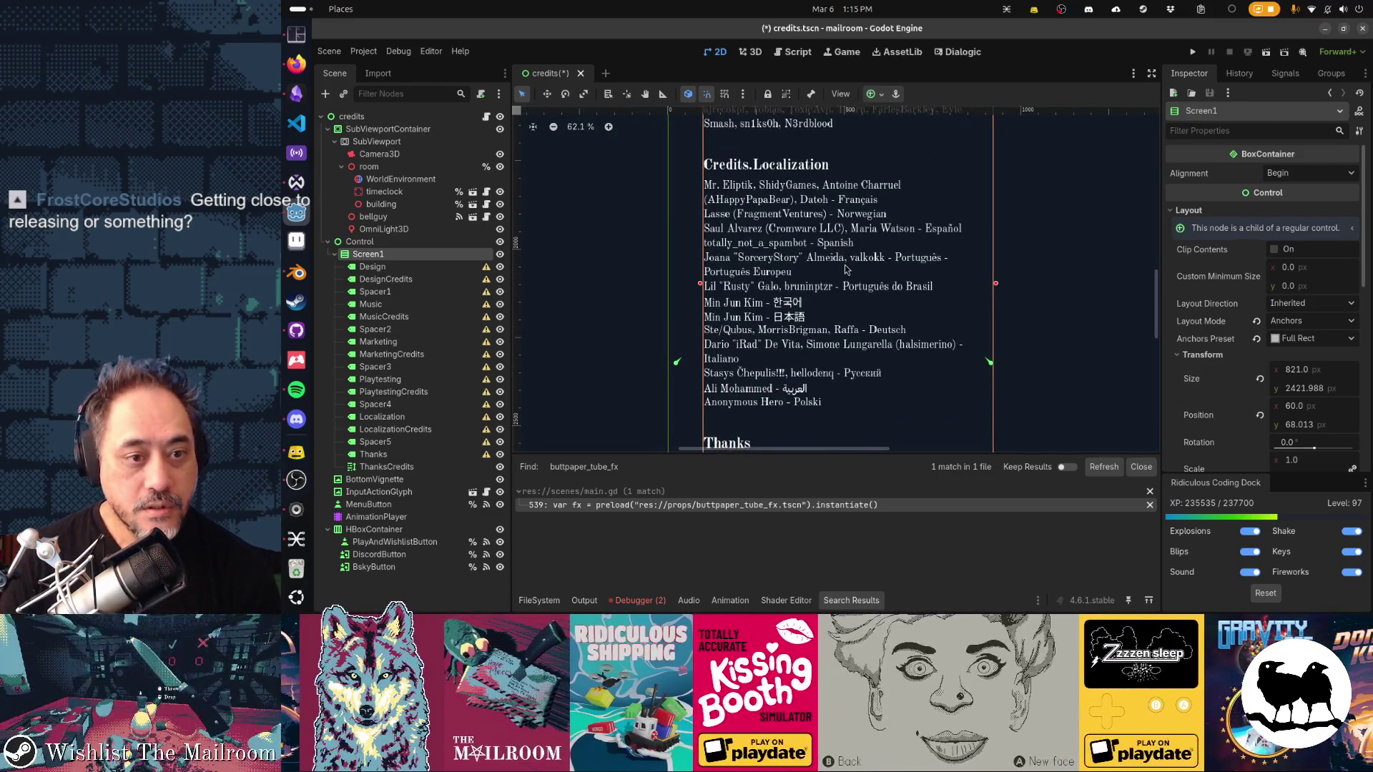
pyautogui.scroll(3, 845, 268)
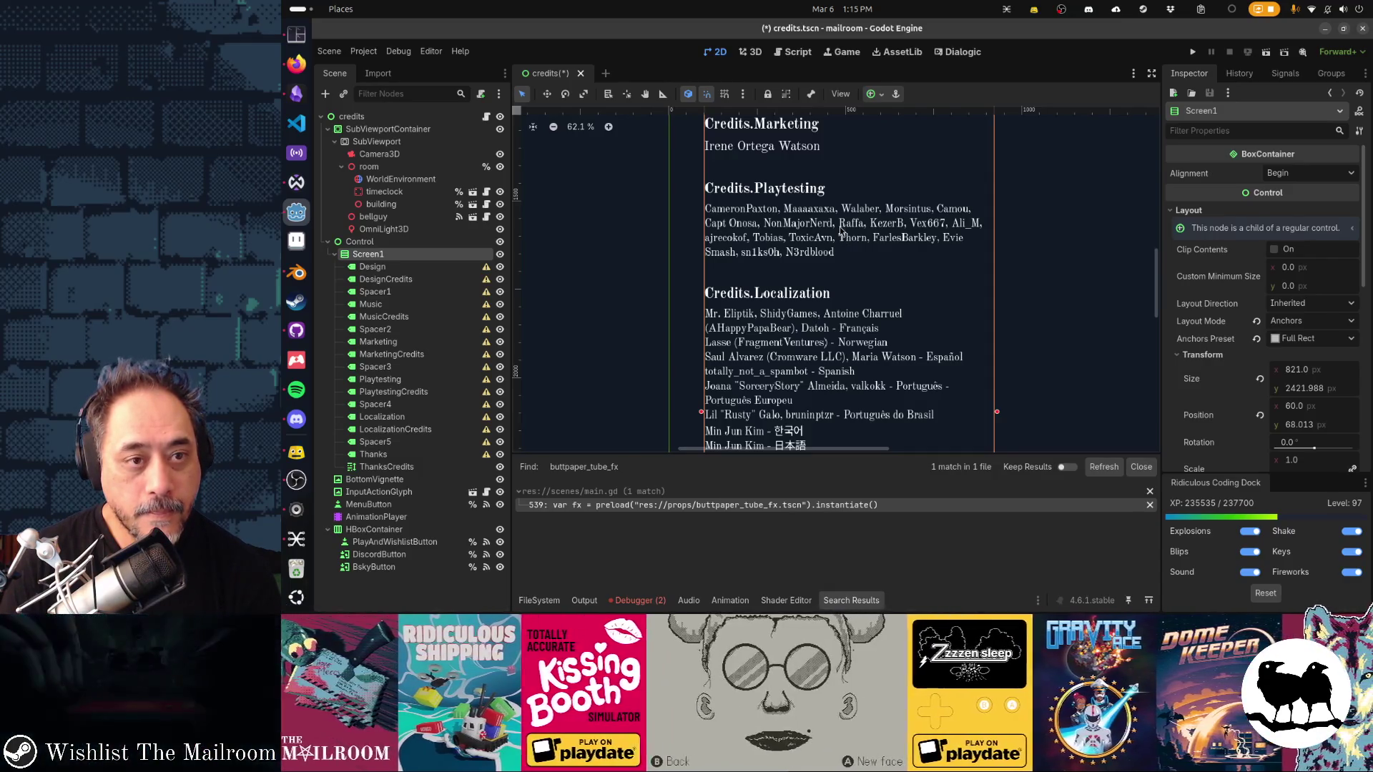
pyautogui.scroll(-2, 839, 280)
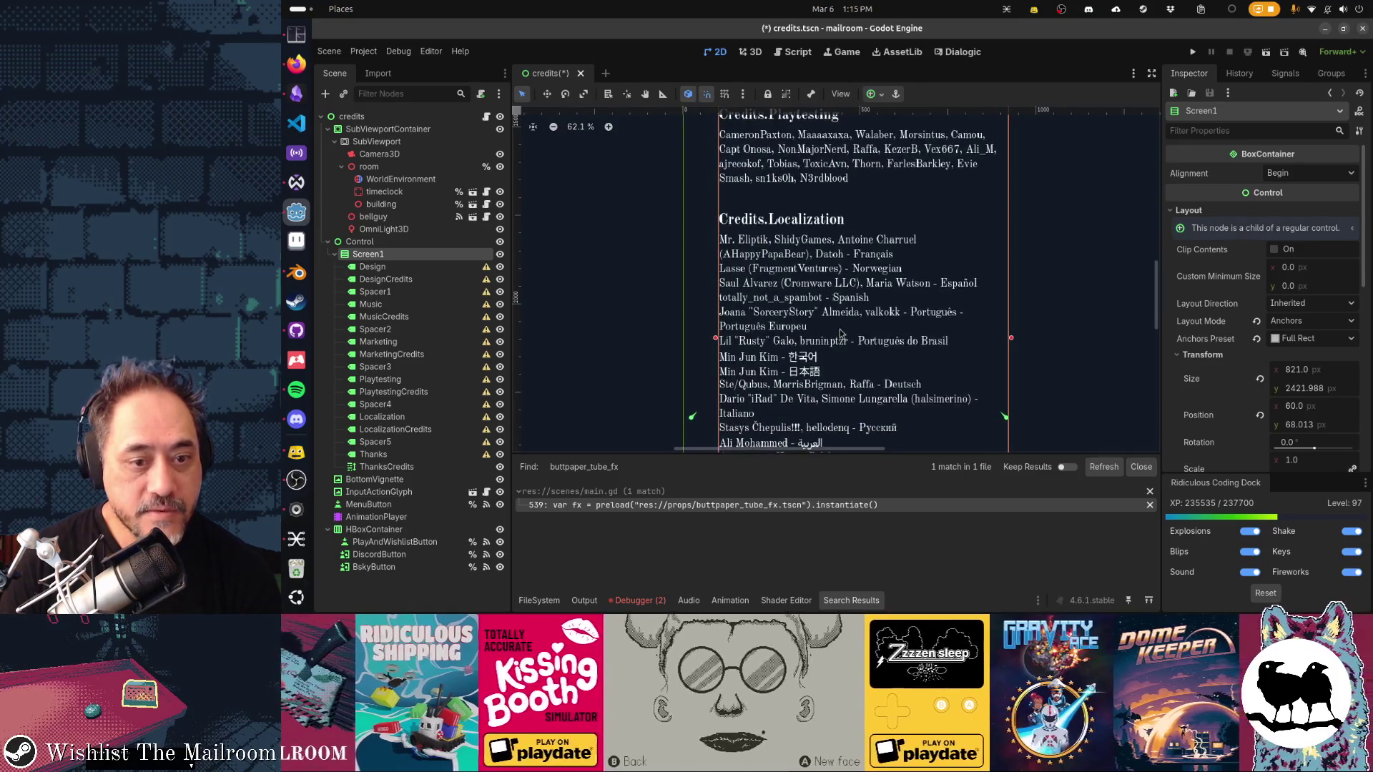
pyautogui.scroll(-5, 832, 252)
pyautogui.scroll(1, 825, 225)
pyautogui.scroll(2, 848, 215)
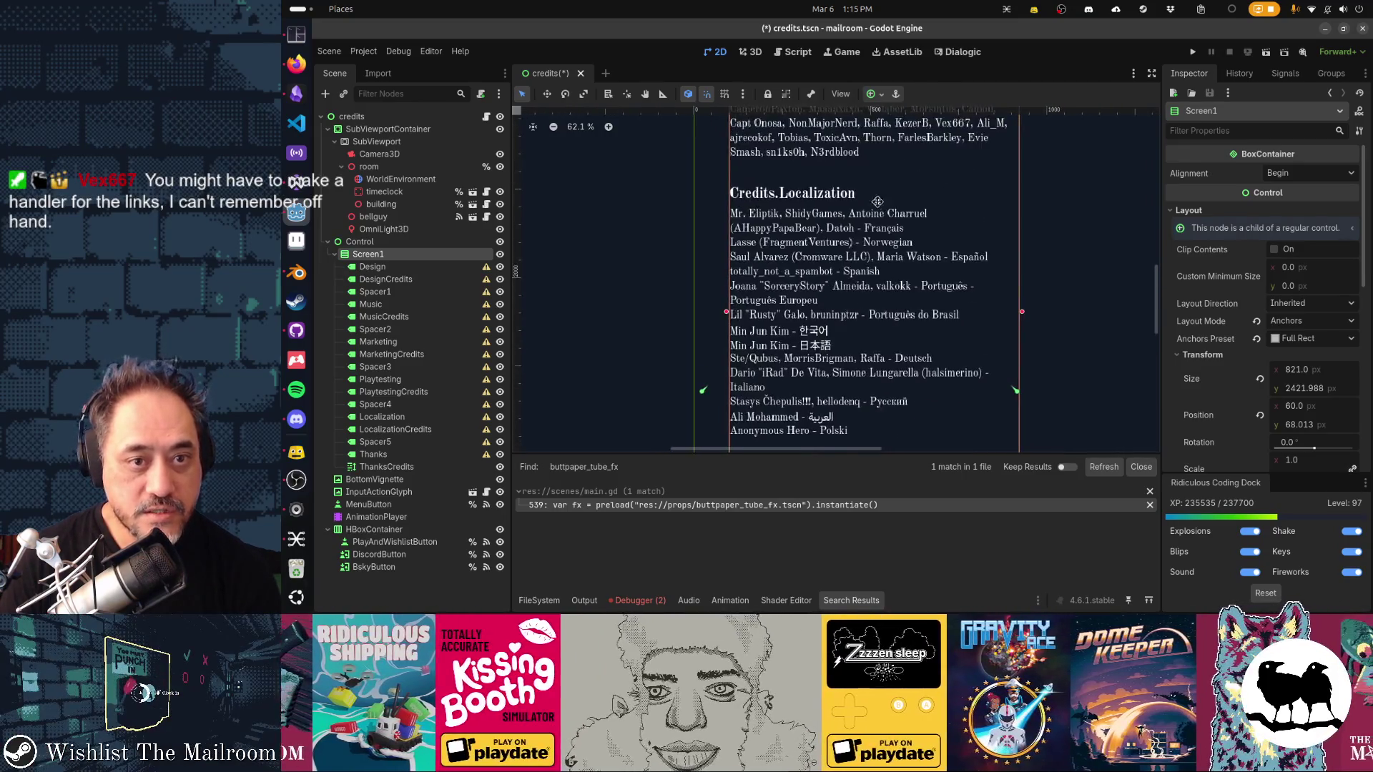
pyautogui.scroll(2, 879, 203)
pyautogui.scroll(-4, 897, 223)
pyautogui.scroll(2, 901, 237)
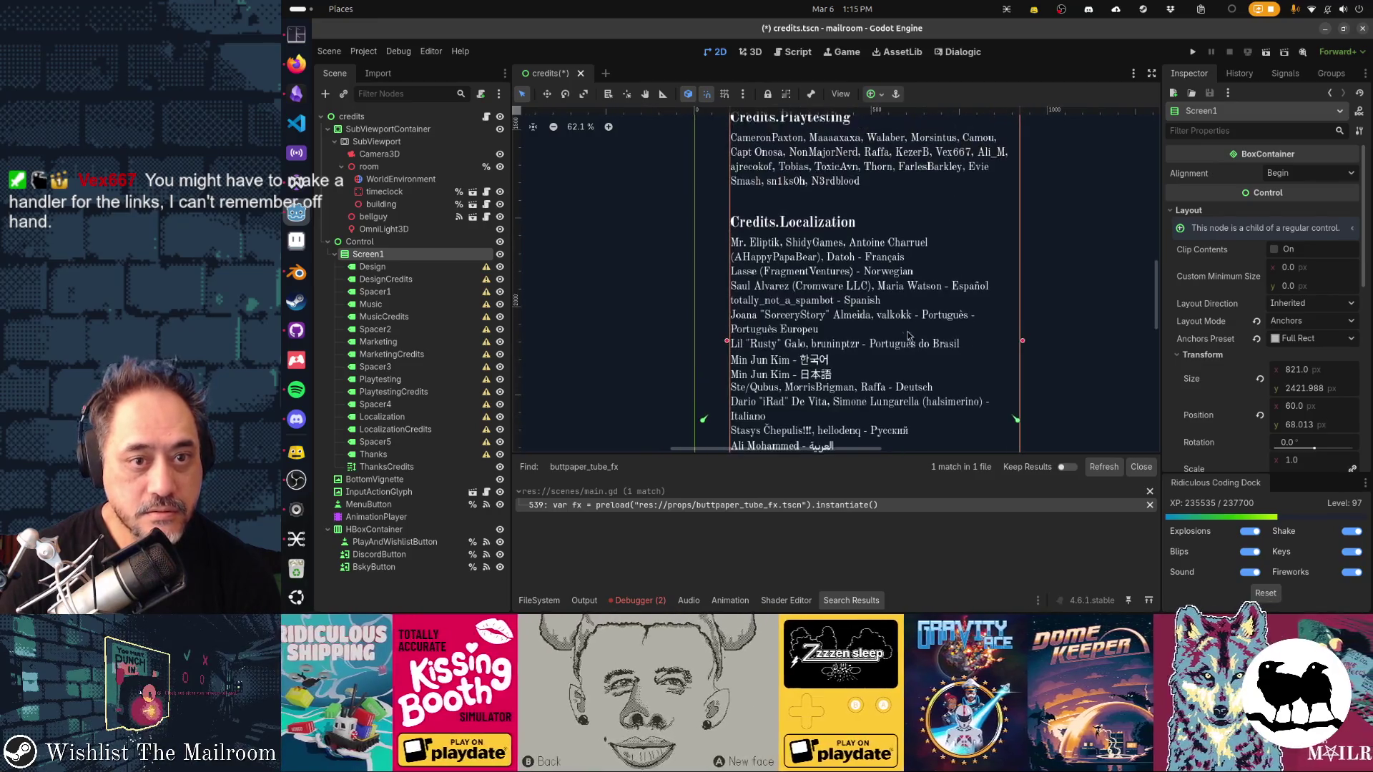
pyautogui.scroll(-2, 905, 248)
pyautogui.scroll(-2, 910, 266)
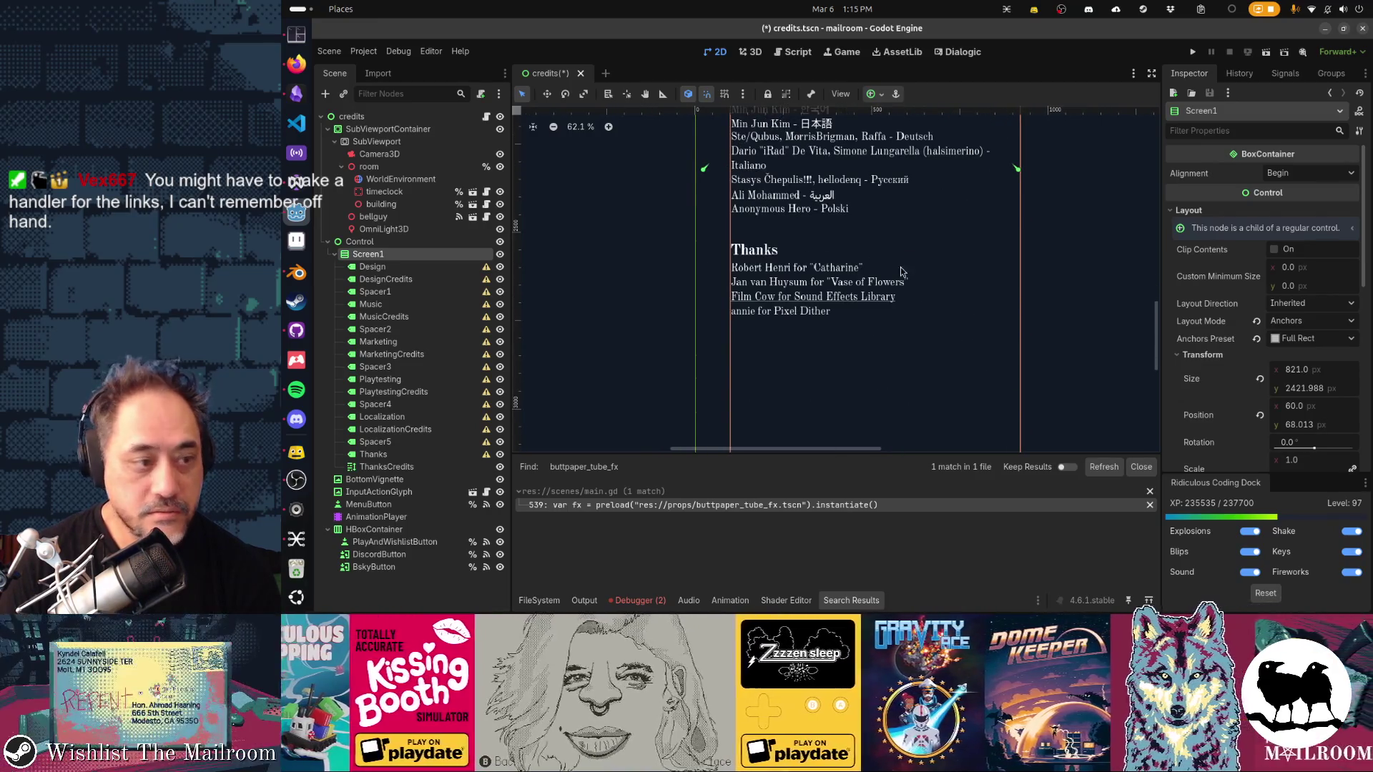
pyautogui.click(403, 468)
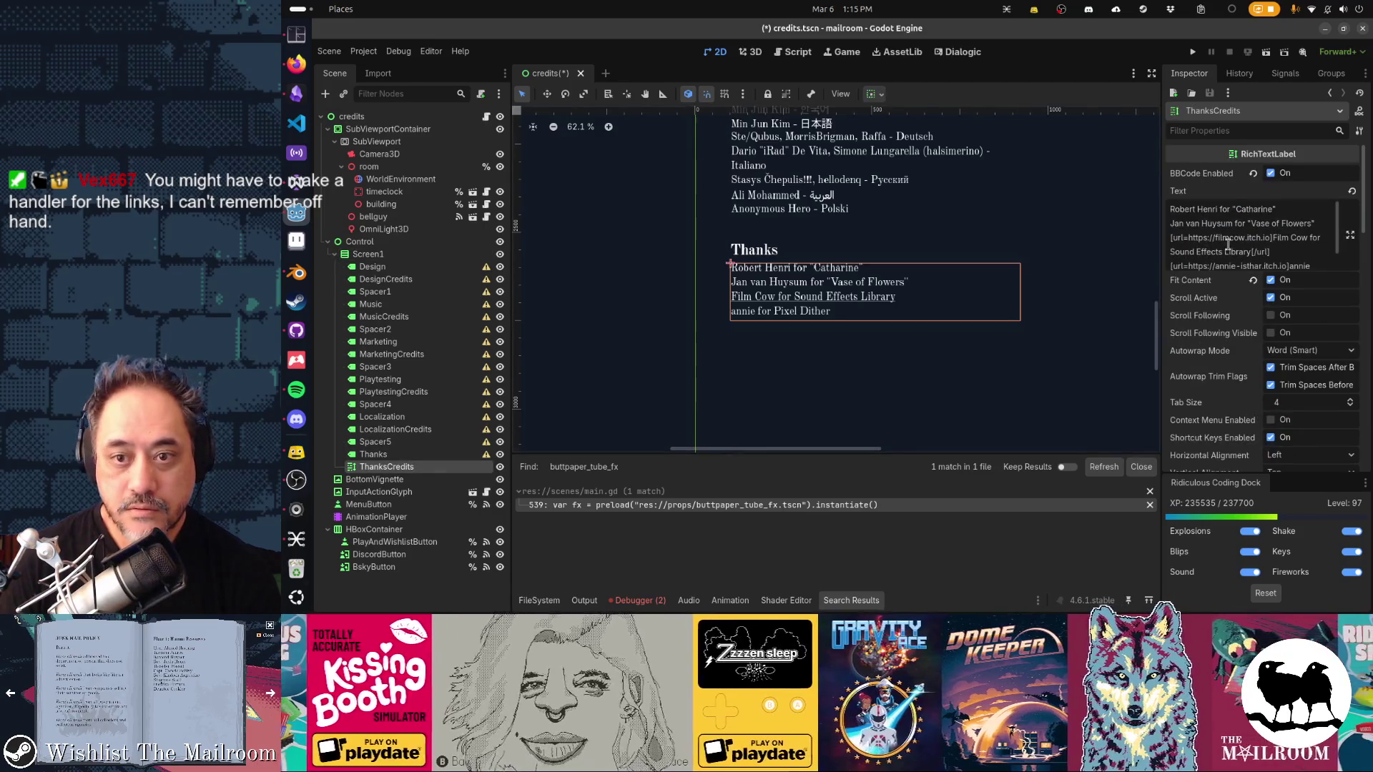
pyautogui.scroll(-1, 1255, 253)
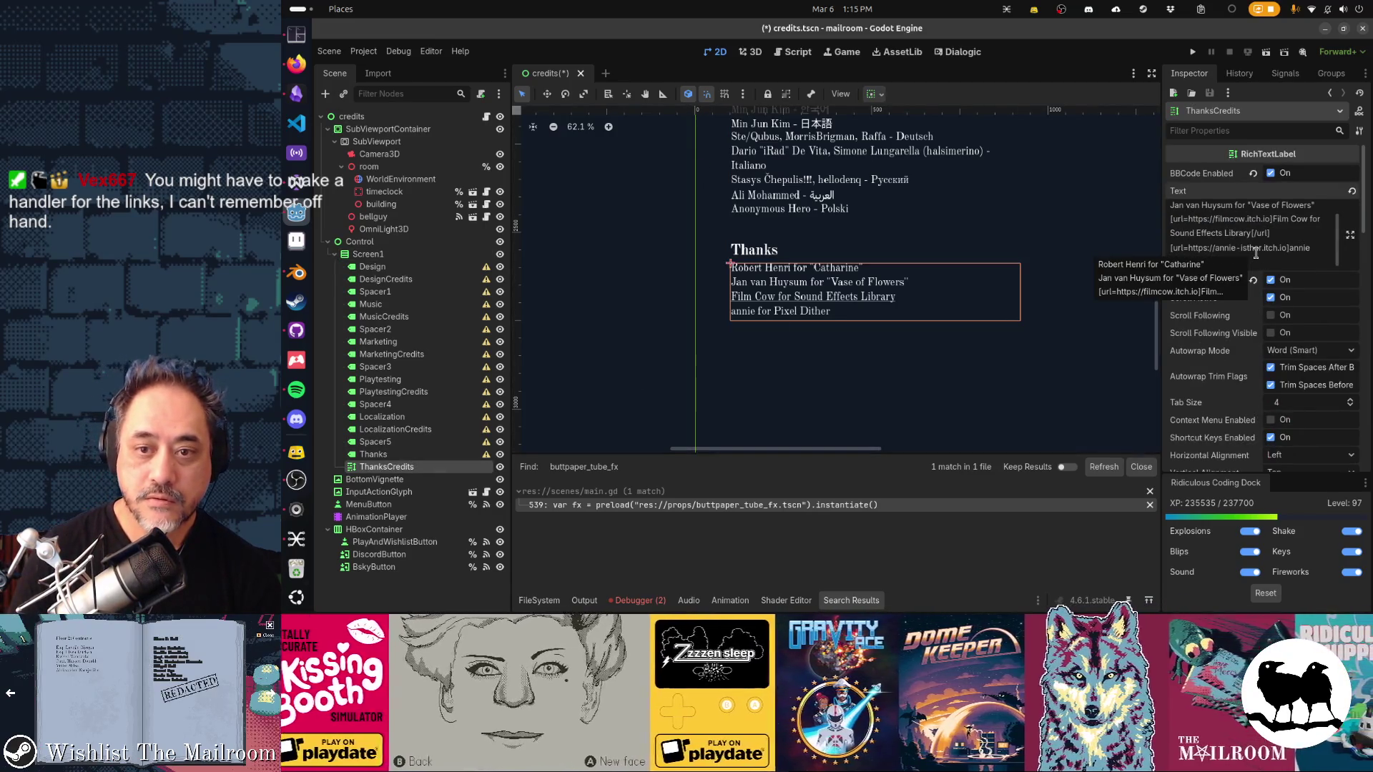
pyautogui.moveTo(1210, 333)
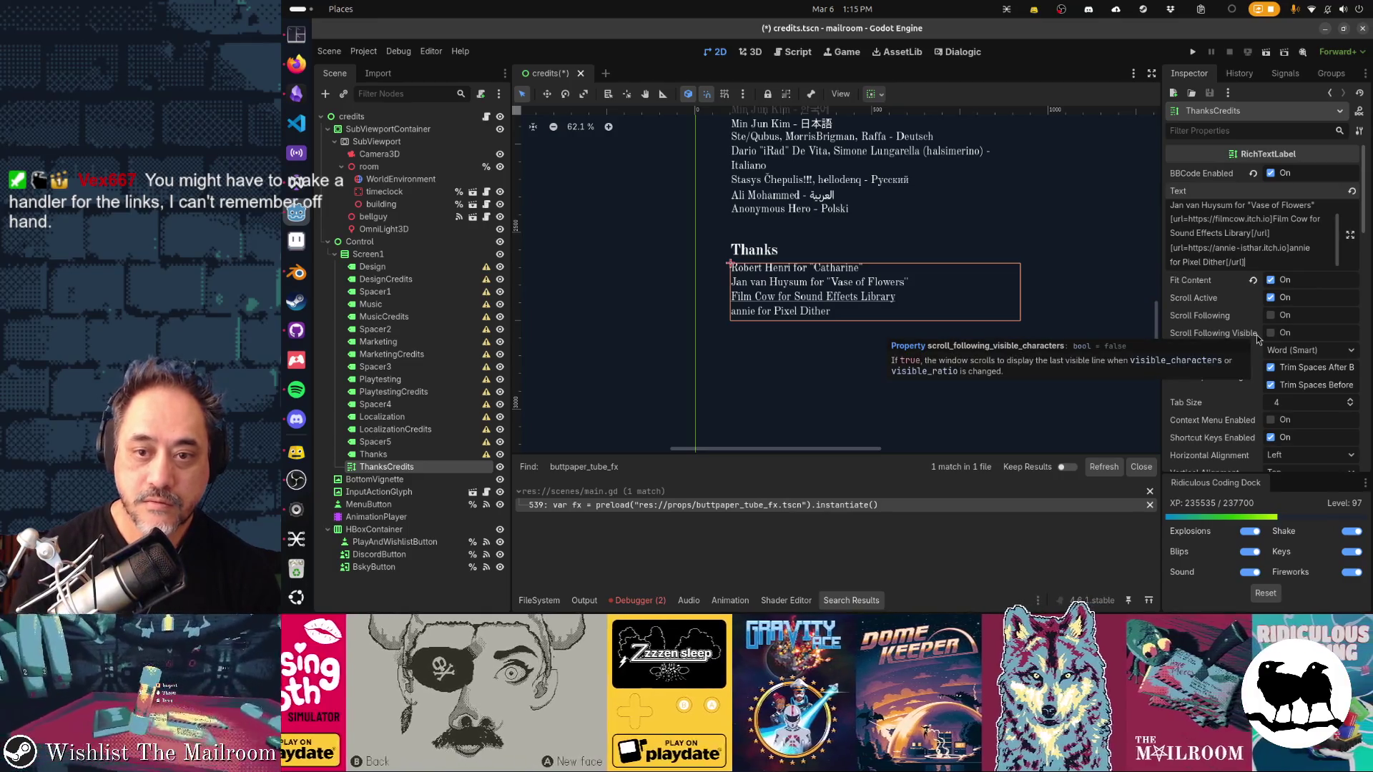
# Step: Add a closing line "Thanks Vex667 for Twitch Moderation." set apart by a blank line
pyautogui.press('Return')
pyautogui.write('Vex')
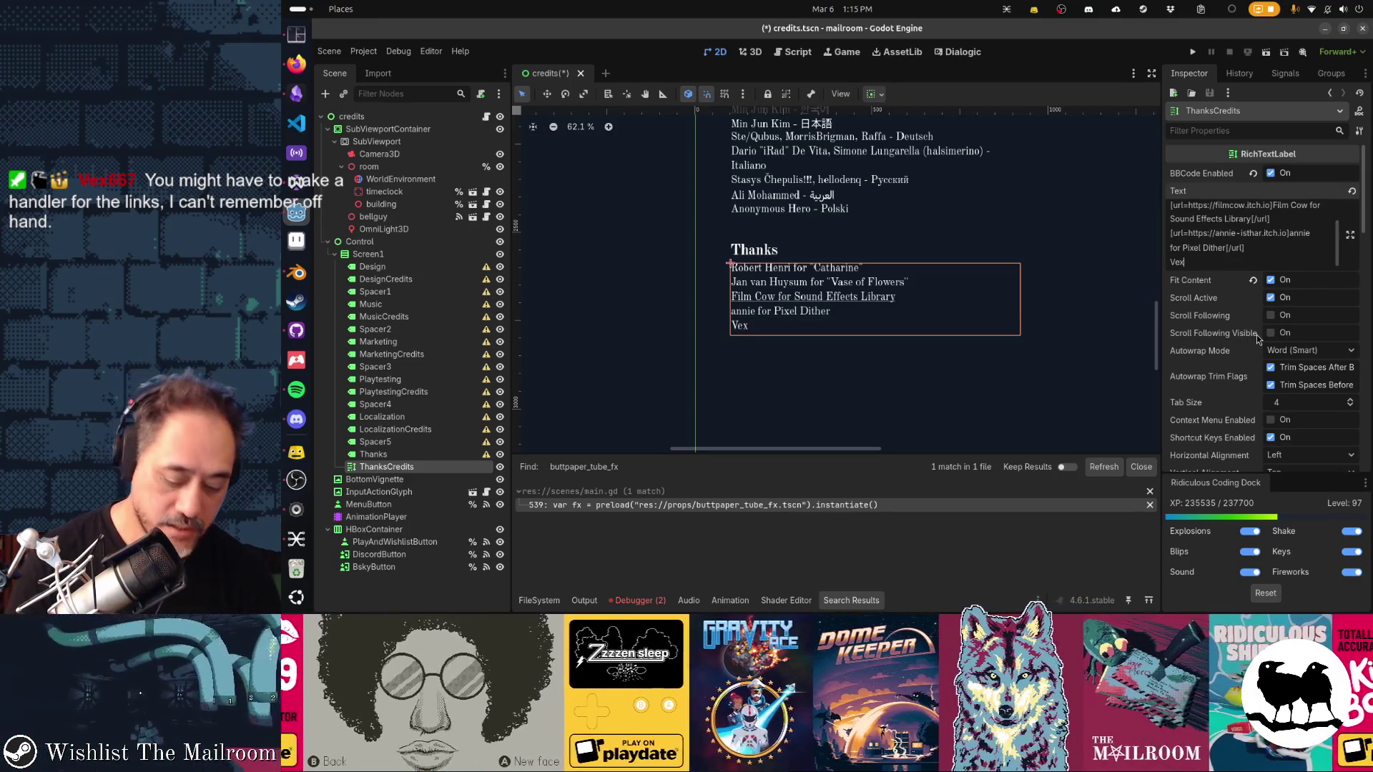
pyautogui.write('667 ')
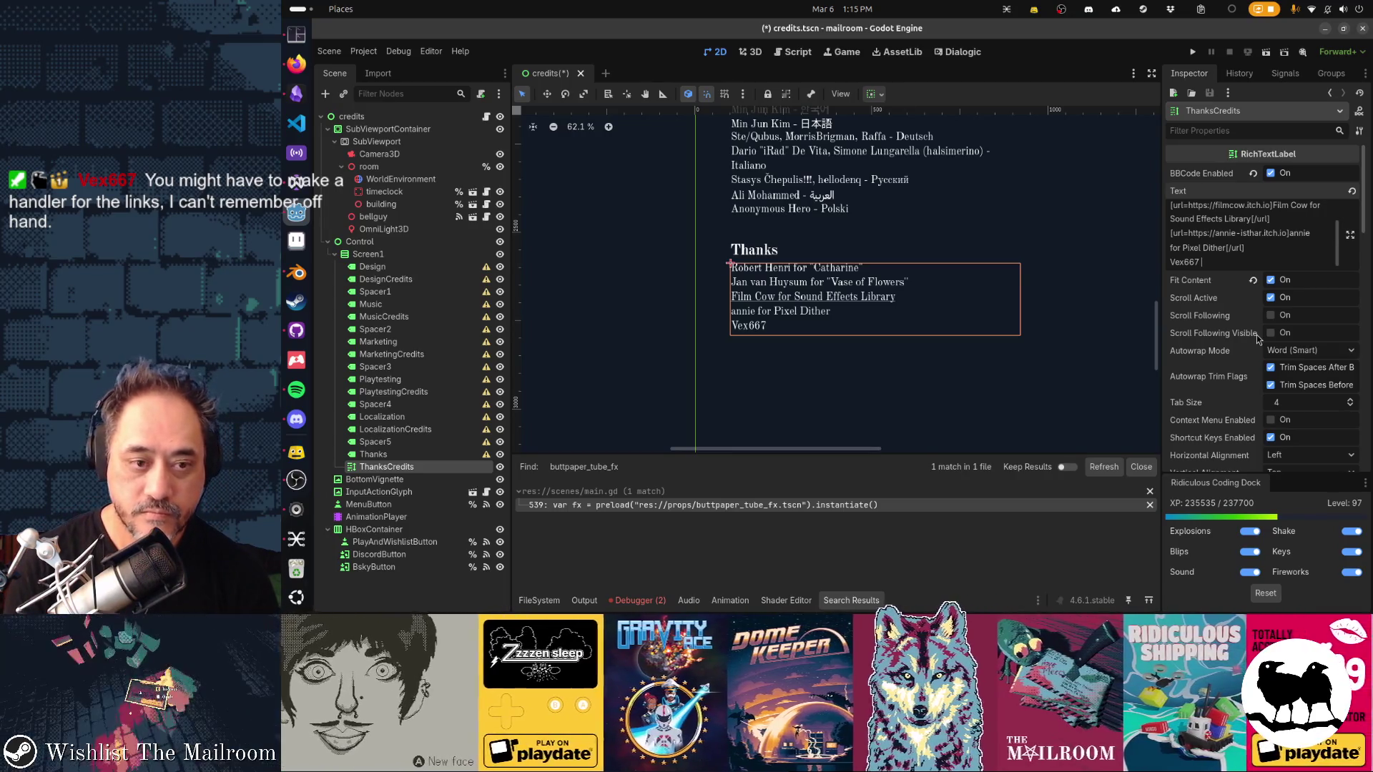
pyautogui.write('for ')
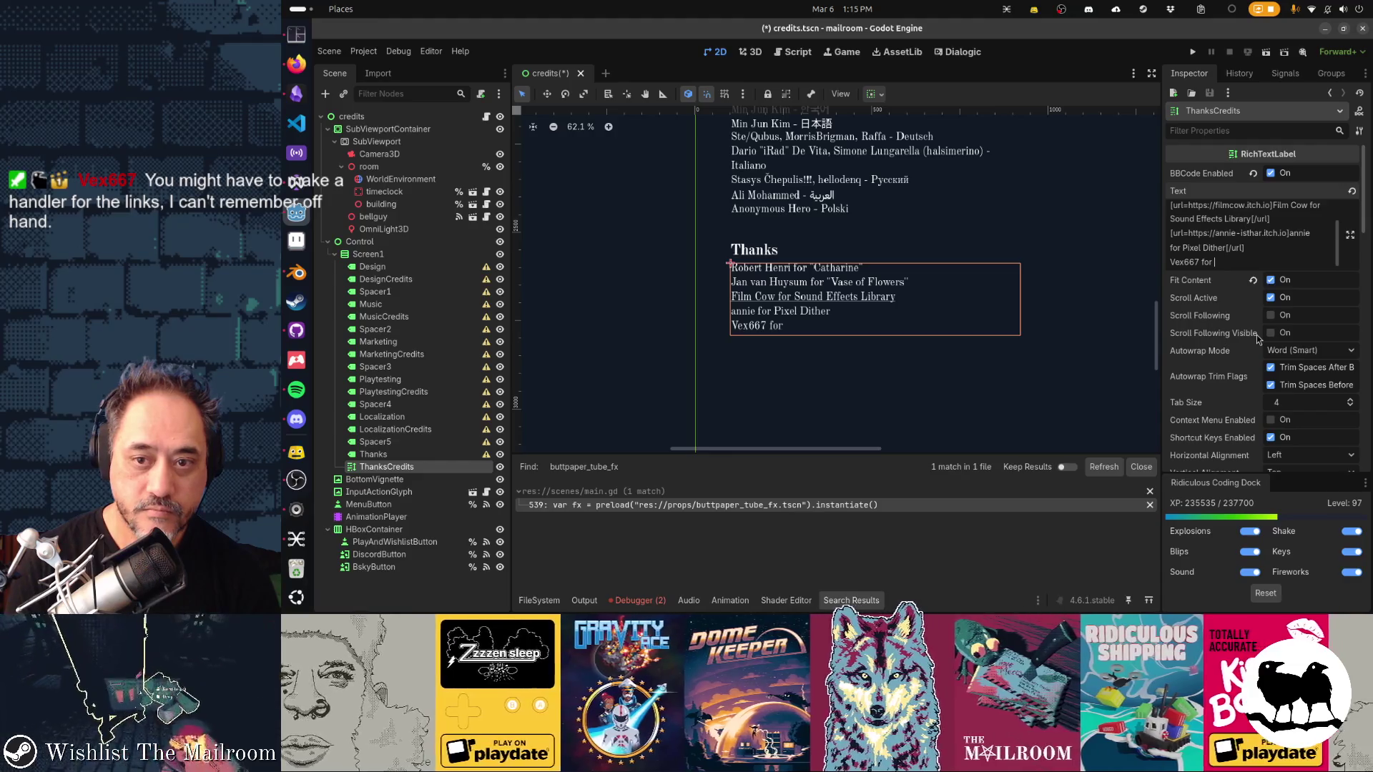
pyautogui.write('Twitch Mode')
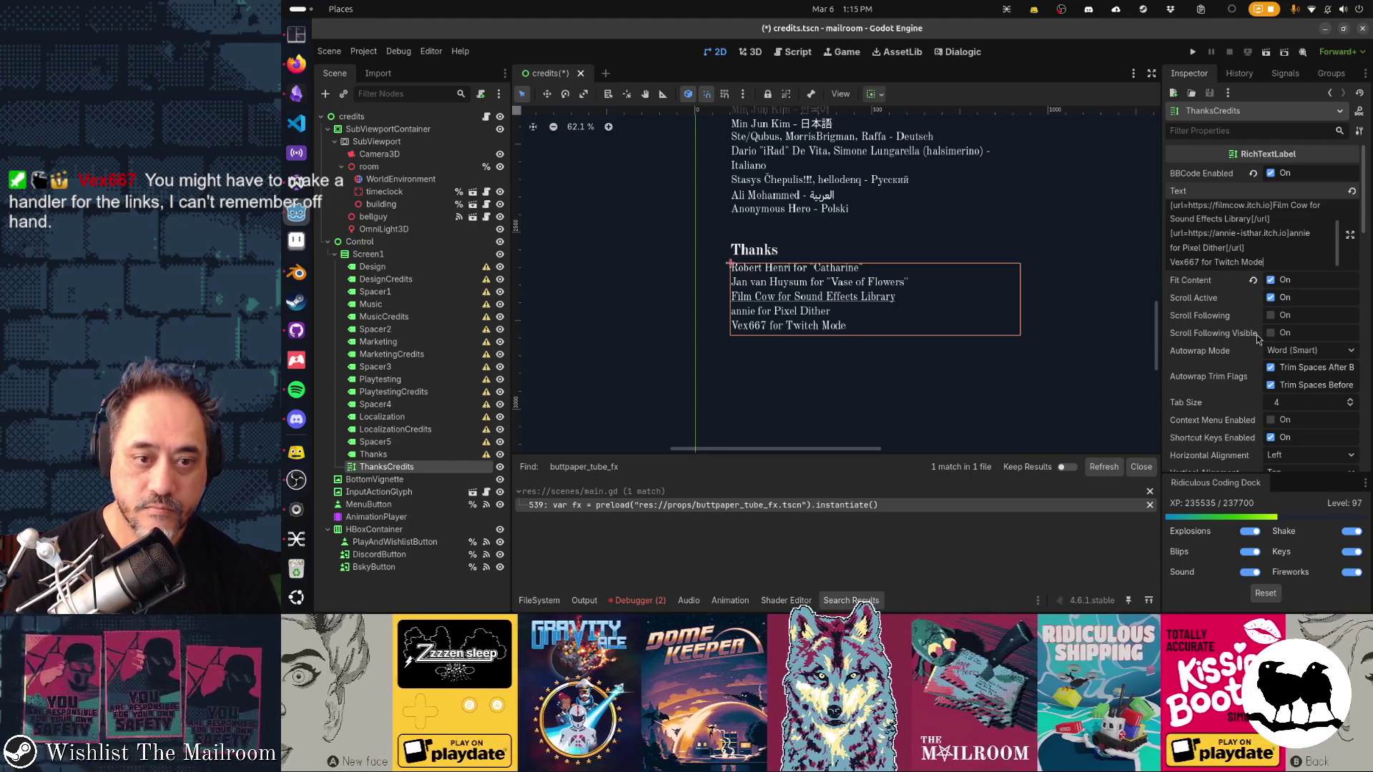
pyautogui.write('ration')
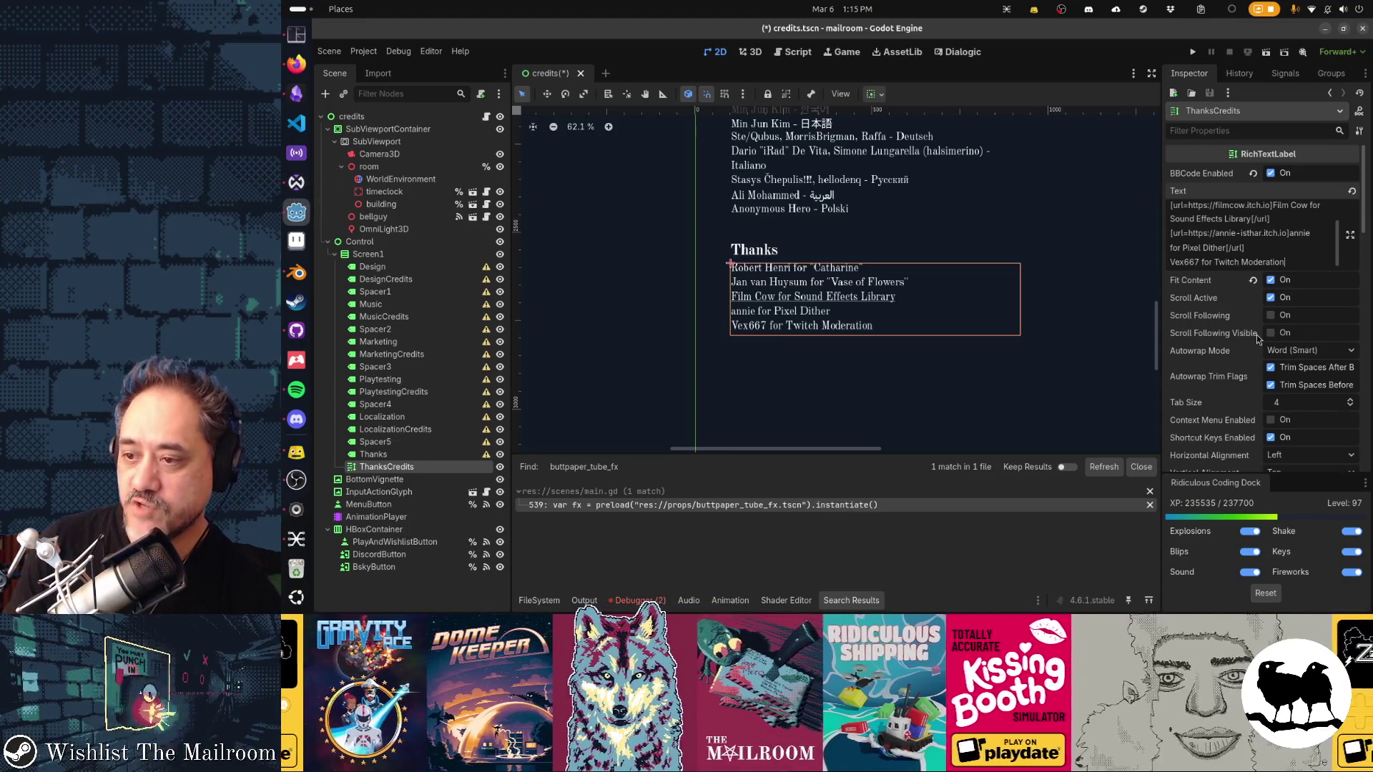
pyautogui.press('Home')
pyautogui.press('Return')
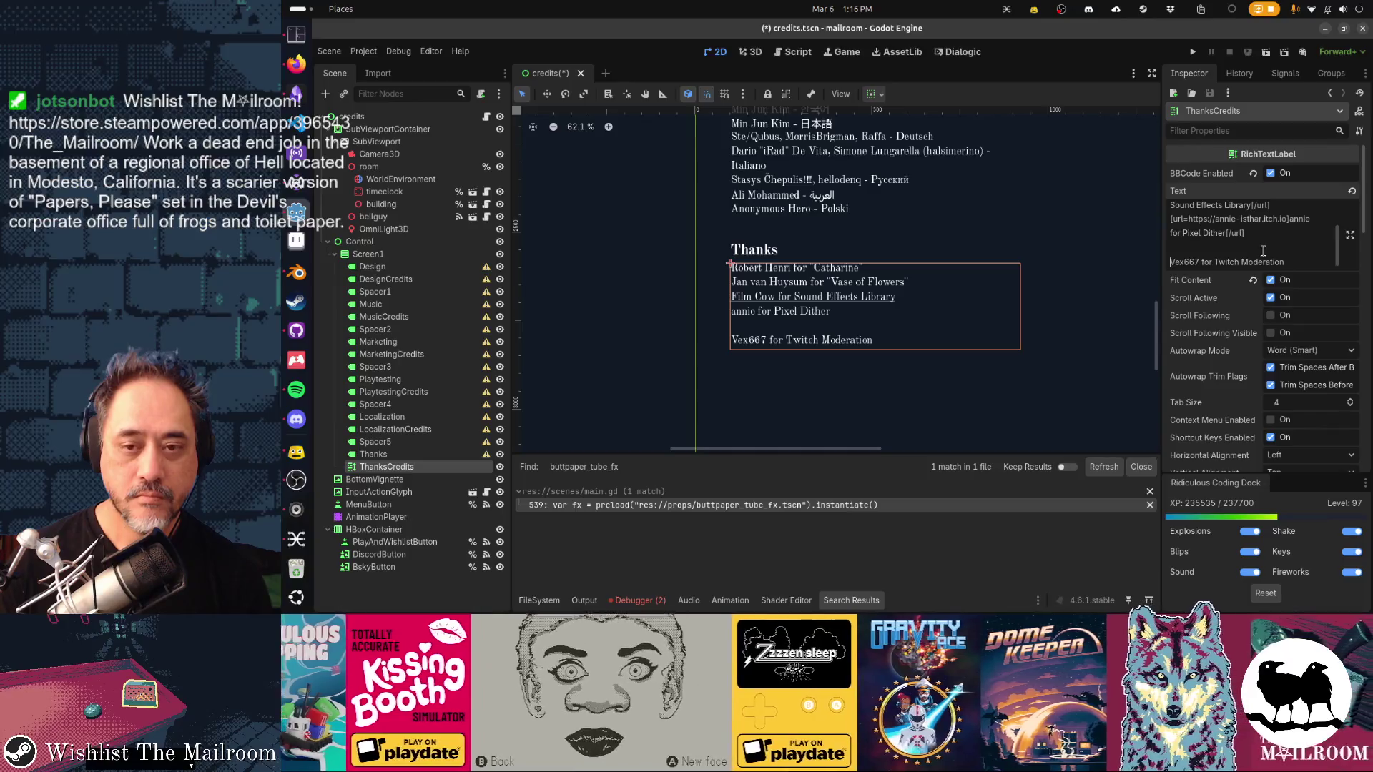
pyautogui.write('Thanks ')
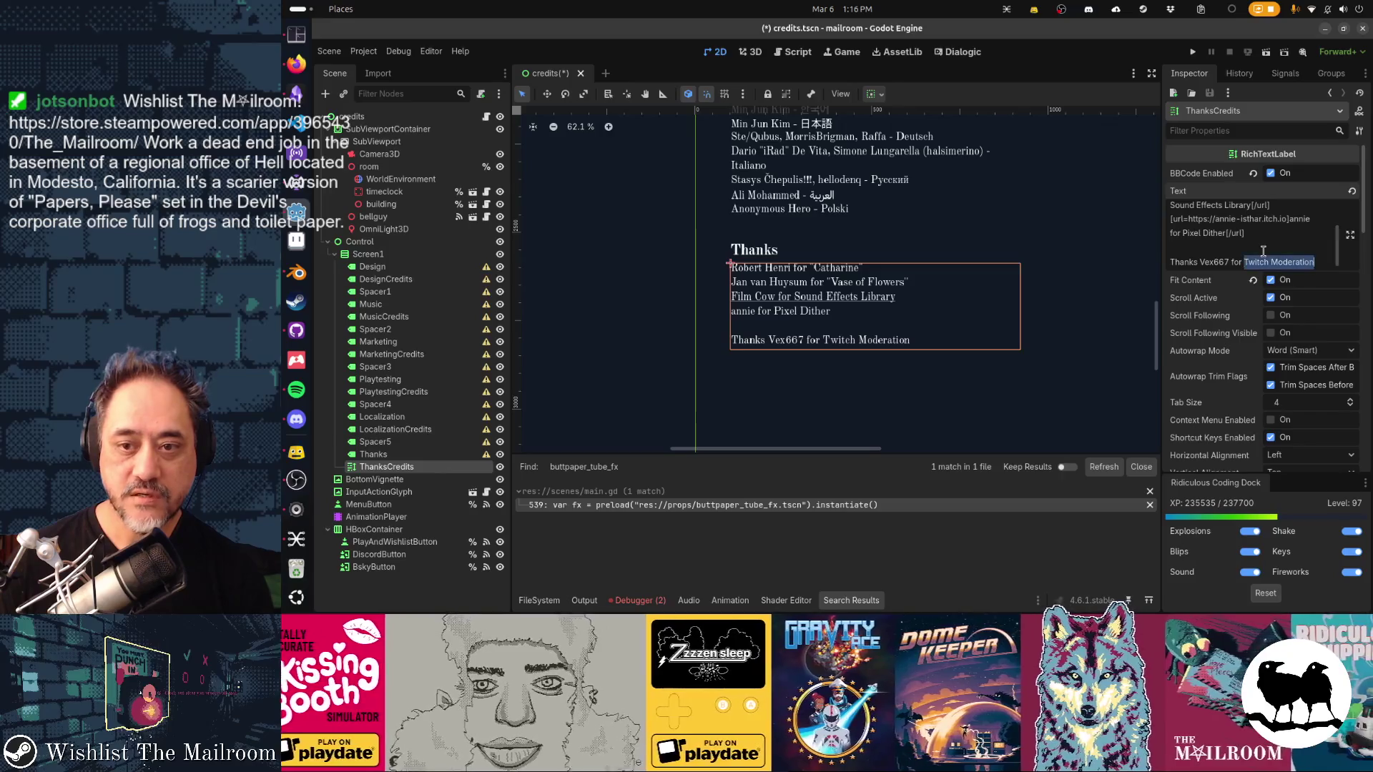
pyautogui.write('b')
pyautogui.write(' Twi')
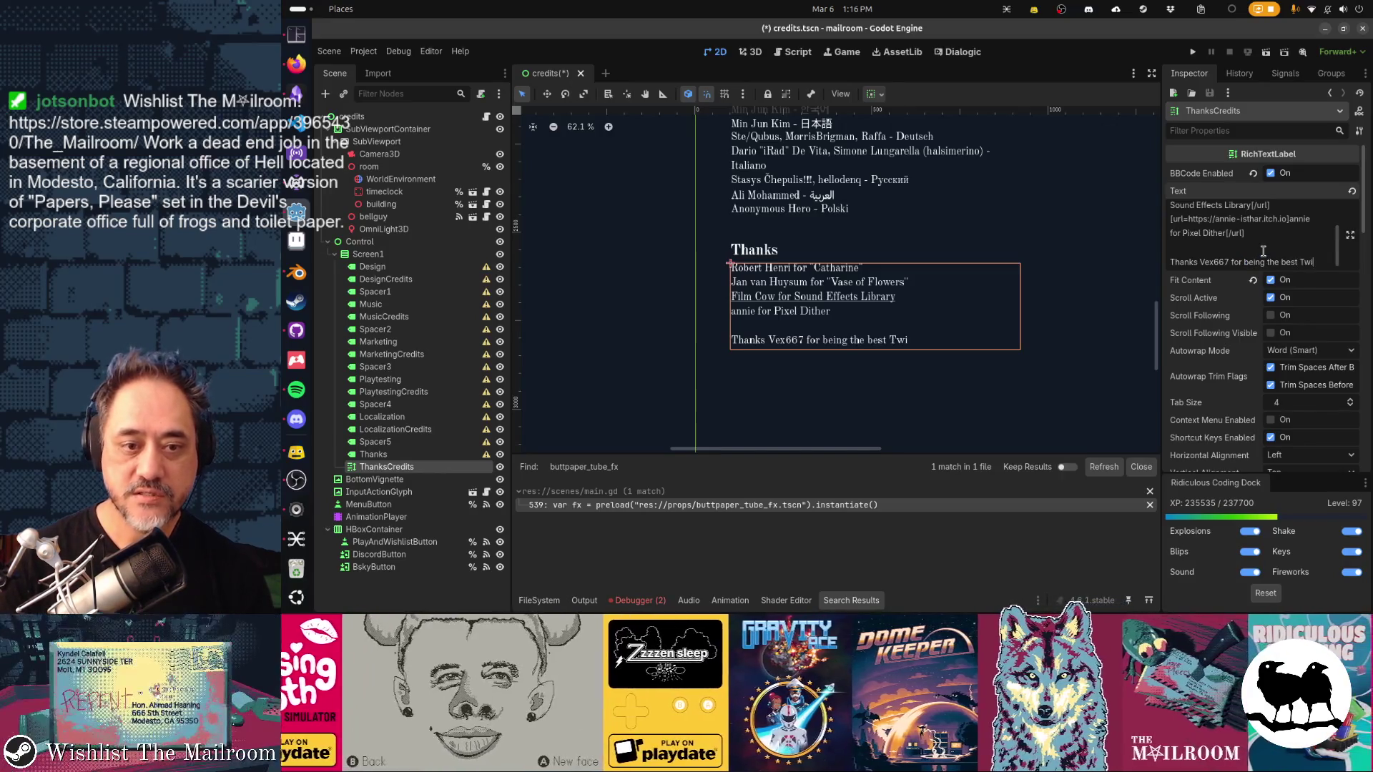
pyautogui.write(' mod!')
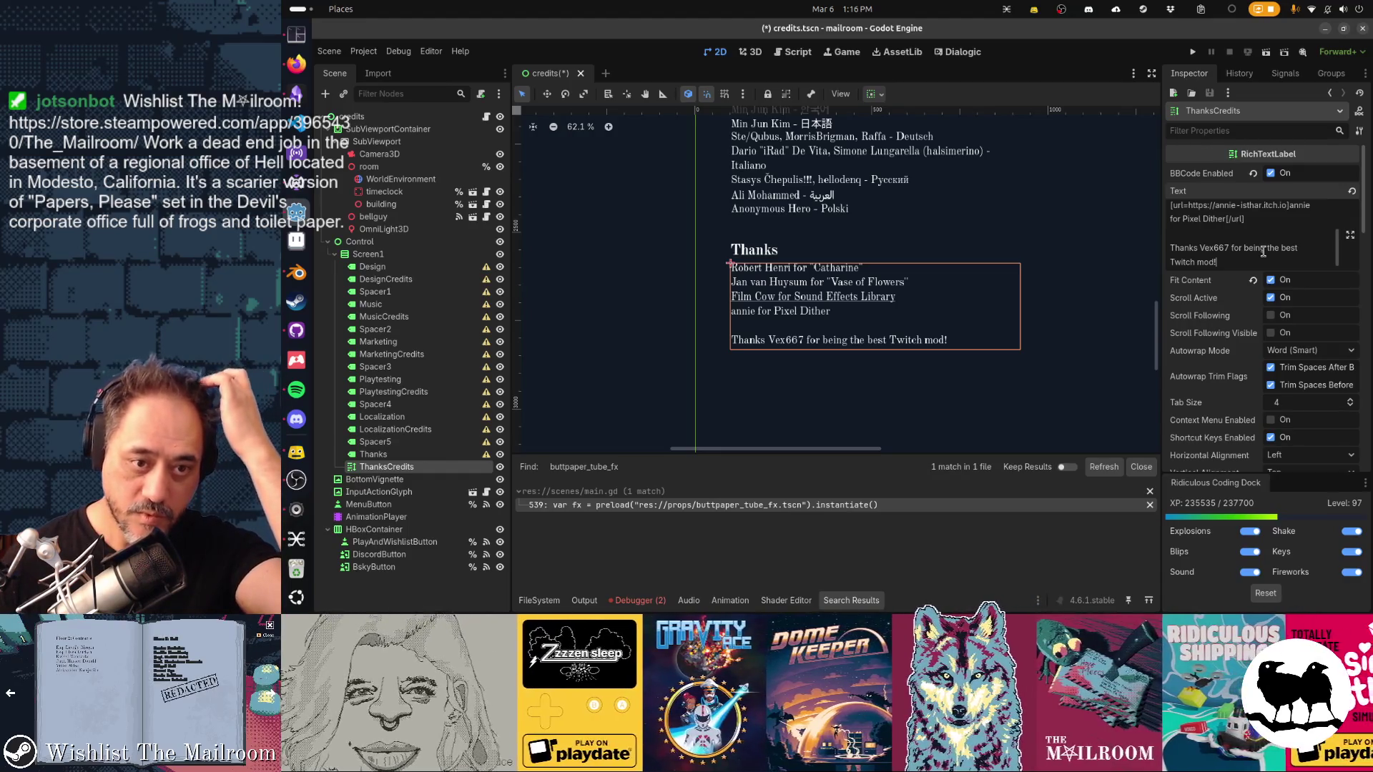
pyautogui.scroll(1, 976, 176)
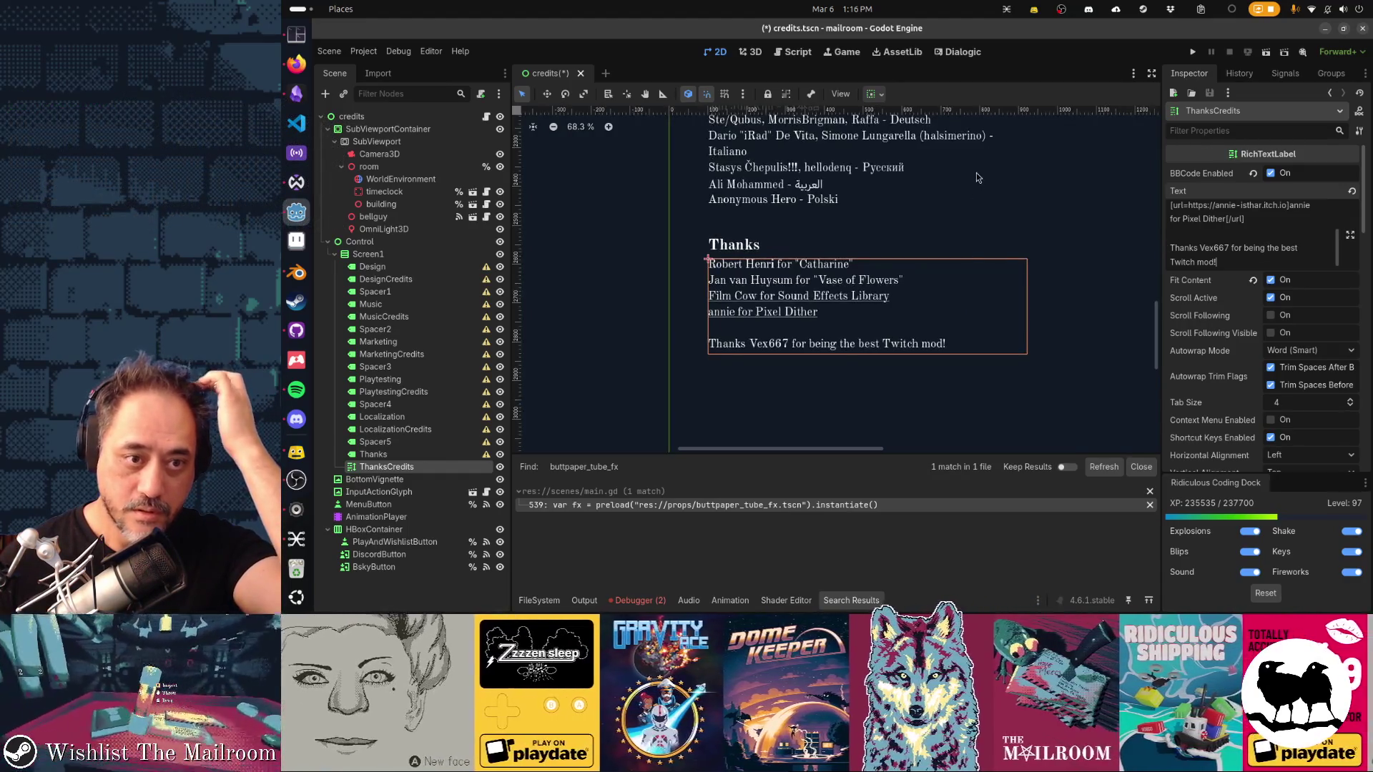
pyautogui.scroll(-1, 976, 177)
pyautogui.scroll(3, 971, 204)
pyautogui.scroll(3, 963, 247)
pyautogui.scroll(3, 954, 296)
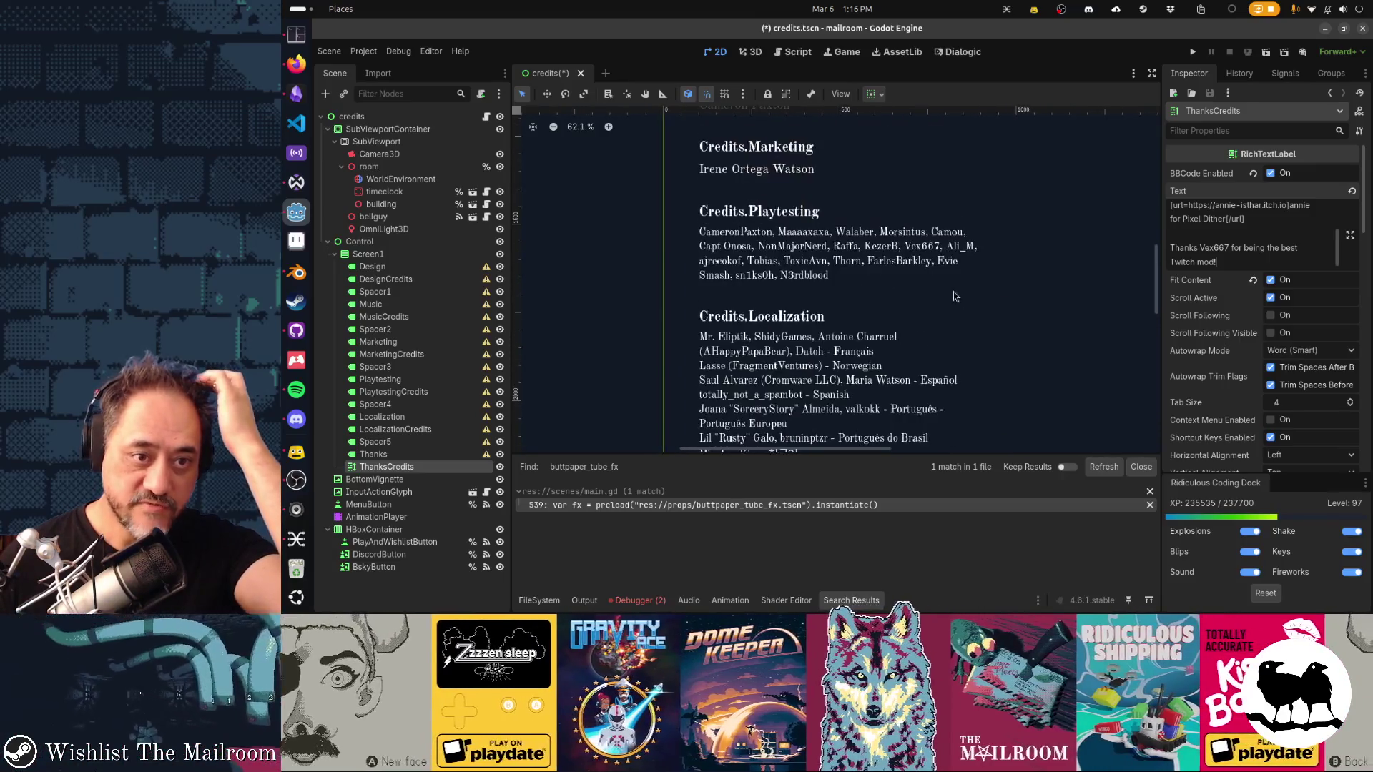
pyautogui.scroll(3, 953, 296)
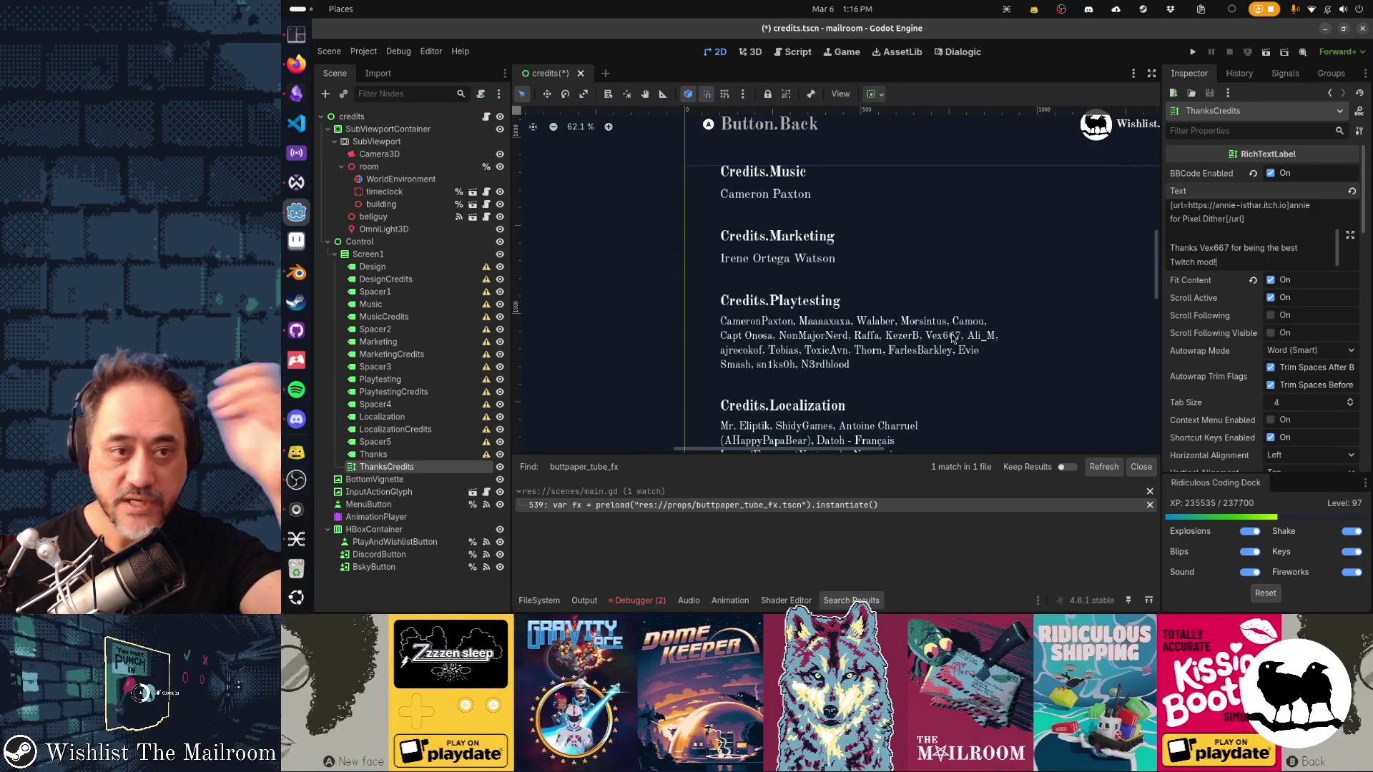
pyautogui.scroll(3, 958, 286)
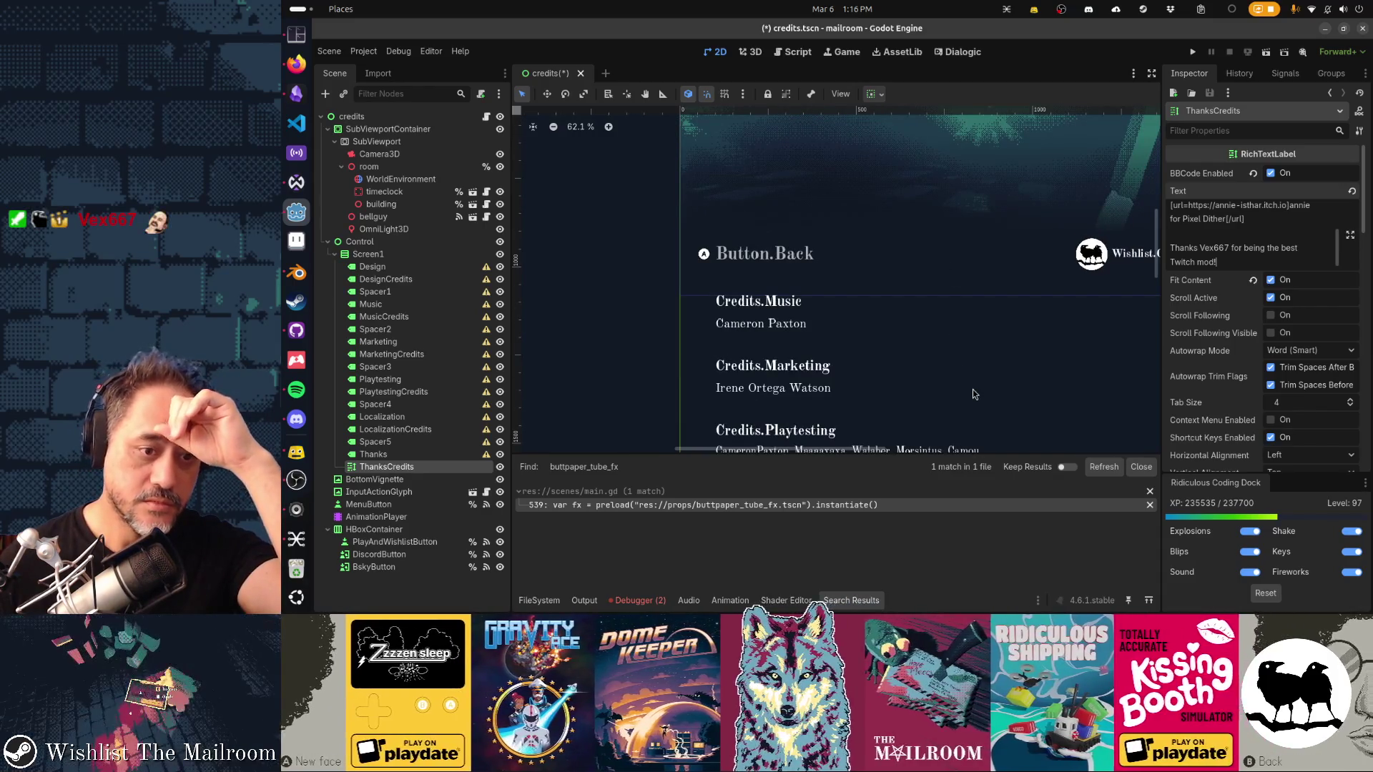
pyautogui.scroll(-2, 965, 340)
pyautogui.scroll(-2, 971, 352)
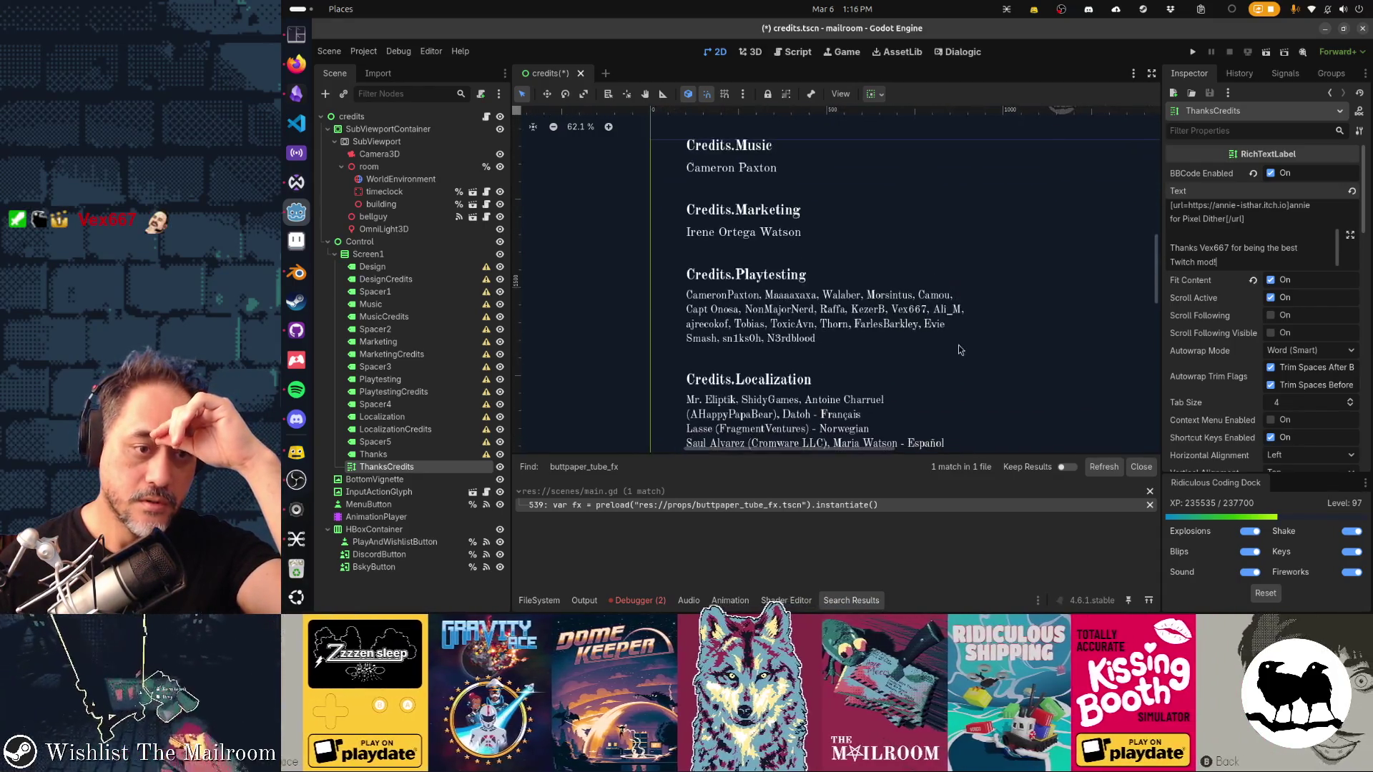
pyautogui.scroll(-4, 958, 345)
pyautogui.scroll(-2, 958, 321)
pyautogui.scroll(-2, 954, 236)
pyautogui.scroll(-2, 955, 247)
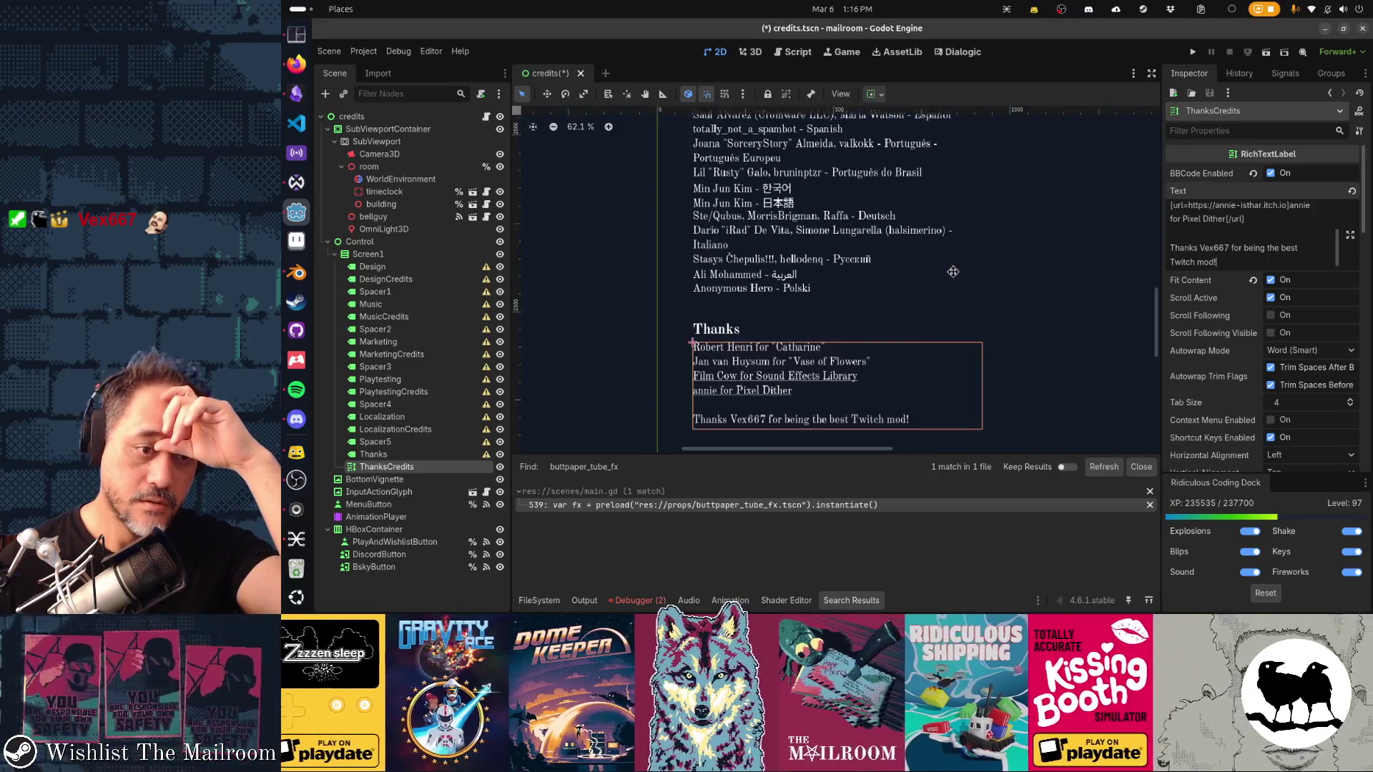
pyautogui.scroll(-1, 957, 268)
pyautogui.scroll(-2, 956, 276)
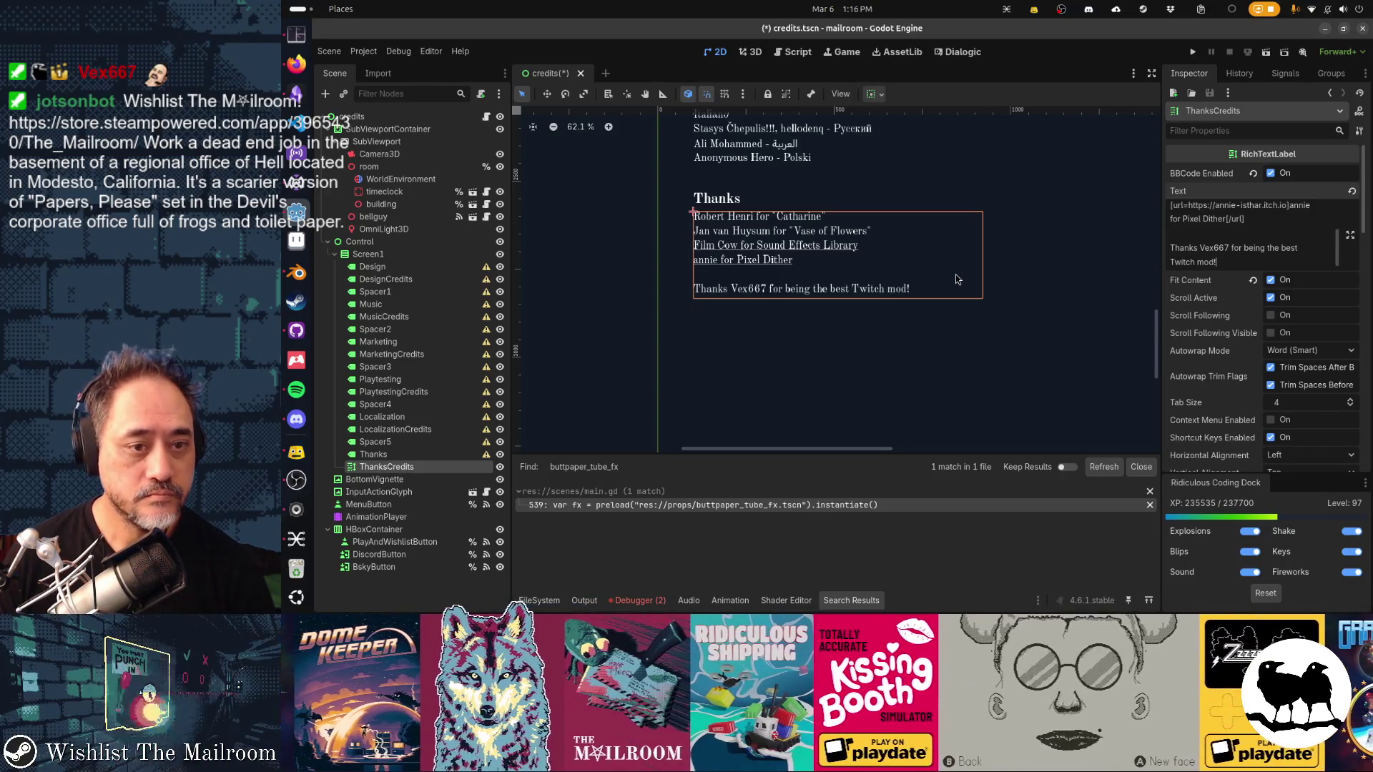
pyautogui.scroll(3, 944, 236)
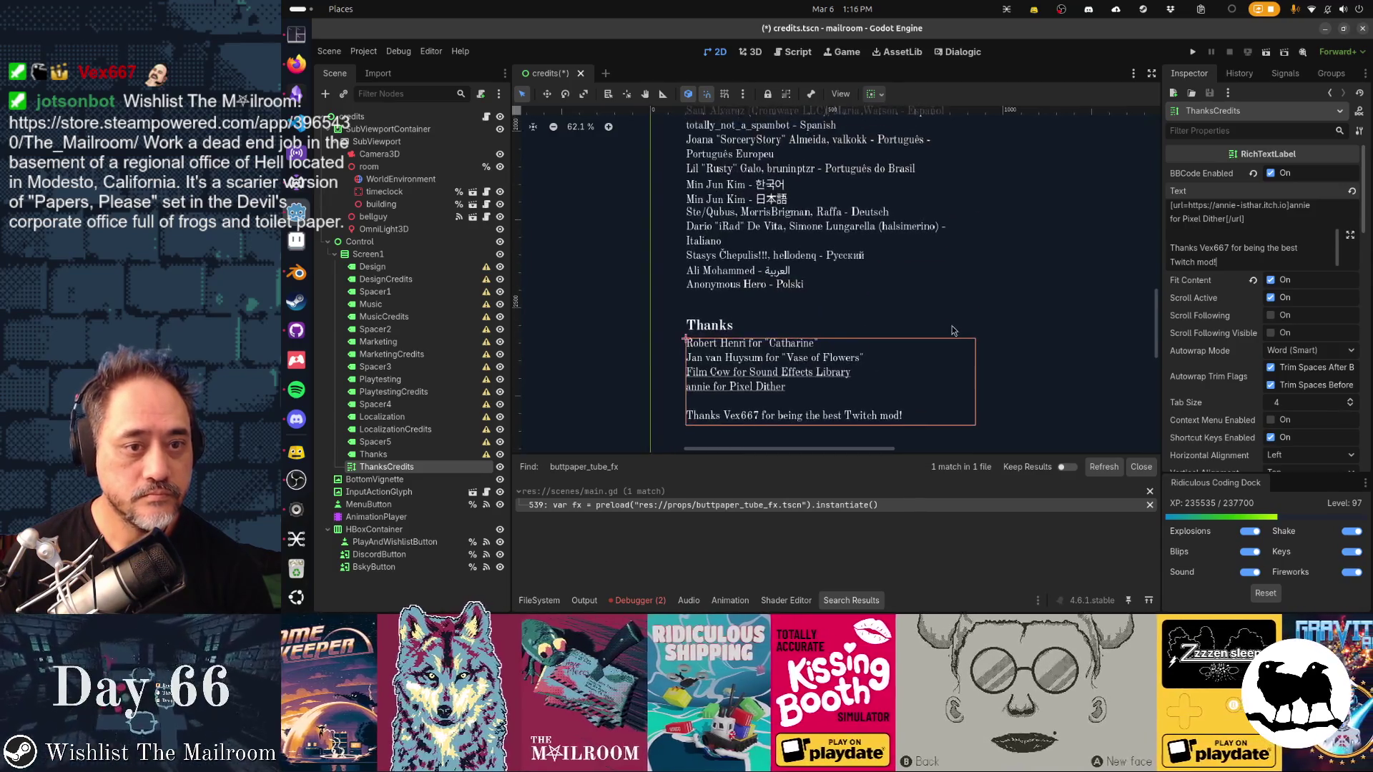
pyautogui.scroll(1, 928, 198)
pyautogui.scroll(1, 923, 214)
pyautogui.scroll(2, 917, 230)
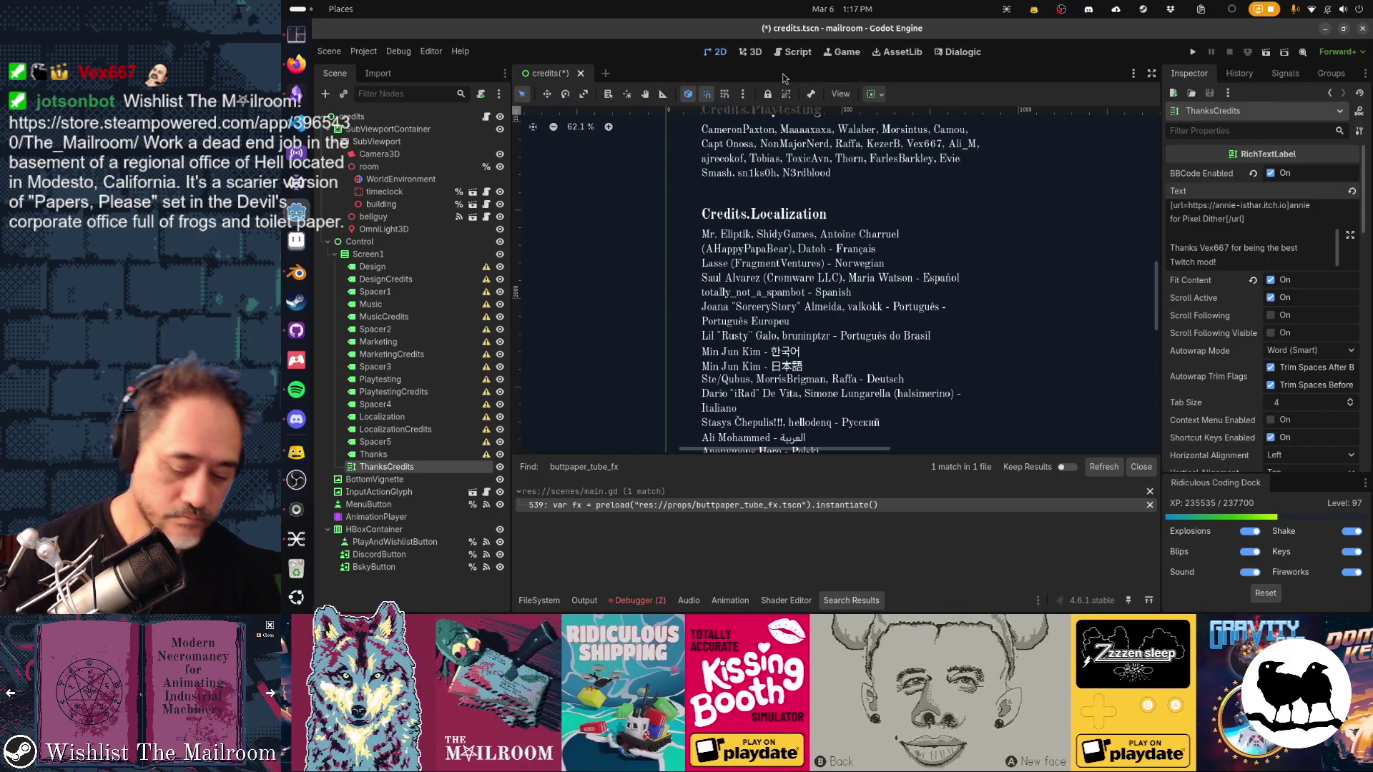
# Step: Run the game with F5 to preview the scrolling credits, then stop it with F8
pyautogui.press('F5')
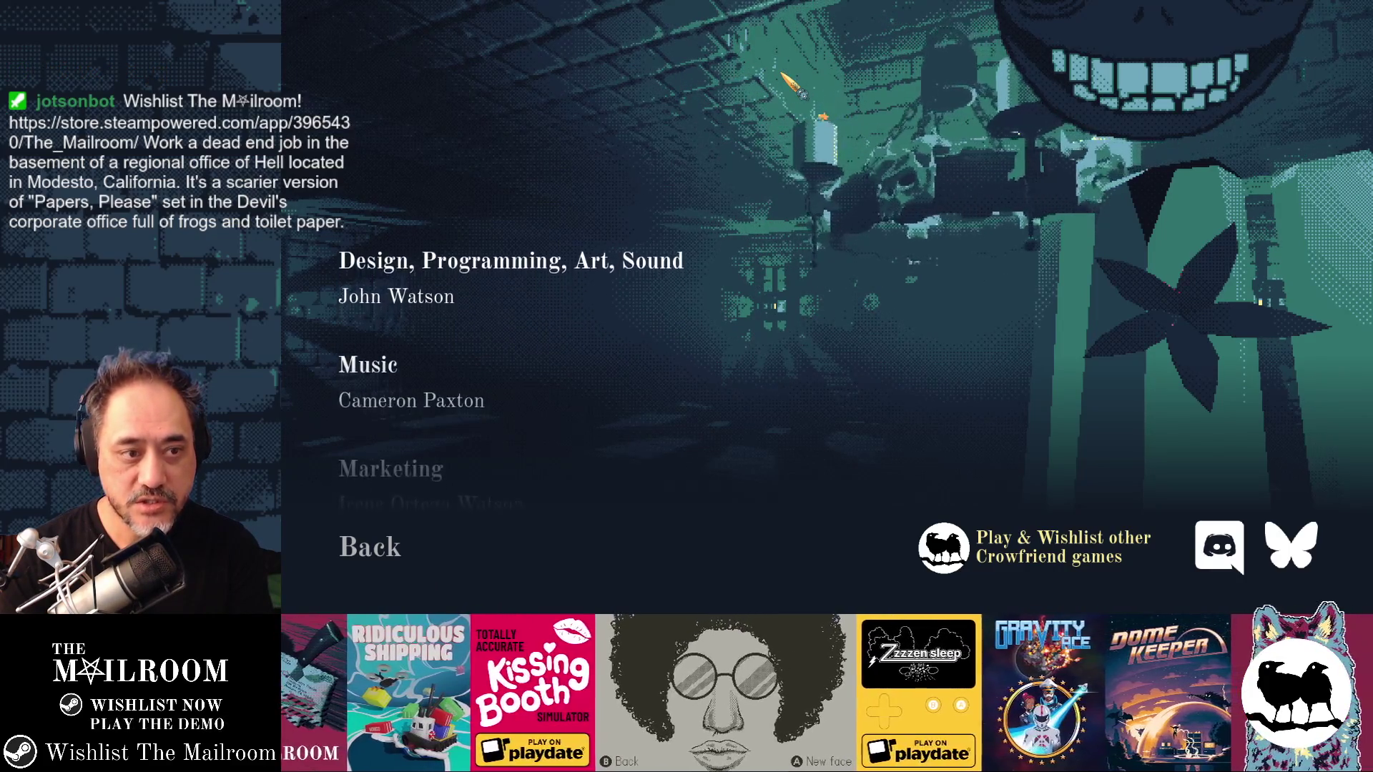
pyautogui.press('F8')
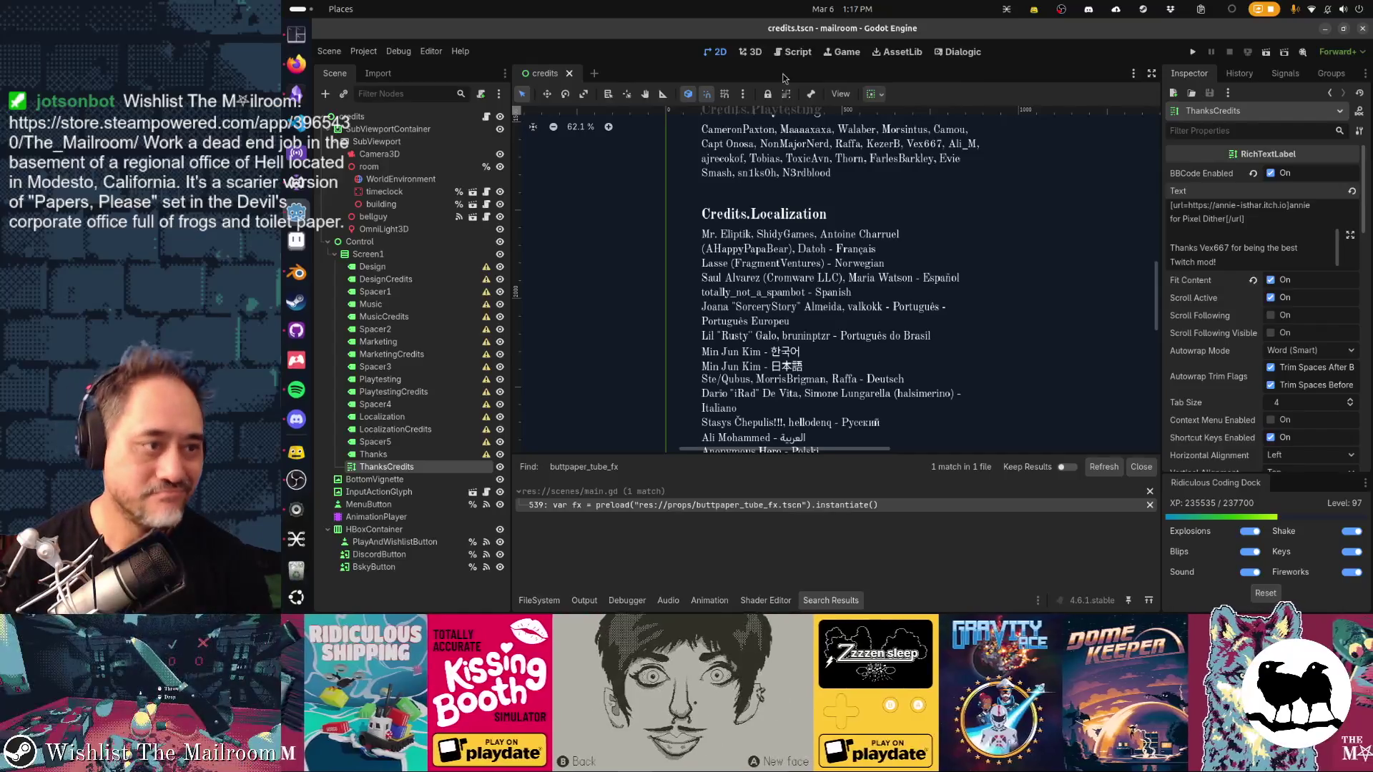
# Step: Lower the WorldEnvironment's volumetric fog density to 0.05 and save the credits scene
pyautogui.click(391, 179)
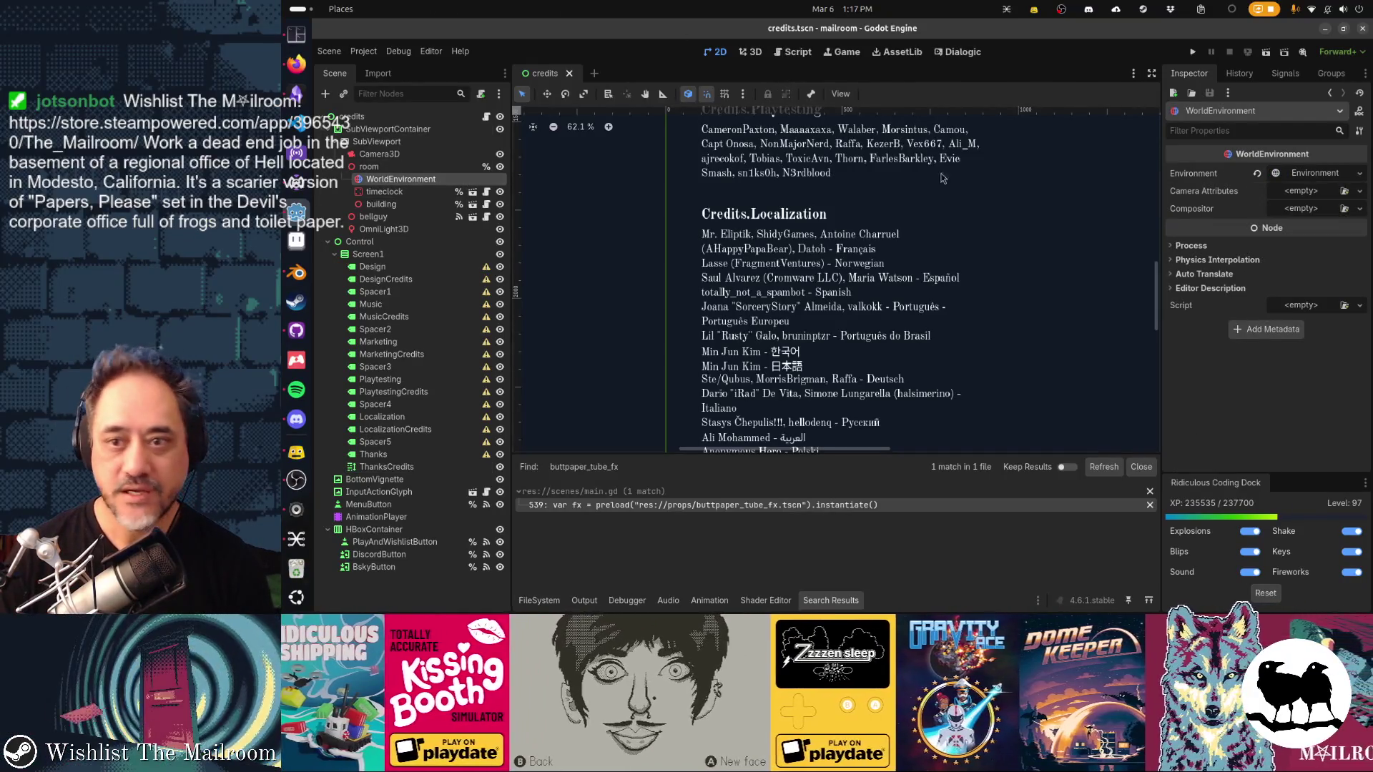
pyautogui.click(1330, 176)
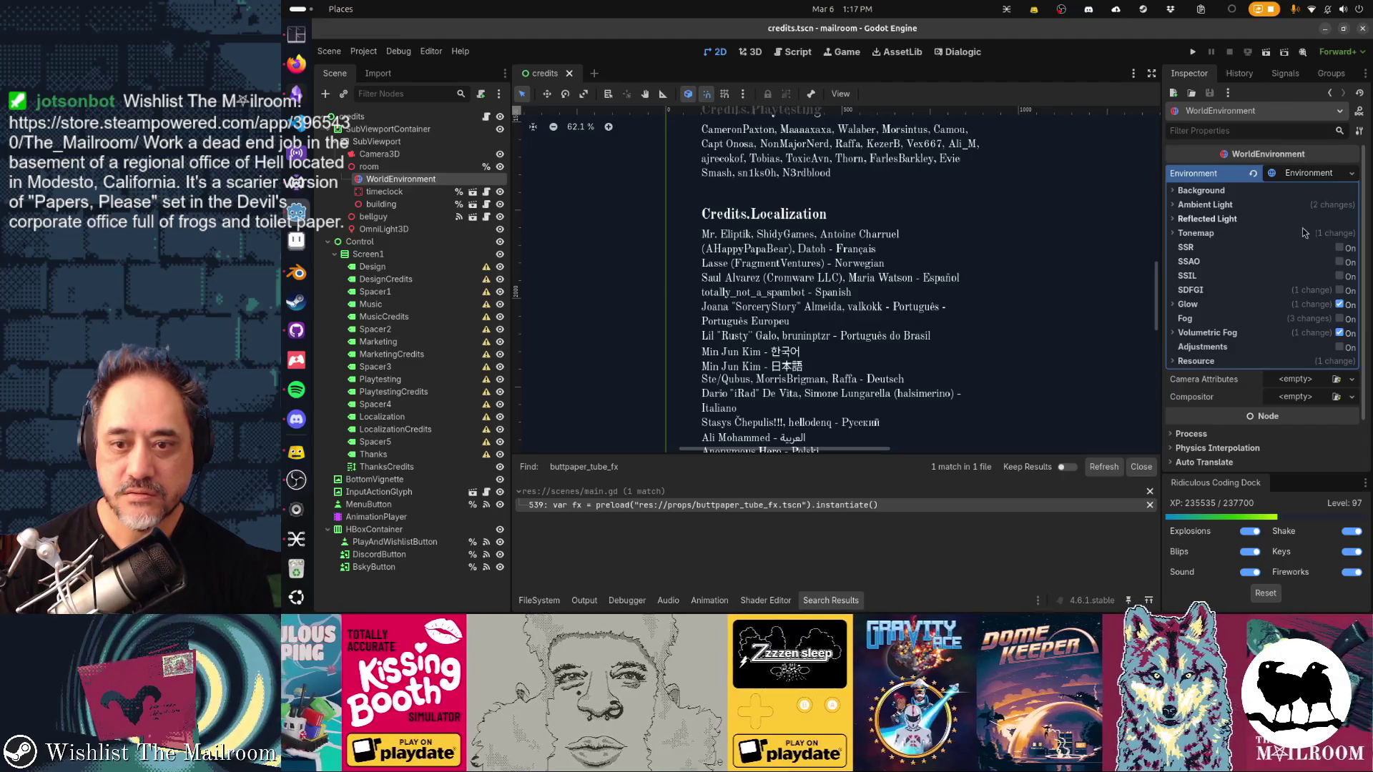
pyautogui.click(1234, 334)
pyautogui.moveTo(1287, 347); pyautogui.dragTo(1155, 340)
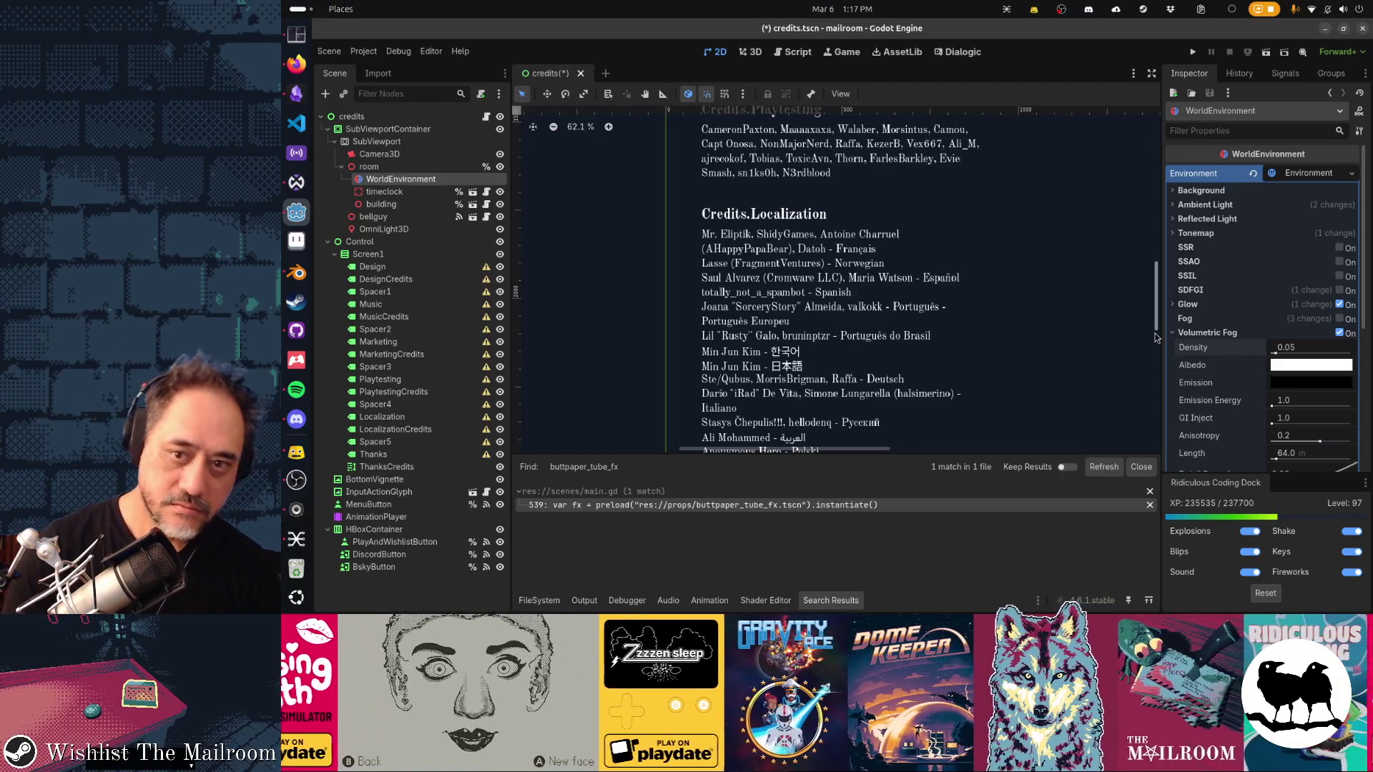
pyautogui.hotkey('ctrl', 's')
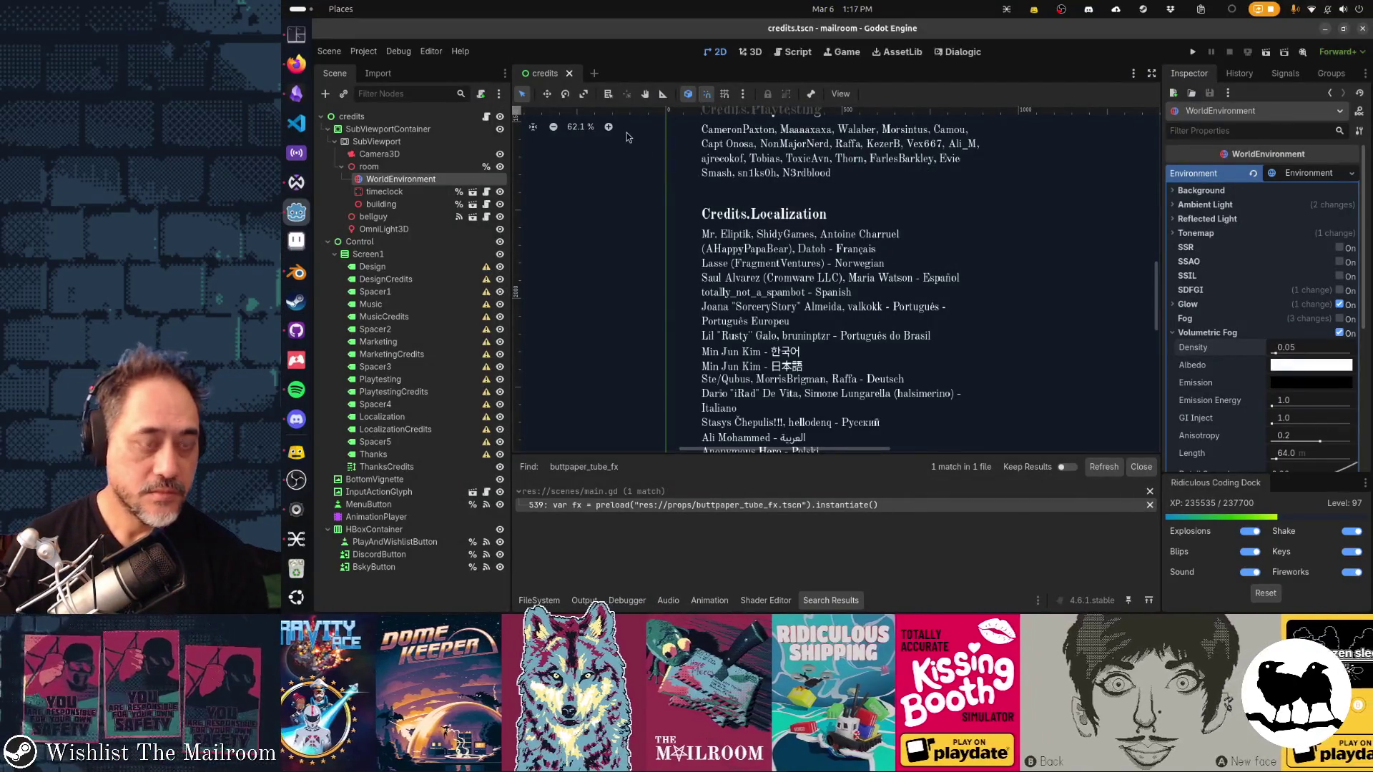
# Step: Quick-open main.tscn, title.tscn and mailroom.tscn, ending on the mailroom scene
pyautogui.hotkey('shift', 'alt', 'o')
pyautogui.write('main')
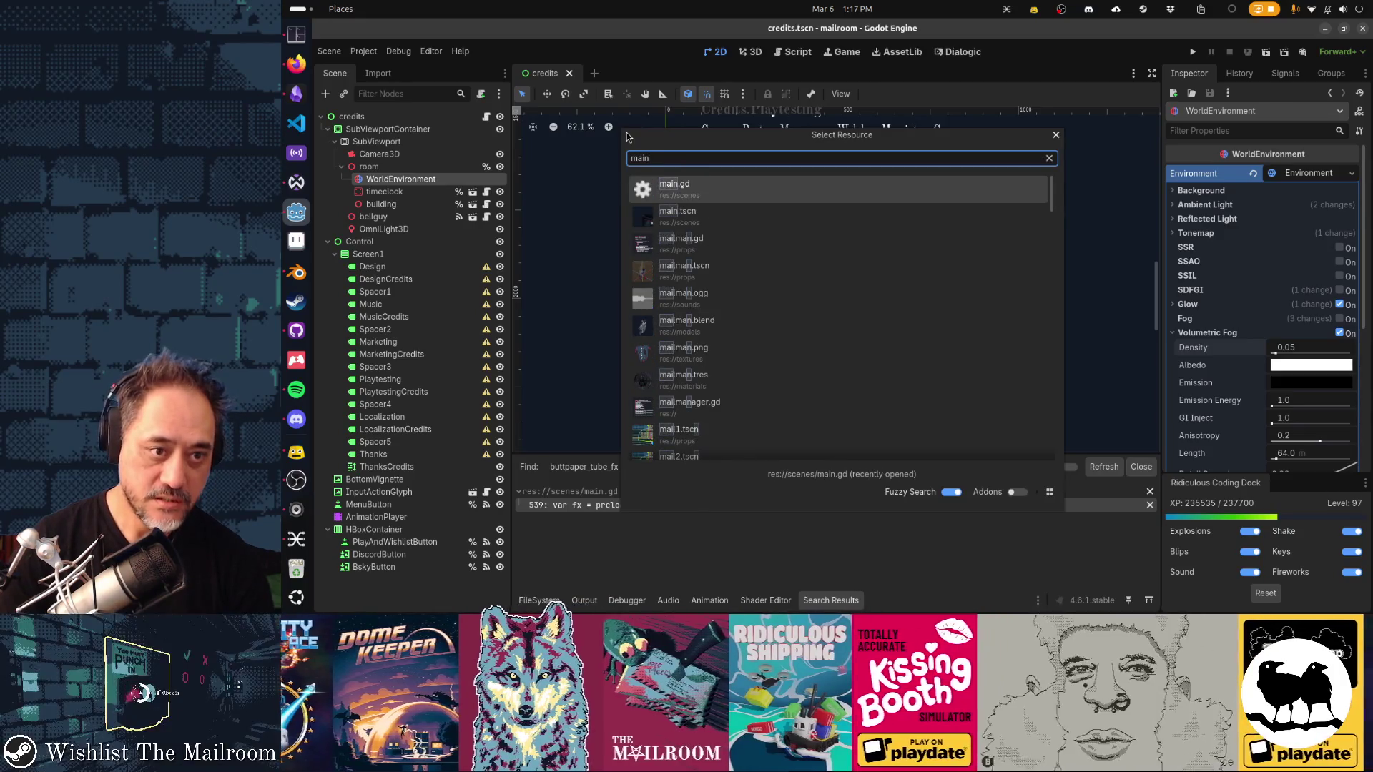
pyautogui.write('.tscn')
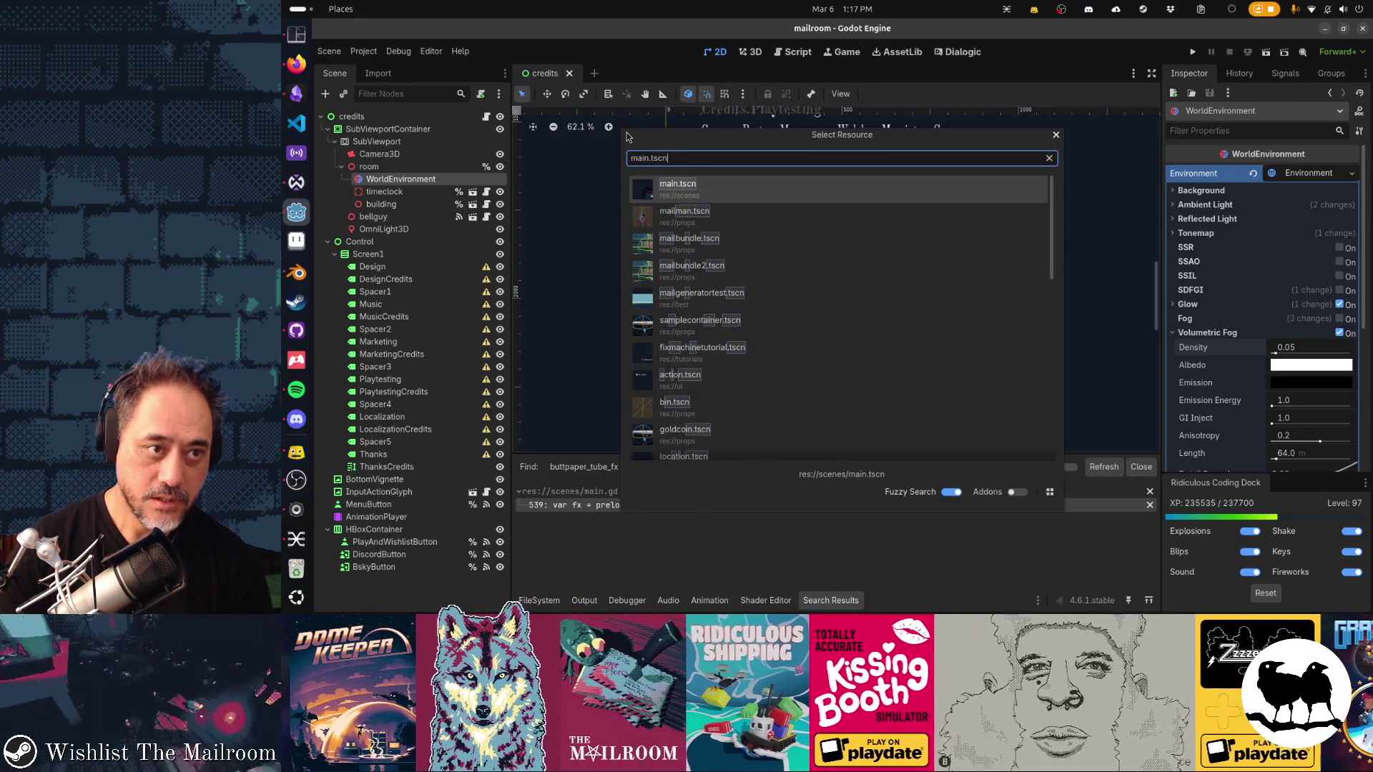
pyautogui.press('Return')
pyautogui.hotkey('shift', 'alt', 'o')
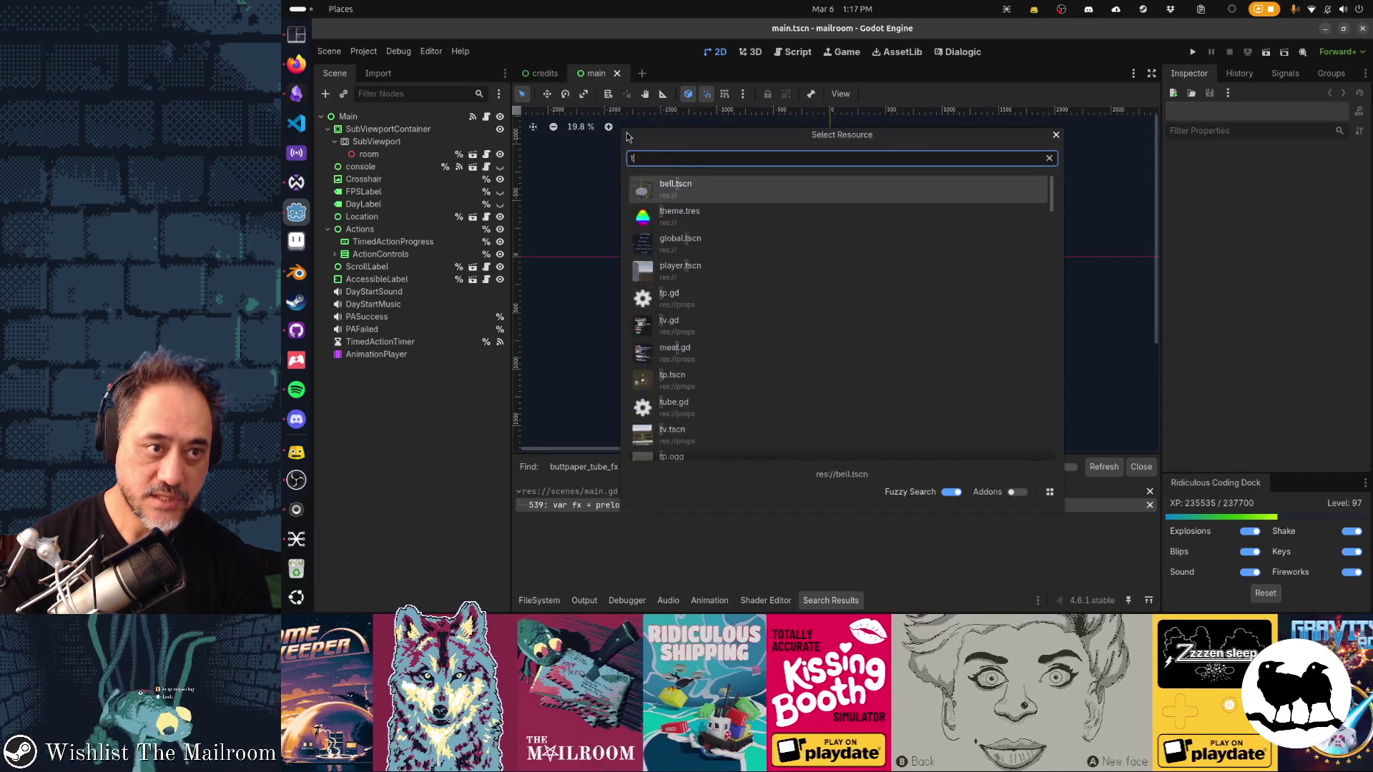
pyautogui.write('title.ts')
pyautogui.press('Return')
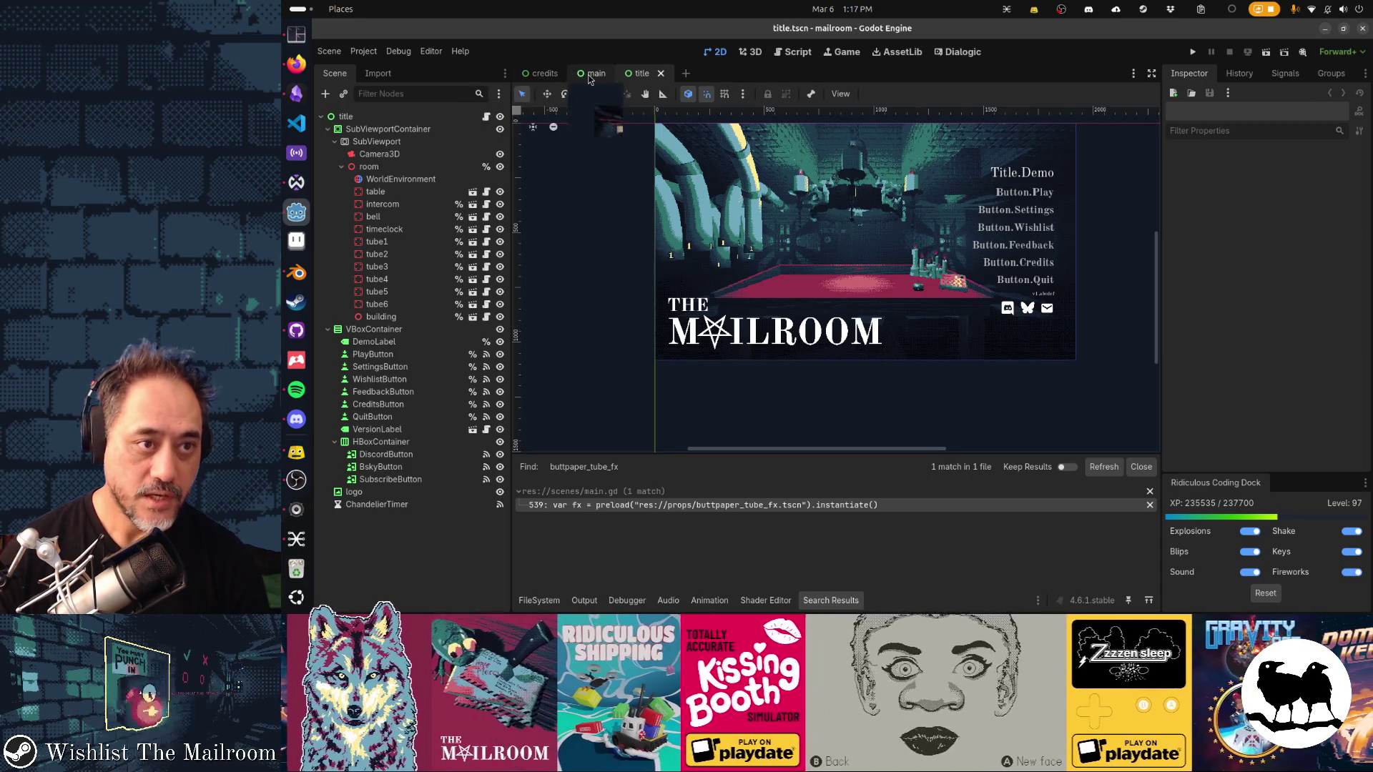
pyautogui.click(592, 73)
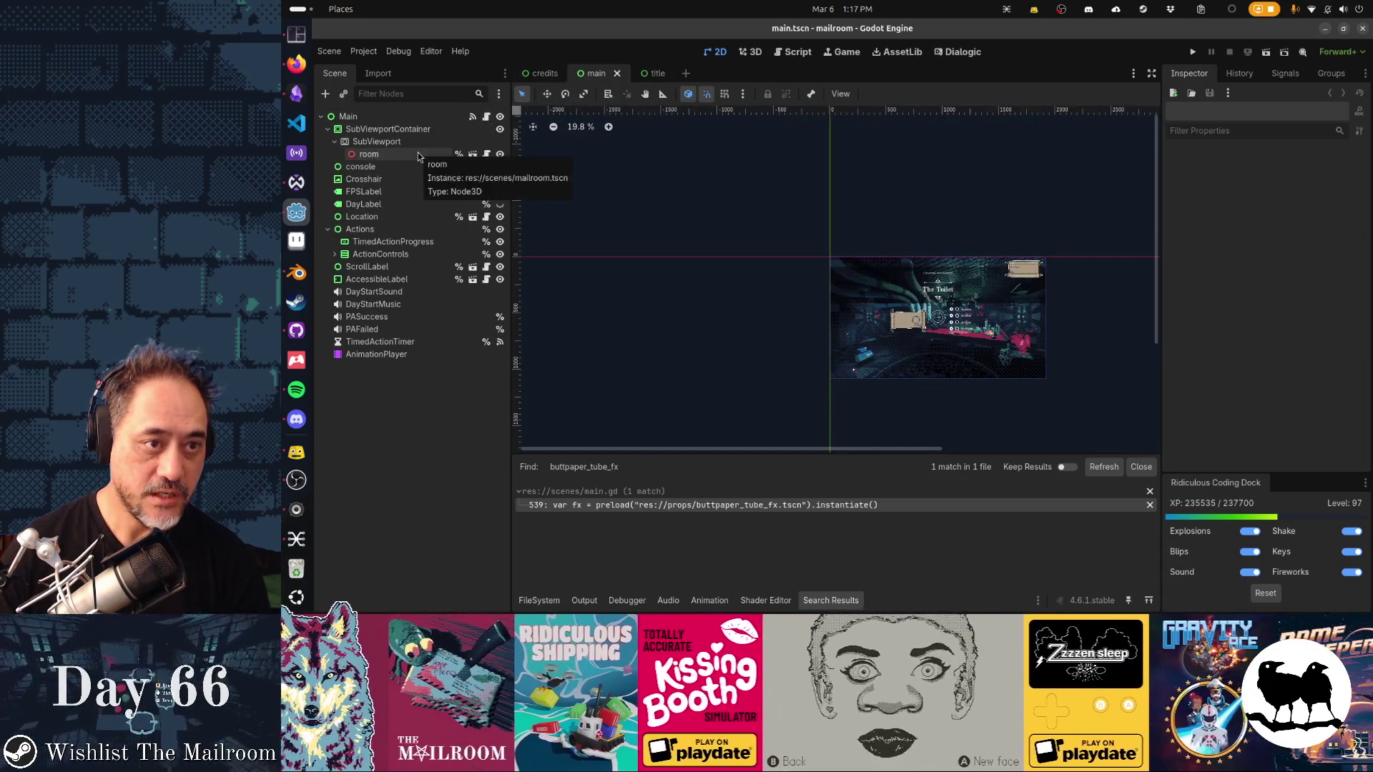
pyautogui.hotkey('shift', 'alt', 'o')
pyautogui.write('mailroom')
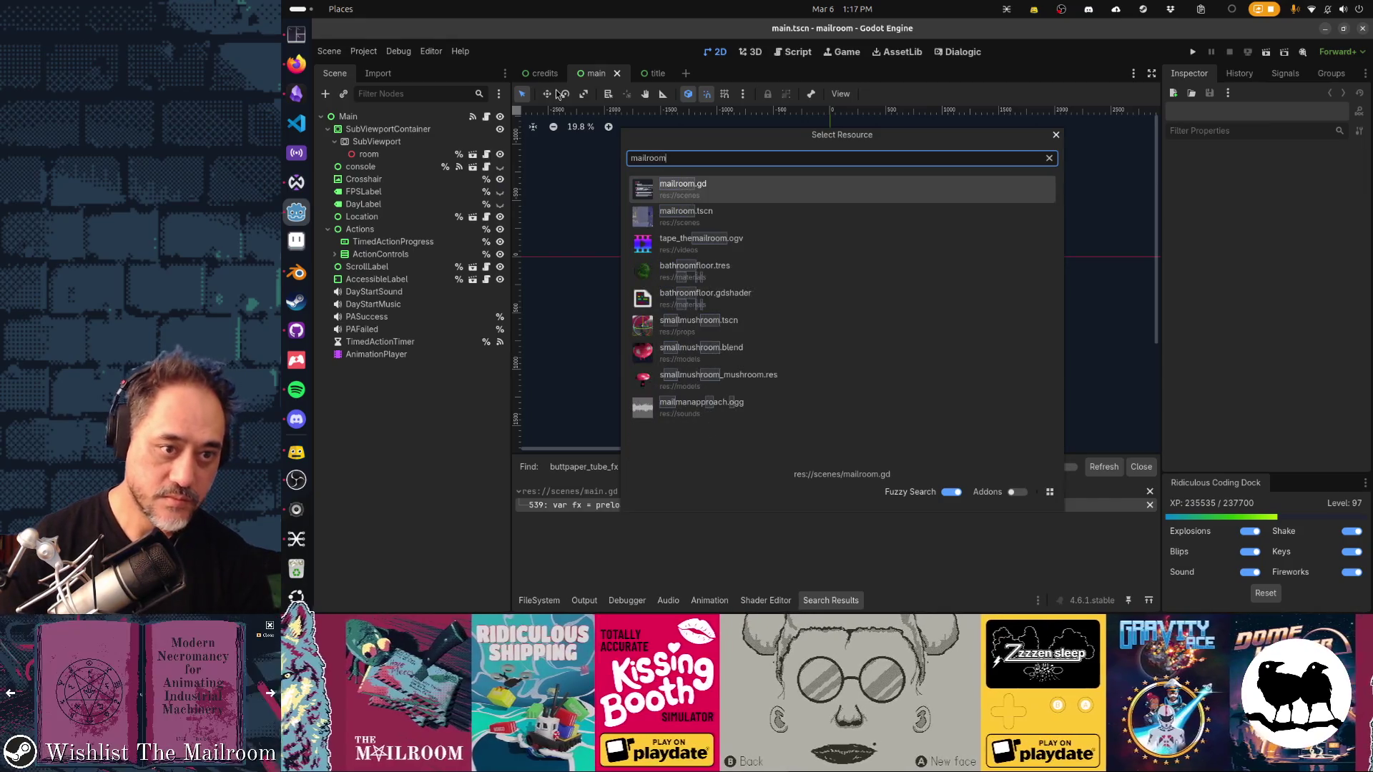
pyautogui.press('Down')
pyautogui.press('Return')
# Step: Save the mailroom WorldEnvironment's environment as gameplay_environment.tres in props and save the scene
pyautogui.click(430, 130)
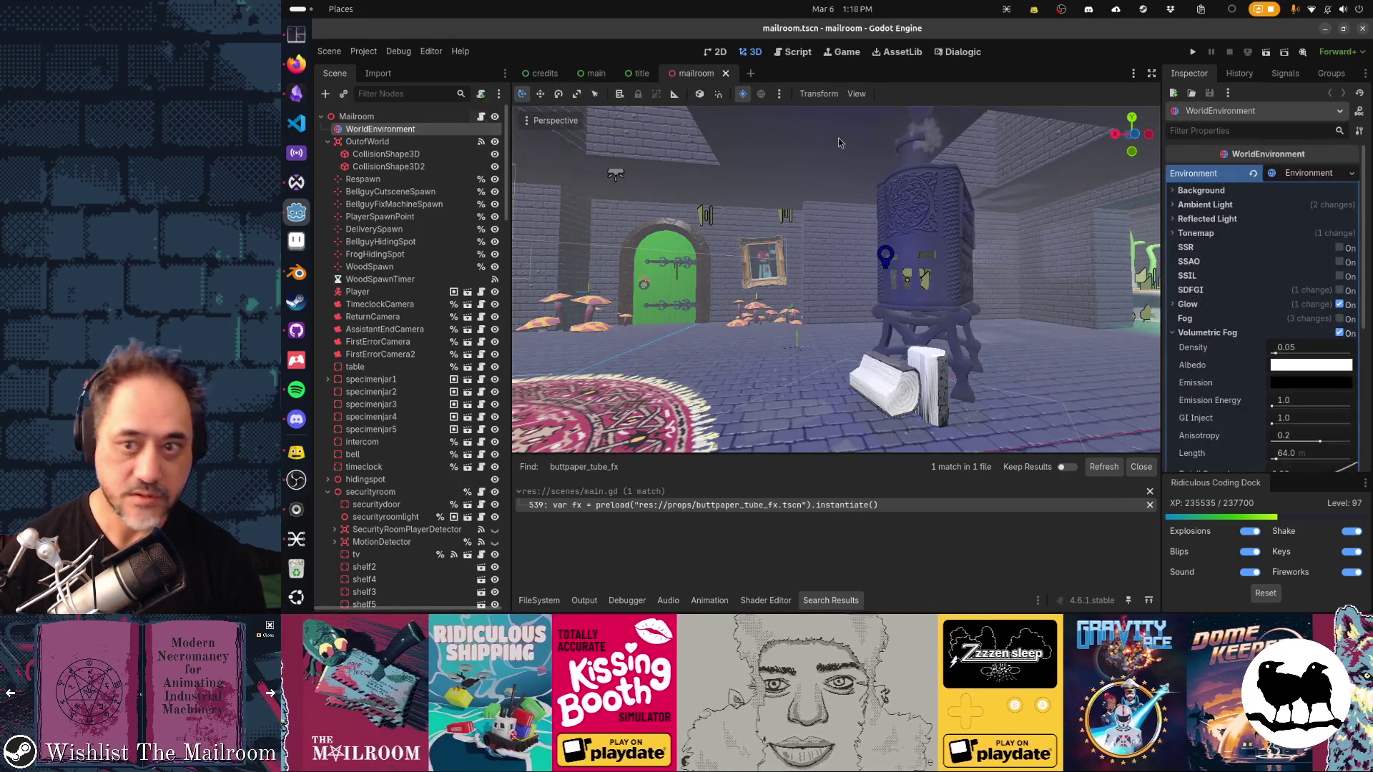
pyautogui.click(1351, 175)
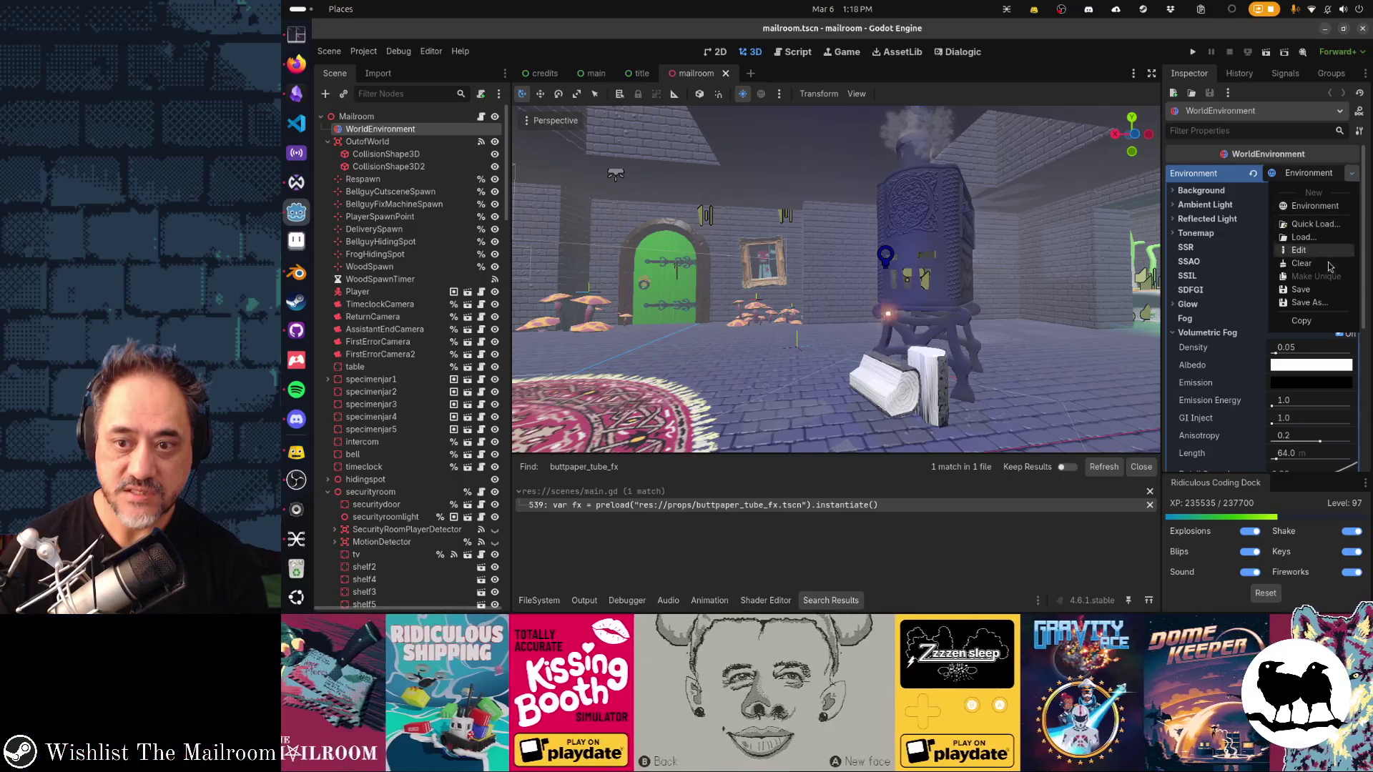
pyautogui.click(1308, 303)
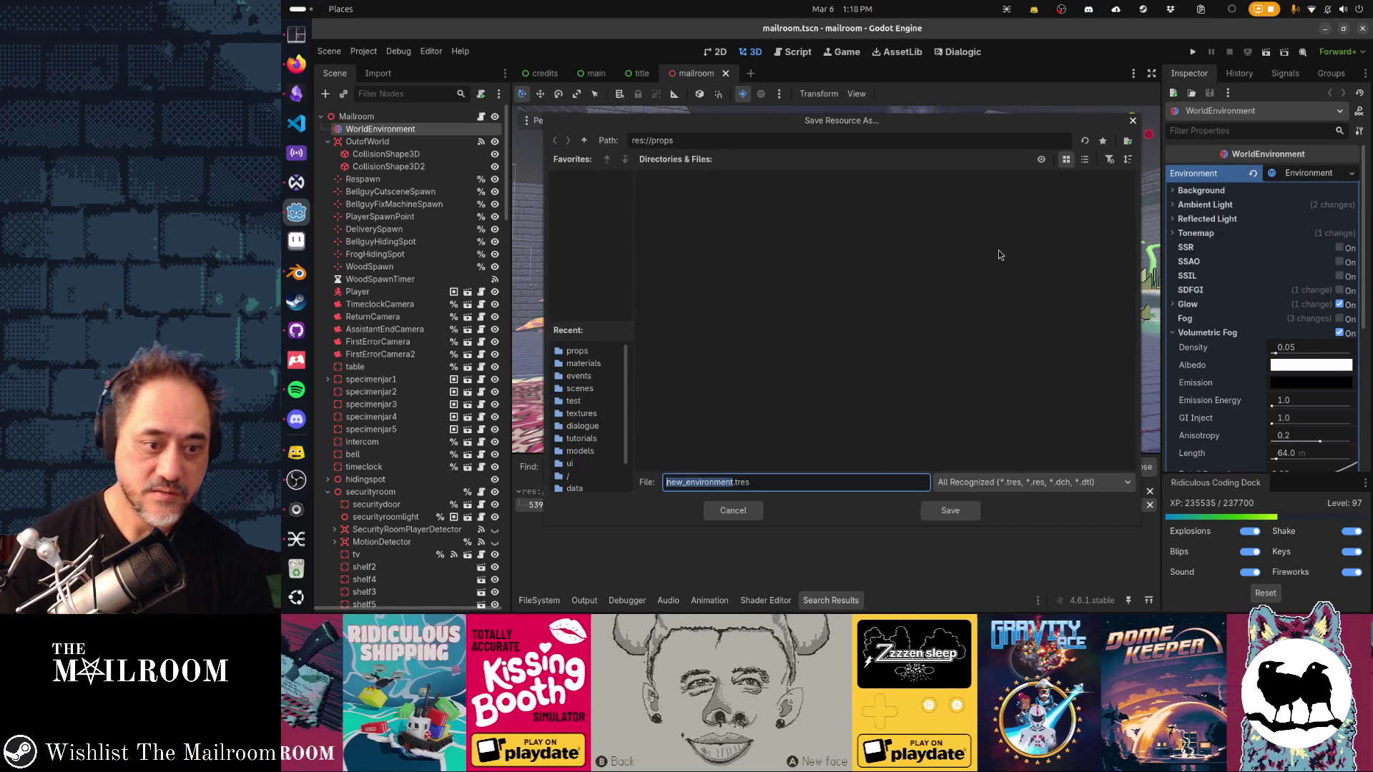
pyautogui.write('game')
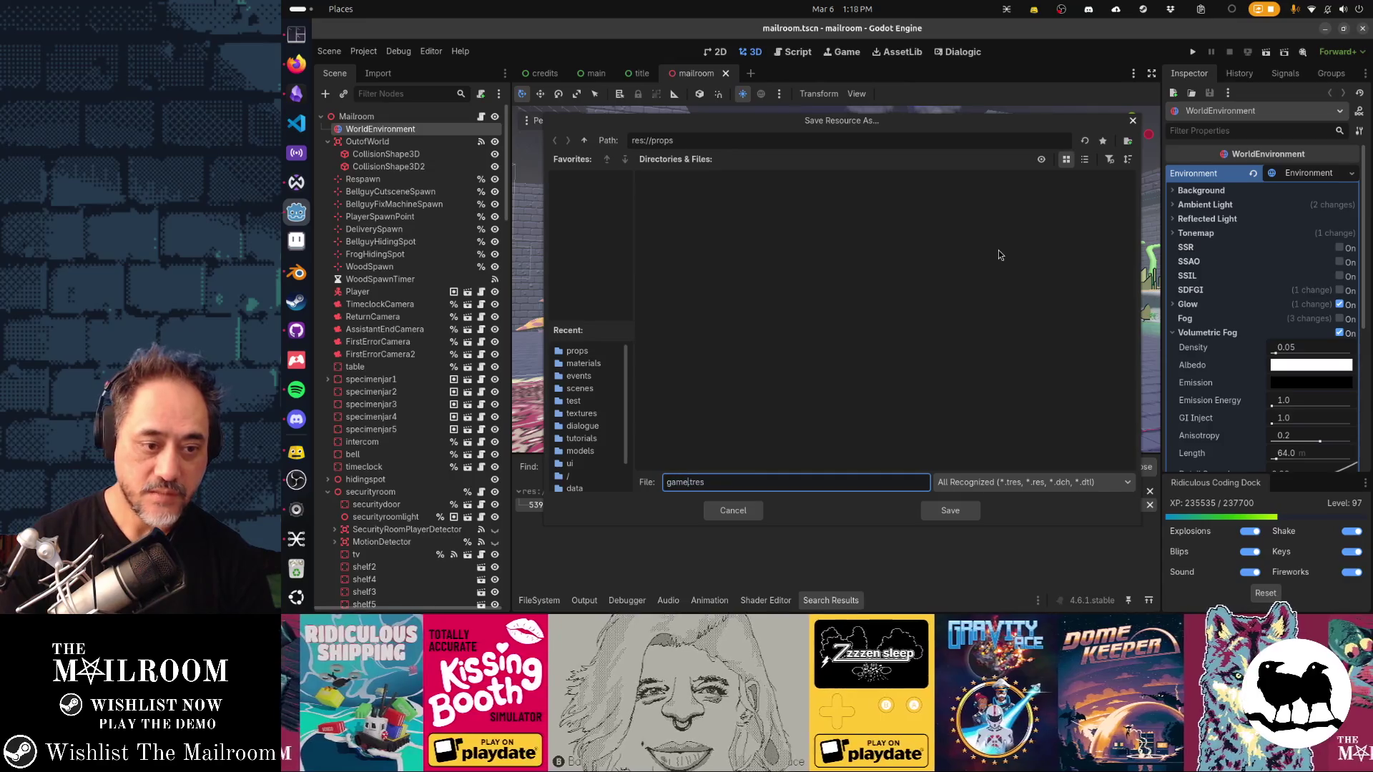
pyautogui.write('play_environ')
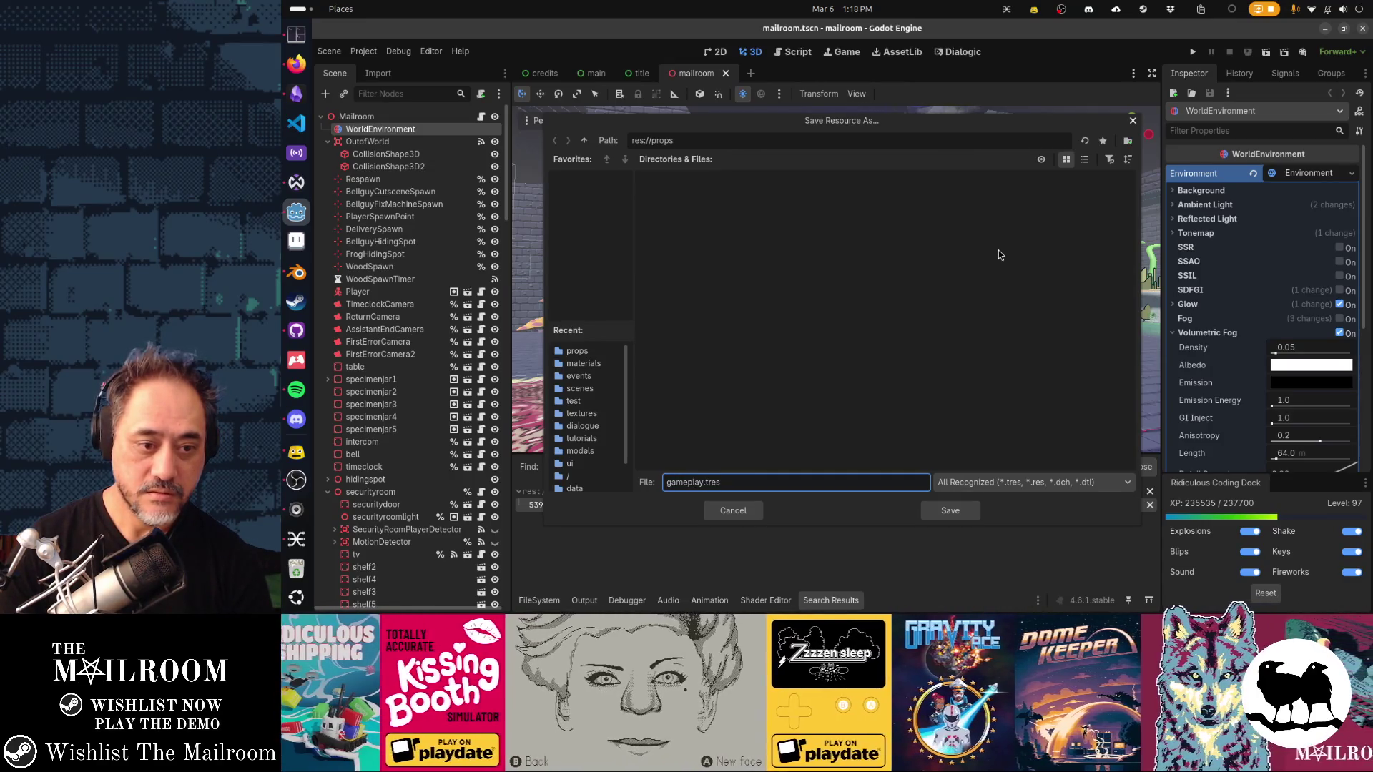
pyautogui.write('ment')
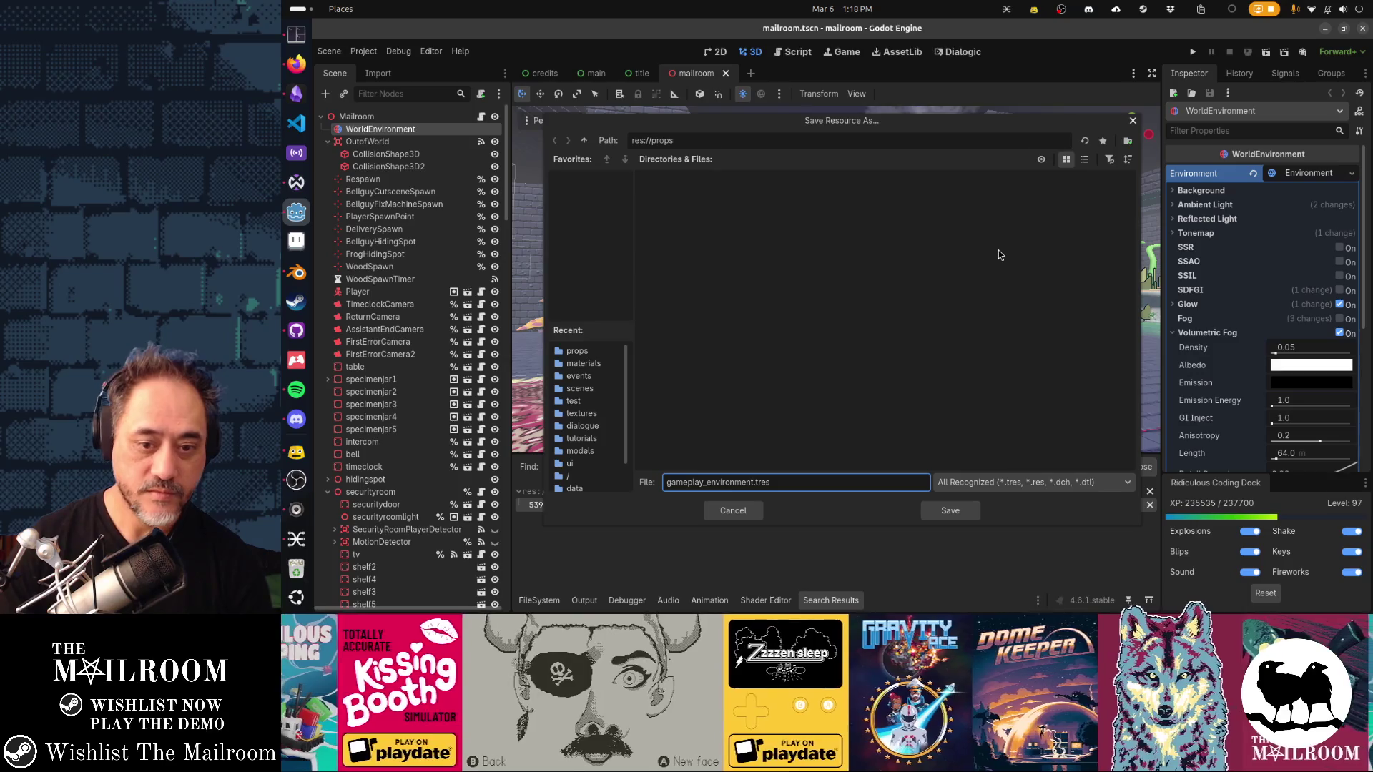
pyautogui.press('Return')
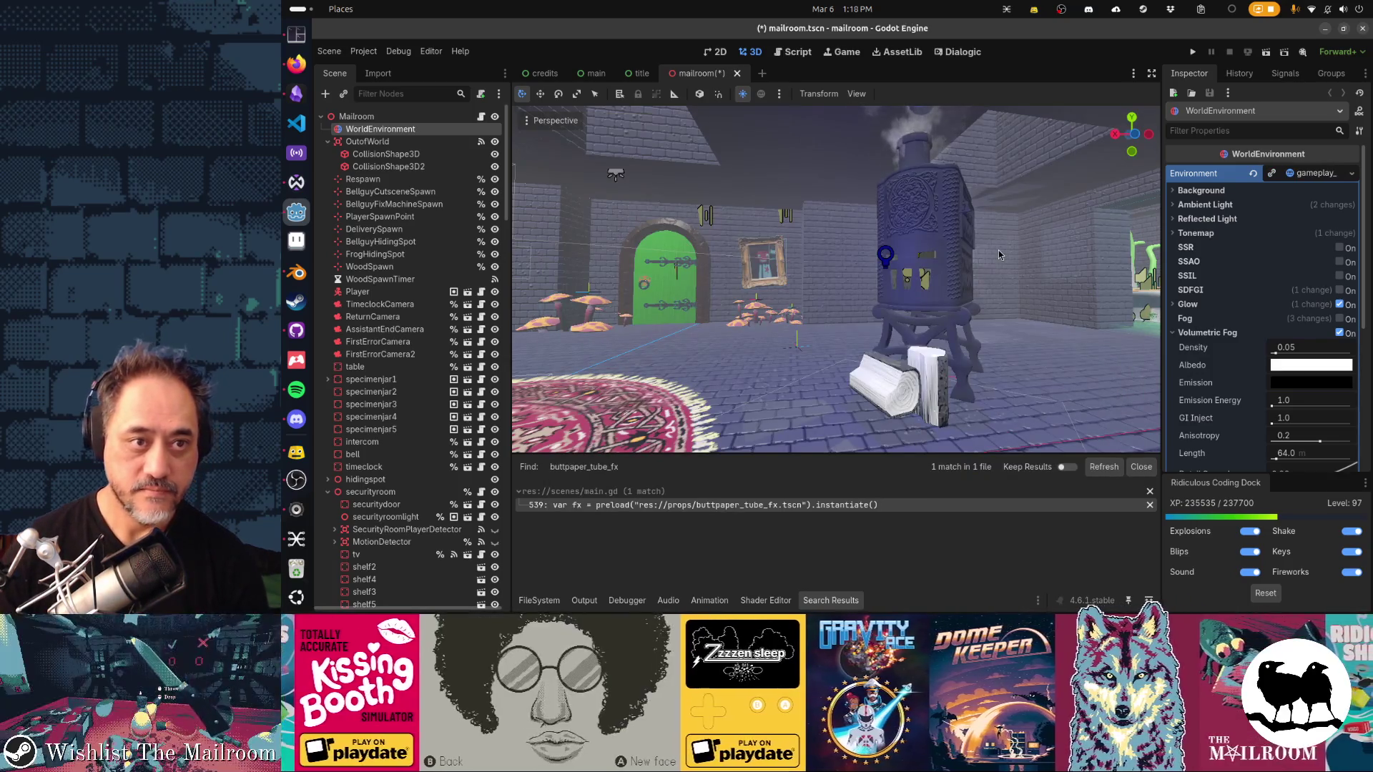
pyautogui.hotkey('ctrl', 's')
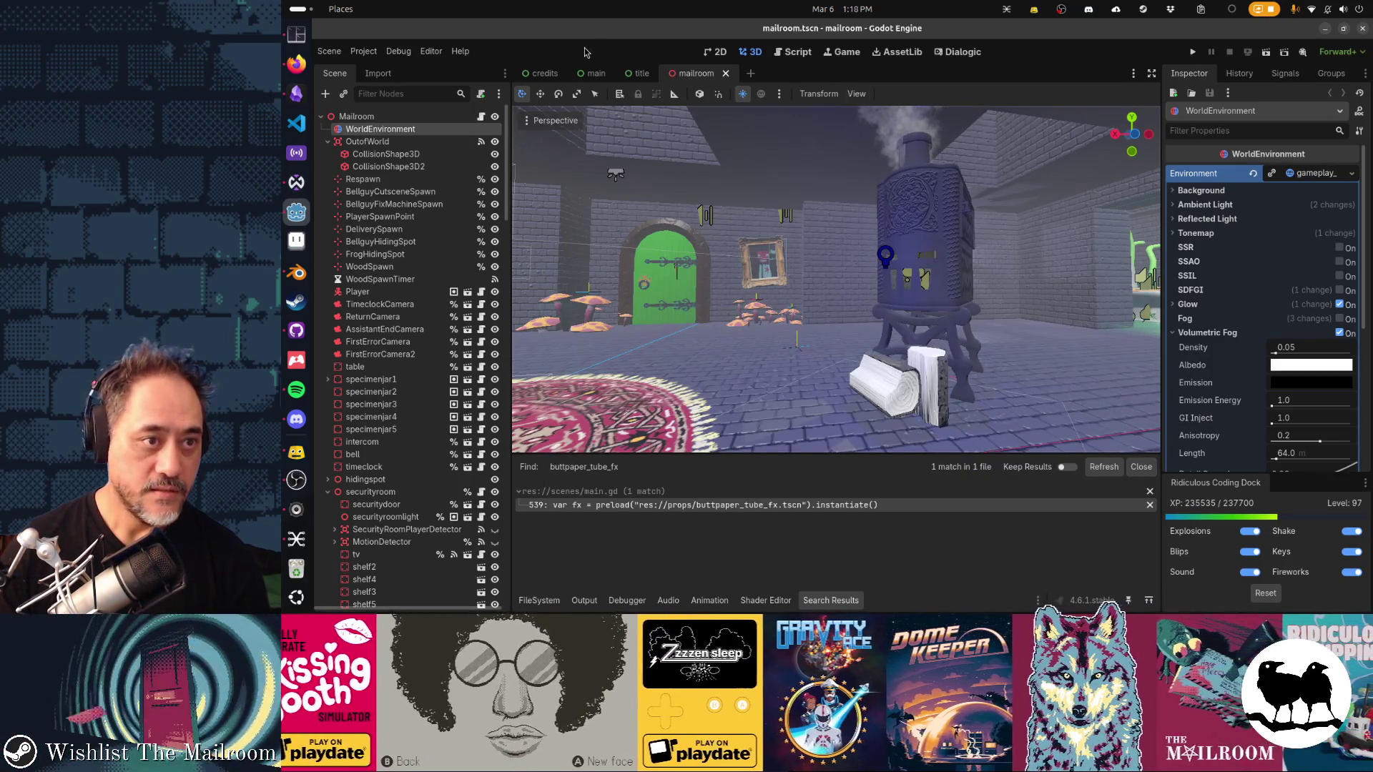
# Step: Close the main scene and switch to the title scene
pyautogui.click(599, 73)
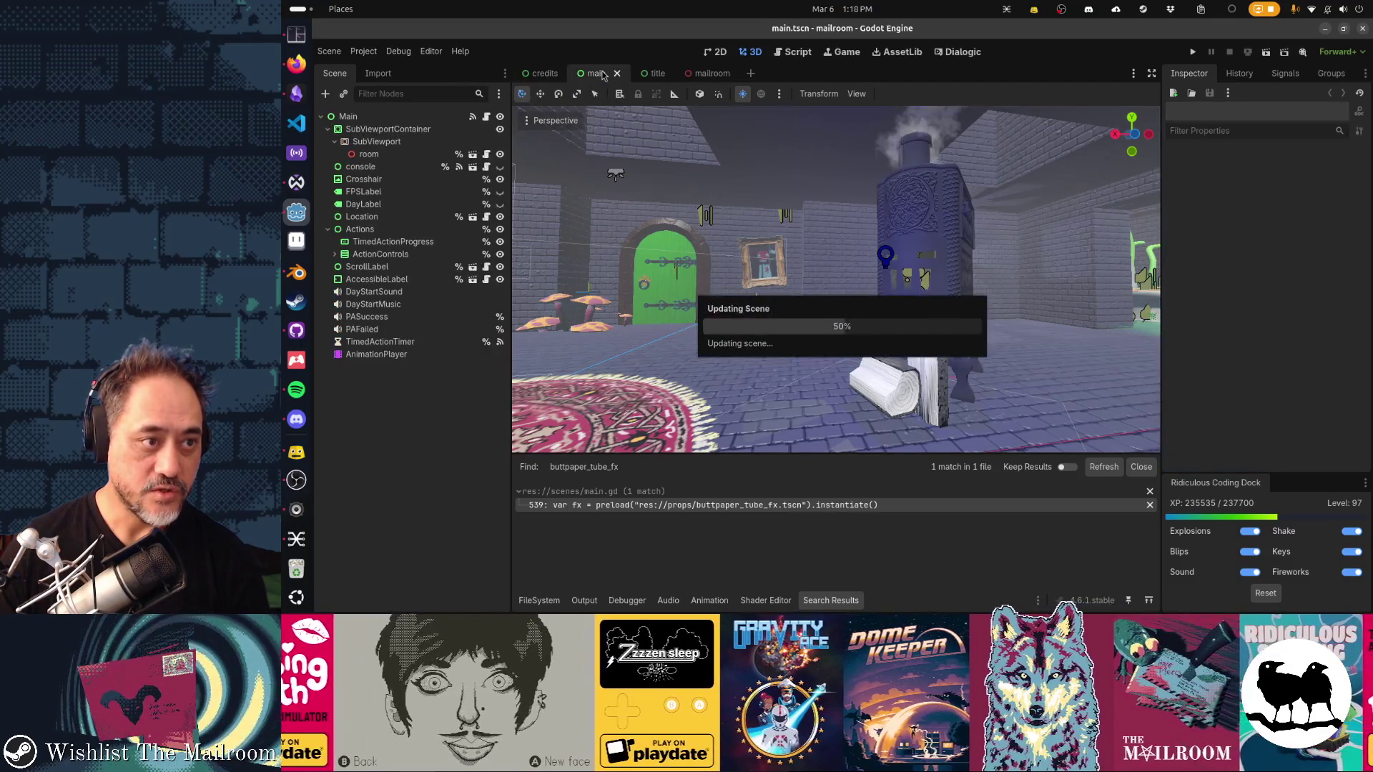
pyautogui.click(617, 73)
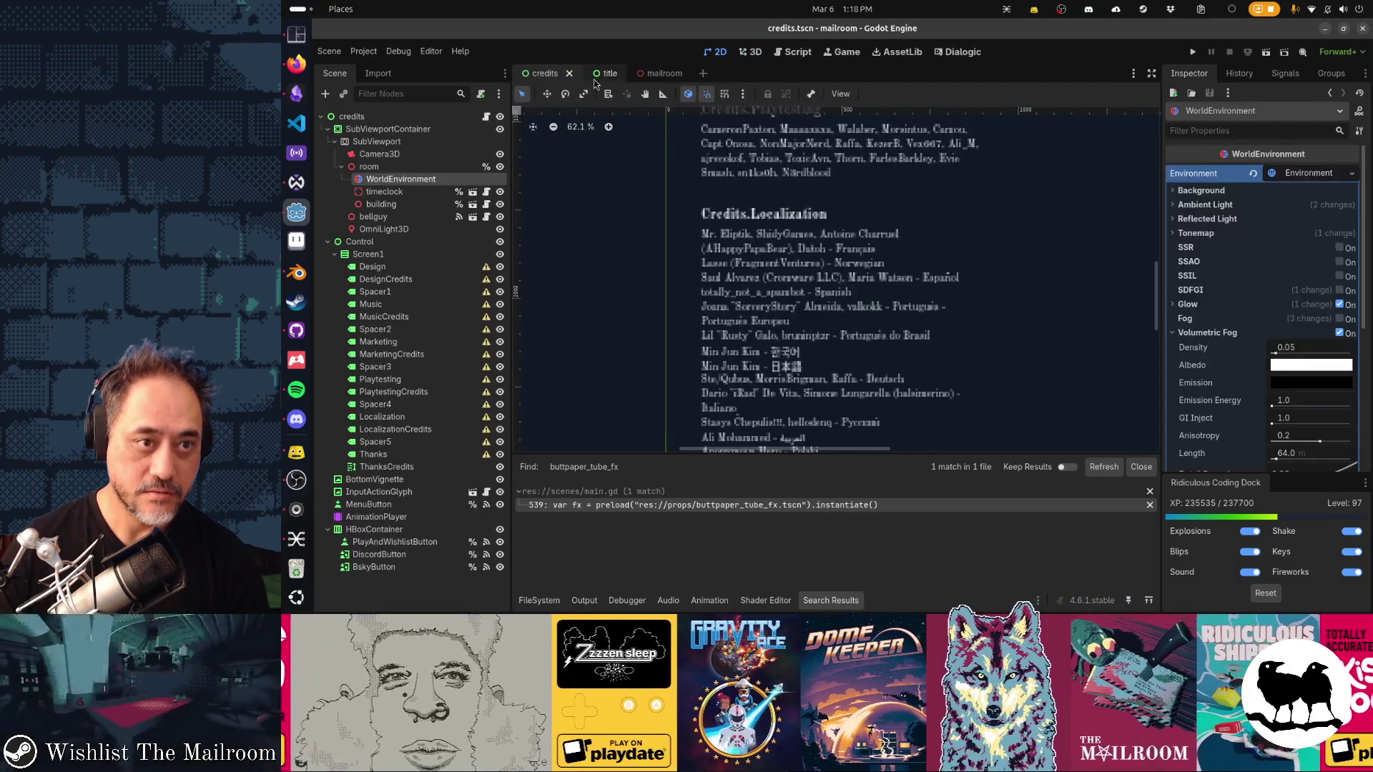
pyautogui.click(607, 74)
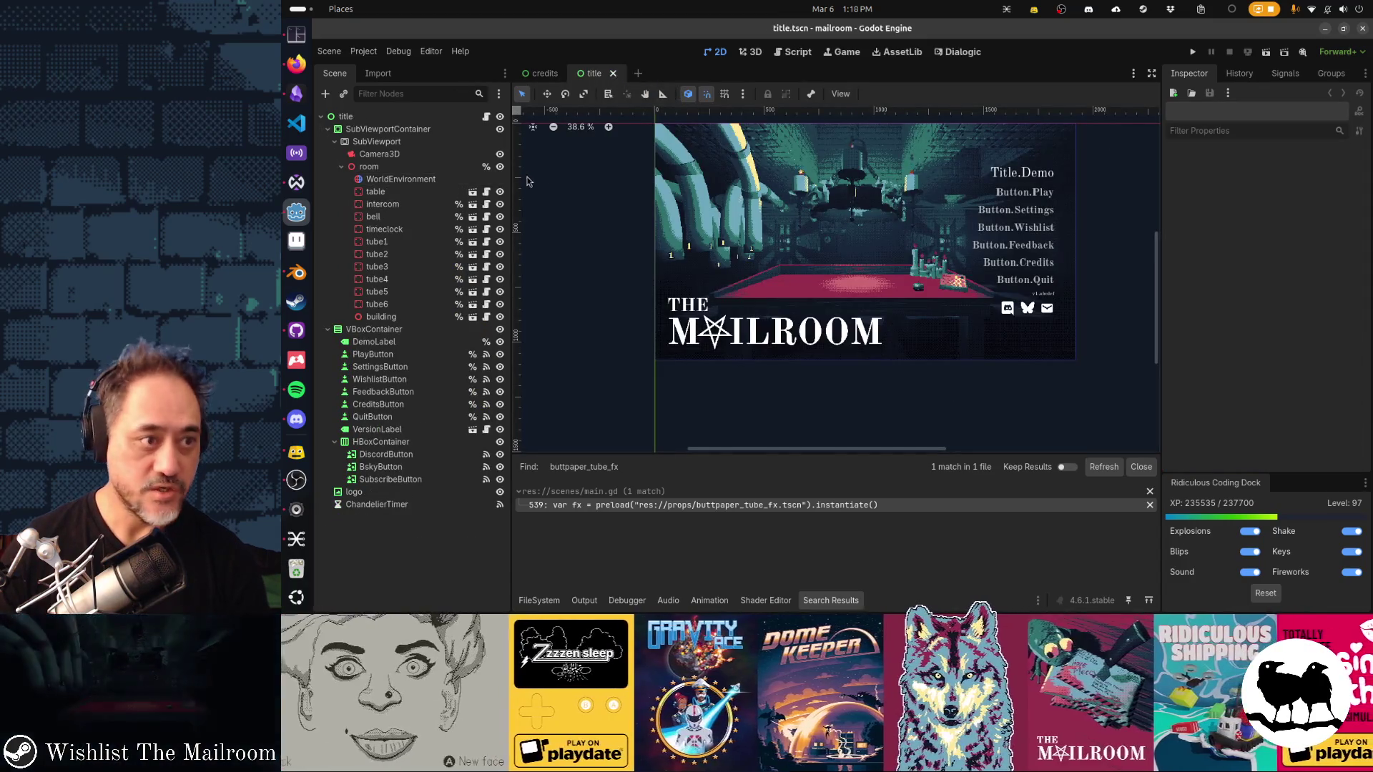
# Step: Quick-load gameplay_environment.tres as the title scene's WorldEnvironment environment
pyautogui.click(439, 178)
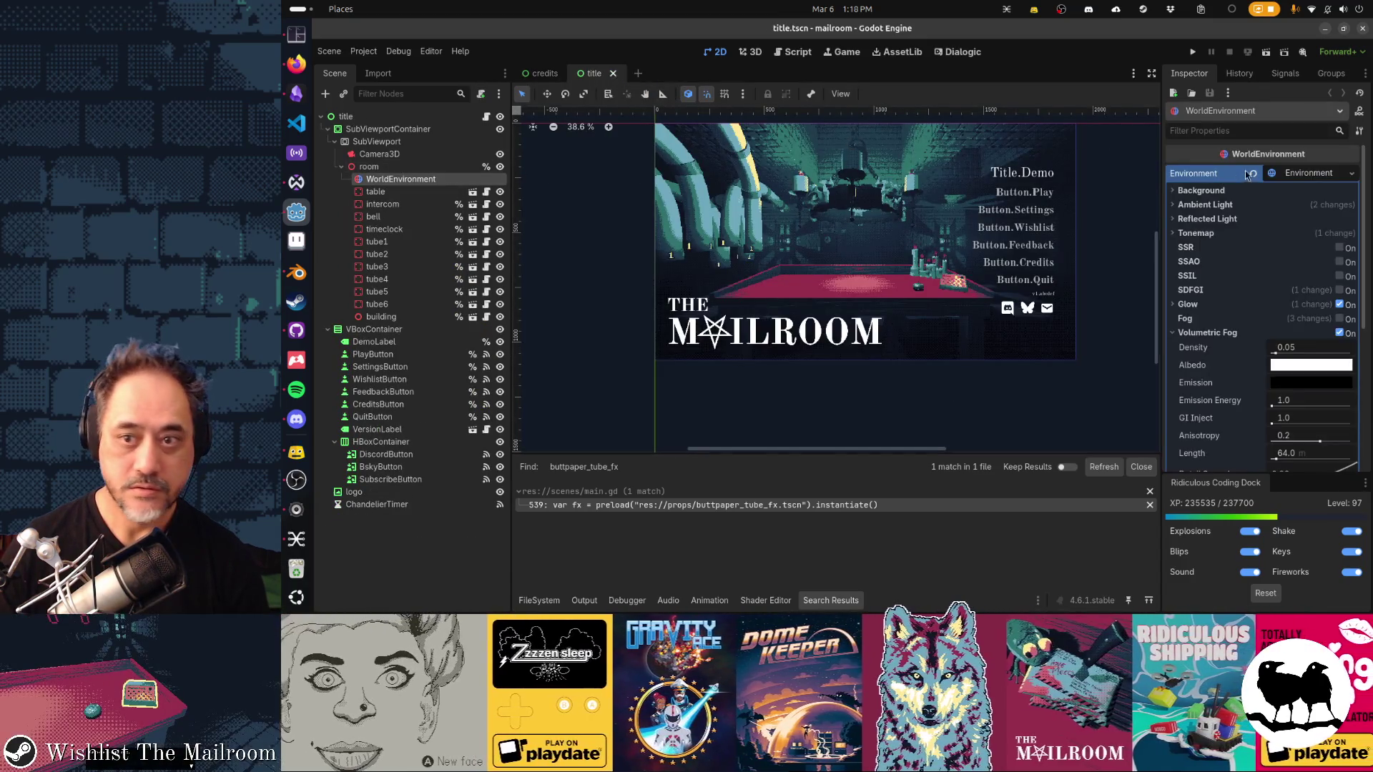
pyautogui.click(1348, 174)
pyautogui.click(1331, 229)
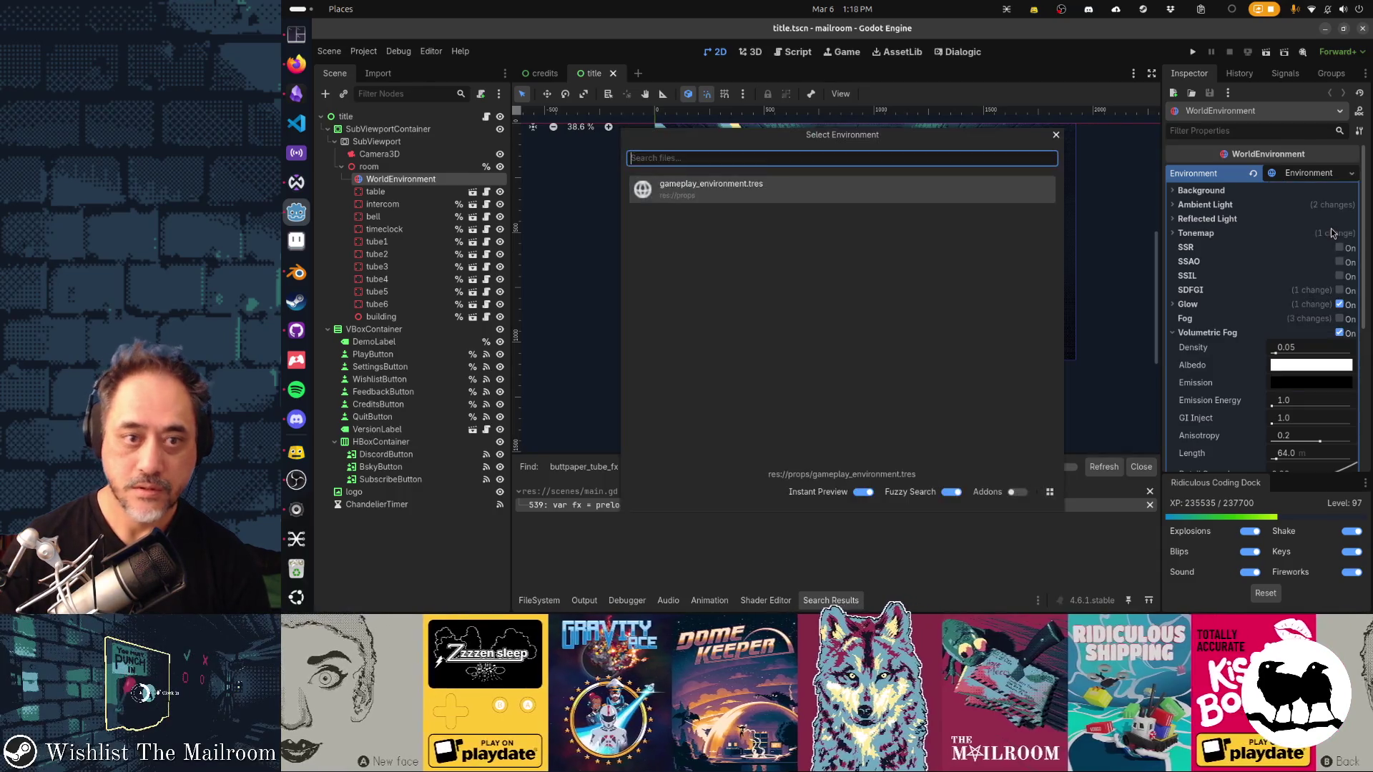
pyautogui.write('game')
pyautogui.press('Return')
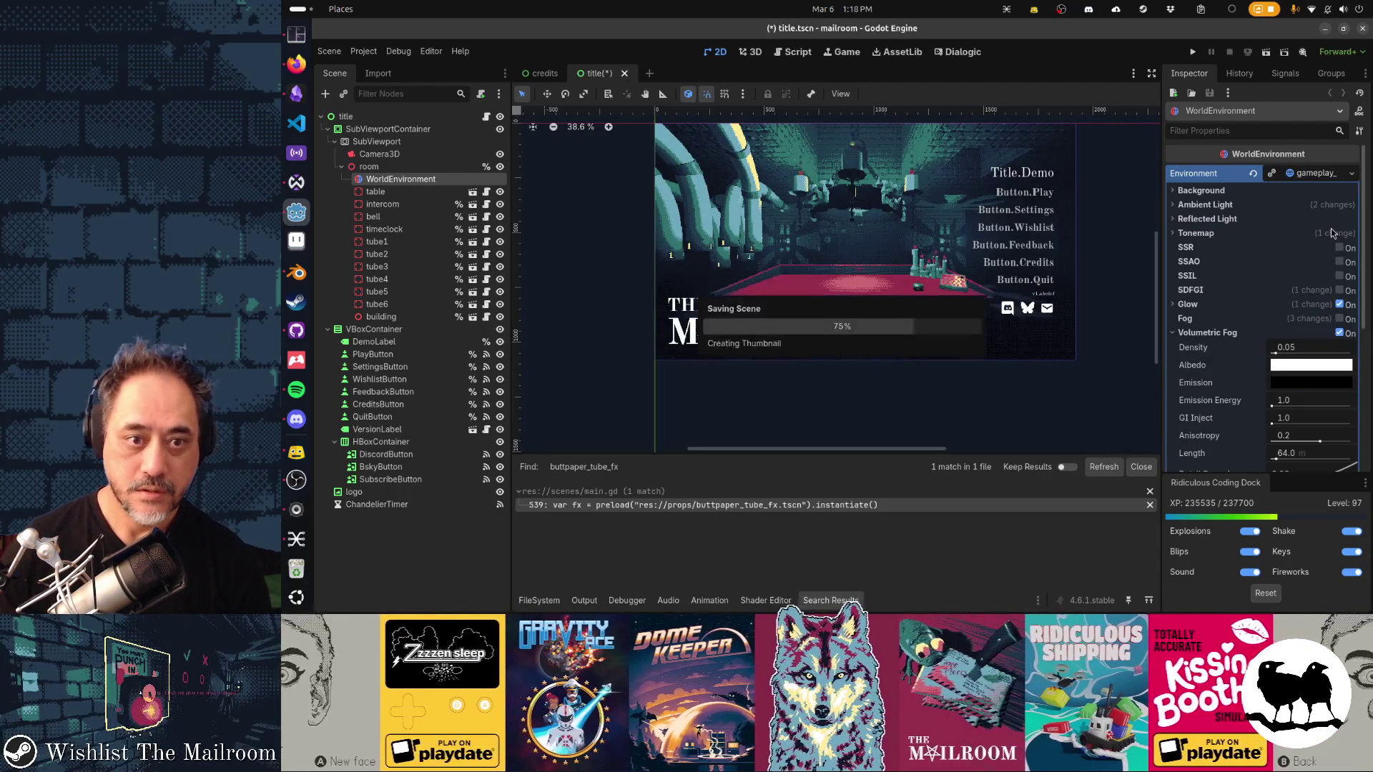
pyautogui.click(541, 74)
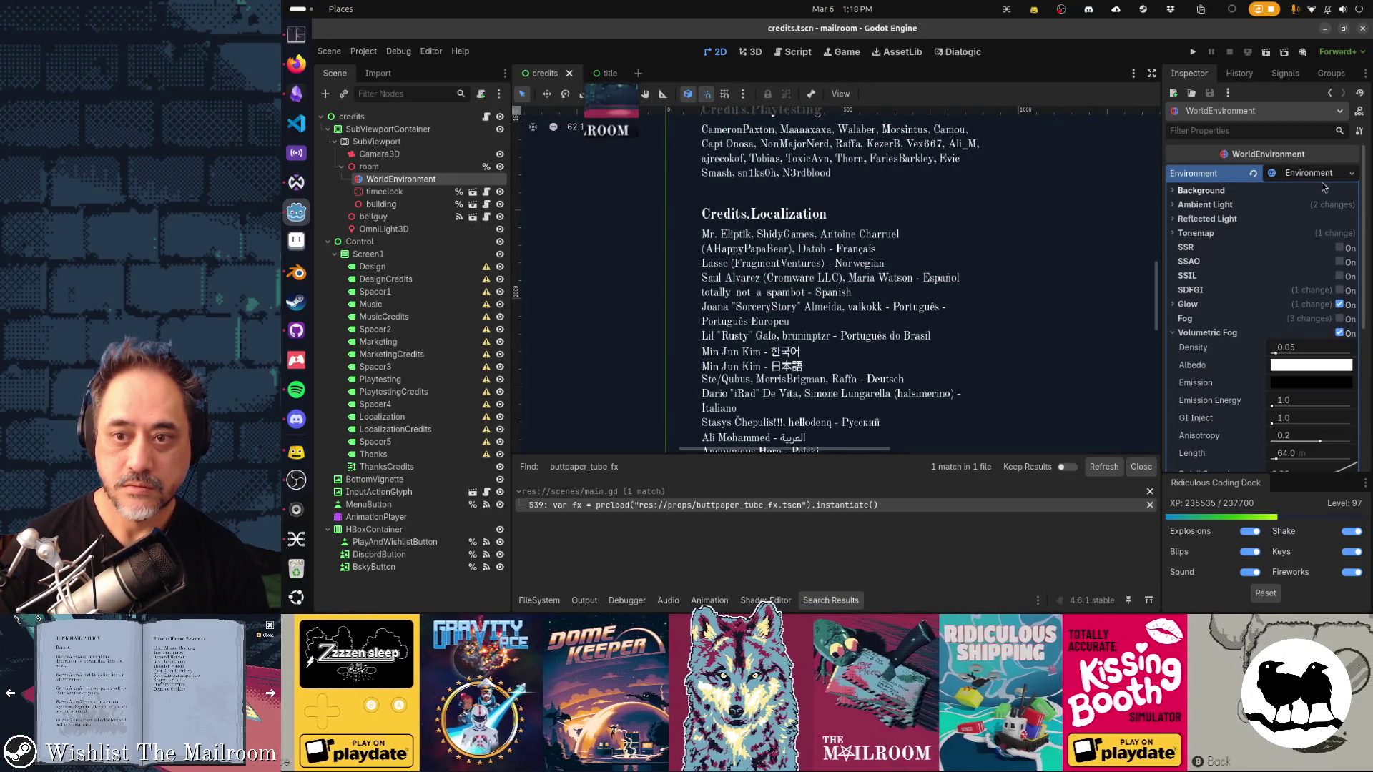
# Step: Quick-load gameplay_environment.tres as the credits scene's WorldEnvironment environment
pyautogui.click(1349, 174)
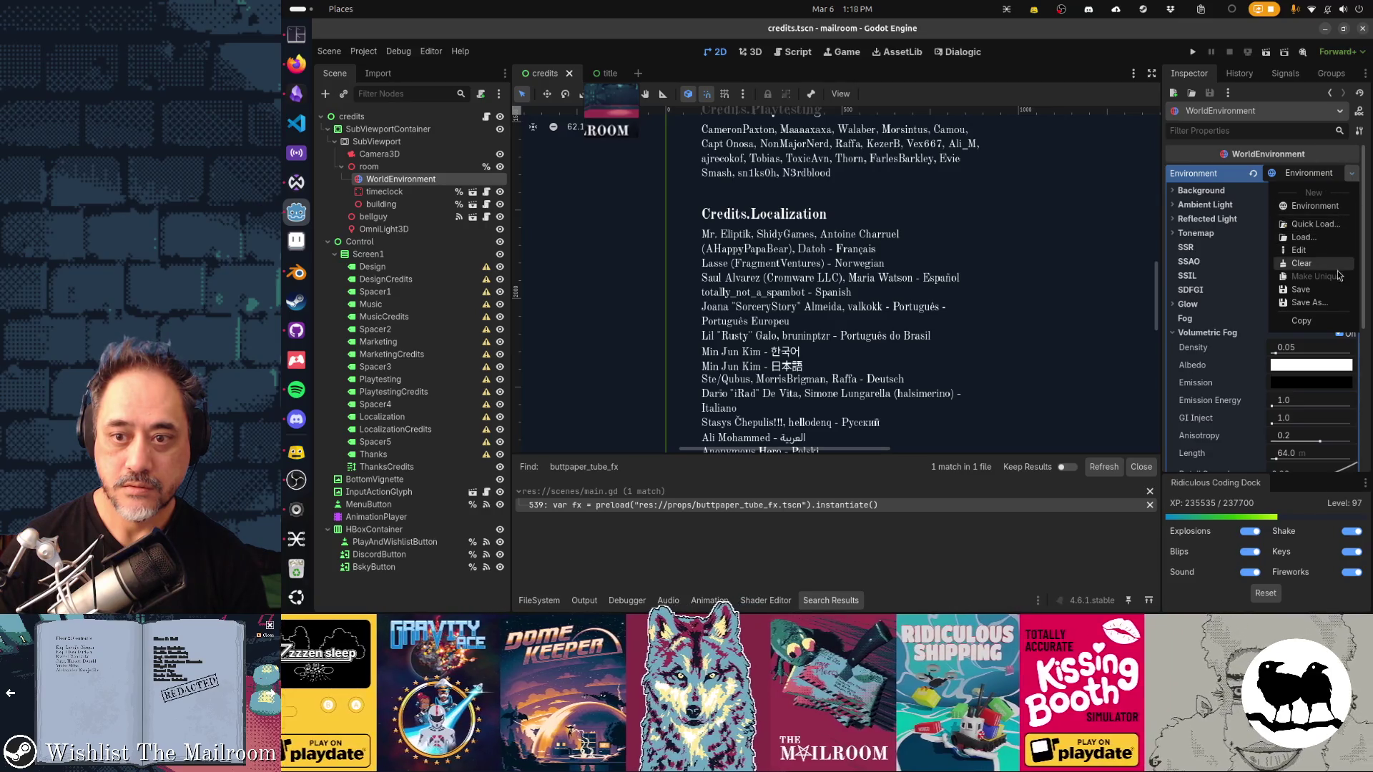
pyautogui.click(1337, 225)
pyautogui.write('gam')
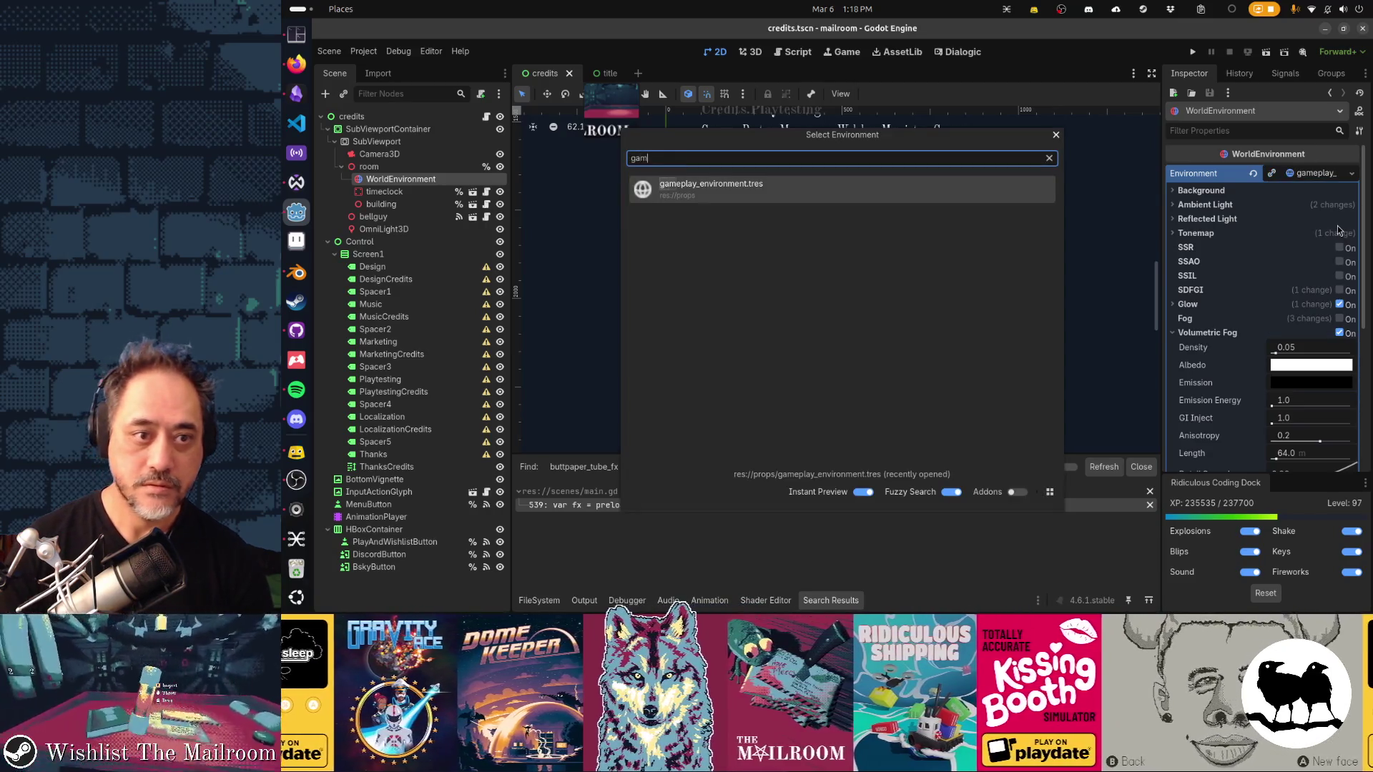
pyautogui.press('Return')
pyautogui.scroll(-3, 907, 290)
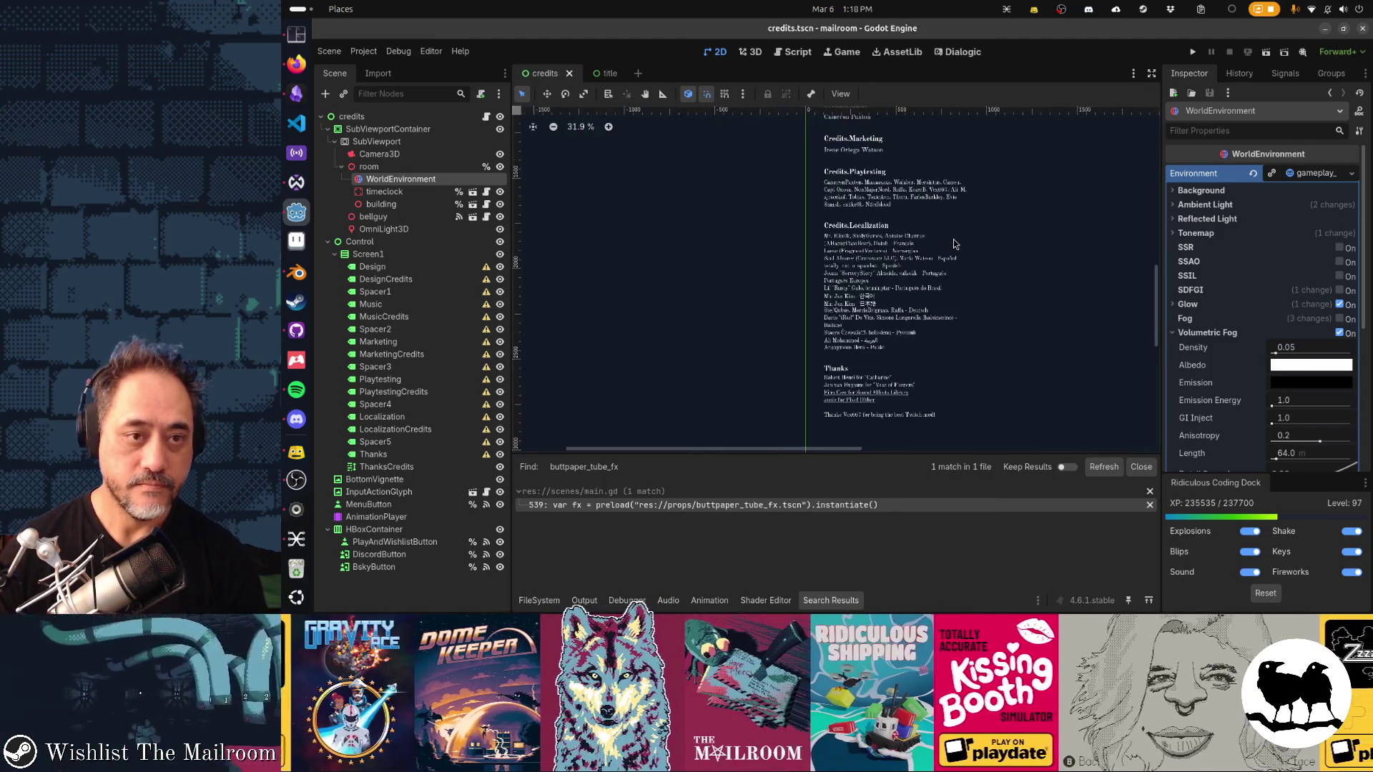
pyautogui.scroll(1, 907, 290)
pyautogui.scroll(1, 906, 290)
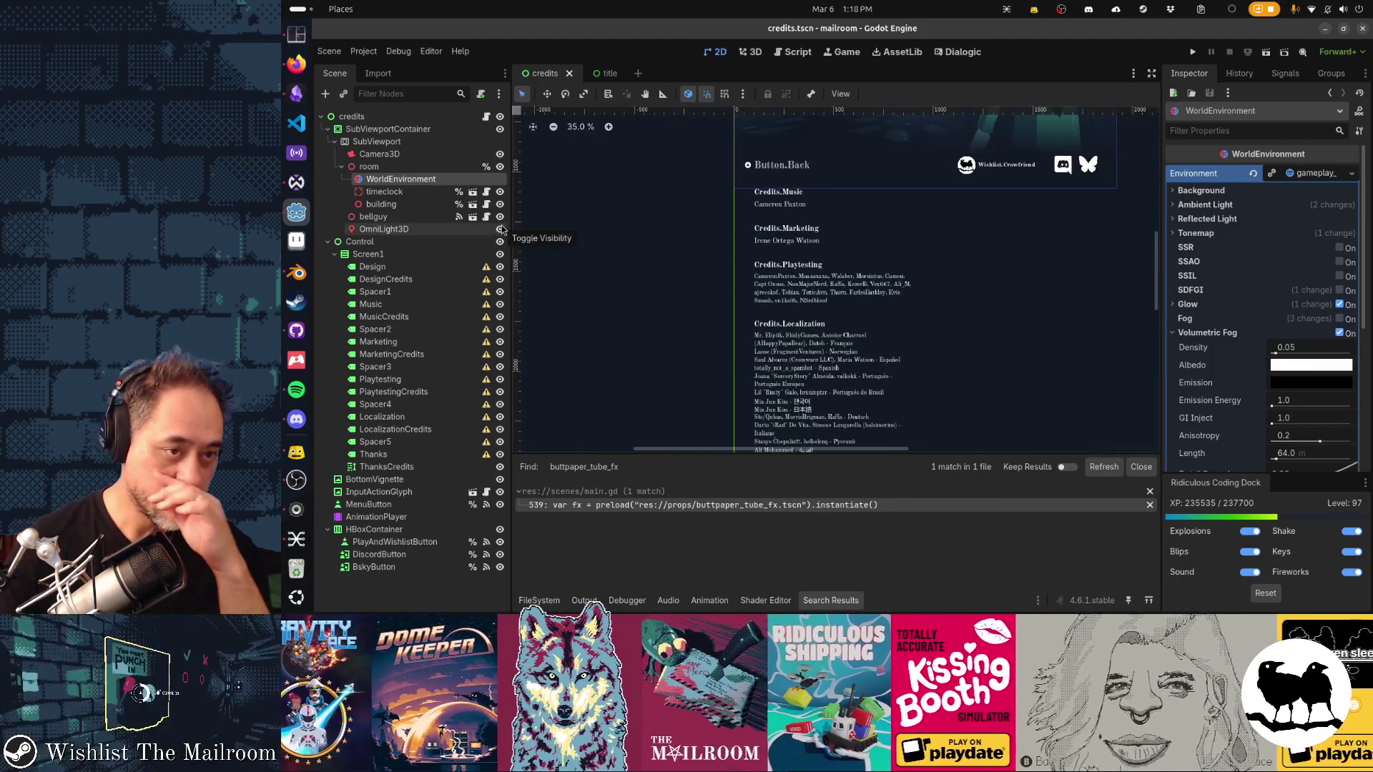
pyautogui.scroll(3, 802, 284)
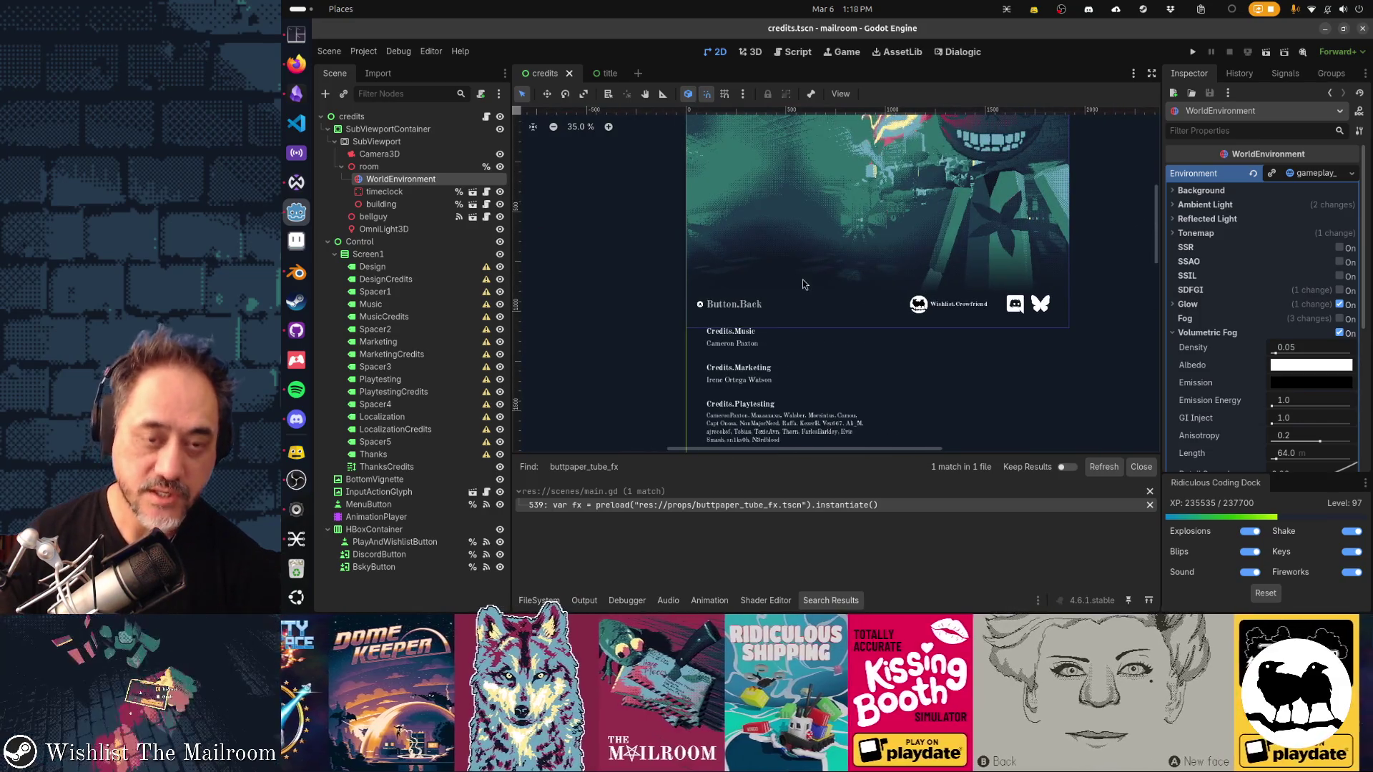
pyautogui.scroll(2, 810, 301)
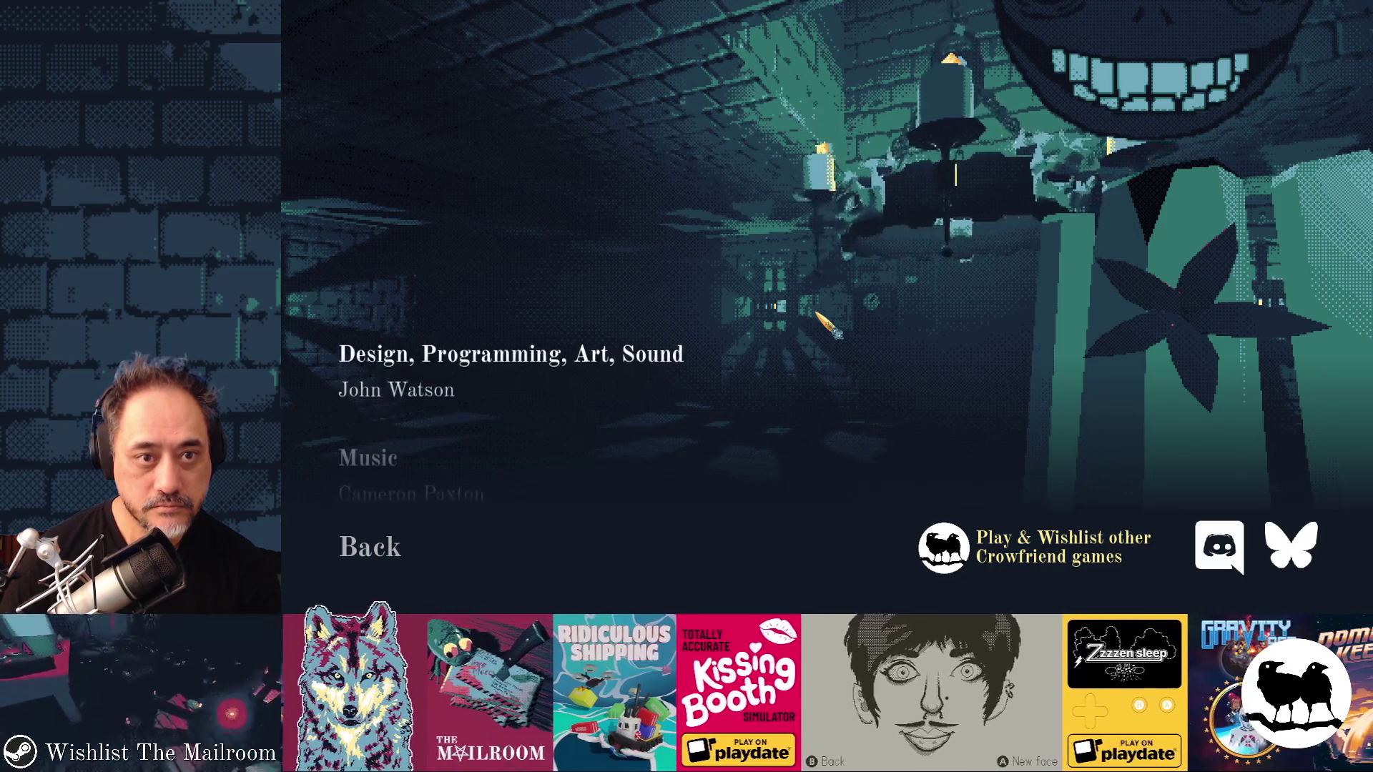
# Step: Quit the credits preview and launch the game from the title scene into gameplay
pyautogui.press('F8')
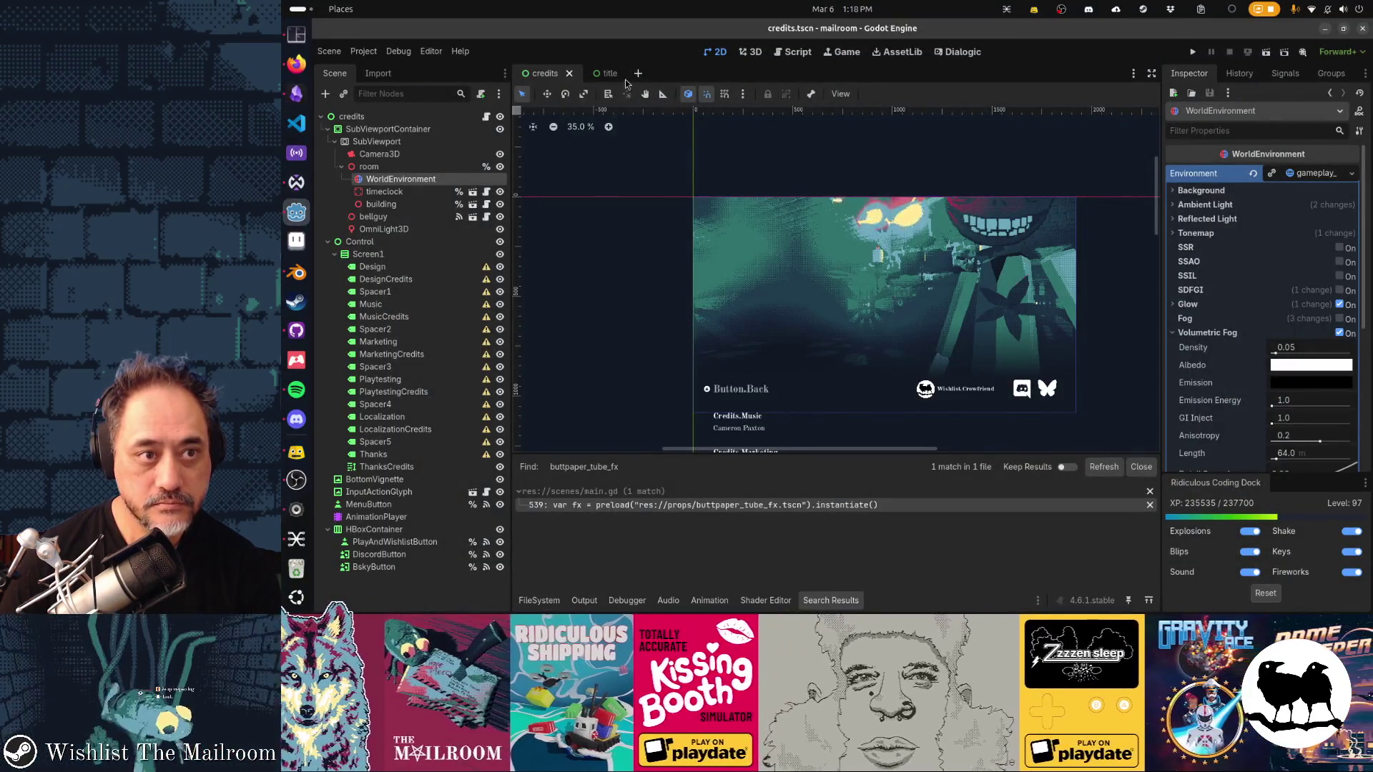
pyautogui.click(609, 73)
pyautogui.press('F6')
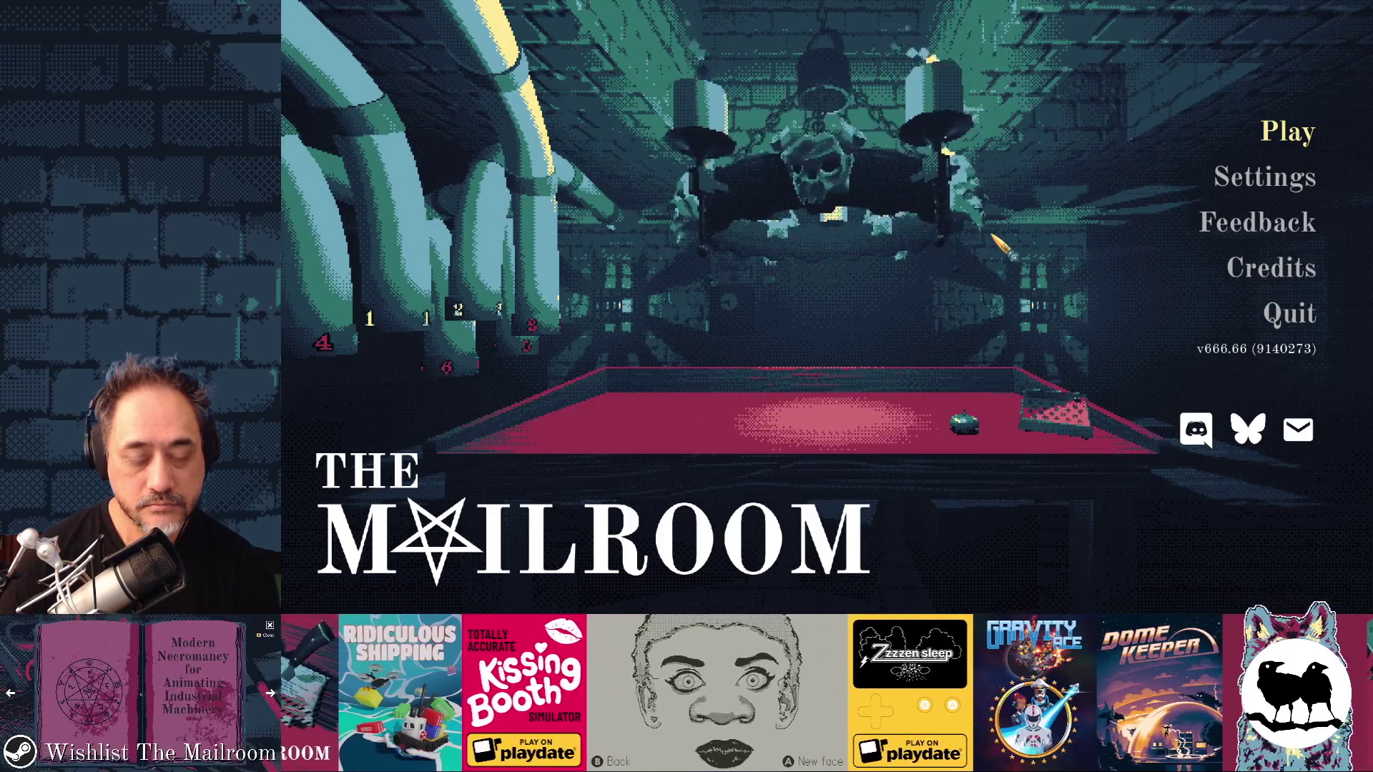
pyautogui.press('Return')
pyautogui.write('a spe')
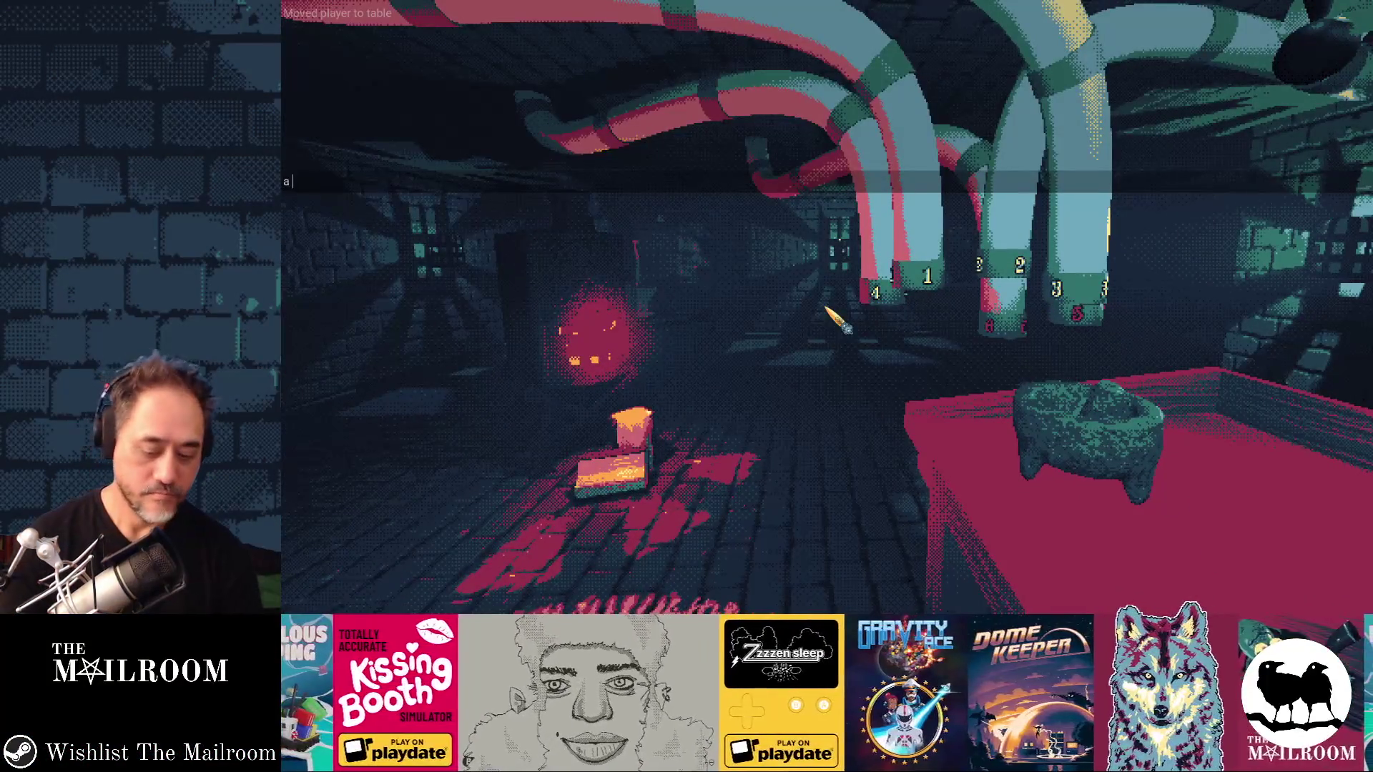
pyautogui.write('lbook')
# Step: Give yourself a spellbook via the console, open it, turn the page and cast the spell
pyautogui.press('Return')
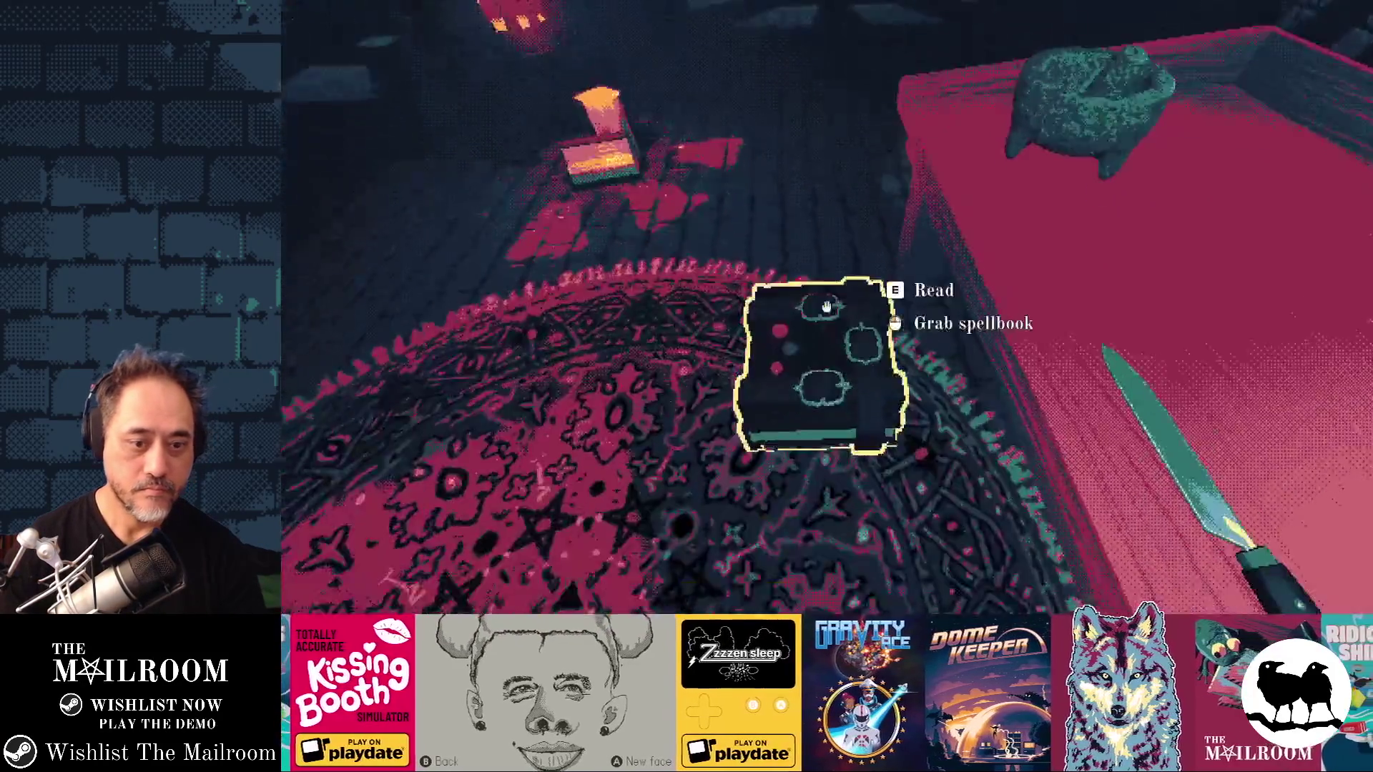
pyautogui.click(826, 306)
pyautogui.press('e')
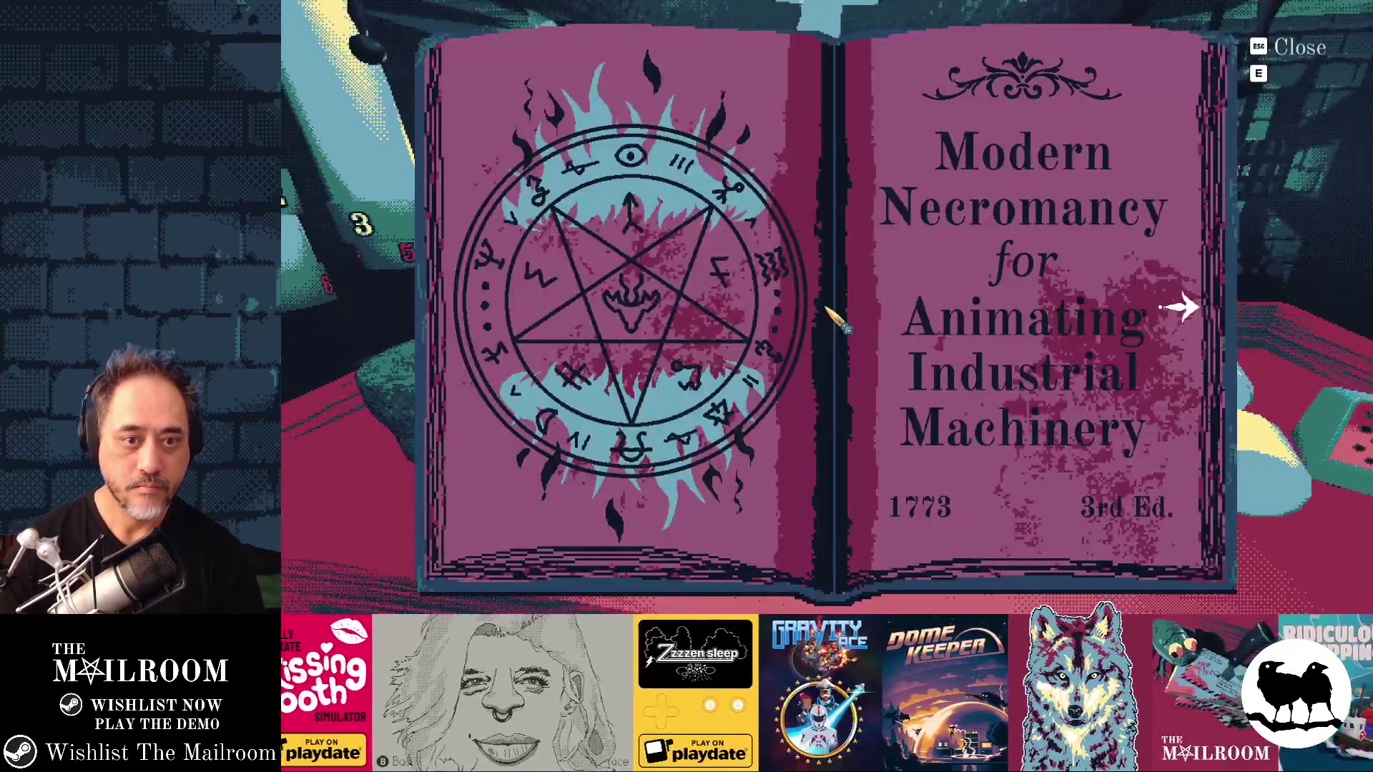
pyautogui.click(1185, 311)
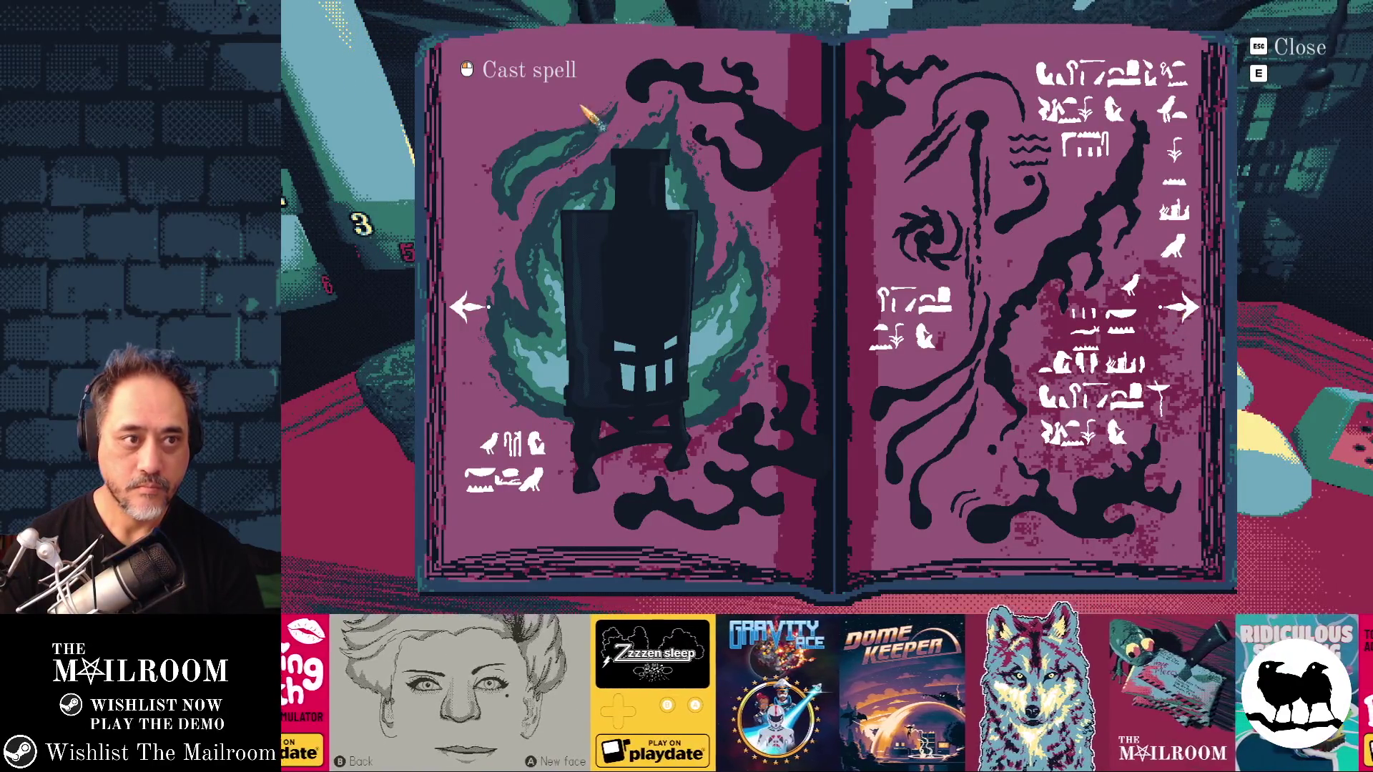
pyautogui.click(826, 306)
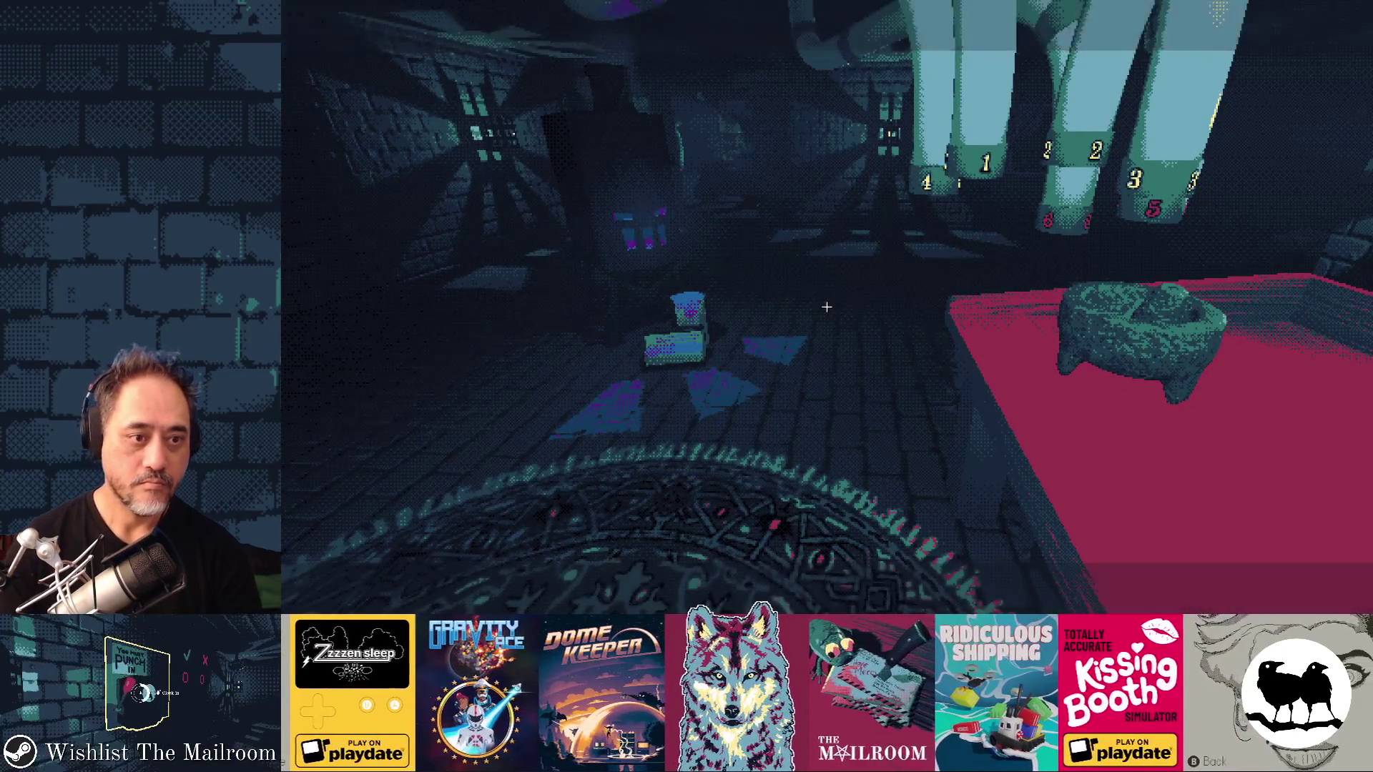
# Step: Spawn toilet paper with the console, pick it up and send it up the floor-1 tube
pyautogui.press('`')
pyautogui.write('a')
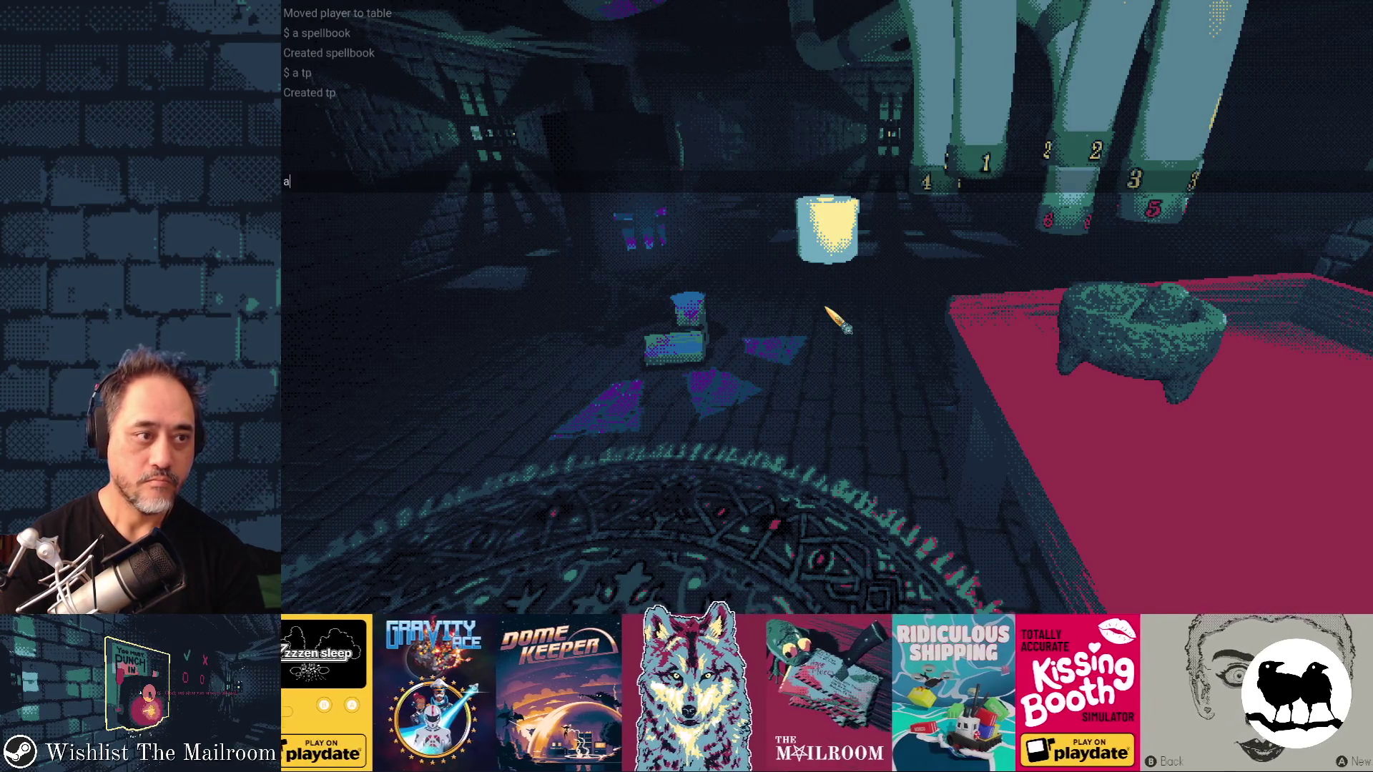
pyautogui.write(' tp')
pyautogui.press('Return')
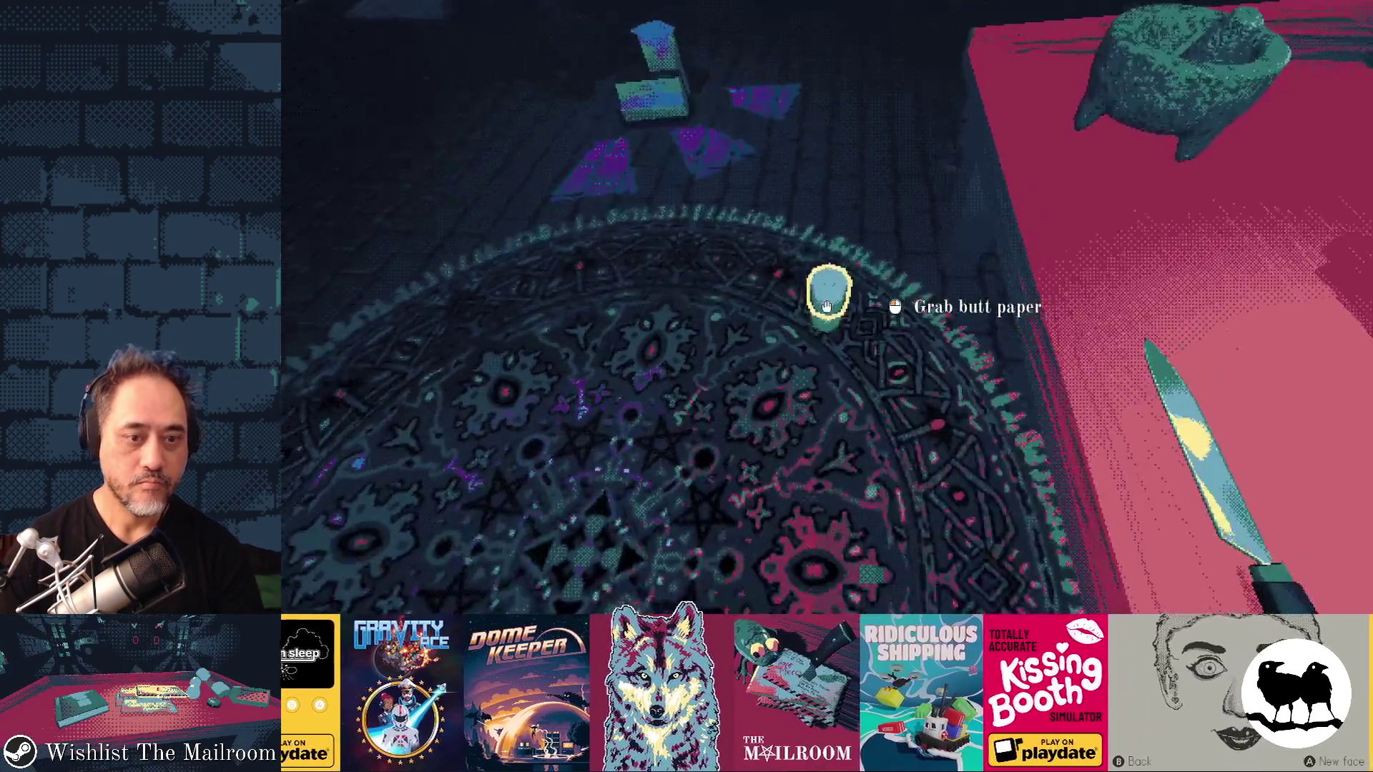
pyautogui.click(826, 307)
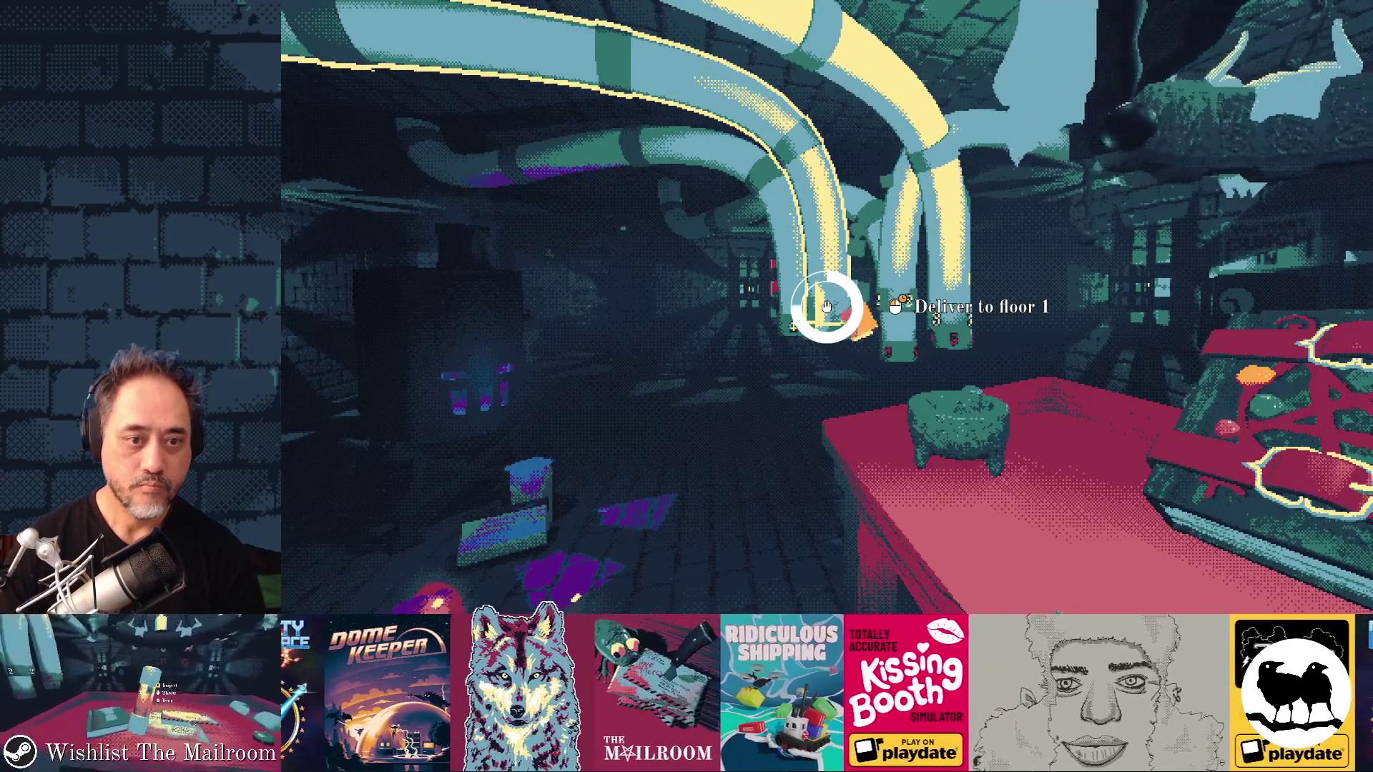
pyautogui.click(826, 307)
pyautogui.click(827, 306)
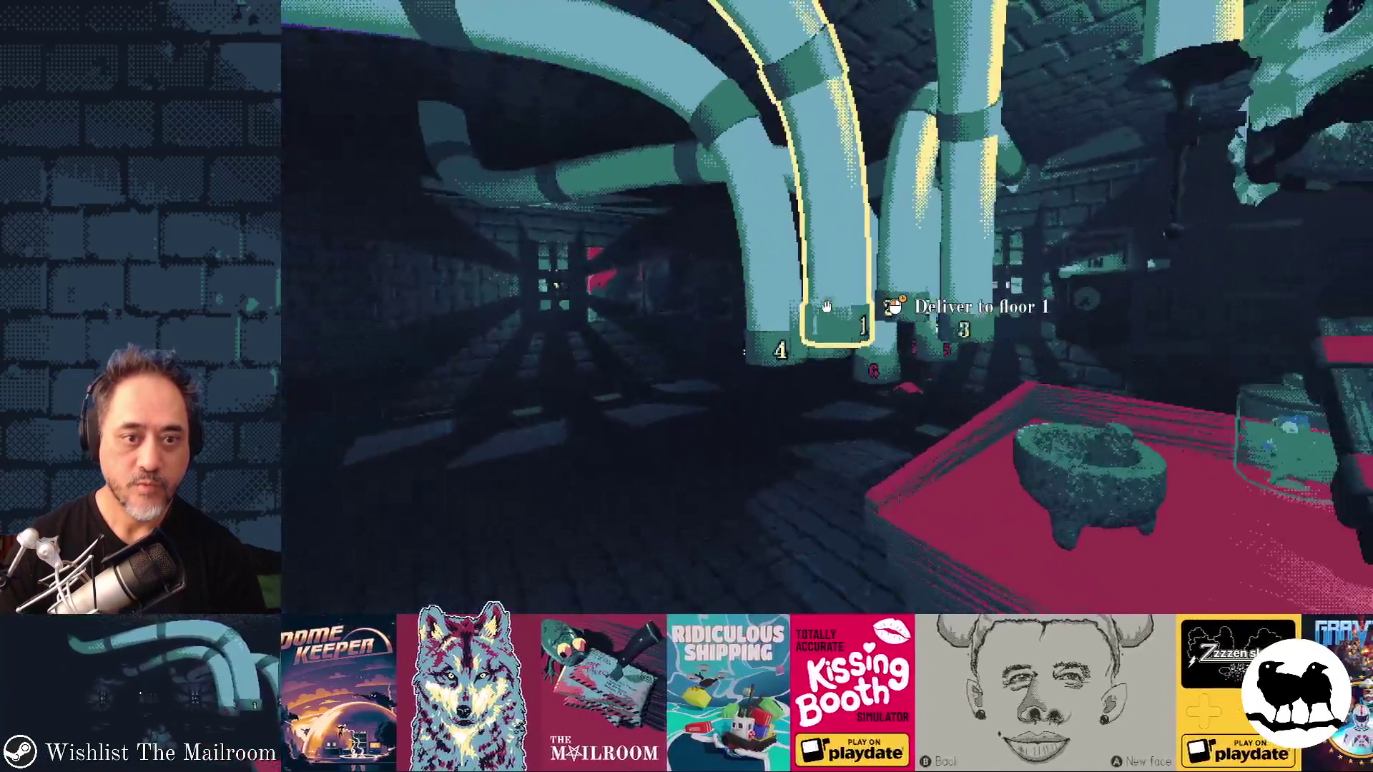
pyautogui.click(826, 307)
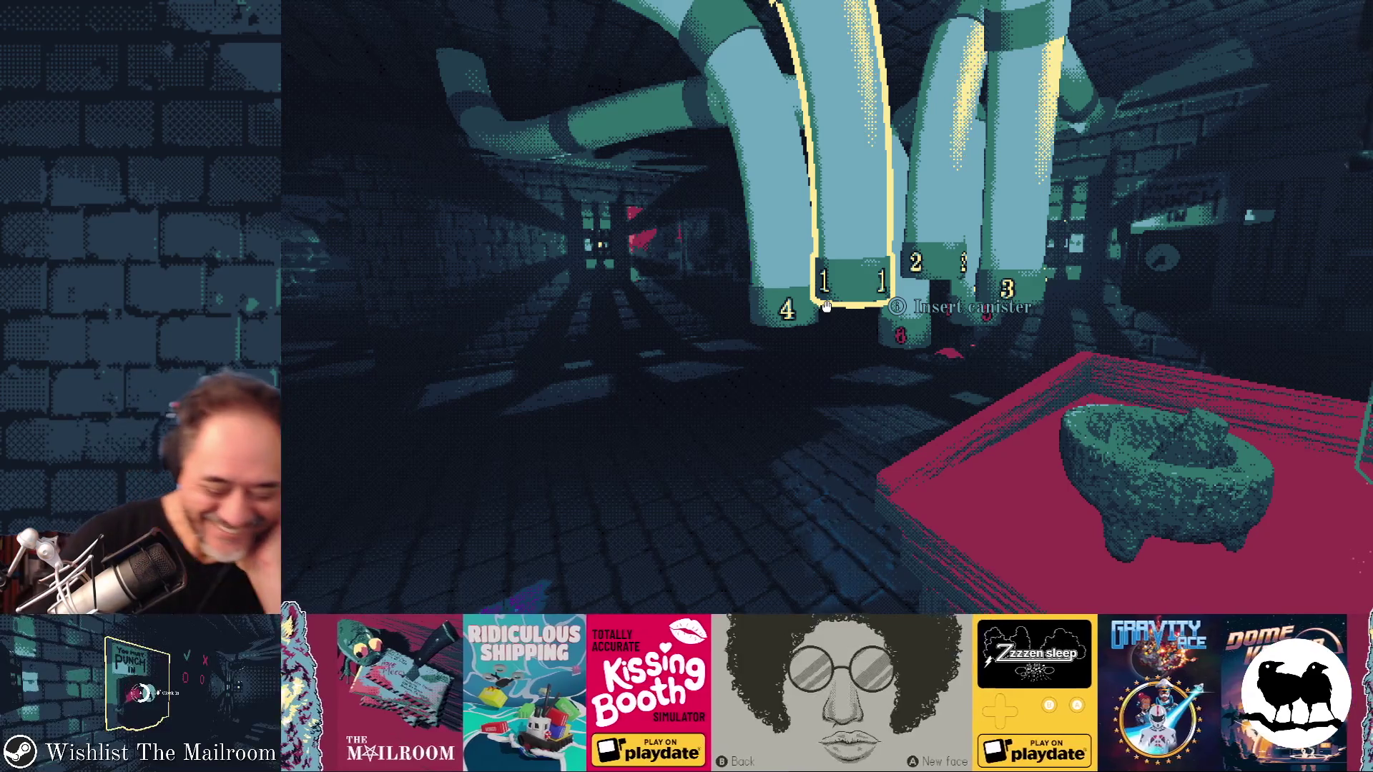
# Step: Quit the game and bring up the repository's four changed files in GitHub Desktop
pyautogui.press('F8')
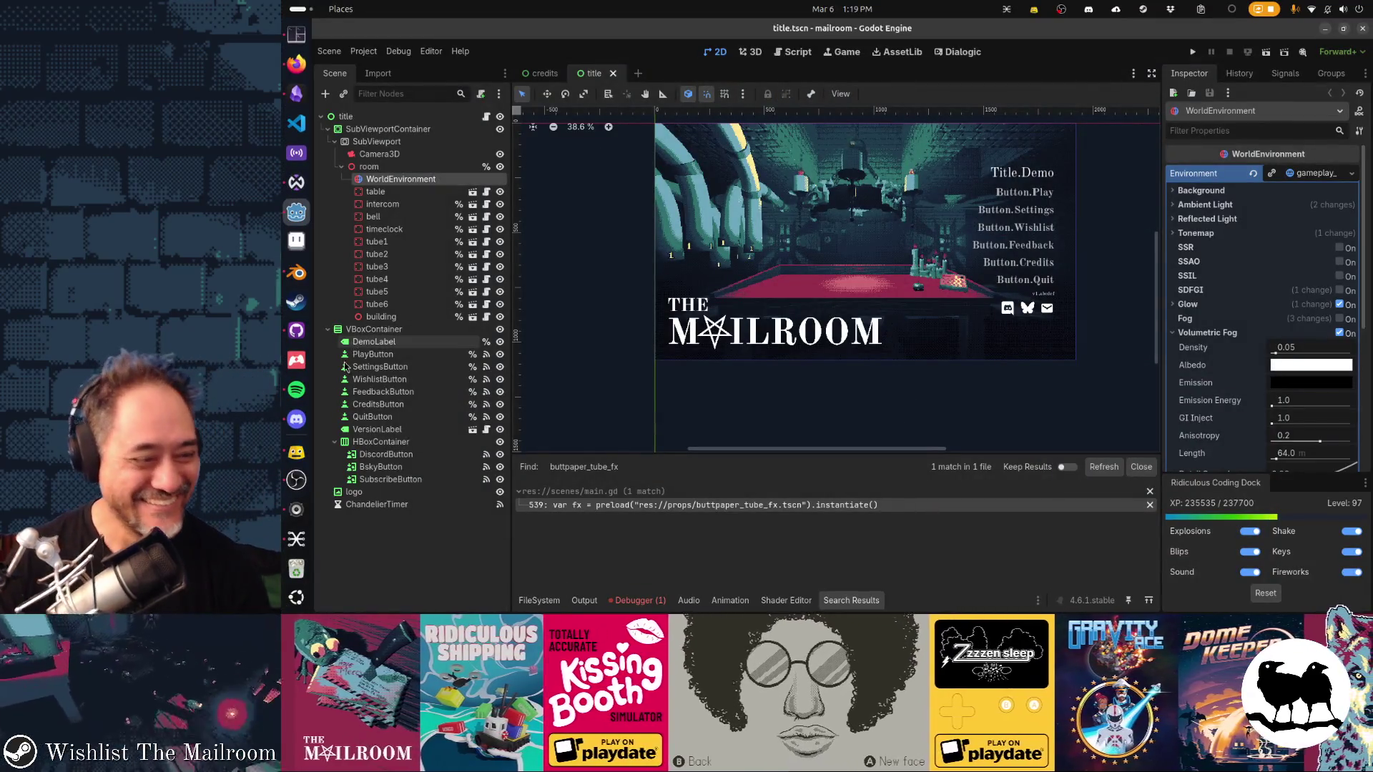
pyautogui.click(297, 332)
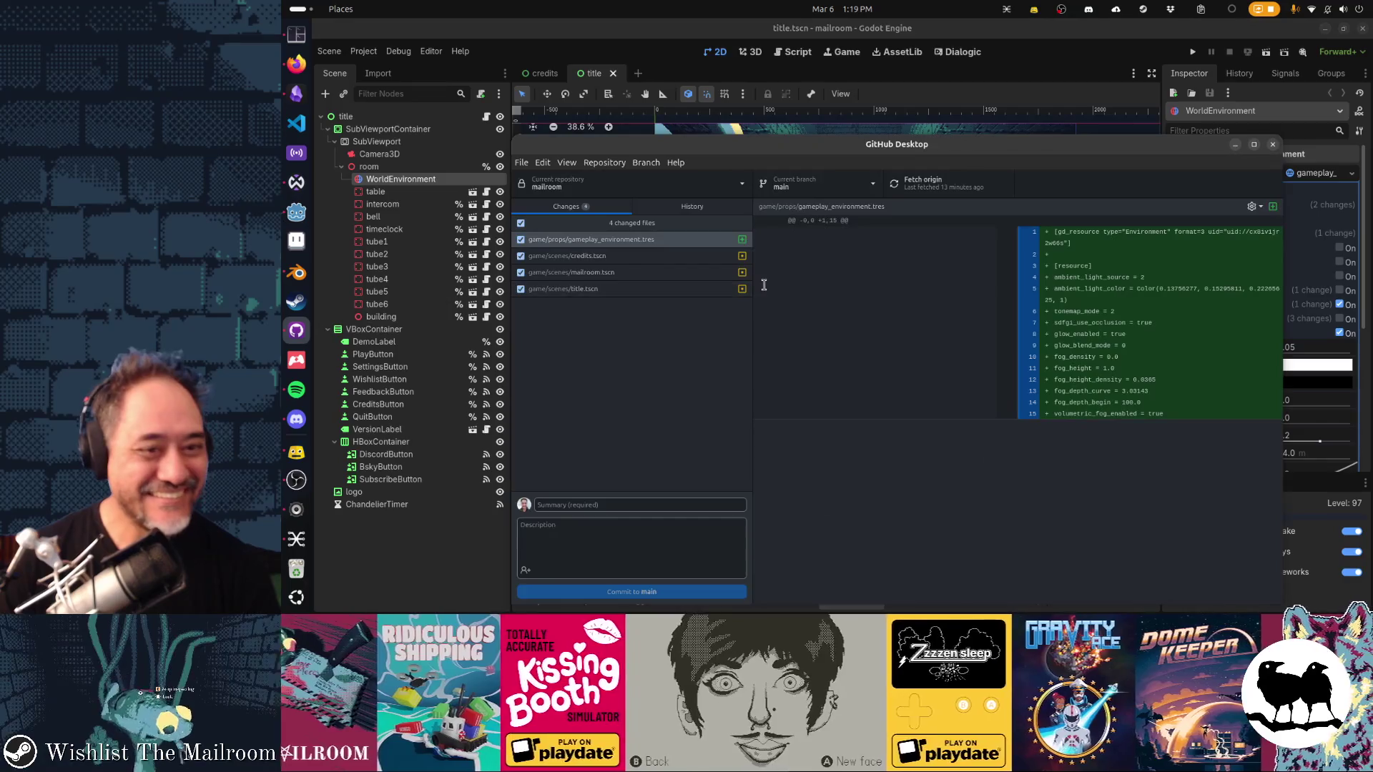
# Step: Commit credits.tscn alone with the summary 'updated credits'
pyautogui.click(522, 239)
pyautogui.click(522, 272)
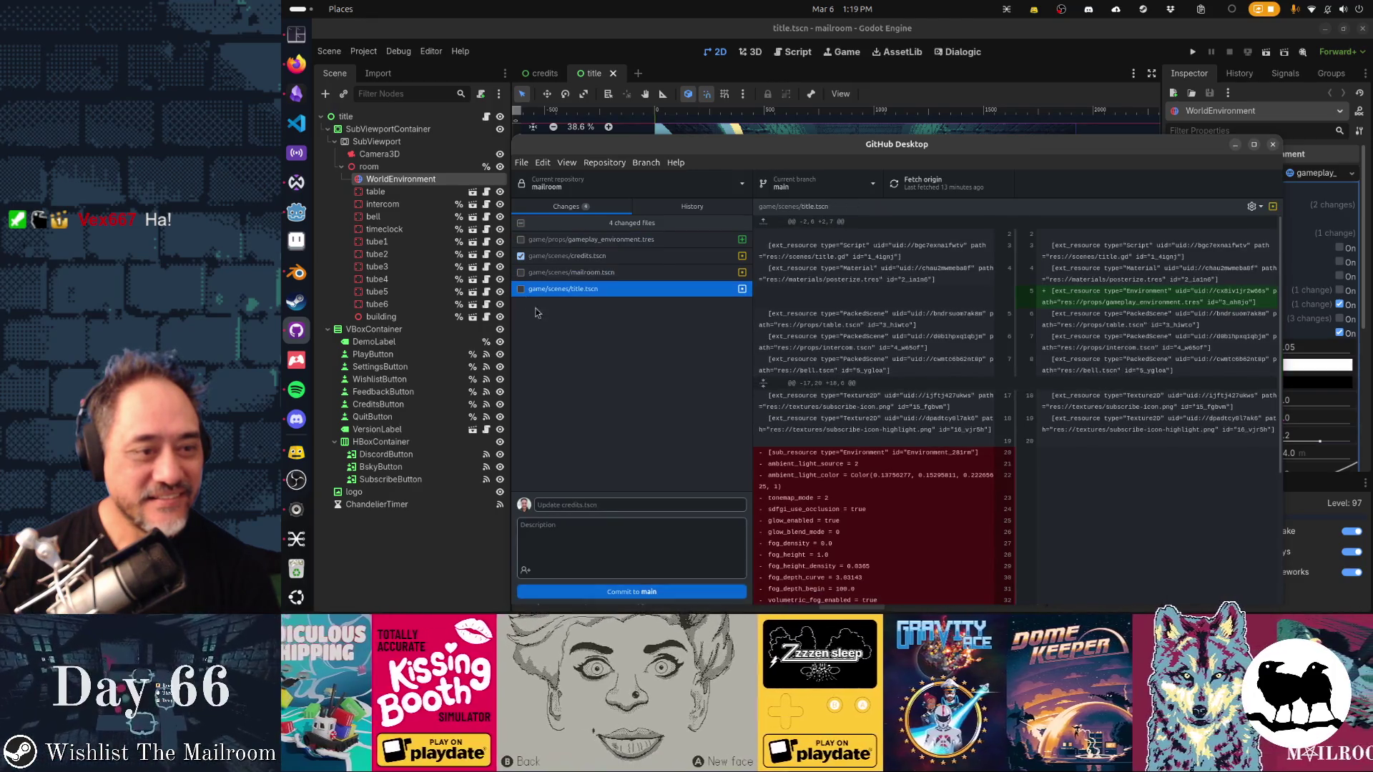
pyautogui.click(630, 502)
pyautogui.write('updated credits')
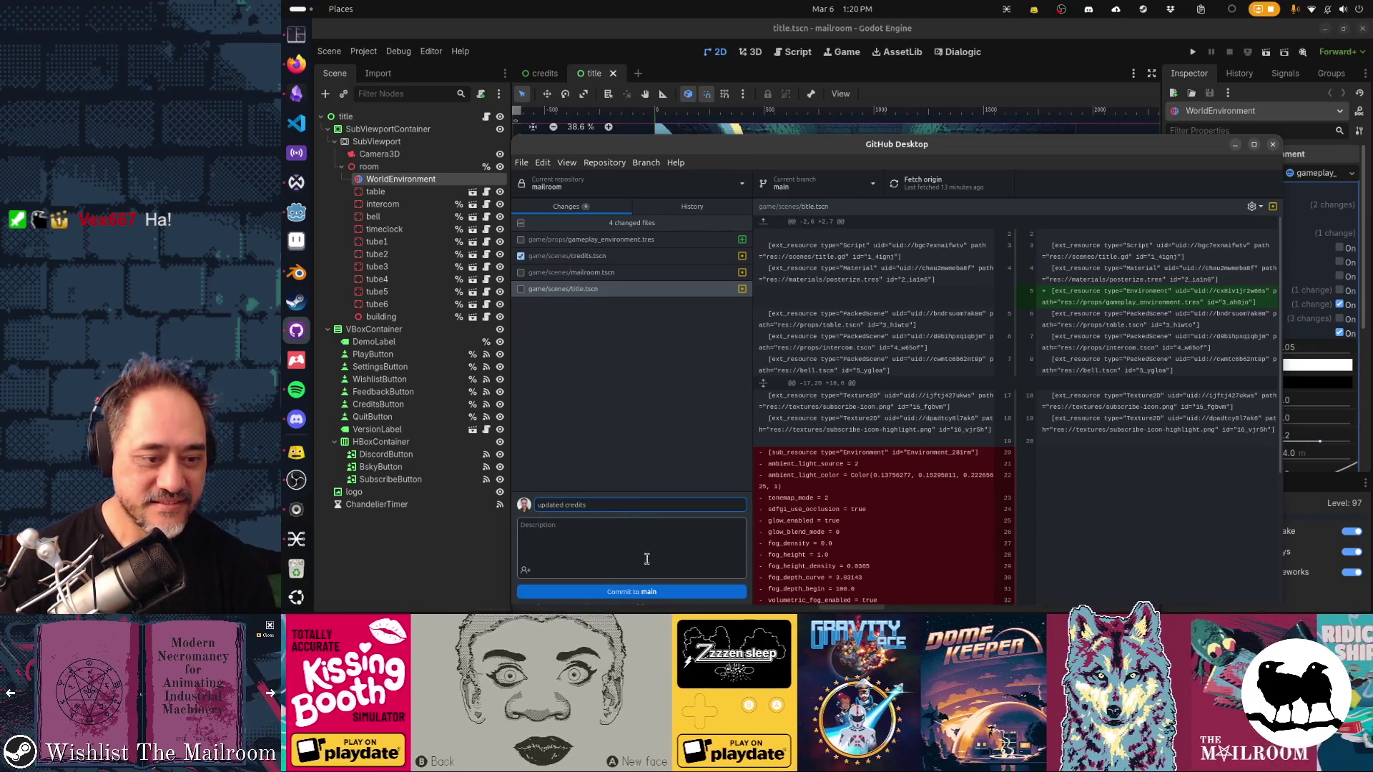
pyautogui.click(631, 591)
pyautogui.write('made world environment share')
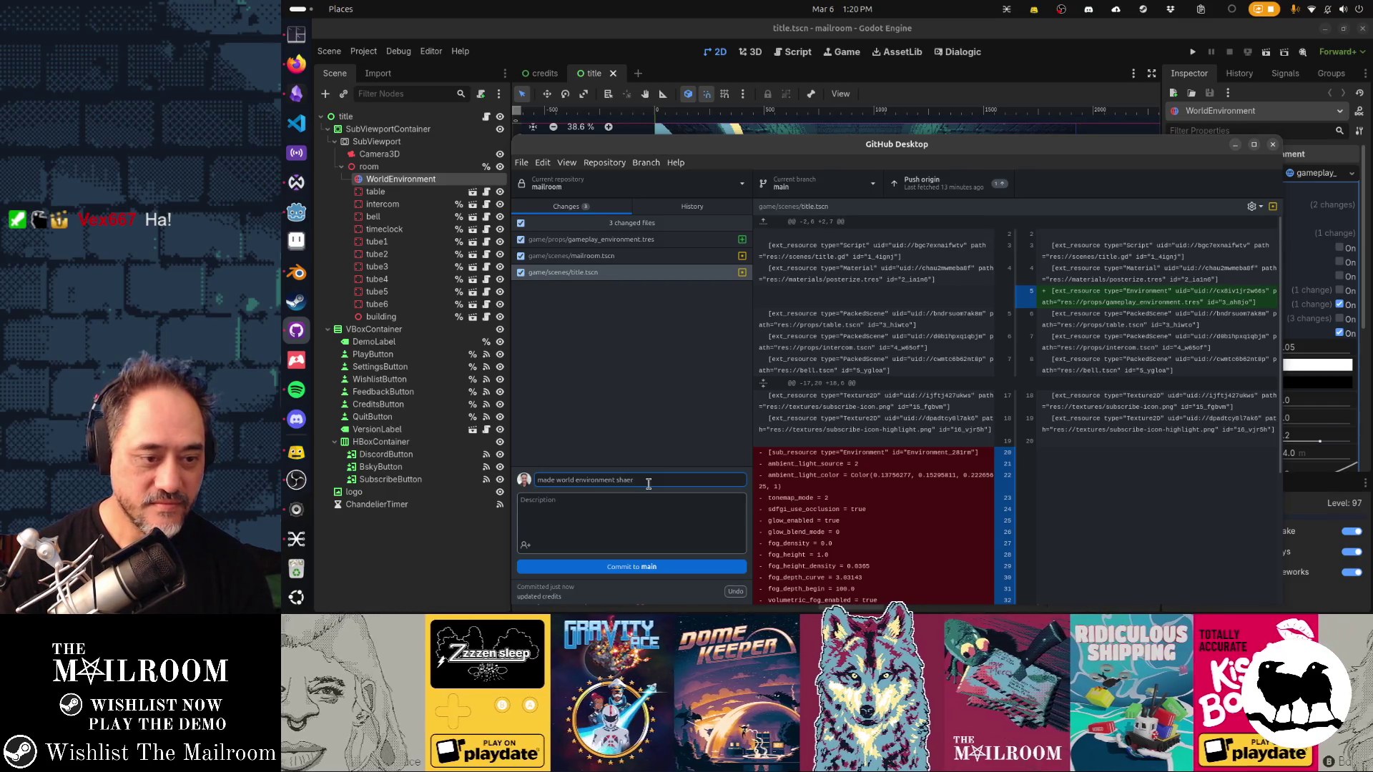
# Step: Commit the remaining changes as 'made world environment shared' and hide GitHub Desktop
pyautogui.press('BackSpace')
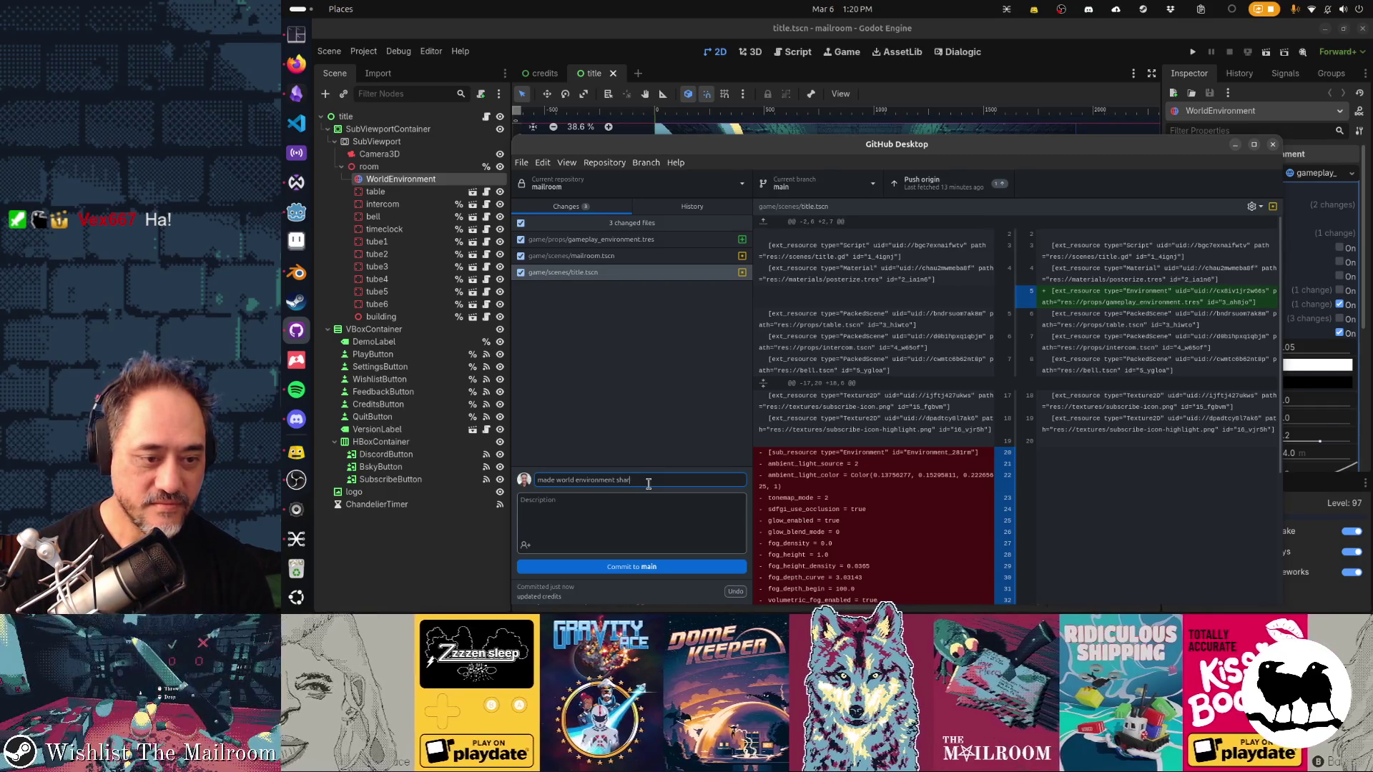
pyautogui.click(652, 568)
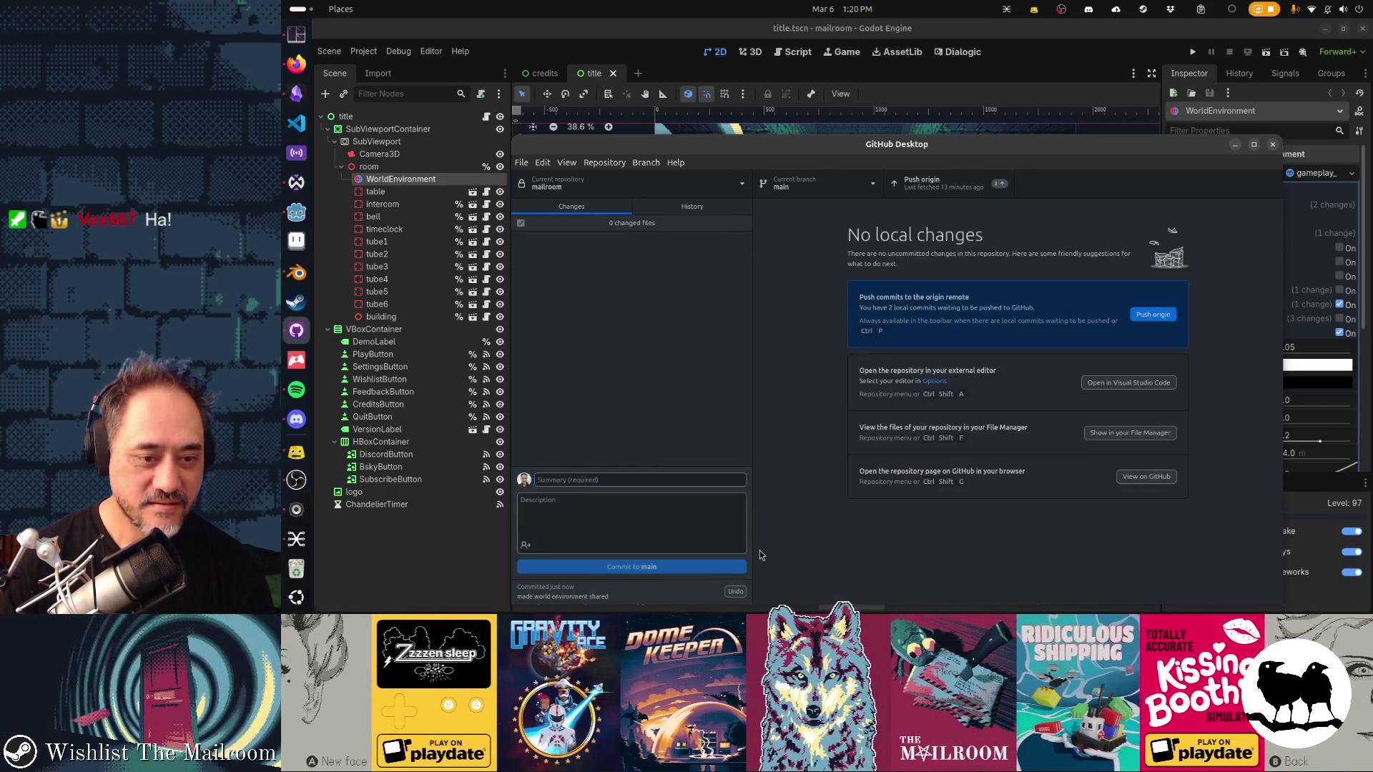
pyautogui.click(1081, 53)
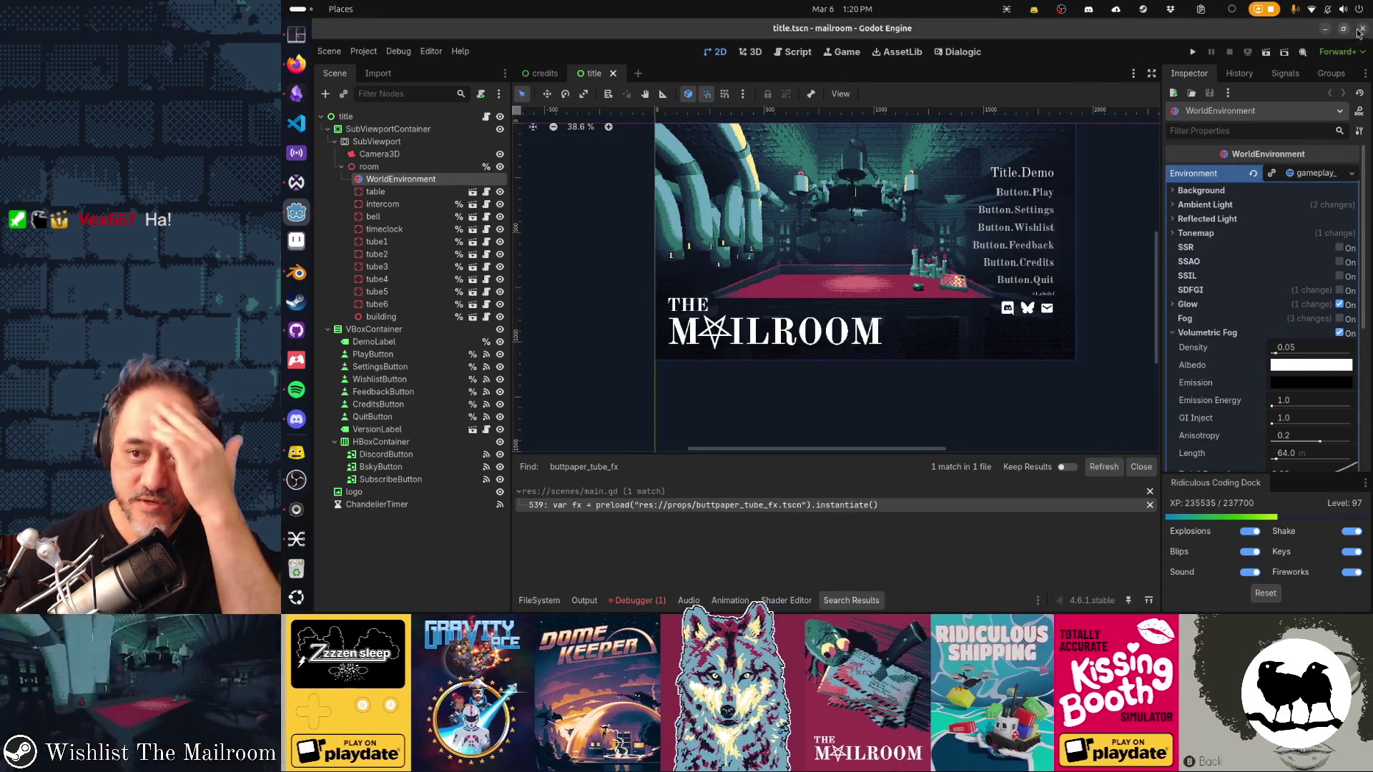
# Step: Close GitHub Desktop and tick the tube toilet-paper card as done in the Mailroom board
pyautogui.hotkey('alt', 'Tab')
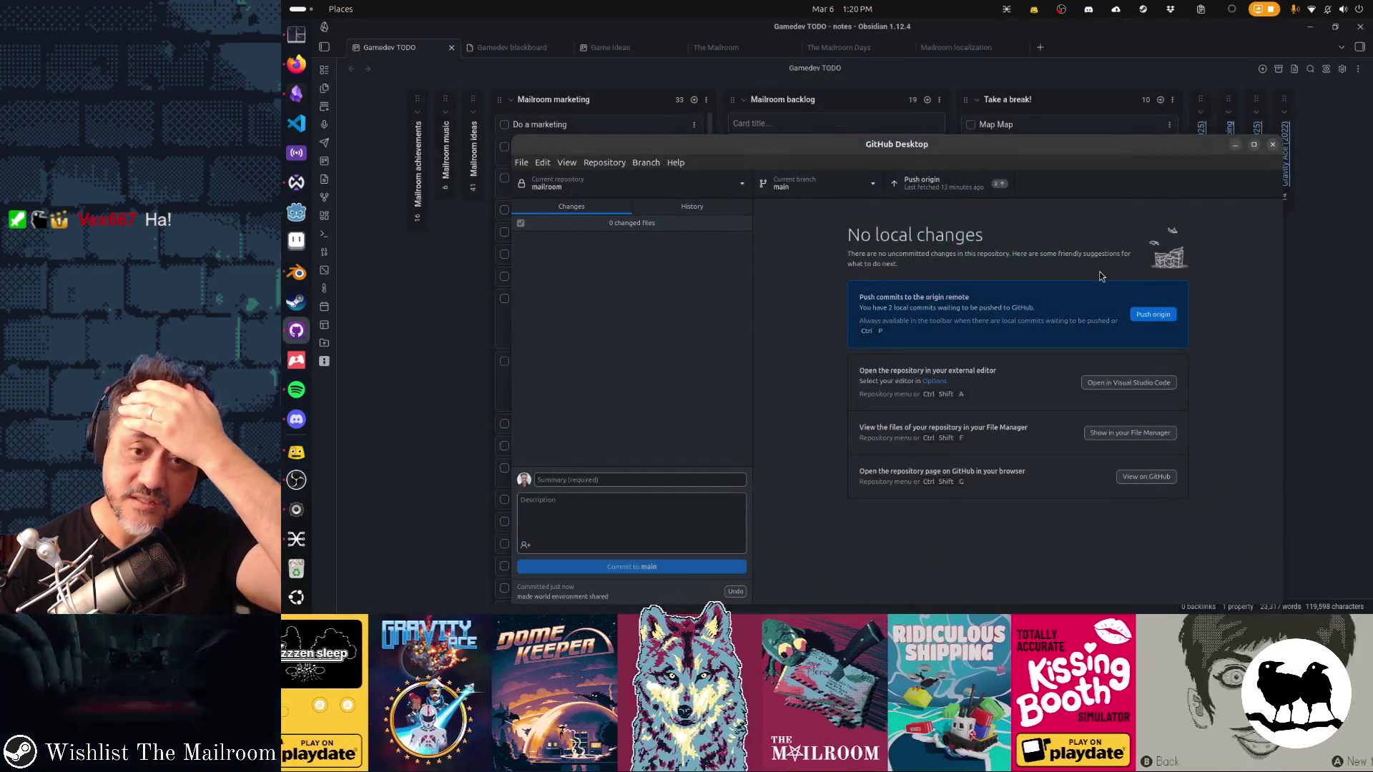
pyautogui.click(1271, 145)
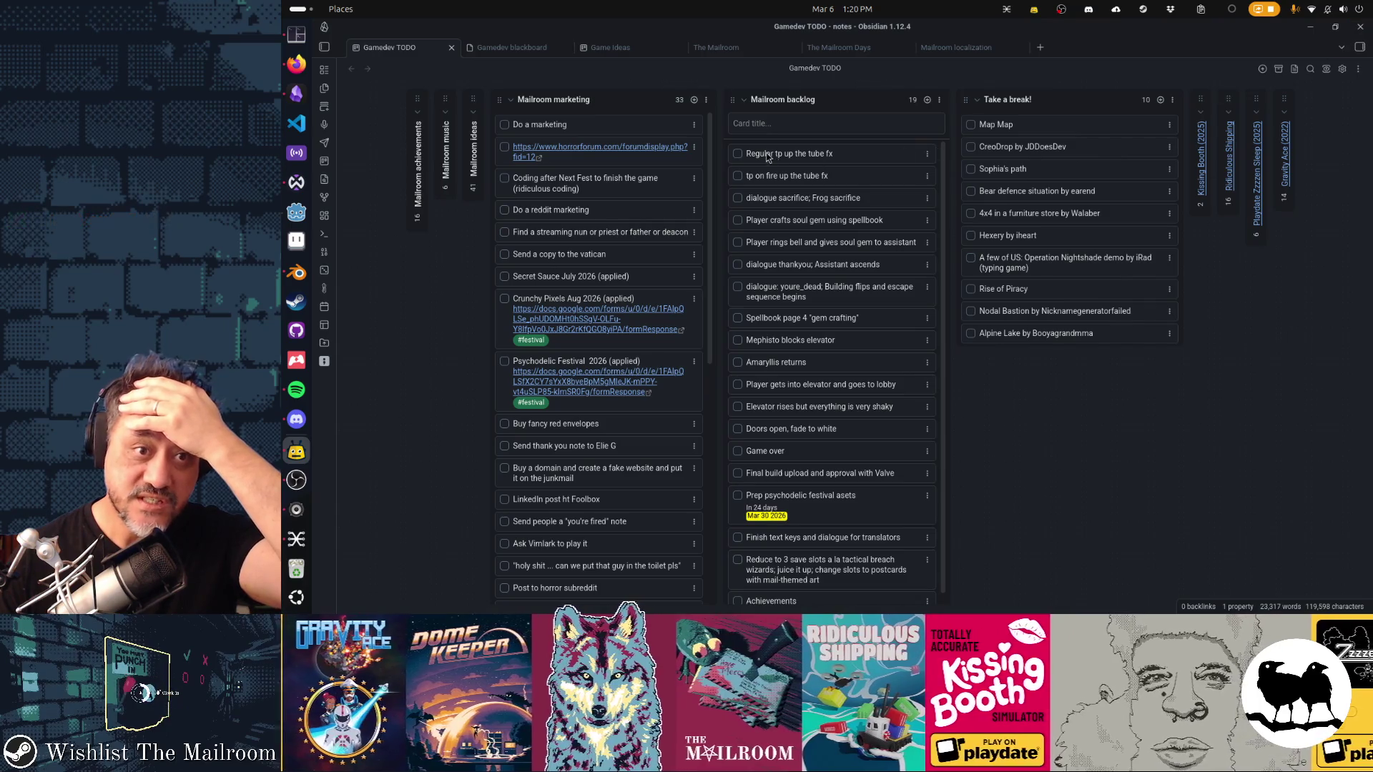
pyautogui.click(738, 153)
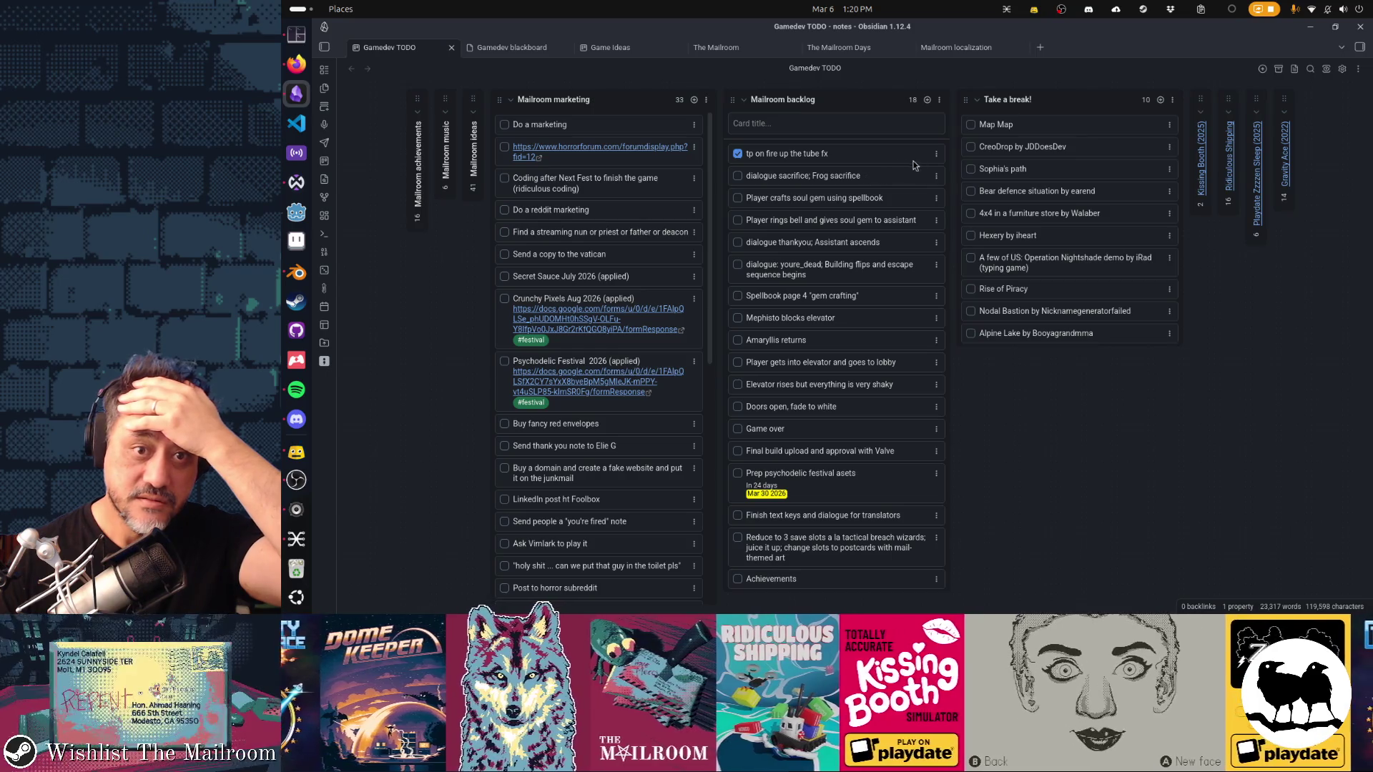
# Step: Archive the finished tube fx card from its ⋮ menu and minimize Obsidian
pyautogui.click(936, 153)
pyautogui.click(985, 288)
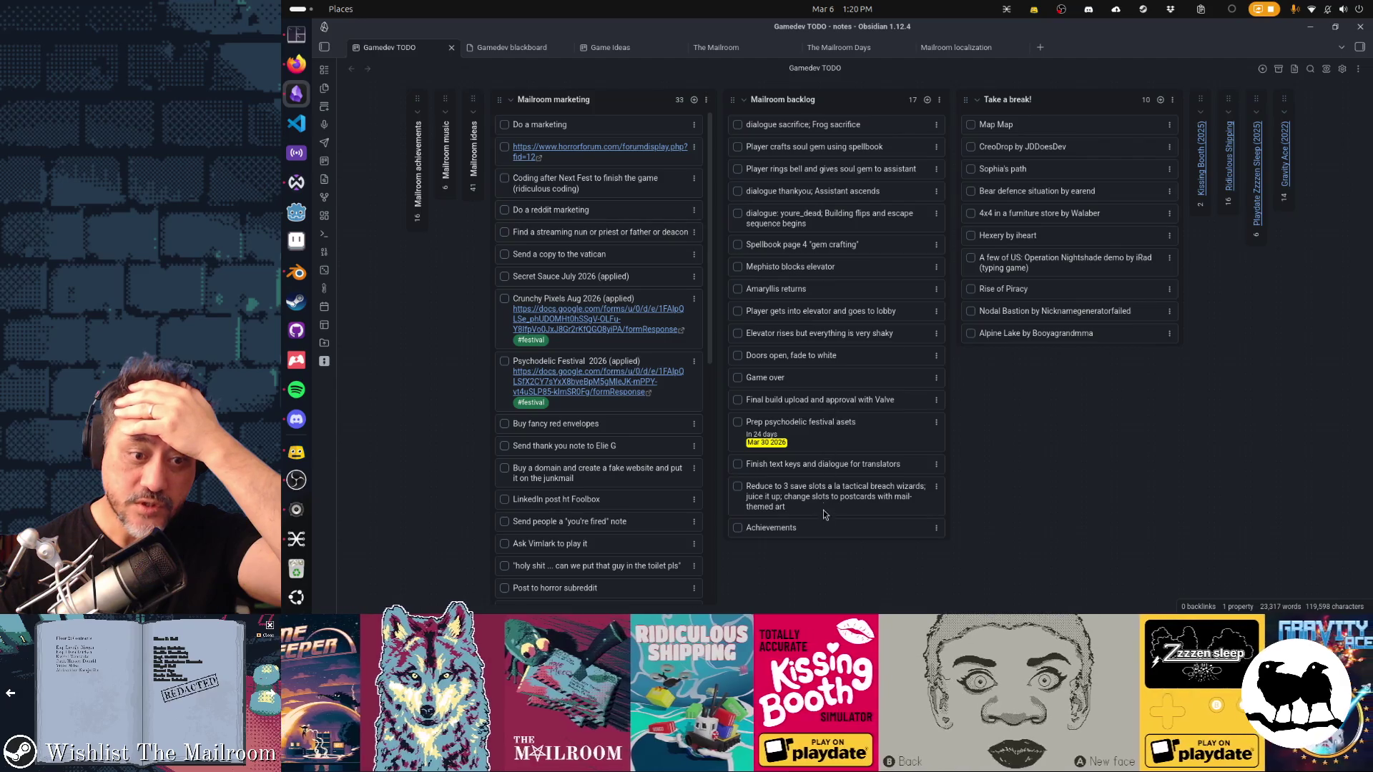
pyautogui.click(1310, 30)
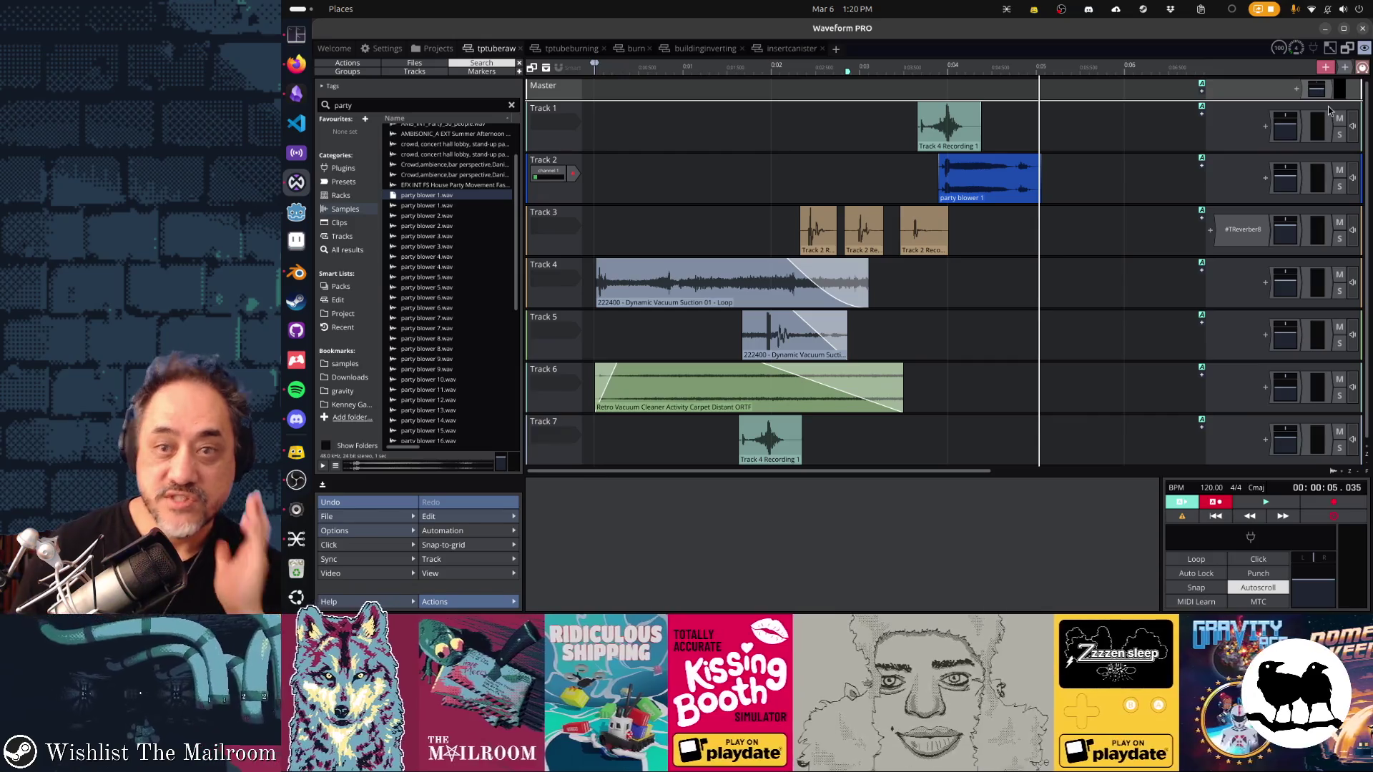
# Step: Close Waveform PRO and qpwgraph, dismissing the still-running notice
pyautogui.click(1363, 32)
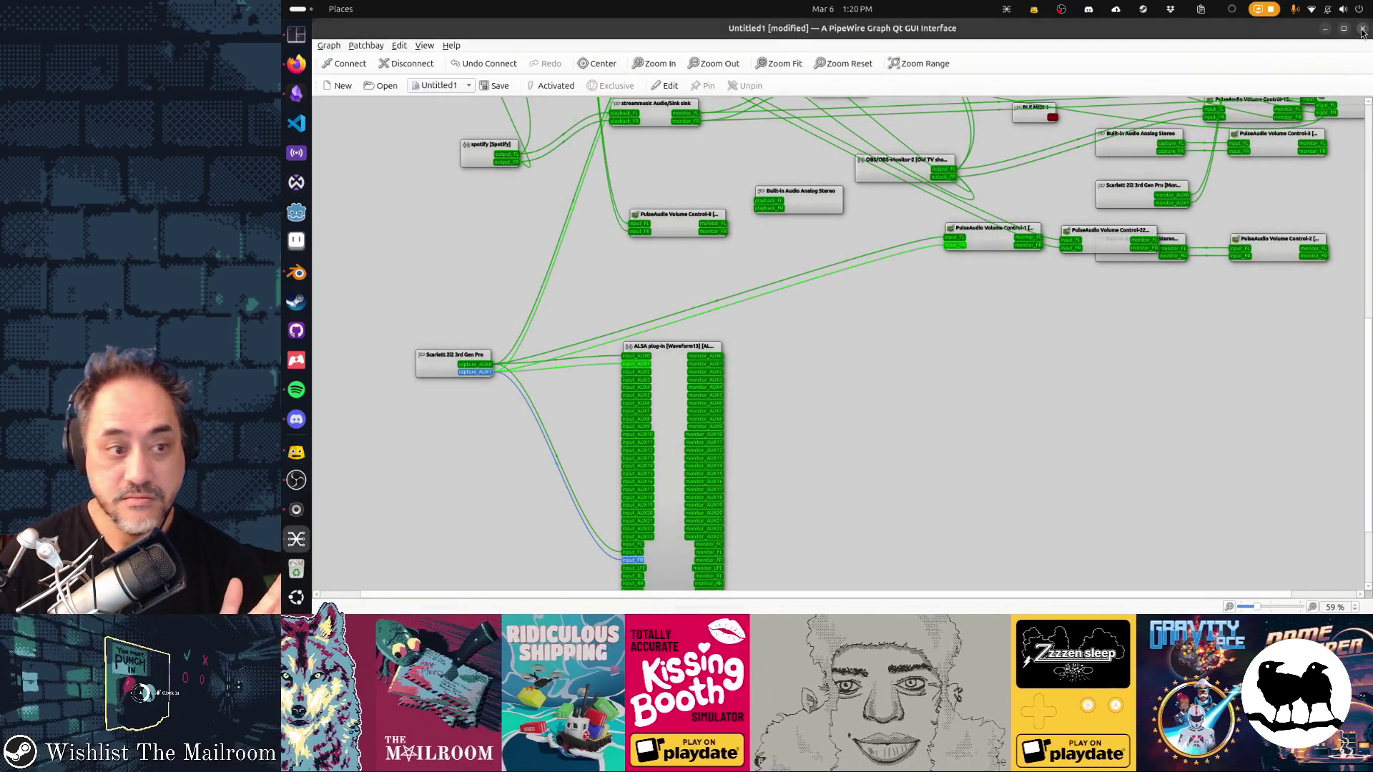
pyautogui.click(1361, 31)
pyautogui.click(931, 327)
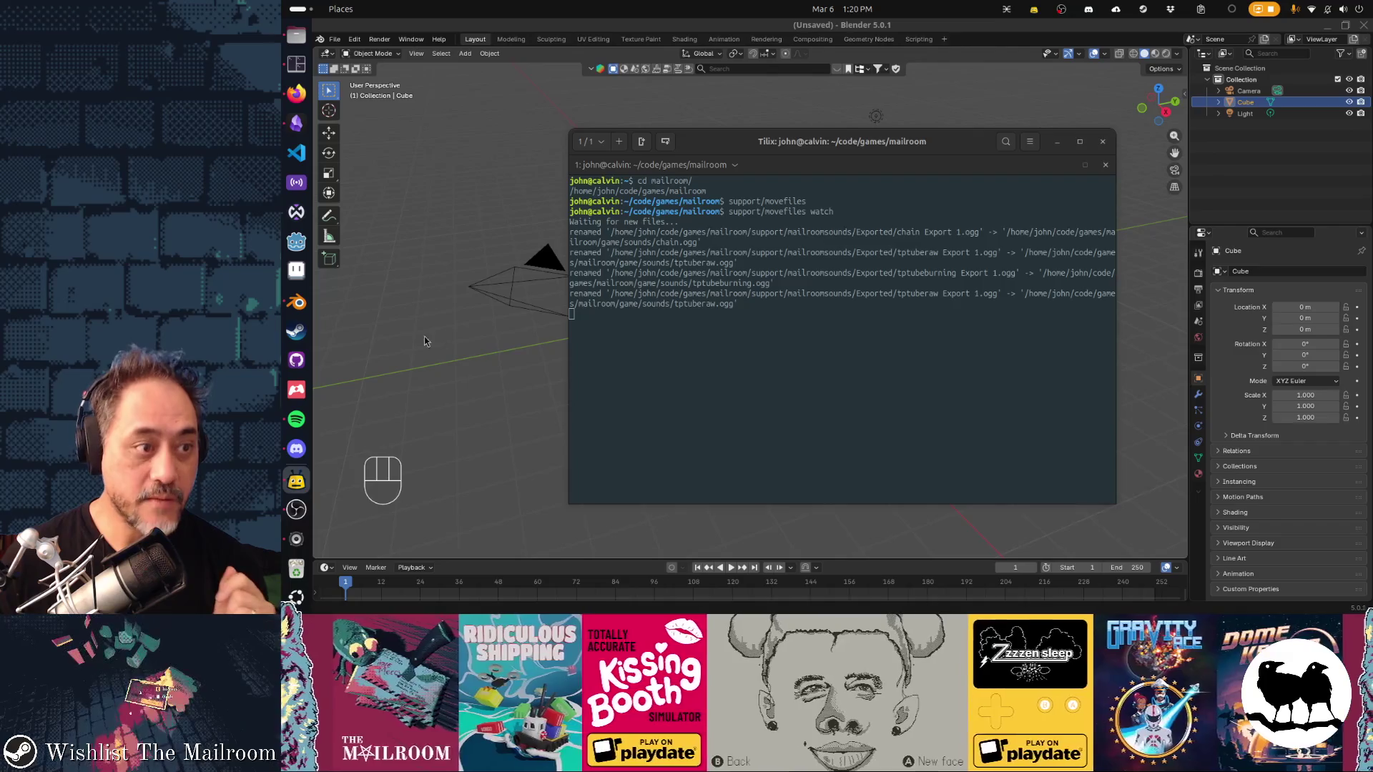
pyautogui.click(299, 304)
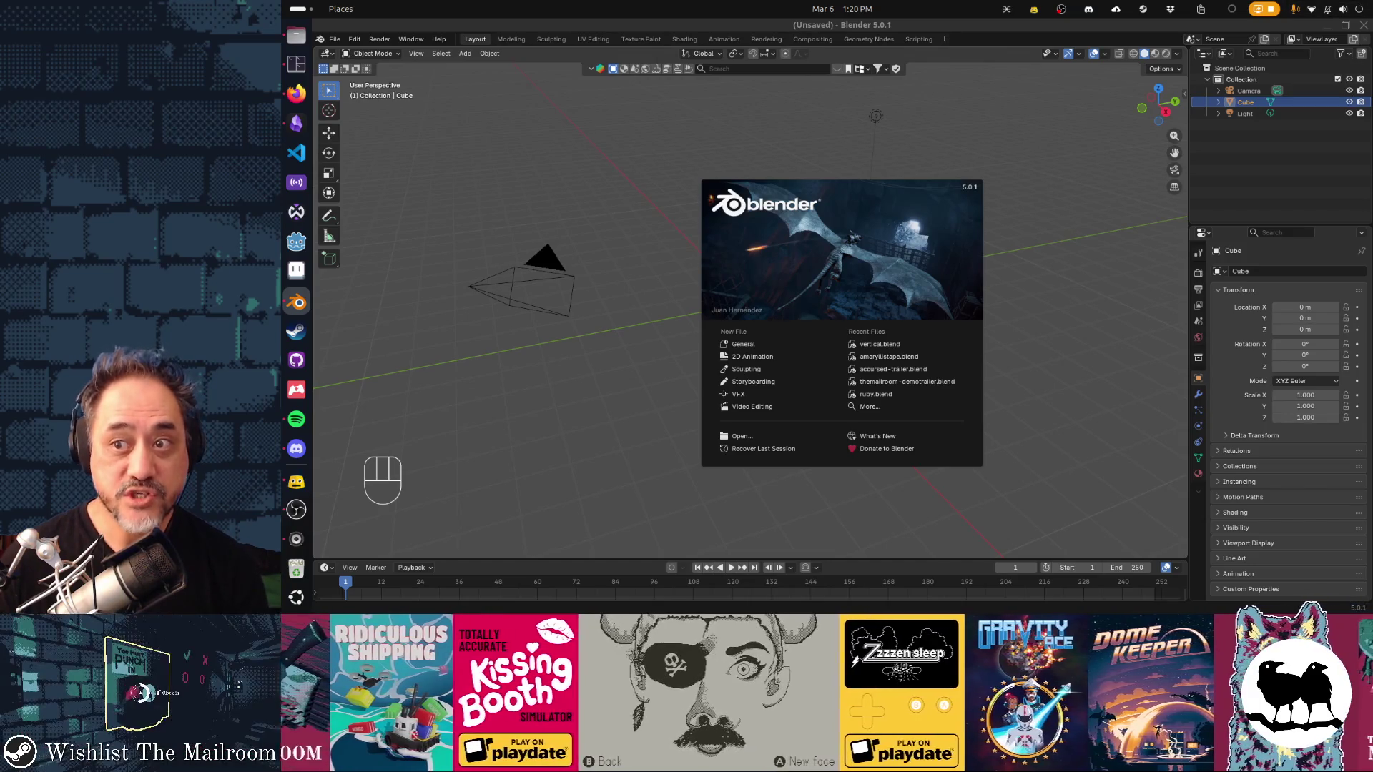
# Step: Raise the project terminal from the window overview and stop the file-watch script with Ctrl+C
pyautogui.press('super')
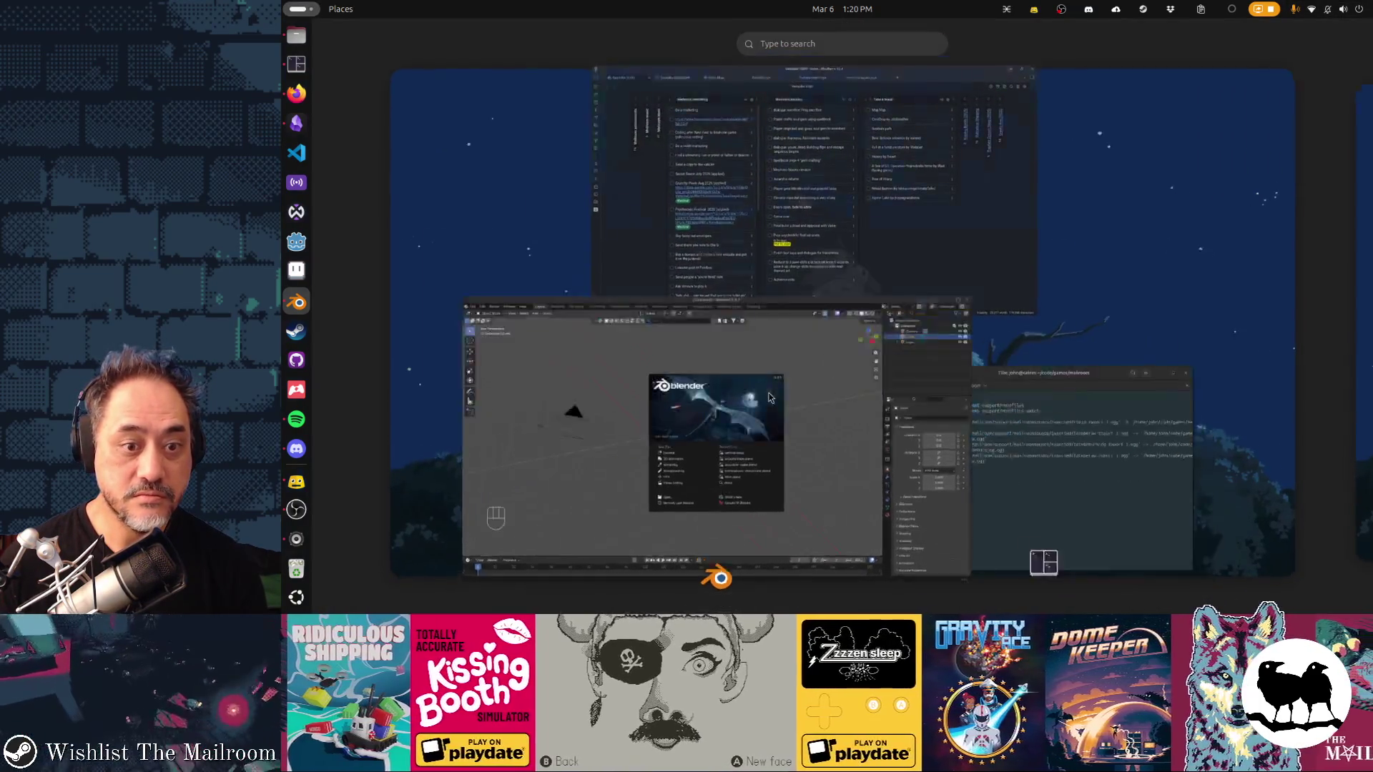
pyautogui.press('super')
pyautogui.press('super')
pyautogui.click(920, 342)
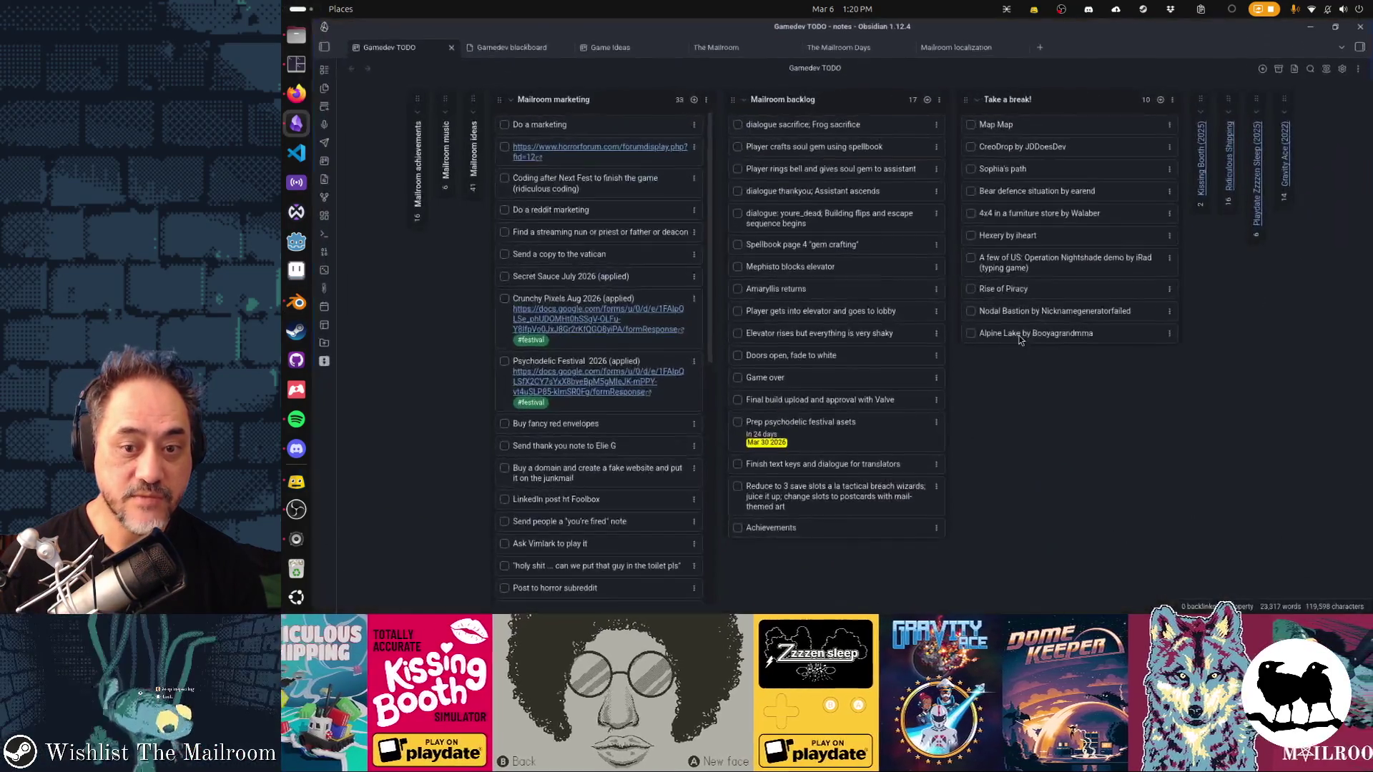
pyautogui.press('super')
pyautogui.click(1053, 441)
pyautogui.hotkey('ctrl', 'c')
pyautogui.write('pkill ble')
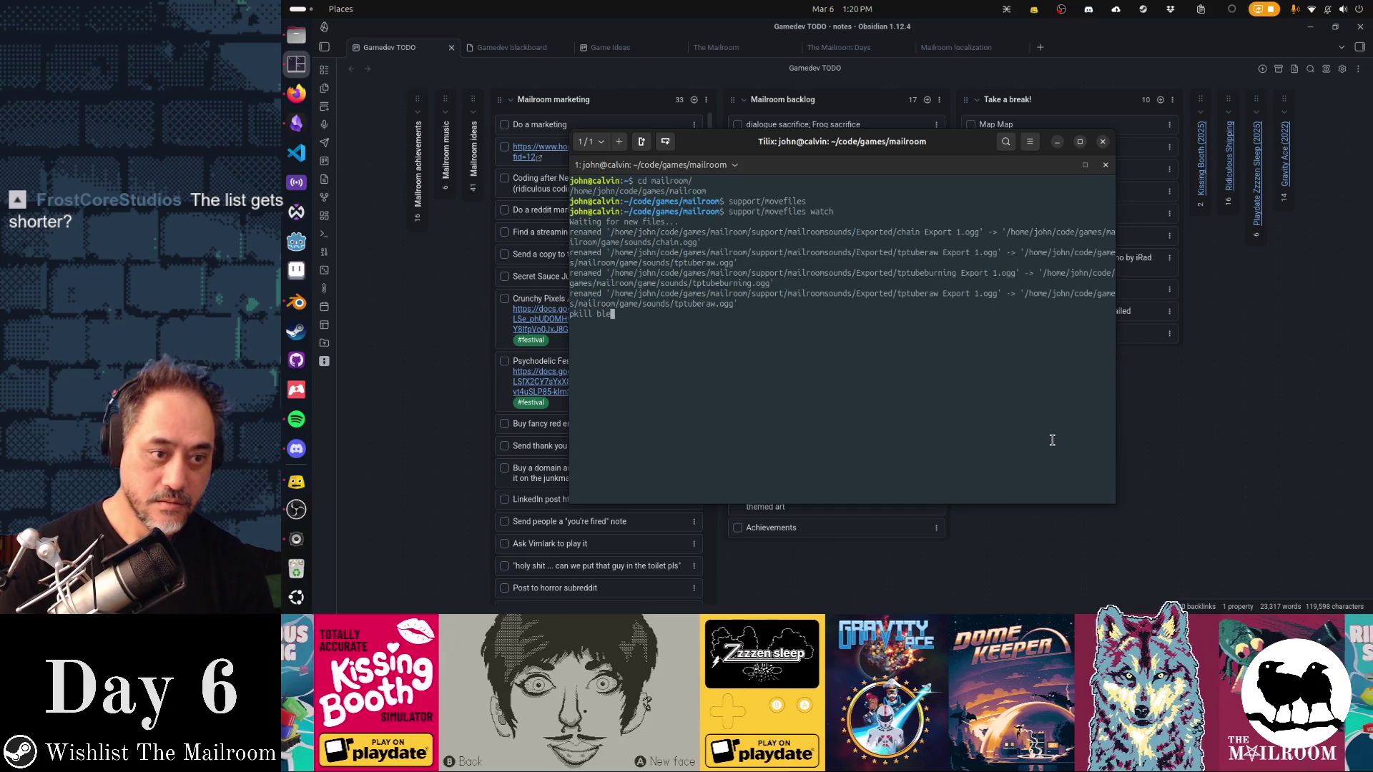
pyautogui.write('nder')
# Step: Run 'pkill blender' and bring the terminal back to the front
pyautogui.press('Return')
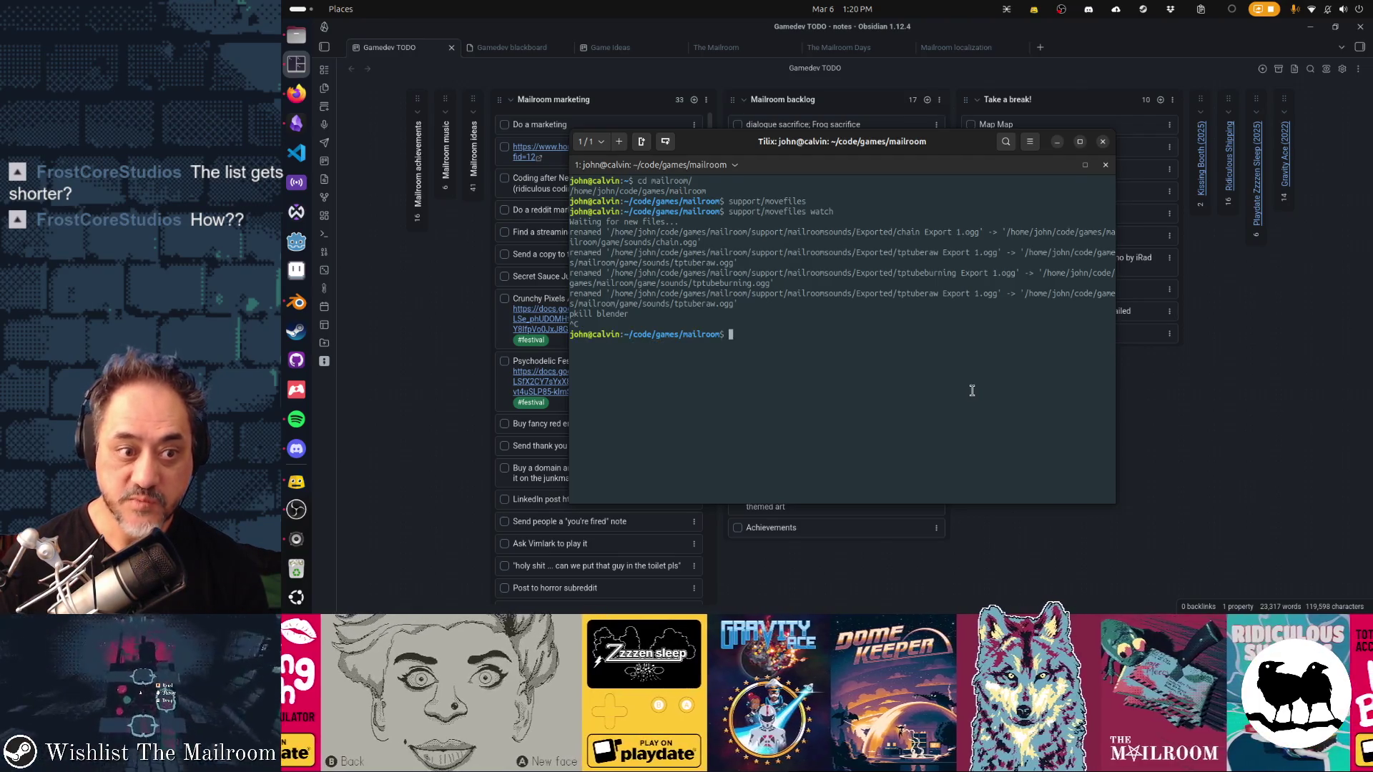
pyautogui.press('super')
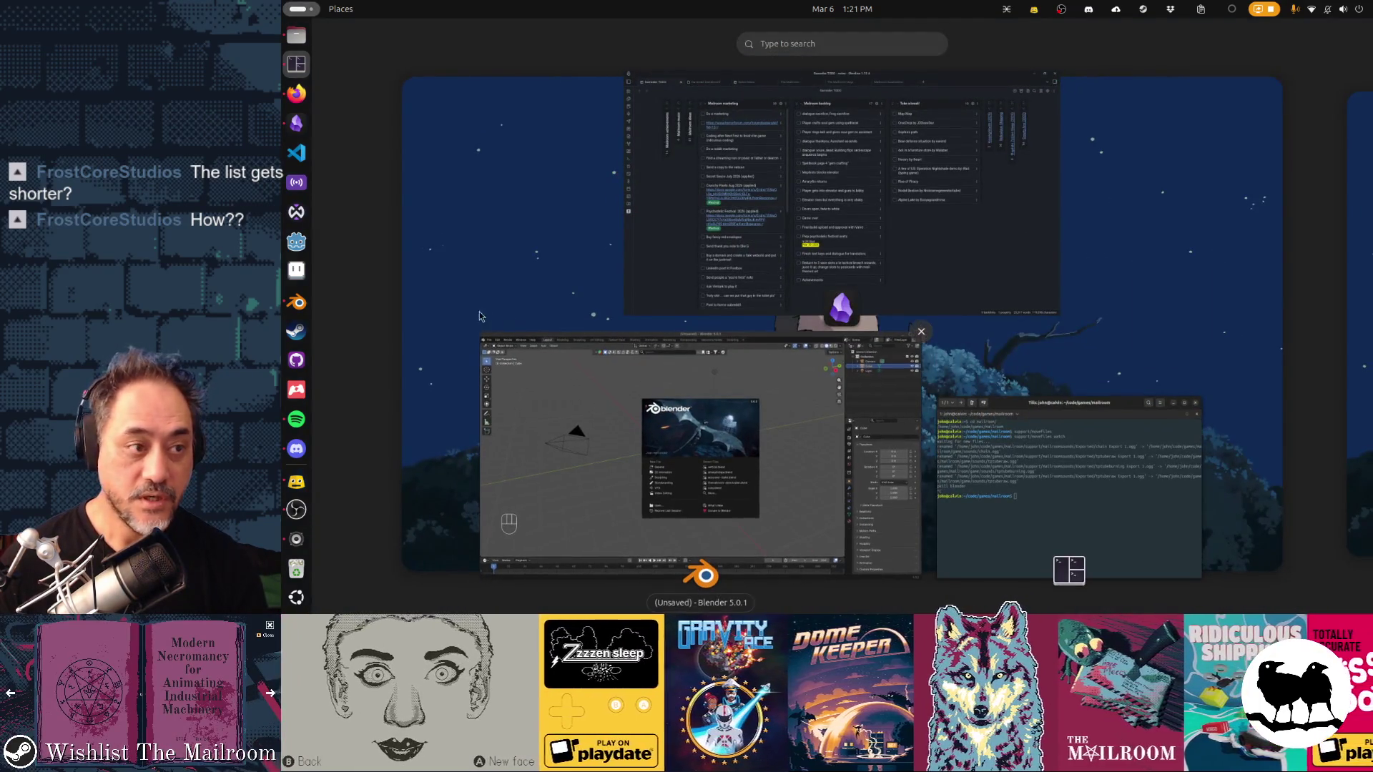
pyautogui.click(973, 398)
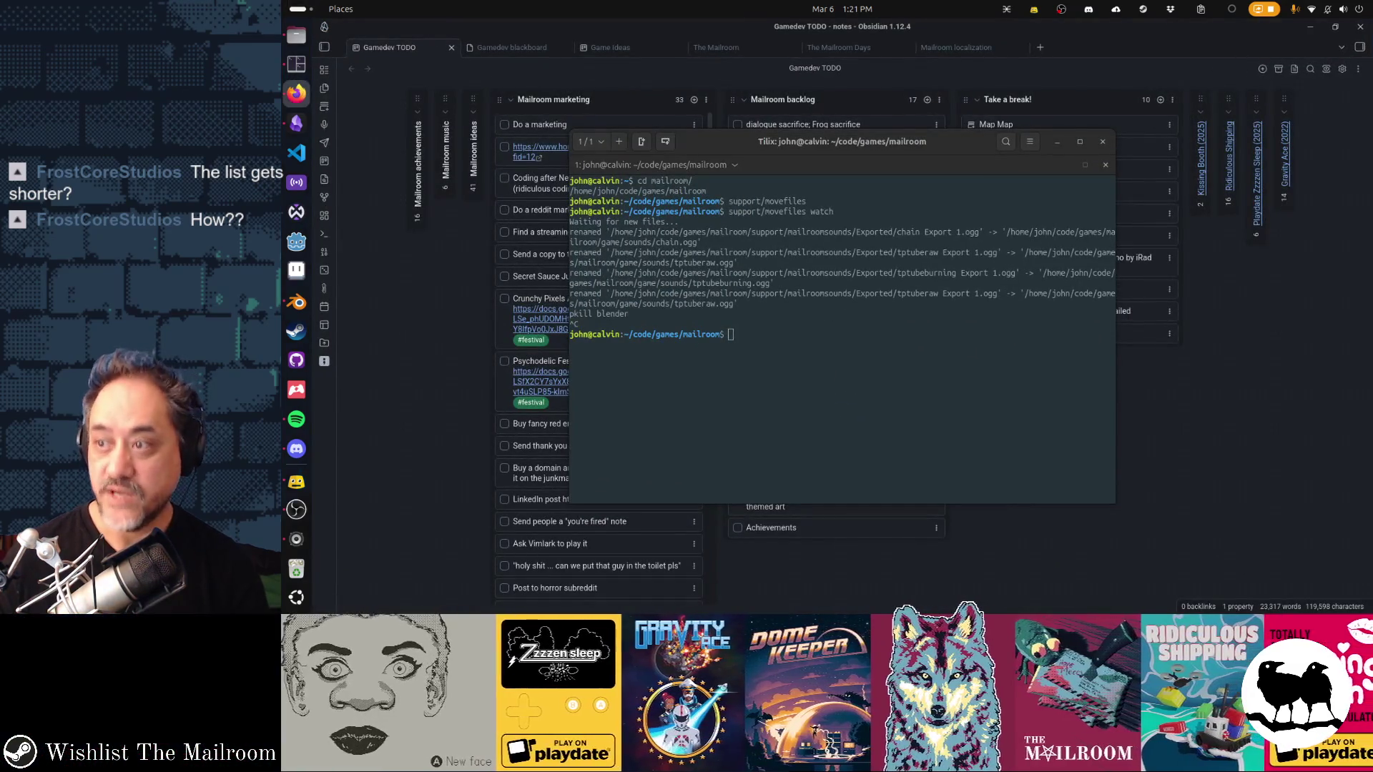